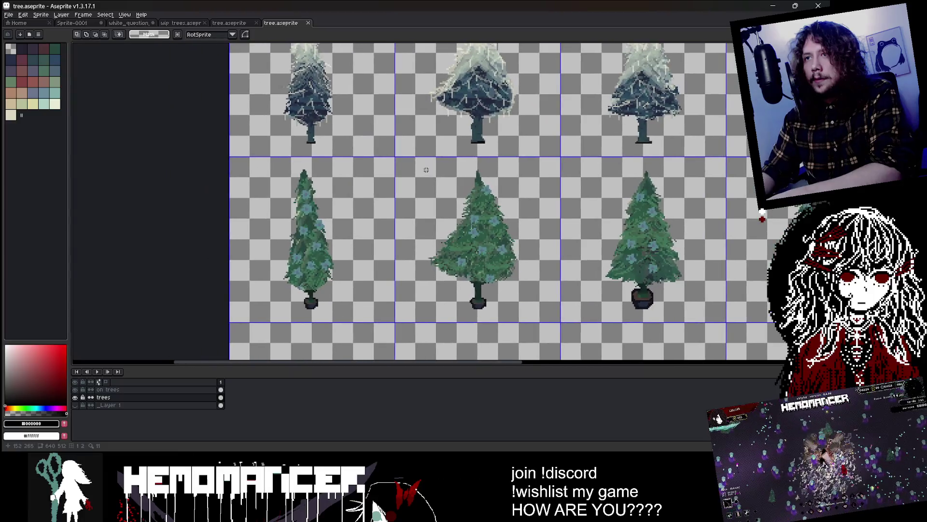
# Pan and zoom around the tree.aseprite sheet to inspect the green and red tree rows
pyautogui.scroll(2, 284, 232)
pyautogui.moveTo(284, 232); pyautogui.dragTo(292, 155)
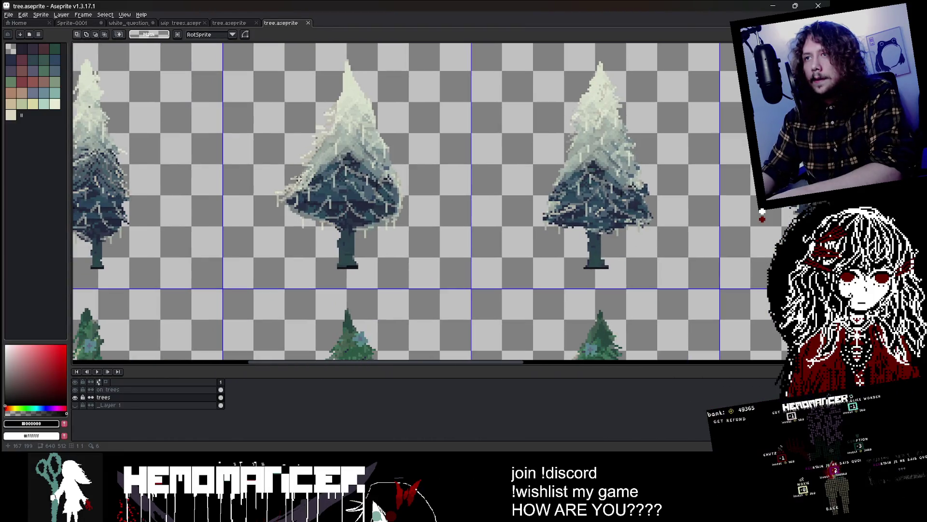
pyautogui.scroll(-5, 321, 200)
pyautogui.scroll(3, 321, 200)
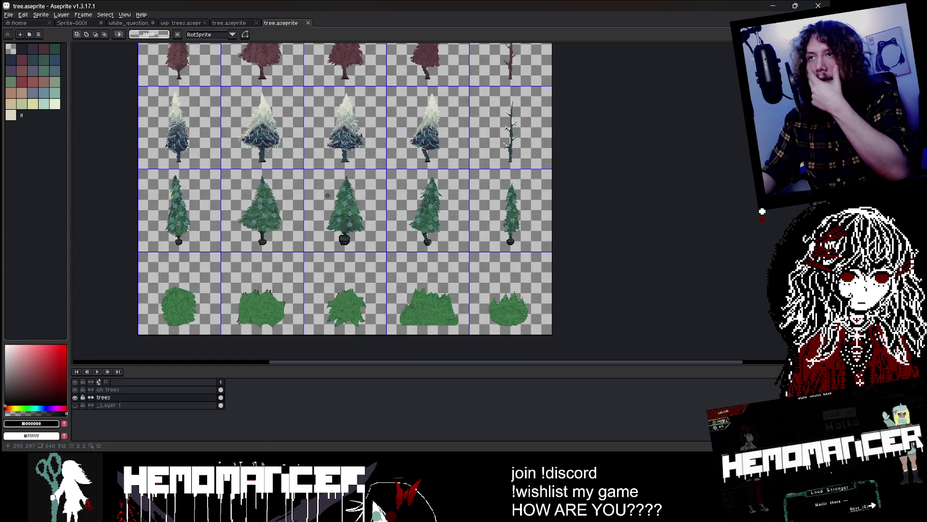
pyautogui.moveTo(276, 168); pyautogui.dragTo(327, 242)
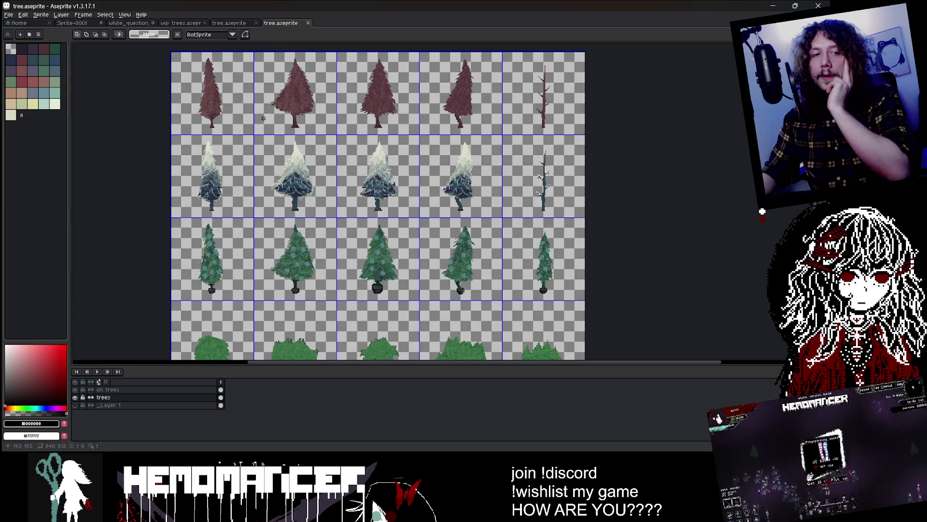
pyautogui.scroll(3, 264, 118)
pyautogui.scroll(-4, 264, 118)
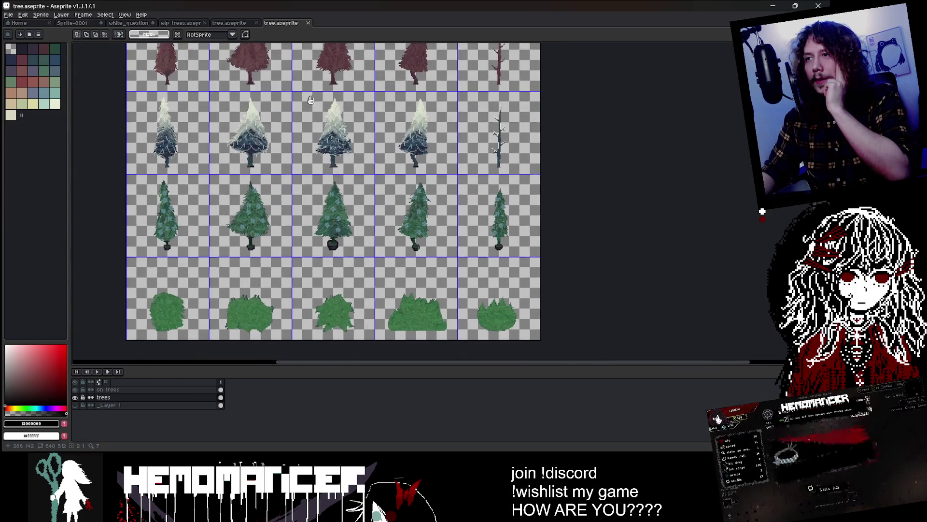
# In the game, cycle Cheag Amar's quests through Training, Study and Cutting, then return to Aseprite
pyautogui.hotkey('alt', 'Tab')
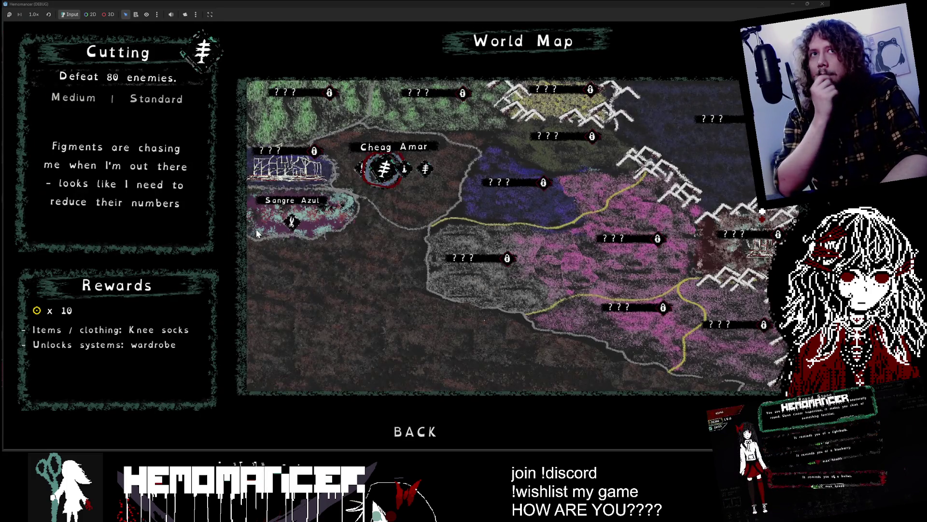
pyautogui.press('Left')
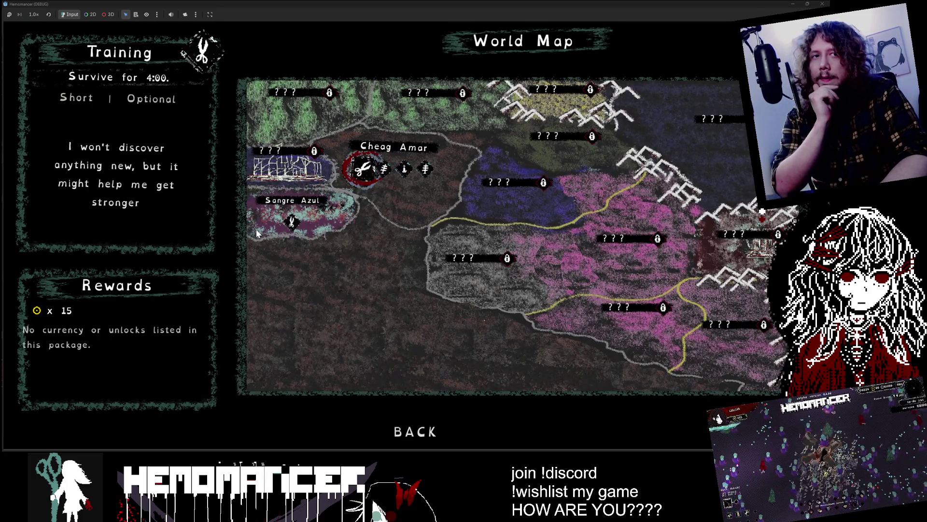
pyautogui.press('Right')
pyautogui.press('Right')
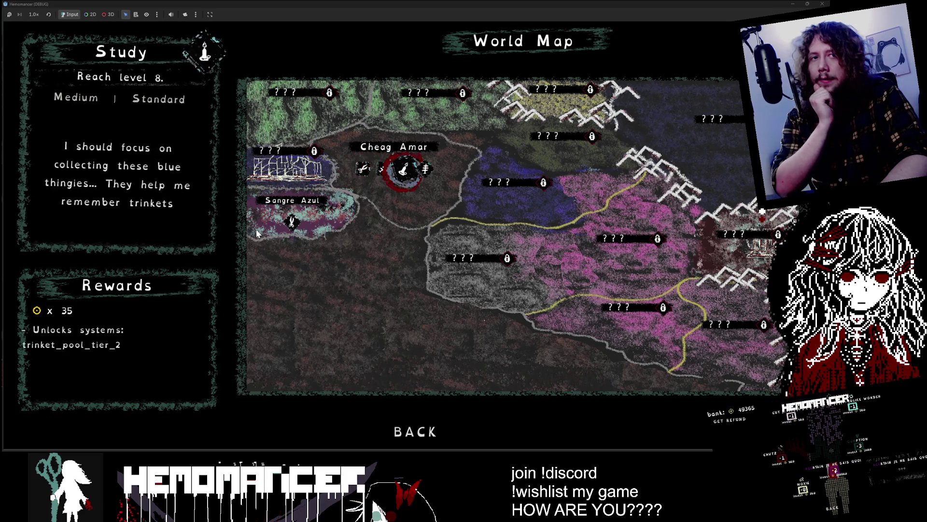
pyautogui.press('Left')
pyautogui.press('Left')
pyautogui.press('Right')
pyautogui.press('Right')
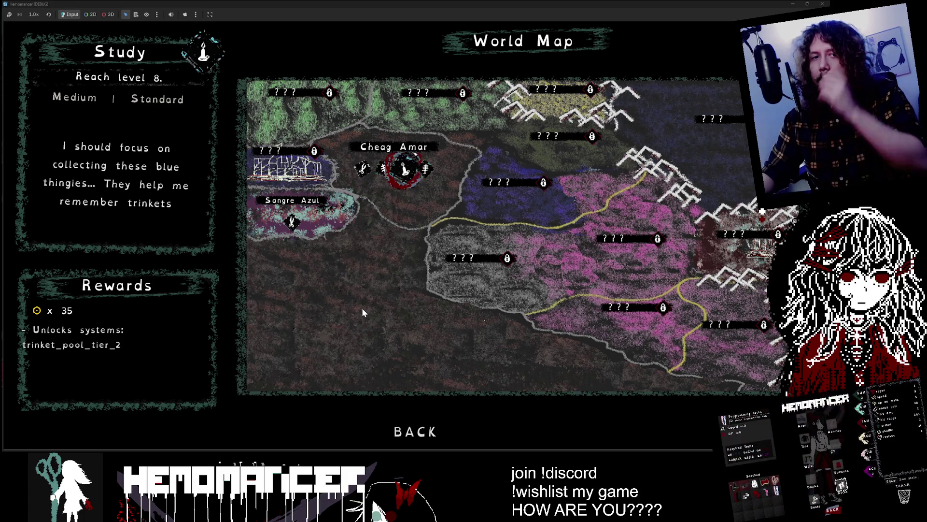
pyautogui.hotkey('alt', 'Tab')
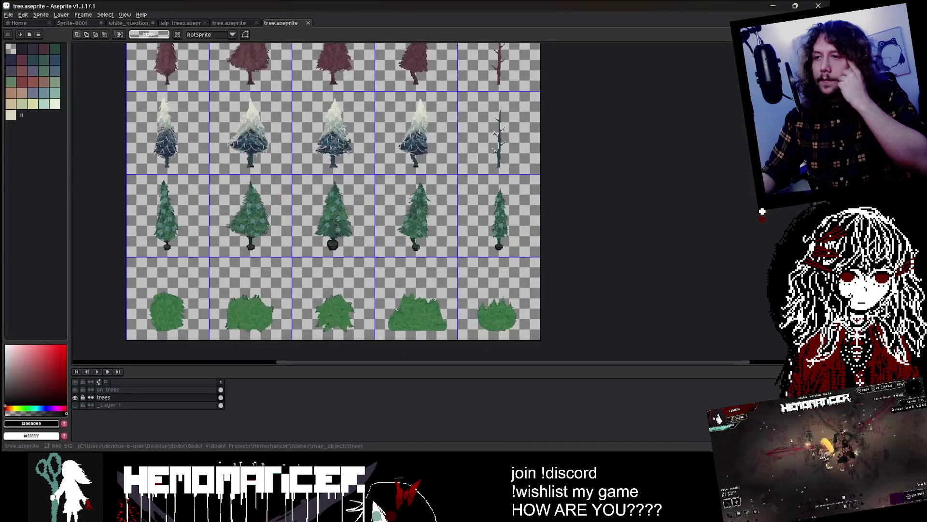
# View the World Map screenshot in the Sprite-0001 tab, then switch back to the game
pyautogui.click(72, 23)
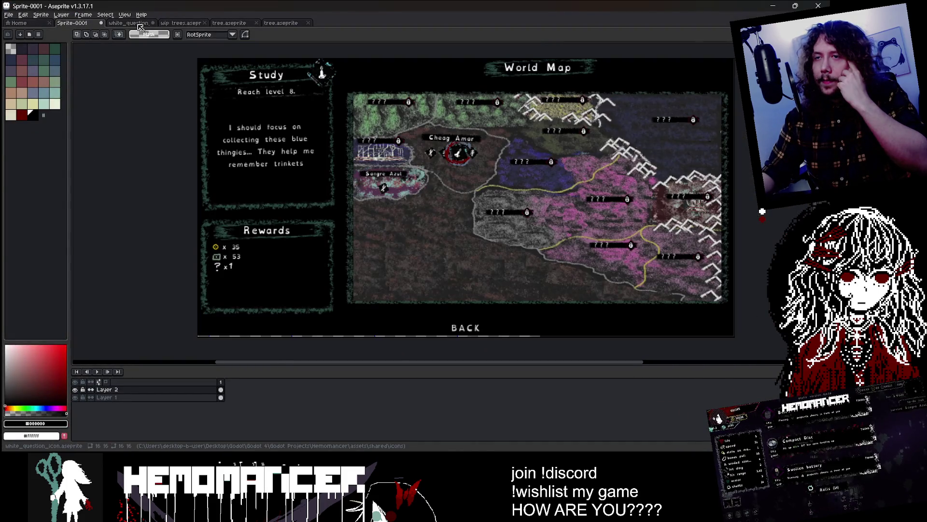
pyautogui.hotkey('alt', 'Tab')
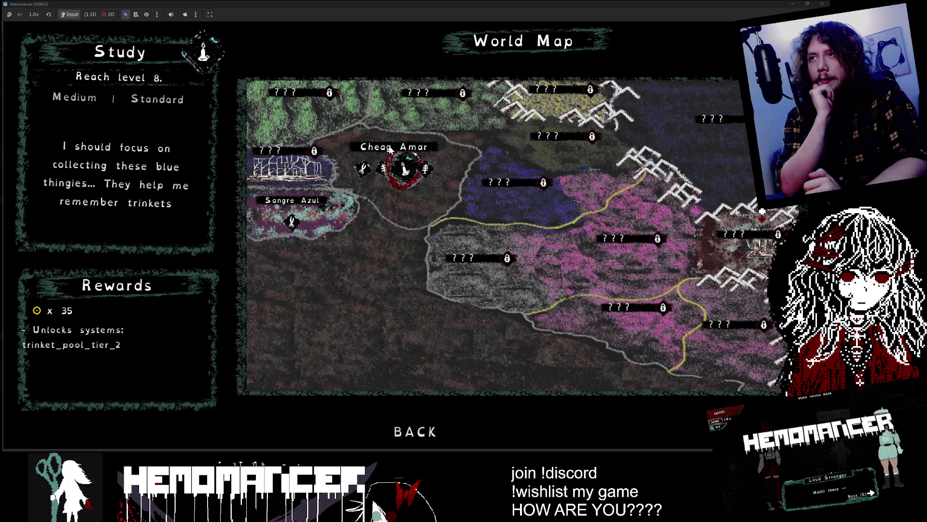
# Cycle Cheag Amar quests through Cutting, Training and Study to Purging, then close the game with F8
pyautogui.press('Left')
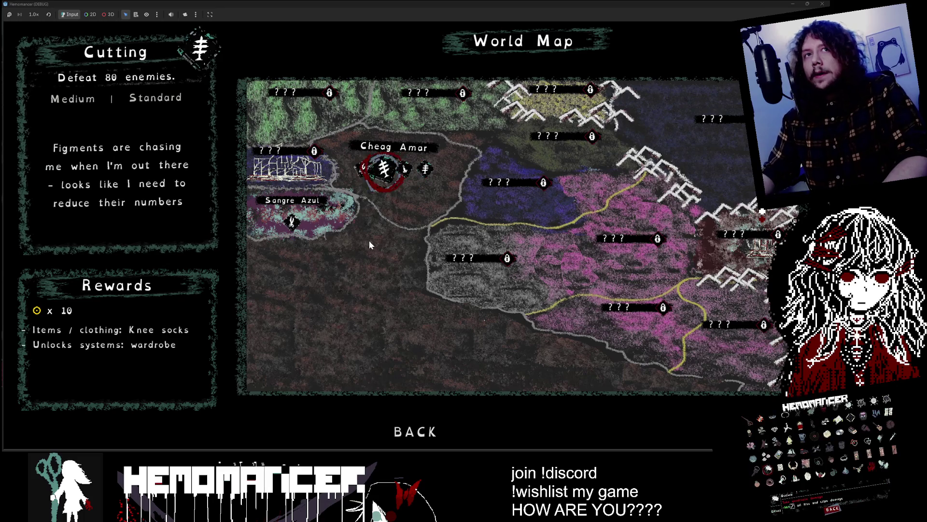
pyautogui.press('Left')
pyautogui.press('Right')
pyautogui.press('Right')
pyautogui.press('Left')
pyautogui.press('Left')
pyautogui.press('Right')
pyautogui.press('Right')
pyautogui.press('Left')
pyautogui.press('Right')
pyautogui.press('Right')
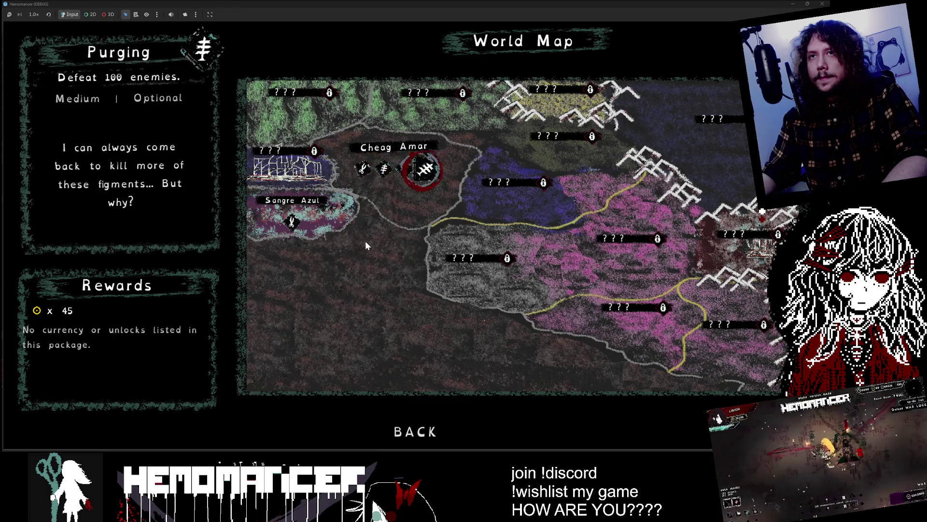
pyautogui.press('F8')
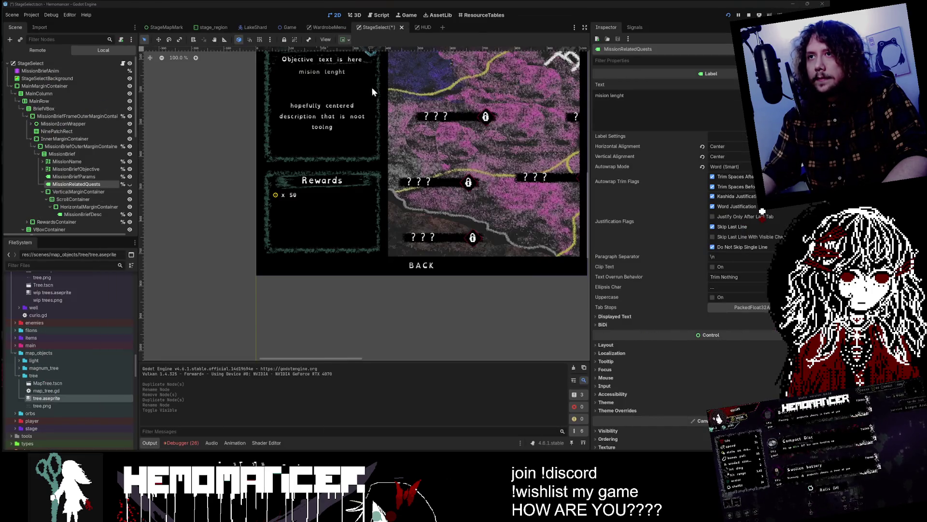
# Set the MissionBriefFrameOuterMarginContainer stretch ratio to 0.4
pyautogui.click(31, 139)
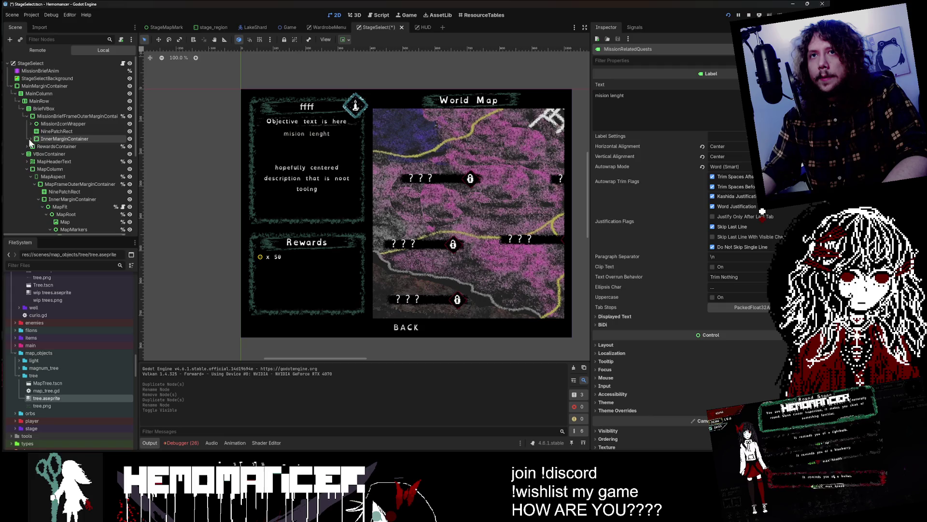
pyautogui.click(48, 118)
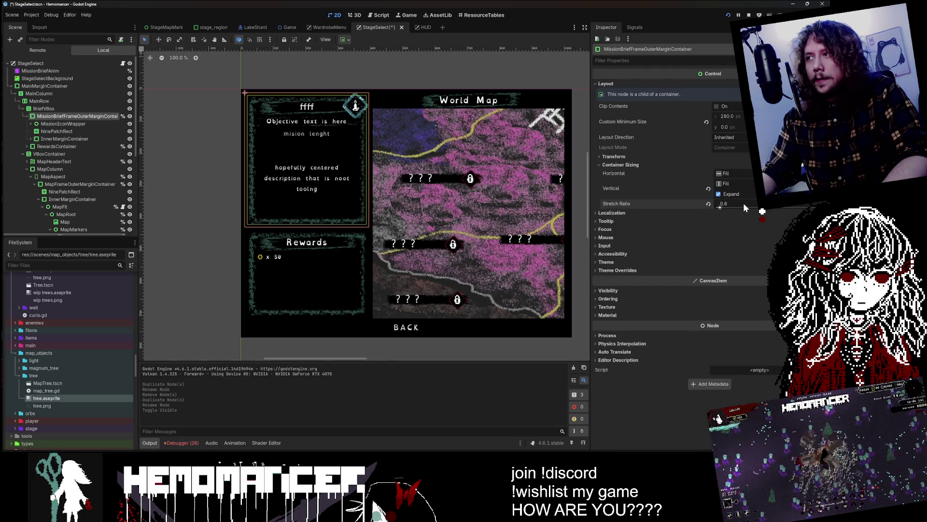
pyautogui.click(720, 205)
pyautogui.write('0.')
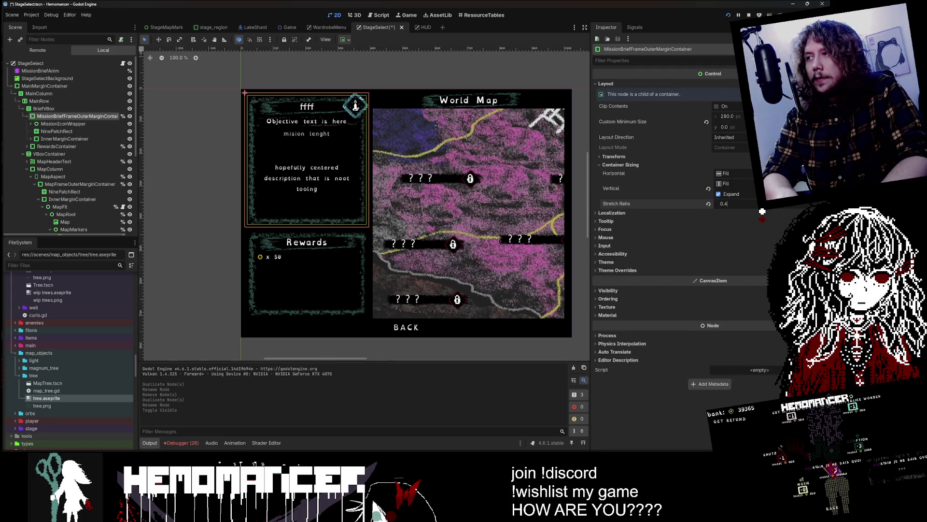
pyautogui.press('Return')
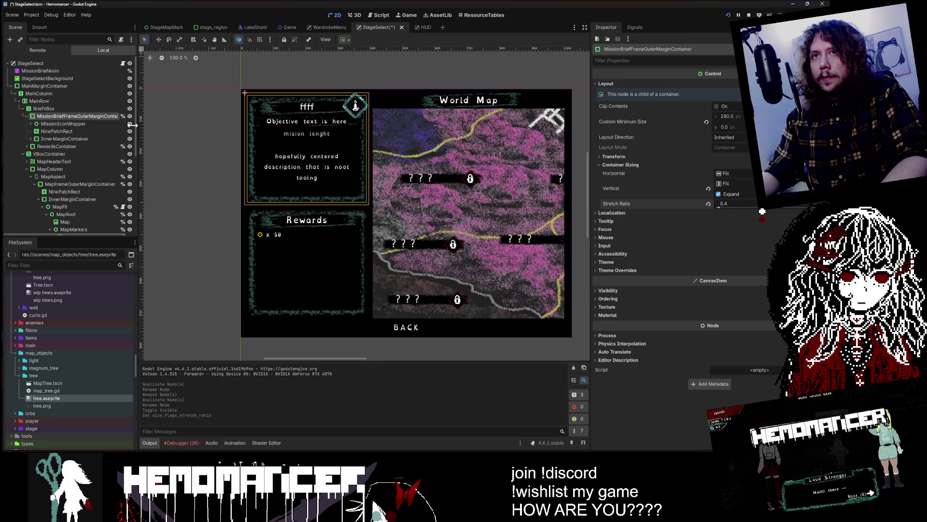
# Set the RewardsContainer stretch ratio to 0.6, then save and run the game
pyautogui.click(56, 146)
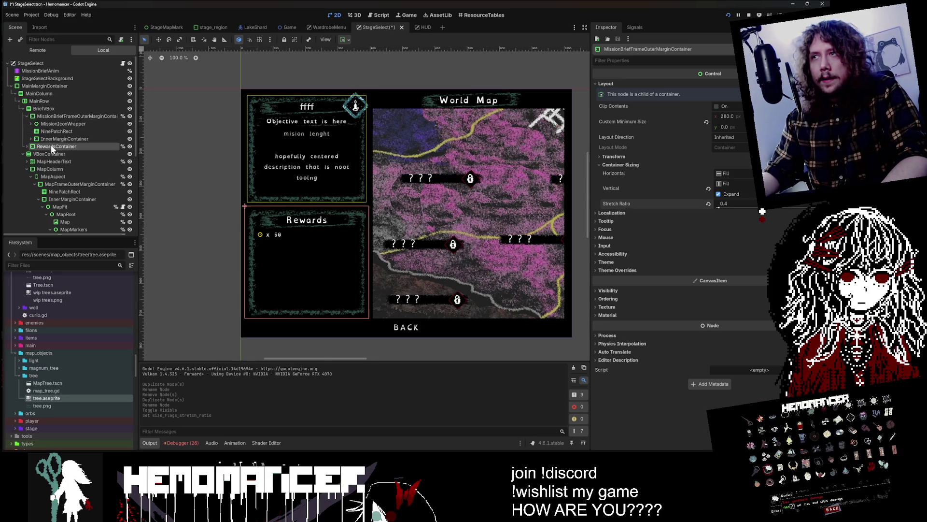
pyautogui.click(724, 203)
pyautogui.write('0.6')
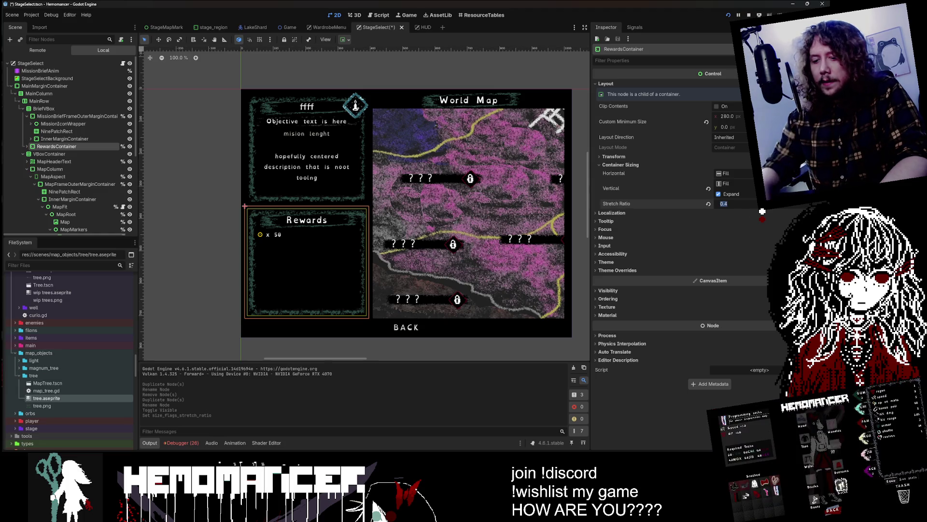
pyautogui.press('Return')
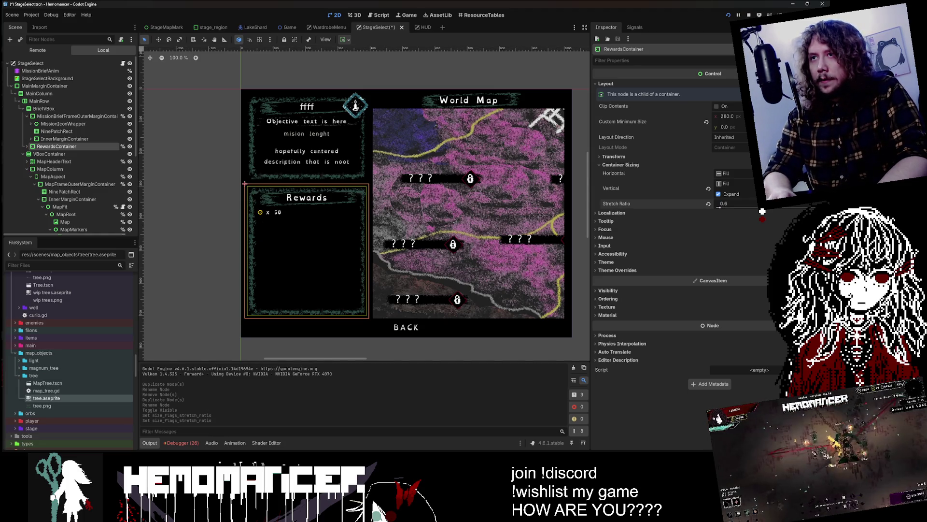
pyautogui.press('F5')
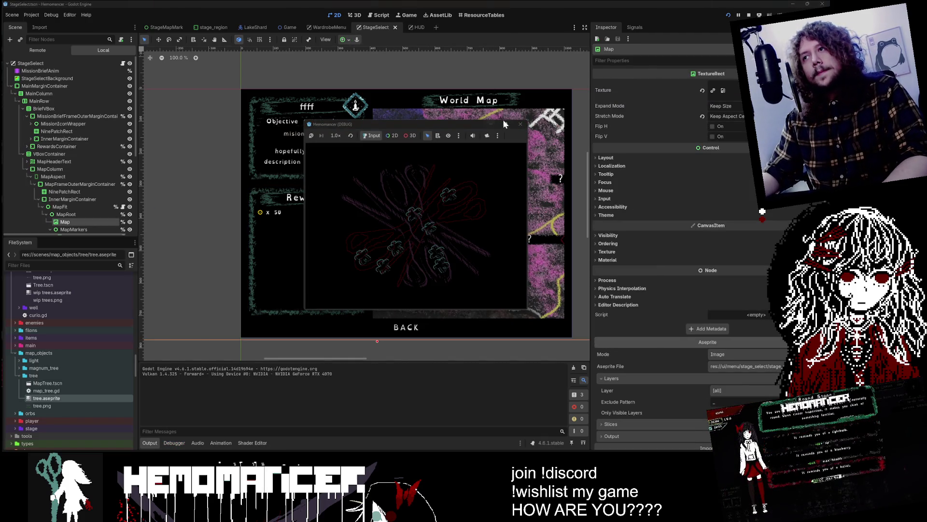
# In the maximized game, start play, open the World Map and select Study, then hide the game
pyautogui.click(506, 124)
pyautogui.click(322, 219)
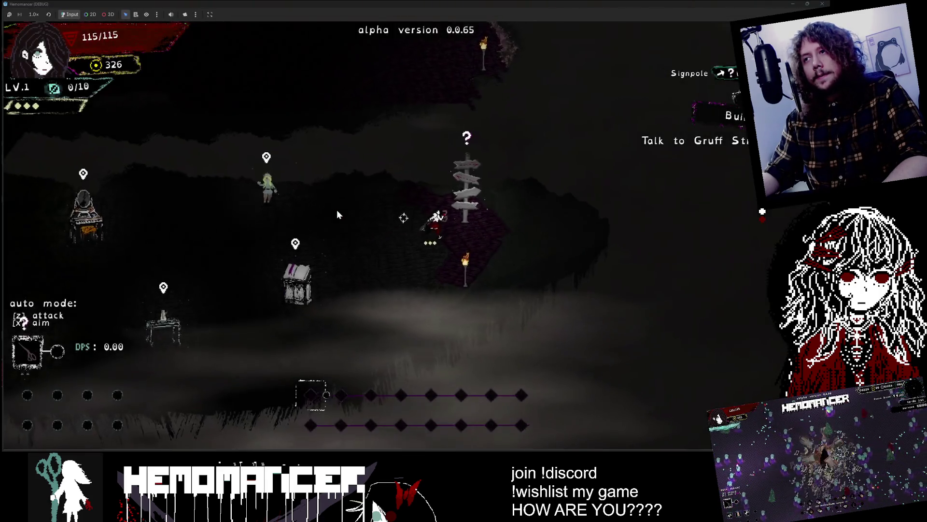
pyautogui.press('e')
pyautogui.press('Right')
pyautogui.press('Right')
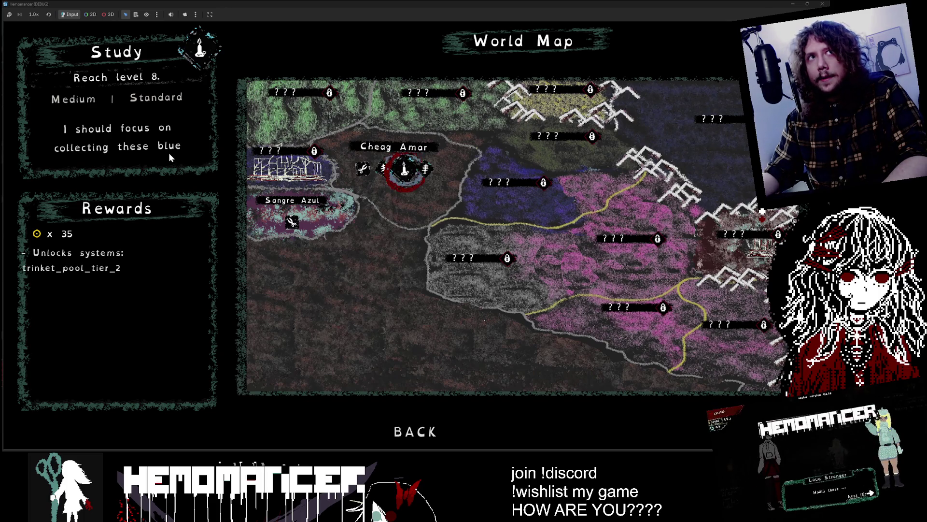
pyautogui.press('e')
pyautogui.click(794, 5)
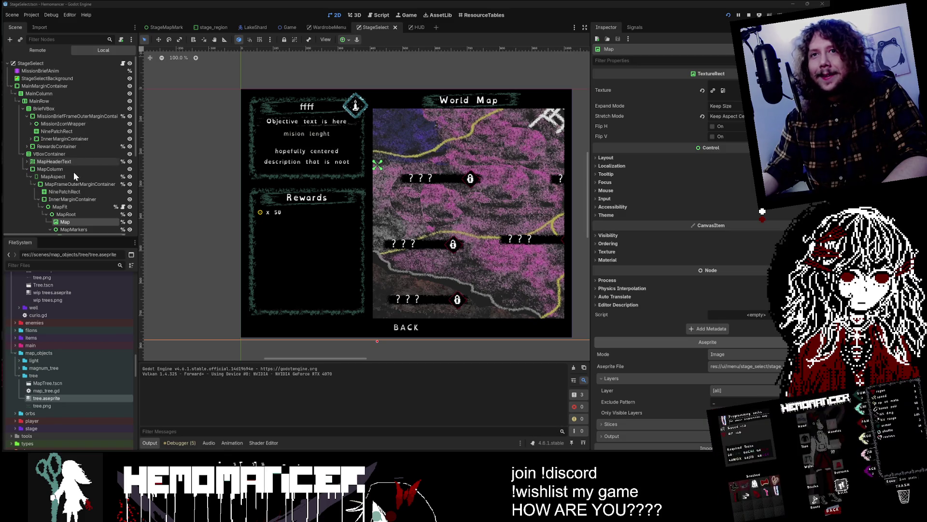
# Set the MissionBriefFrameOuterMarginContainer stretch ratio to 0.5
pyautogui.click(72, 116)
pyautogui.click(723, 204)
pyautogui.press('Return')
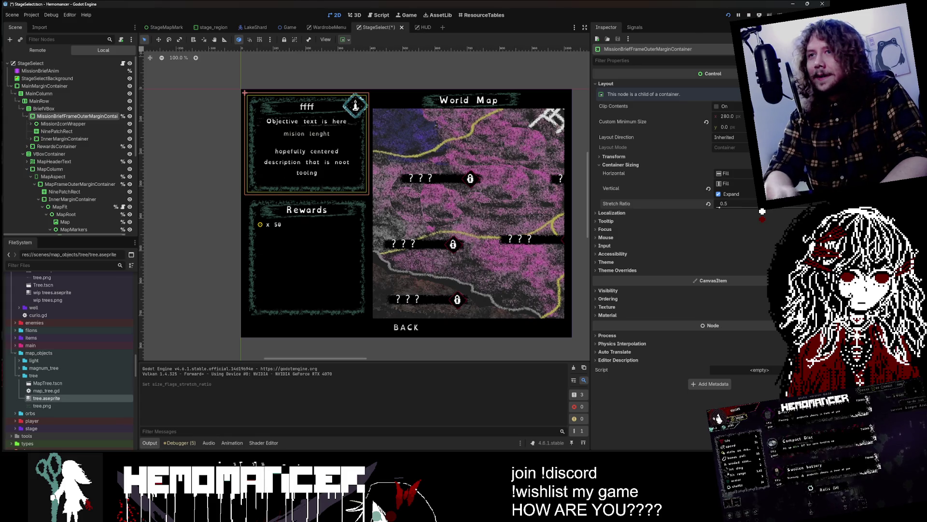
# Set the RewardsContainer stretch ratio to 0.5 and save the StageSelect scene
pyautogui.click(55, 147)
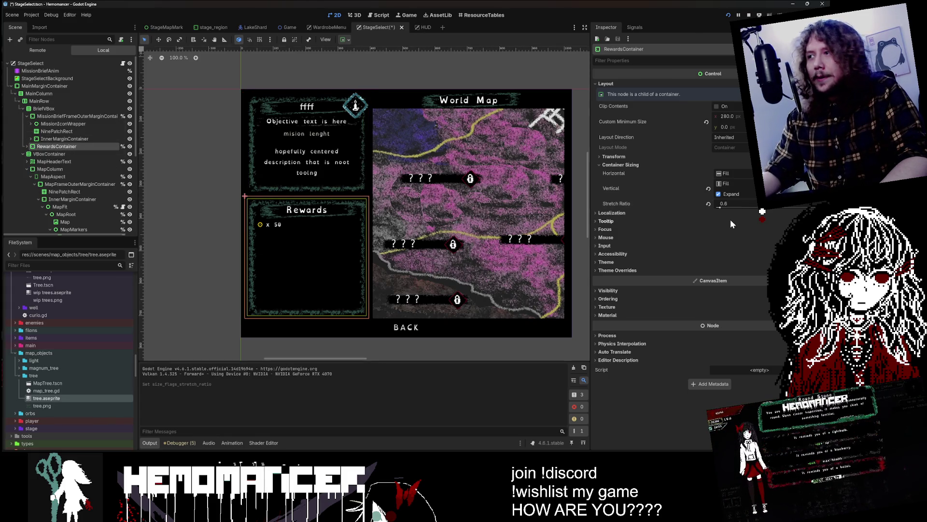
pyautogui.click(739, 207)
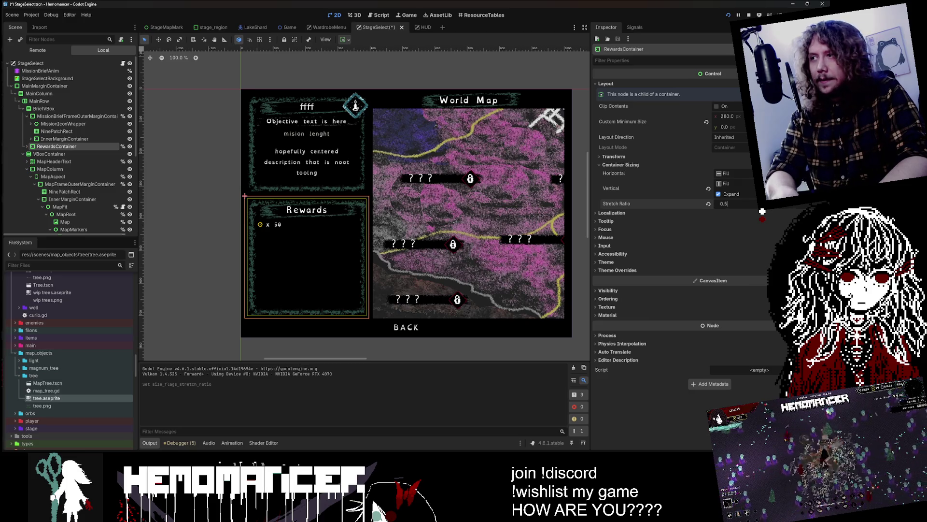
pyautogui.press('Return')
pyautogui.click(207, 174)
pyautogui.hotkey('ctrl', 's')
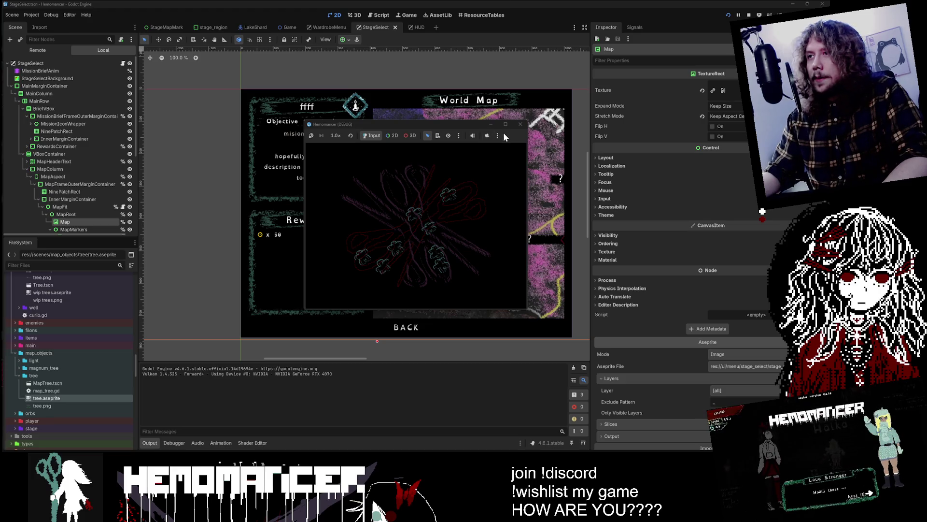
# Start the maximized game, open the World Map and select the Cutting mission to read its rewards
pyautogui.click(505, 125)
pyautogui.click(315, 220)
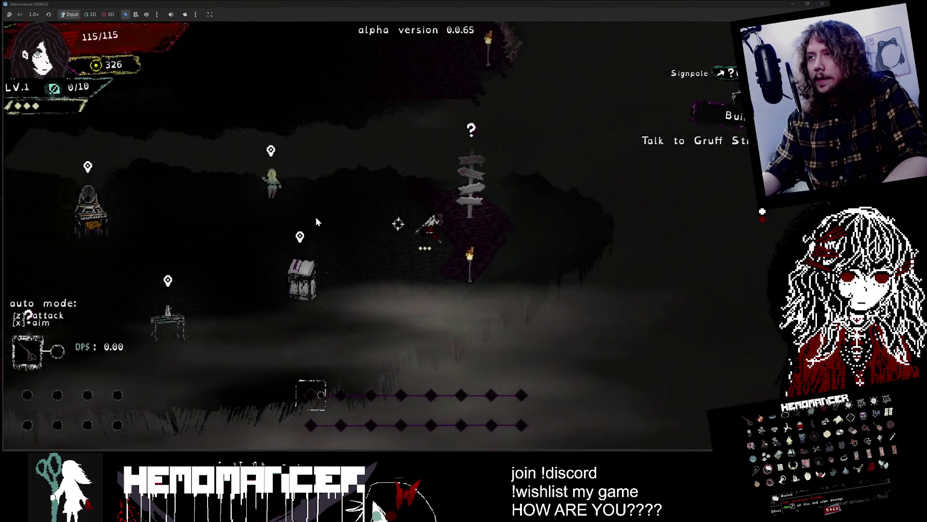
pyautogui.press('e')
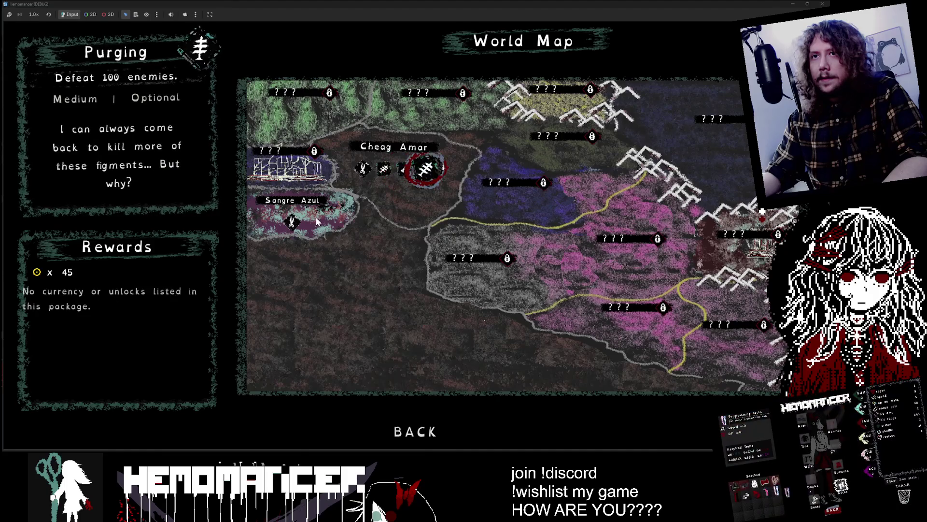
pyautogui.press('d')
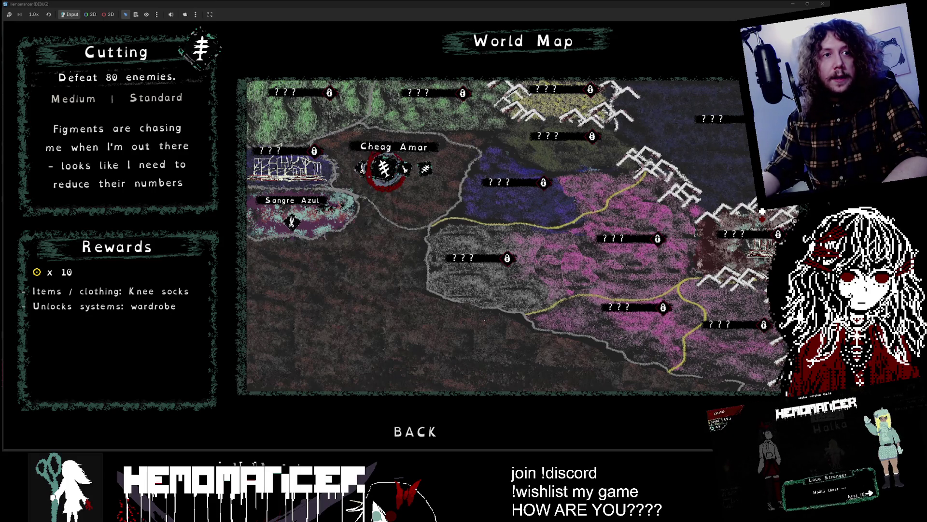
pyautogui.hotkey('alt', 'Tab')
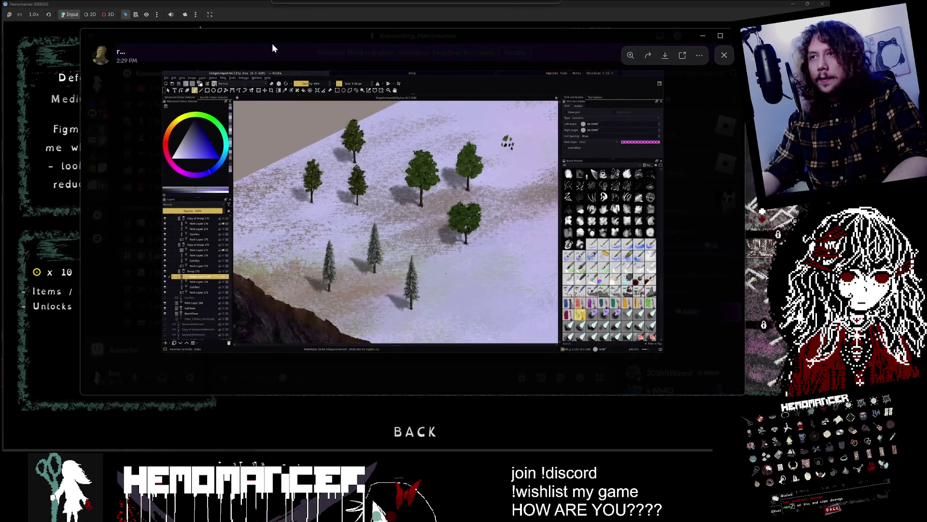
# Zoom into the painted trees of the Krita screenshot, zoom back out, then return to the game
pyautogui.doubleClick(309, 35)
pyautogui.click(341, 197)
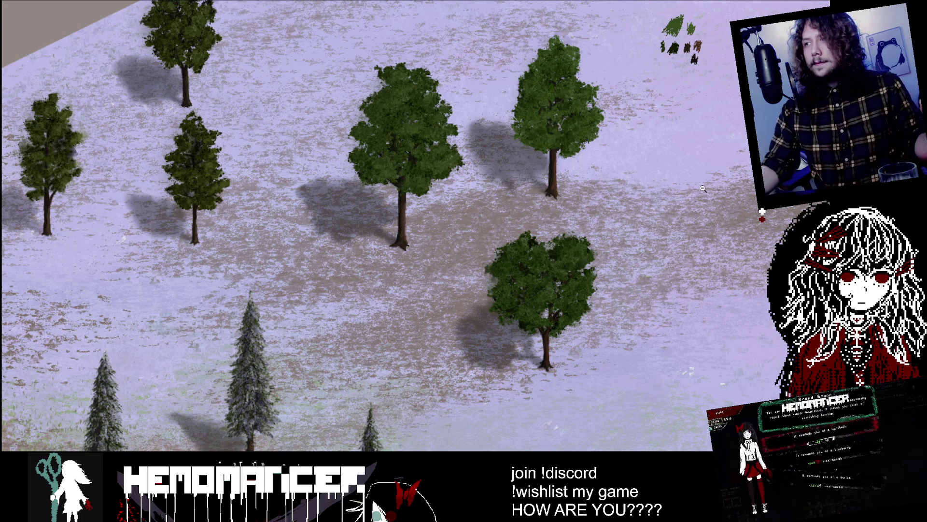
pyautogui.press('Tab')
pyautogui.press('Tab')
pyautogui.scroll(5, 362, 280)
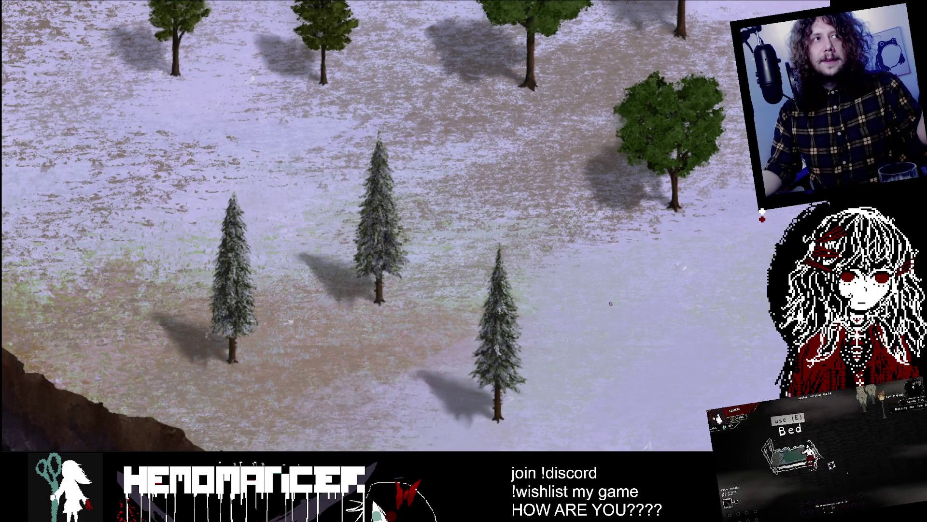
pyautogui.scroll(5, 412, 267)
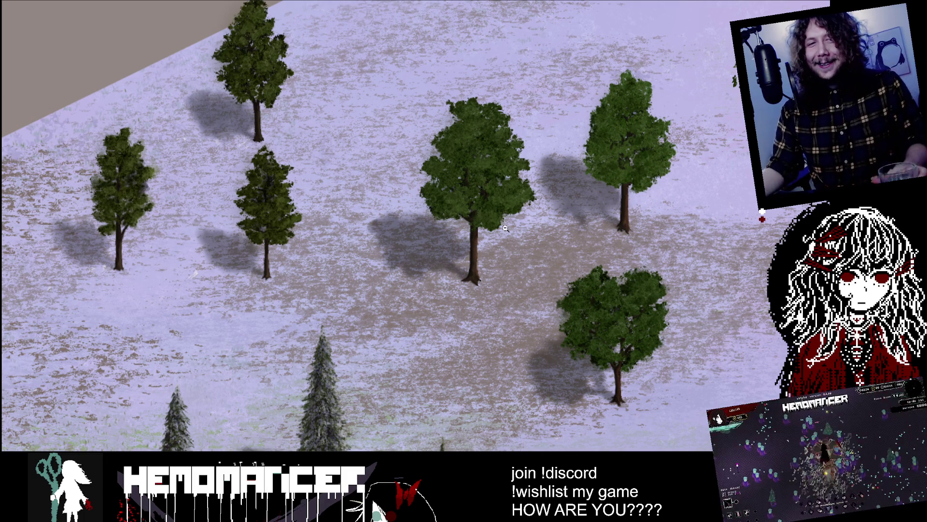
pyautogui.click(500, 256)
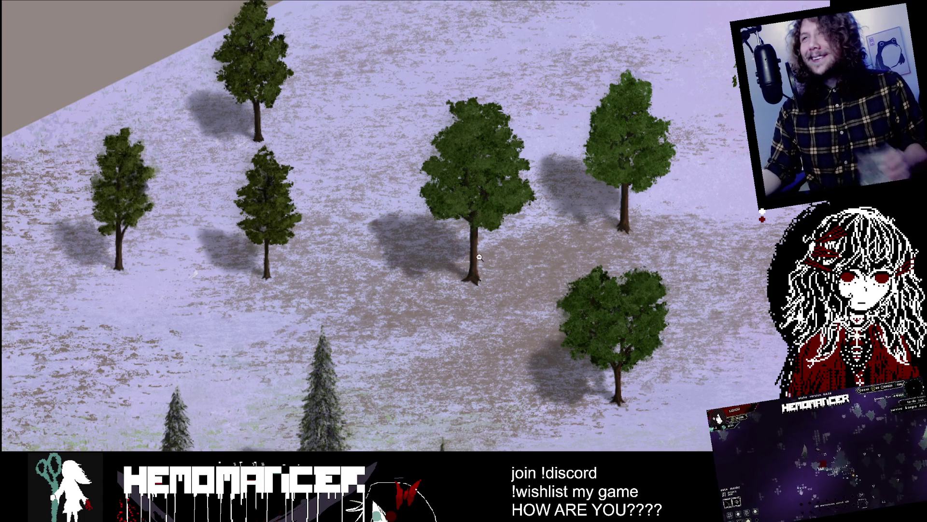
pyautogui.press('Tab')
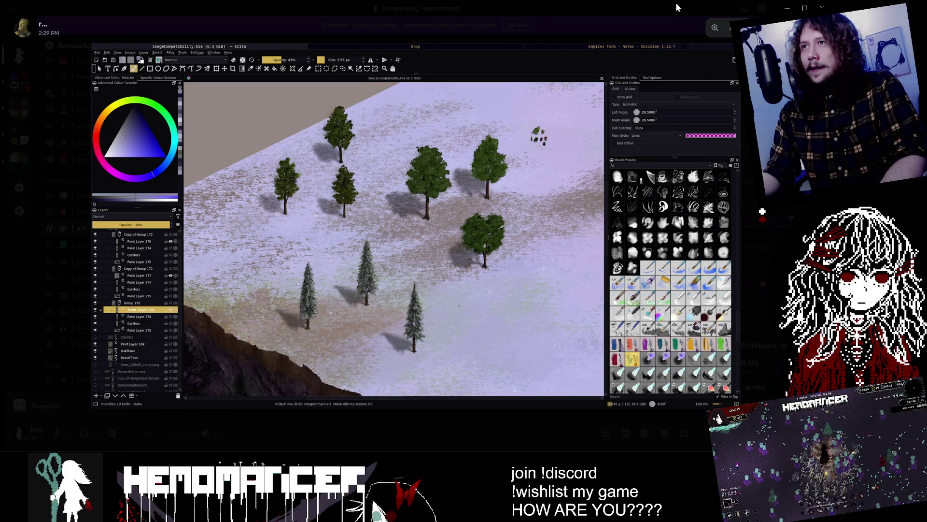
pyautogui.hotkey('alt', 'Tab')
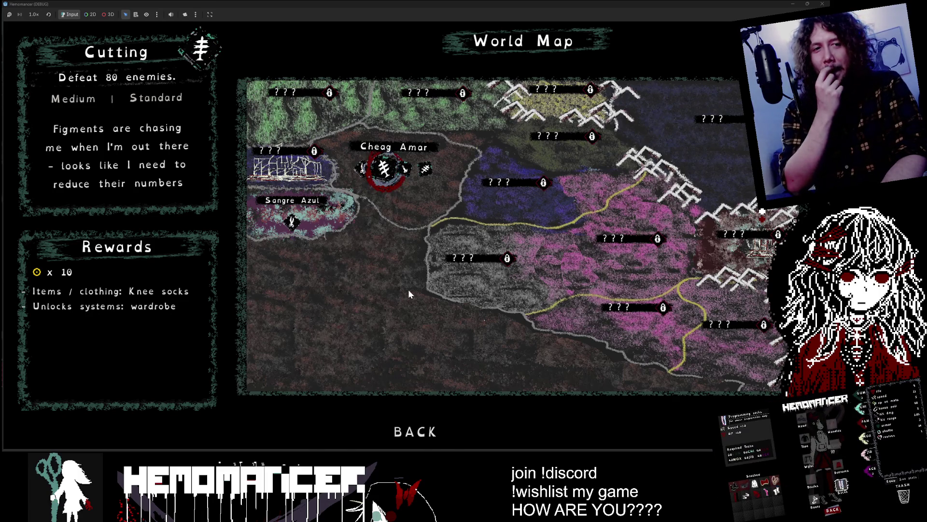
# Cycle the selection between Prelude at Sangre Azul and the Training, Cutting and Study missions
pyautogui.press('Left')
pyautogui.press('Left')
pyautogui.press('Right')
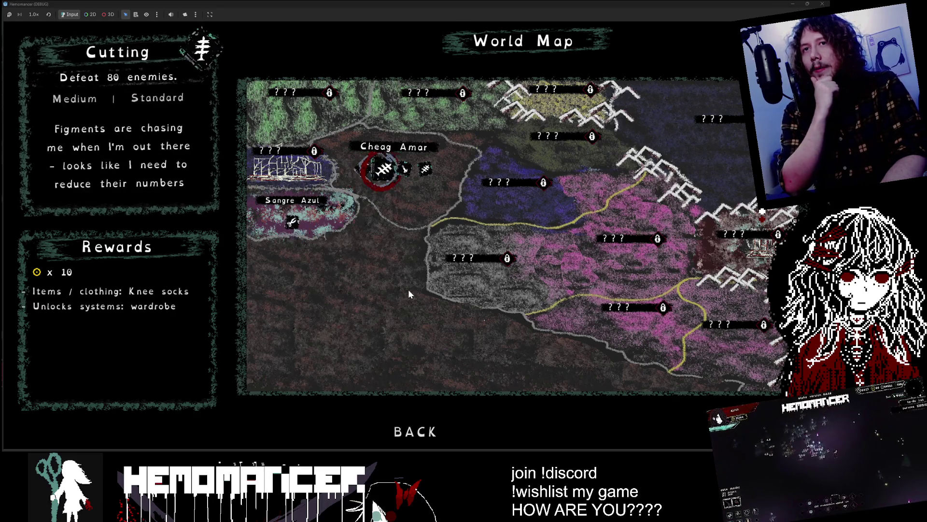
pyautogui.press('Right')
pyautogui.press('Left')
pyautogui.press('Left')
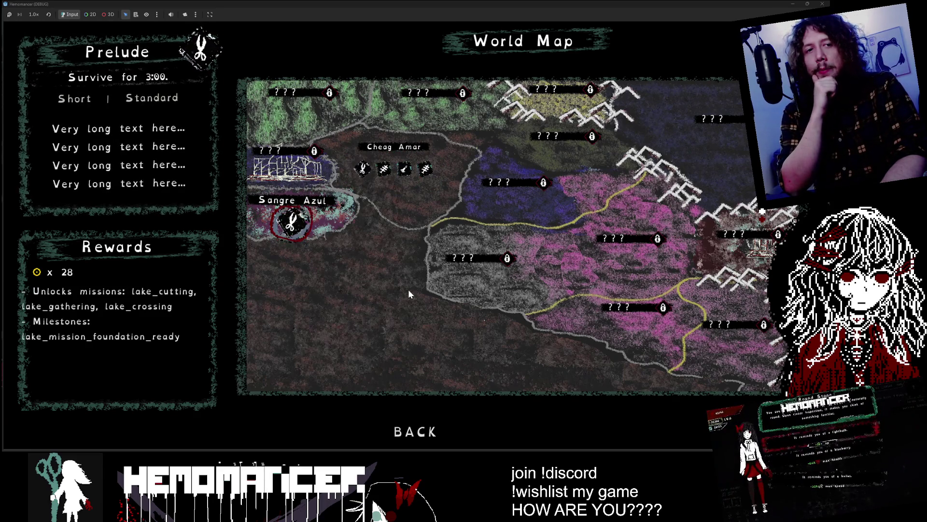
pyautogui.press('Right')
pyautogui.press('Left')
pyautogui.press('Left')
pyautogui.press('Left')
pyautogui.press('Left')
pyautogui.press('Left')
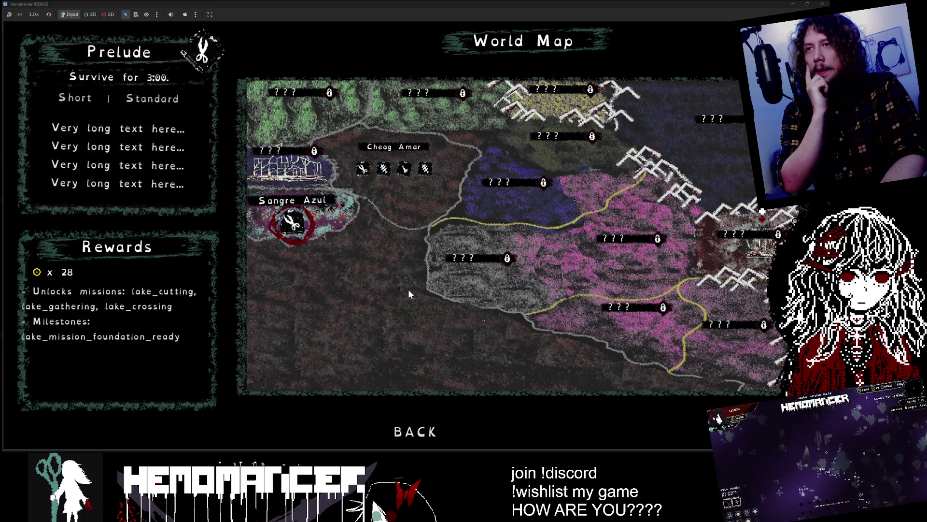
pyautogui.press('Down')
# Step again through Prelude, Cutting, Study and Training, then switch to the Aseprite mockup
pyautogui.press('Up')
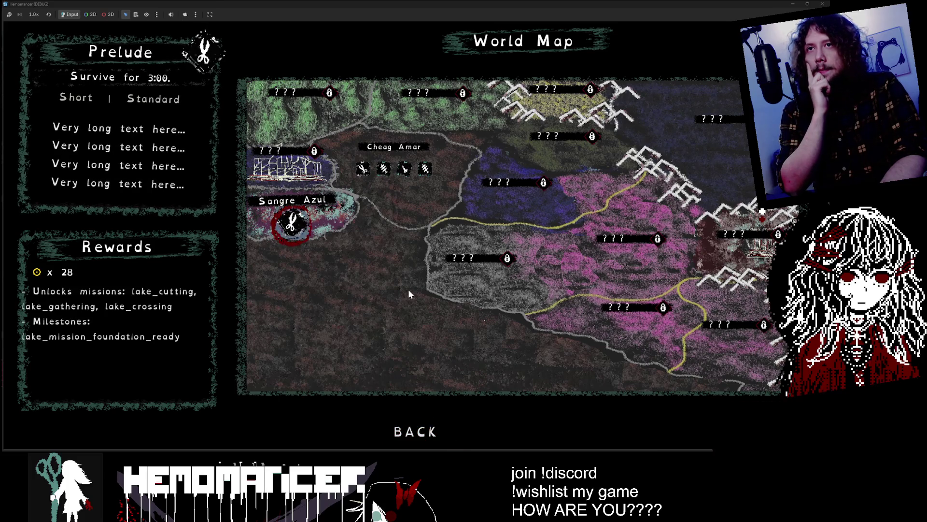
pyautogui.press('Right')
pyautogui.press('Right')
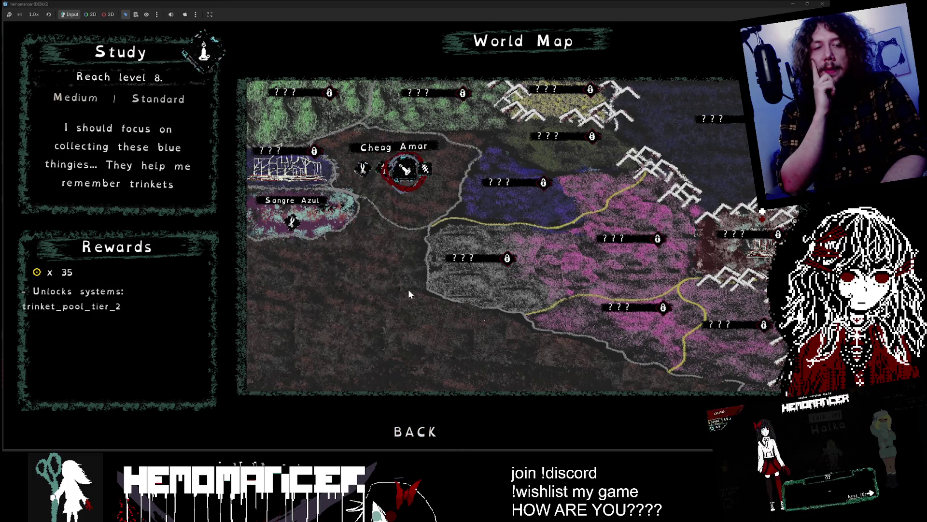
pyautogui.press('Left')
pyautogui.press('Left')
pyautogui.press('Right')
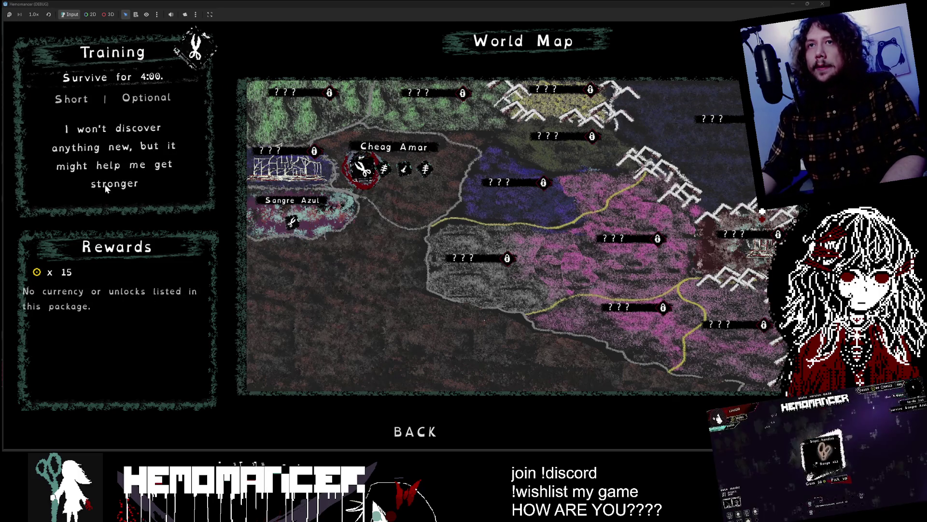
pyautogui.press('Left')
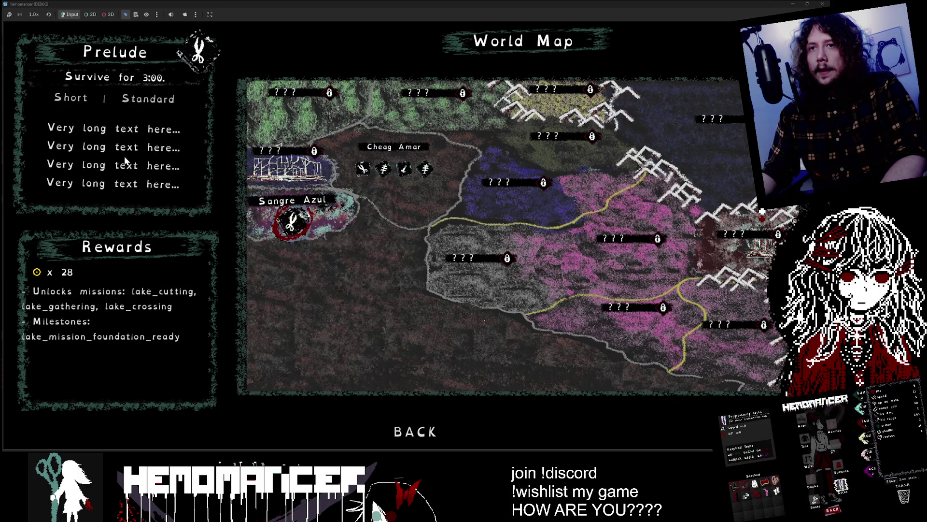
pyautogui.press('Right')
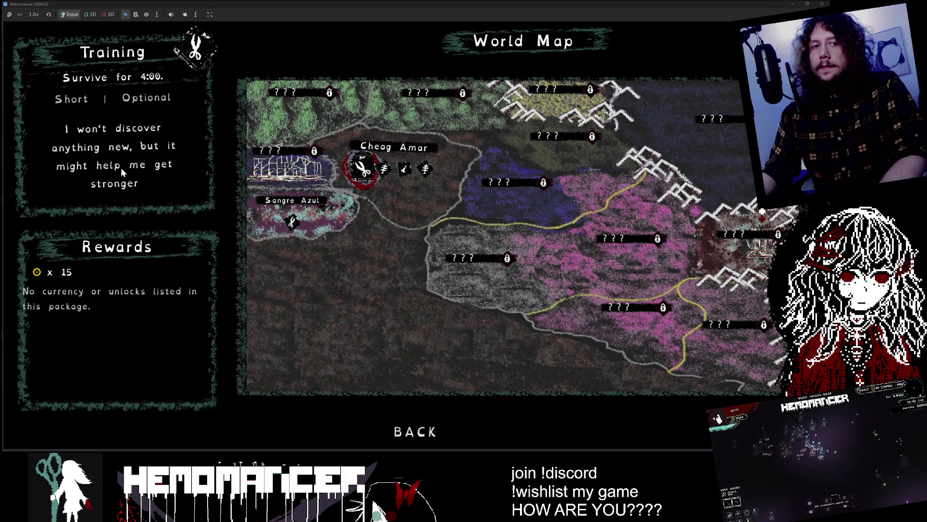
pyautogui.press('Right')
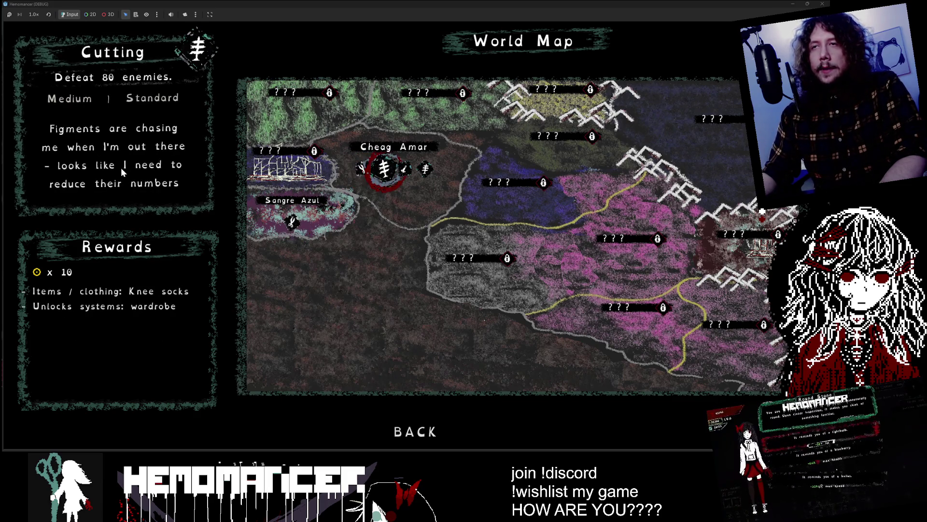
pyautogui.press('Left')
pyautogui.hotkey('alt', 'Tab')
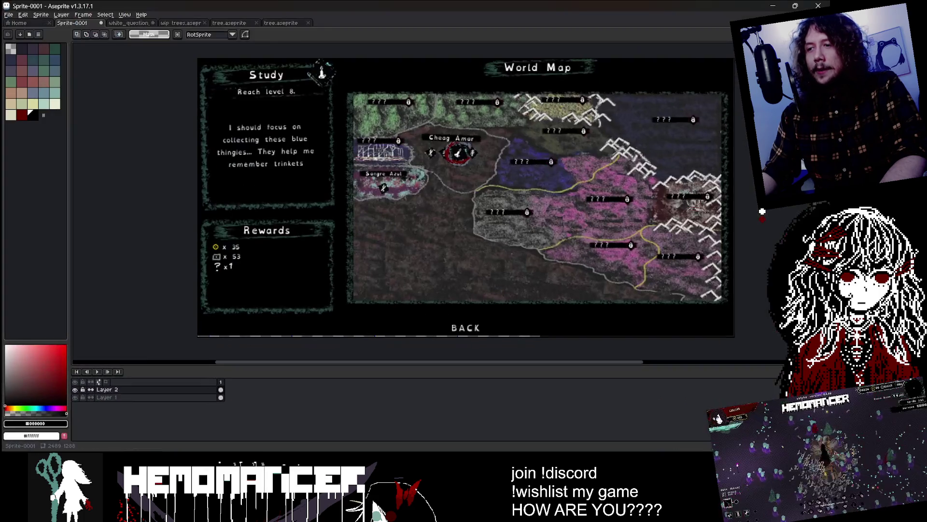
# From Godot's FileSystem open tree.aseprite in Aseprite, look over the tree variants, then minimise it
pyautogui.hotkey('alt', 'Tab')
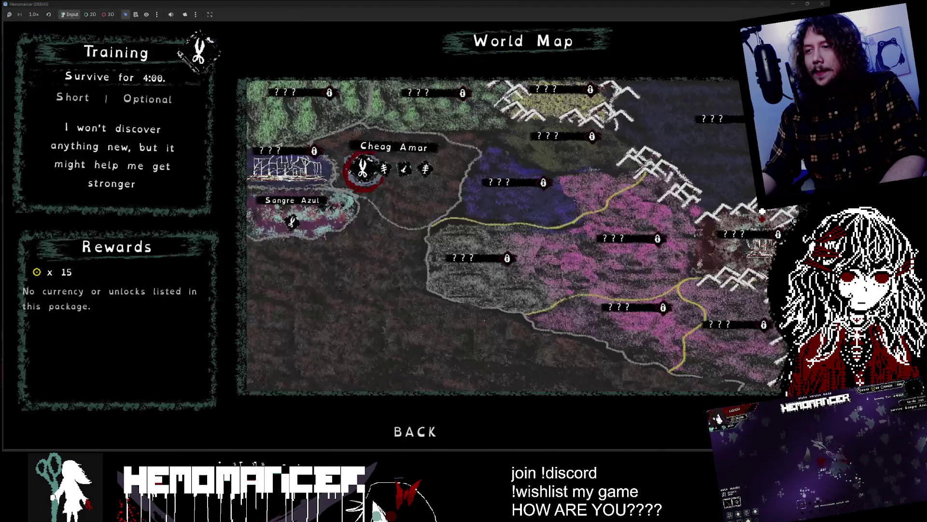
pyautogui.moveTo(445, 510)
pyautogui.click(422, 430)
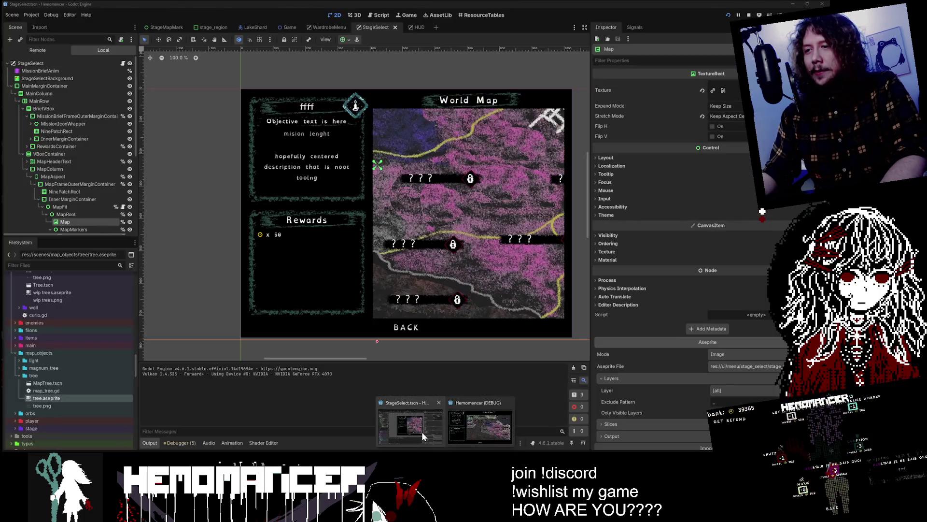
pyautogui.rightClick(91, 397)
pyautogui.click(135, 435)
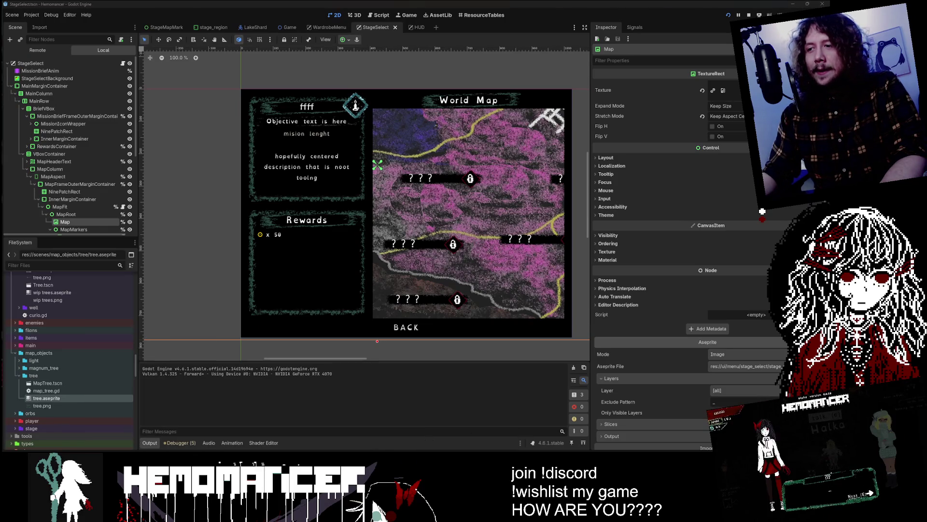
pyautogui.scroll(3, 312, 108)
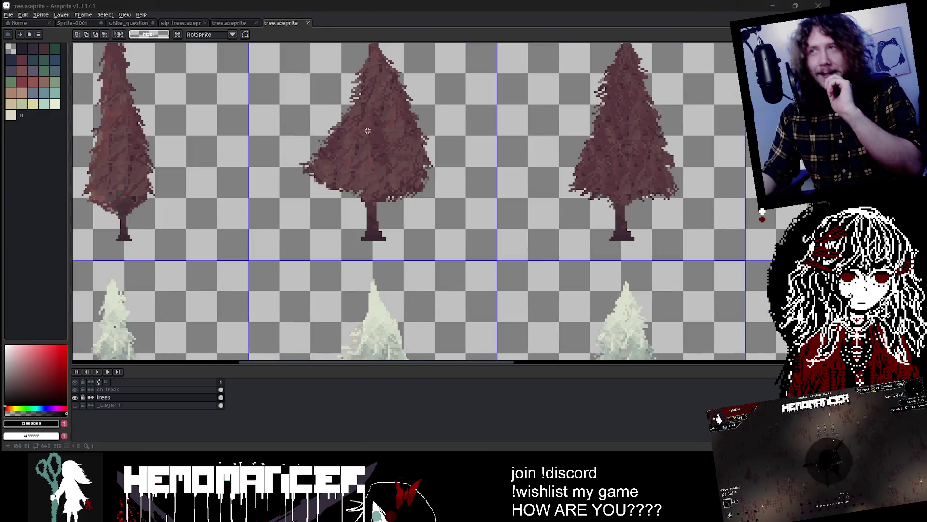
pyautogui.scroll(-3, 541, 84)
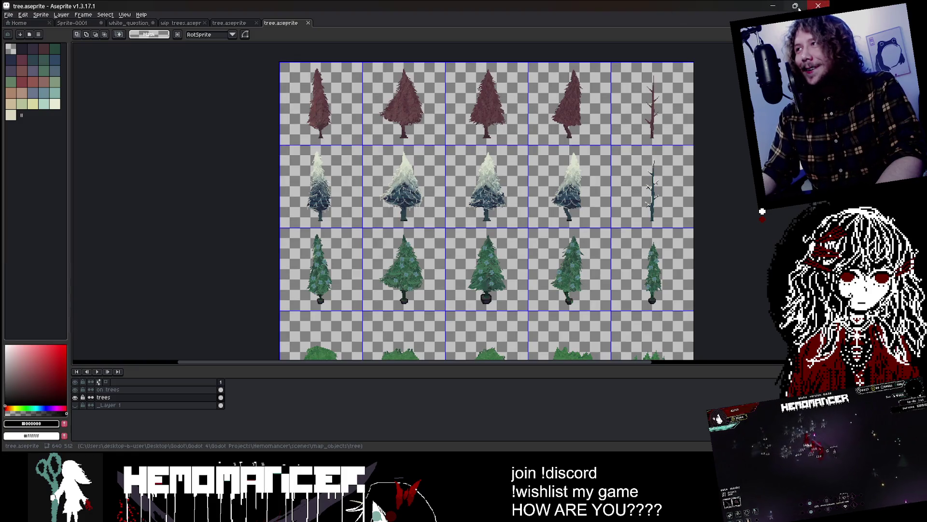
pyautogui.click(772, 6)
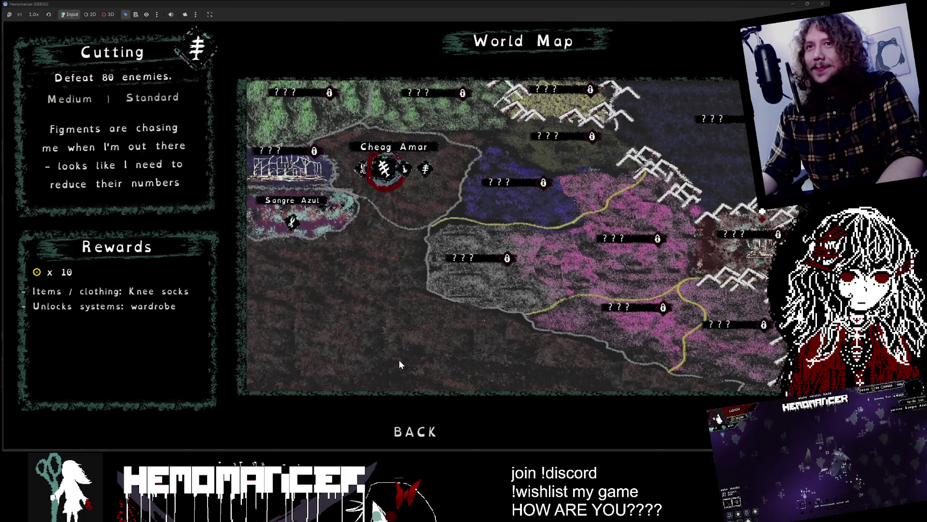
# Cycle the World Map through Study, Cutting, Prelude and Training to recheck their icons and rewards
pyautogui.press('Right')
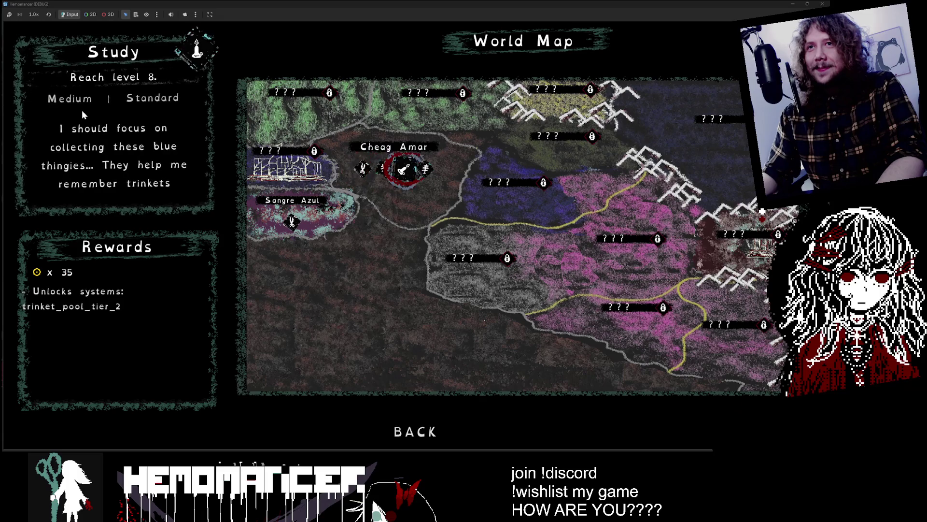
pyautogui.press('Left')
pyautogui.press('Left')
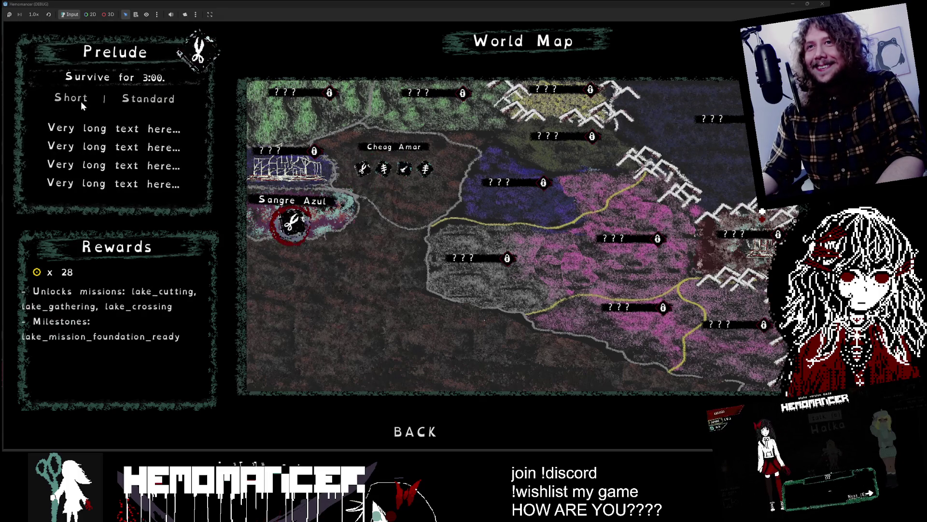
pyautogui.press('Right')
pyautogui.press('Right')
pyautogui.press('Left')
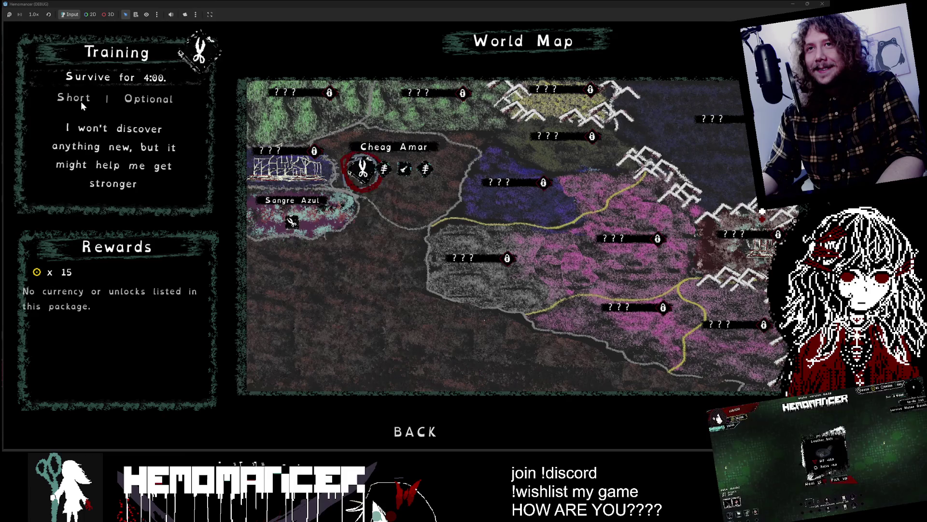
pyautogui.press('Right')
# Recheck each mission once more, ending on Study, then return to Aseprite's tree.aseprite document
pyautogui.press('Left')
pyautogui.press('Left')
pyautogui.press('Right')
pyautogui.press('Right')
pyautogui.press('Left')
pyautogui.press('Left')
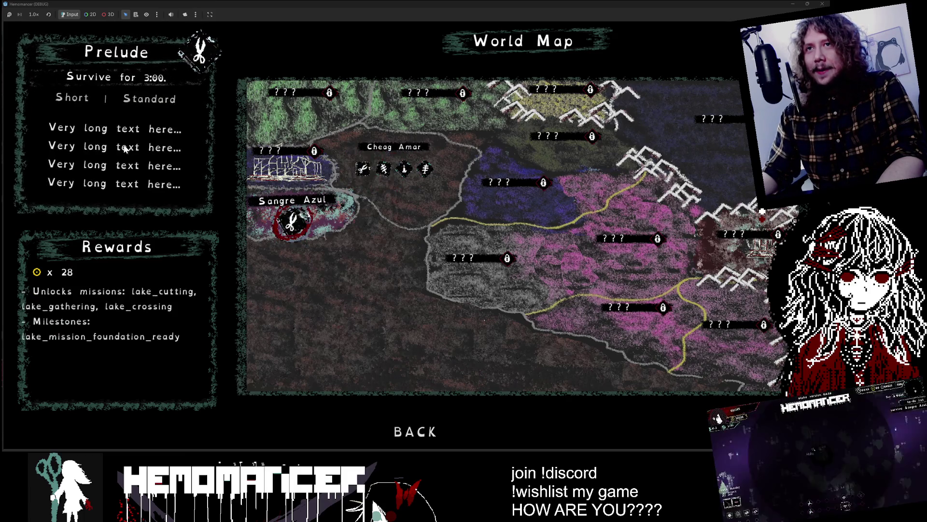
pyautogui.press('Right')
pyautogui.press('Right')
pyautogui.press('Left')
pyautogui.press('Left')
pyautogui.press('Right')
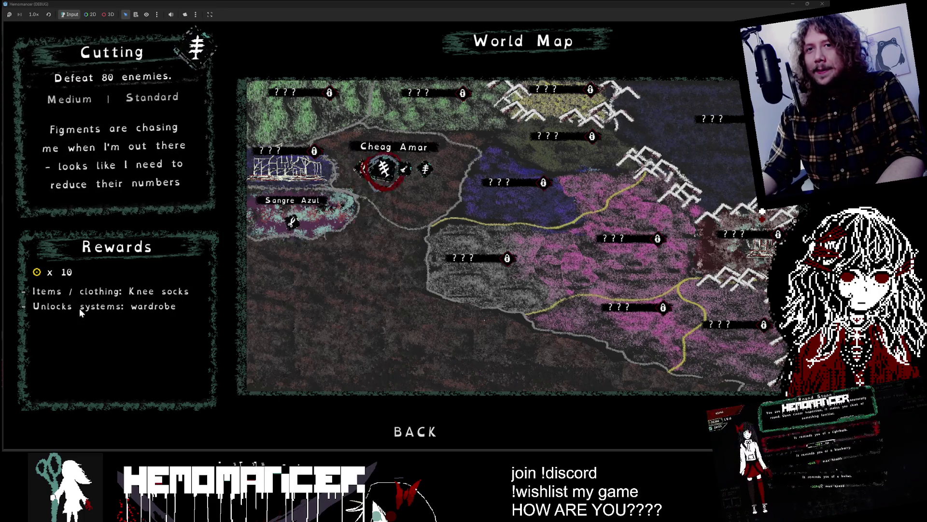
pyautogui.press('Right')
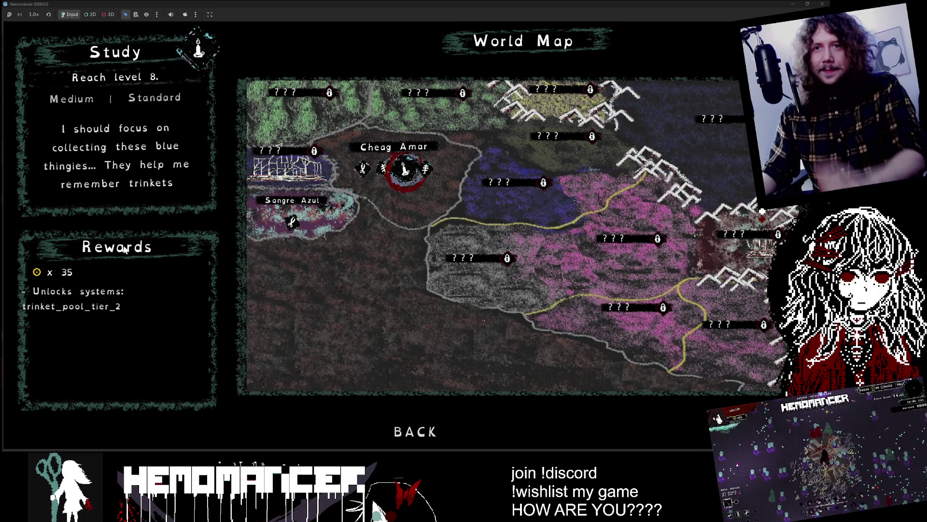
pyautogui.press('Left')
pyautogui.press('Left')
pyautogui.press('Right')
pyautogui.press('Right')
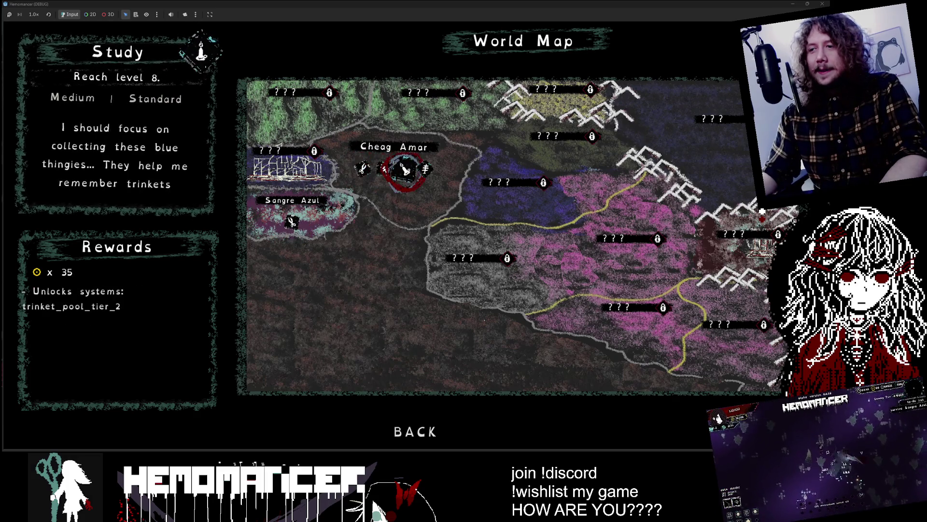
pyautogui.hotkey('alt', 'Tab')
pyautogui.click(235, 22)
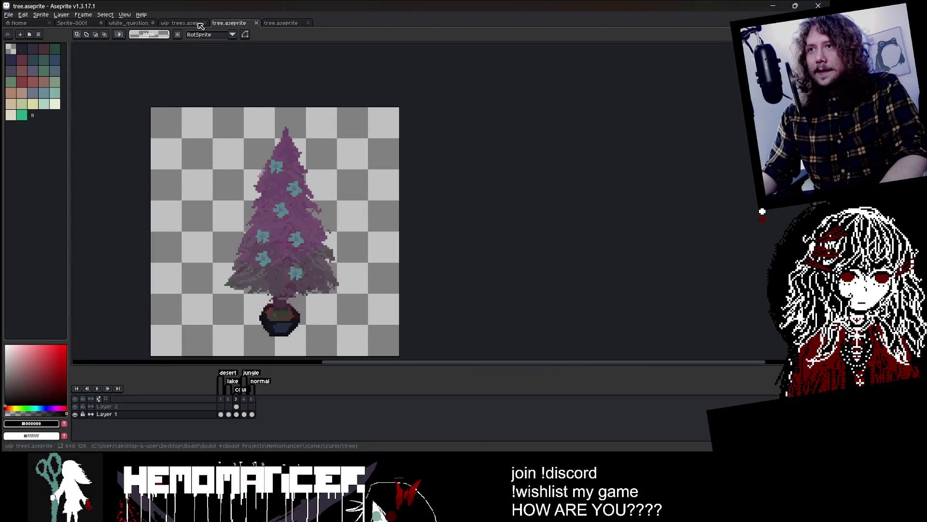
# Open the Sprite-0001 World Map mock-up, frame its Rewards panel, and select Layer 1
pyautogui.click(188, 24)
pyautogui.click(126, 24)
pyautogui.click(83, 23)
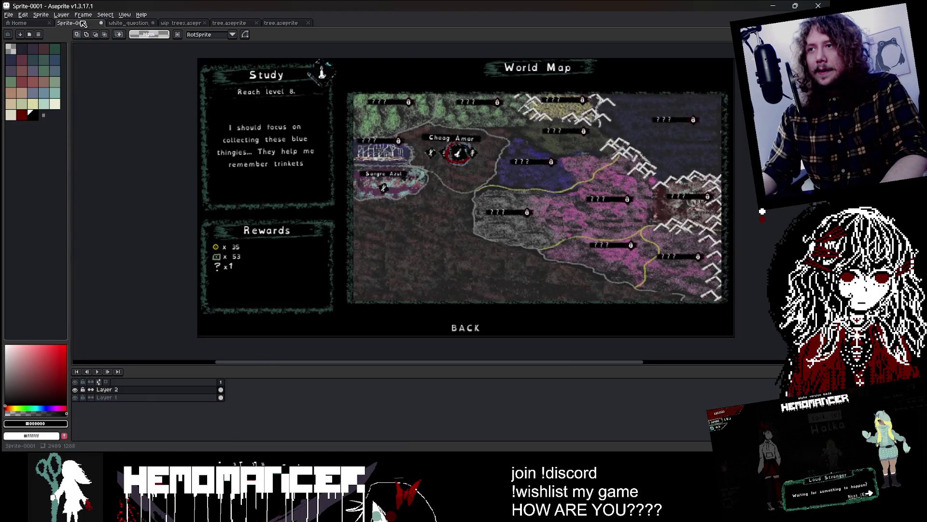
pyautogui.moveTo(170, 136); pyautogui.dragTo(154, 164)
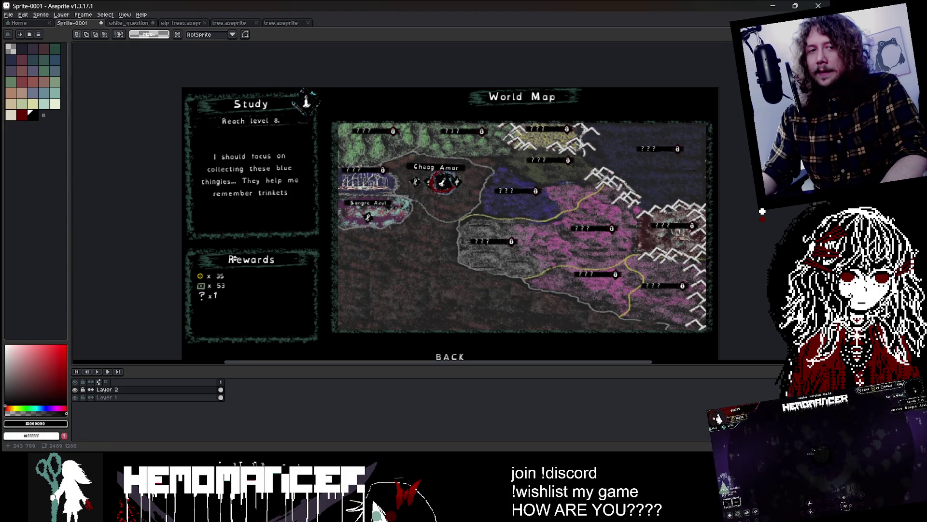
pyautogui.scroll(1, 221, 261)
pyautogui.scroll(-1, 222, 260)
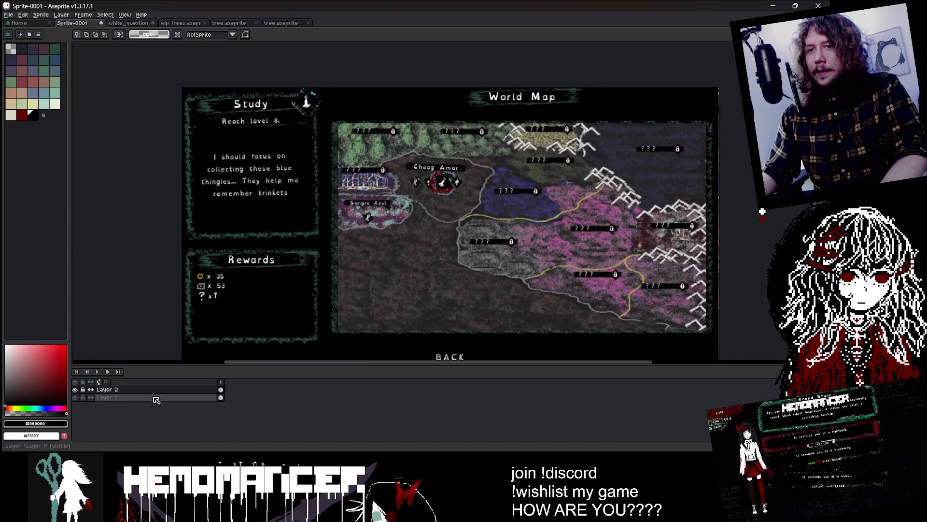
pyautogui.click(155, 397)
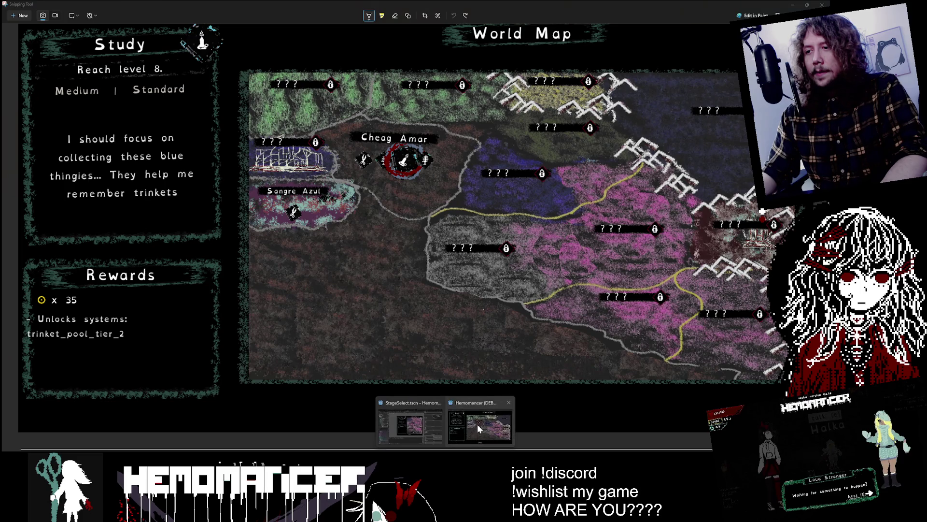
# Snip the game's Study panel with its Medium | Standard line and paste it into Sprite-0001
pyautogui.click(474, 426)
pyautogui.hotkey('alt', 'Tab')
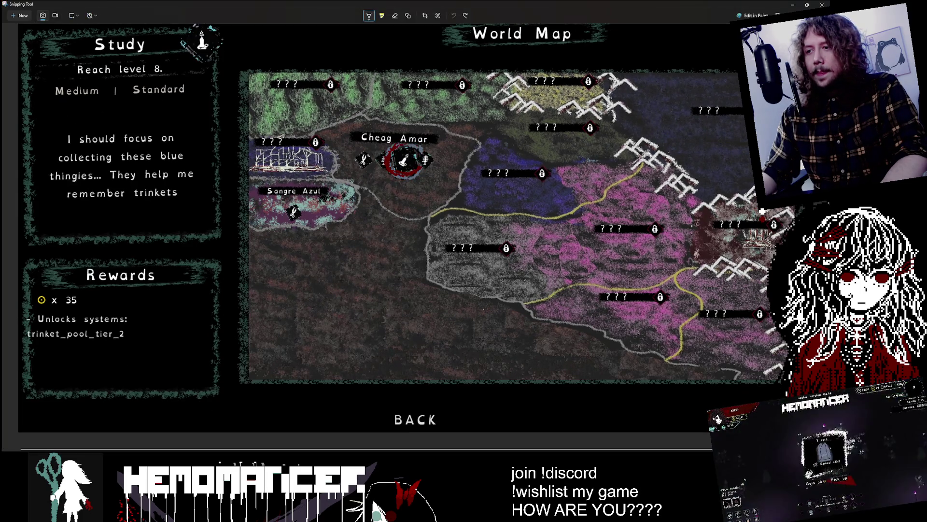
pyautogui.moveTo(474, 513)
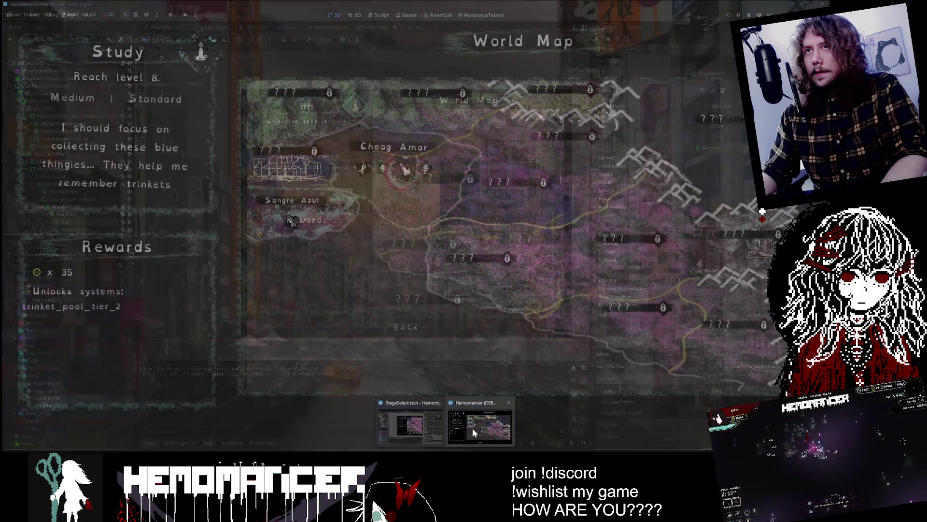
pyautogui.click(472, 428)
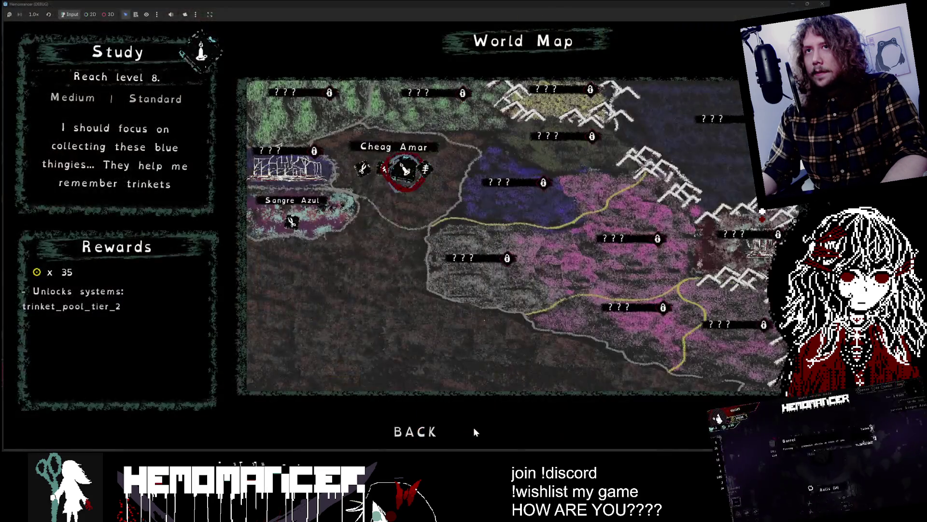
pyautogui.press('Print')
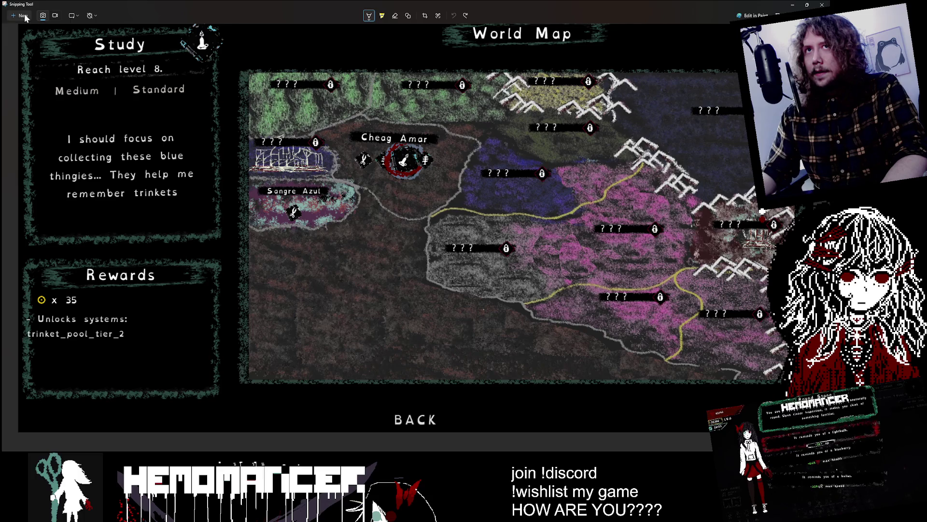
pyautogui.click(25, 18)
pyautogui.moveTo(10, 27)
pyautogui.mouseDown()
pyautogui.moveTo(228, 188)
pyautogui.moveTo(231, 225)
pyautogui.mouseUp()
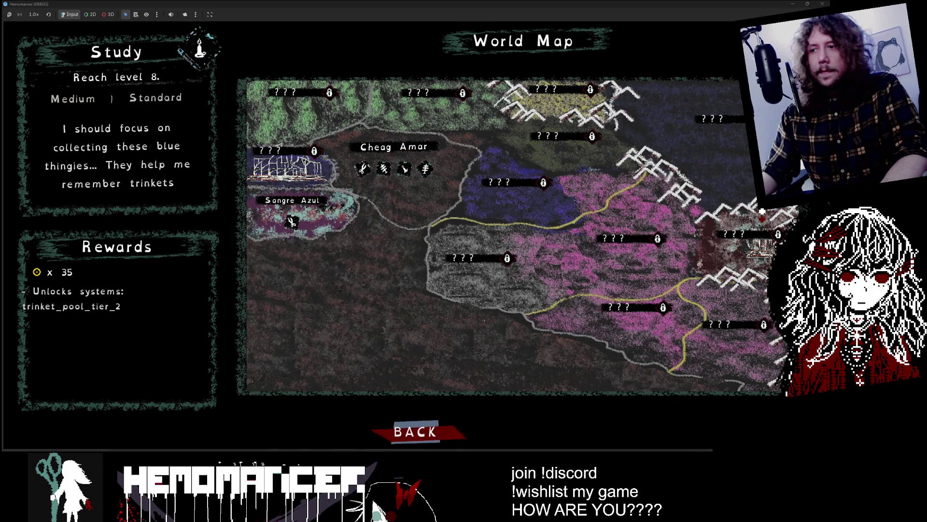
pyautogui.hotkey('alt', 'Tab')
pyautogui.hotkey('ctrl', 'v')
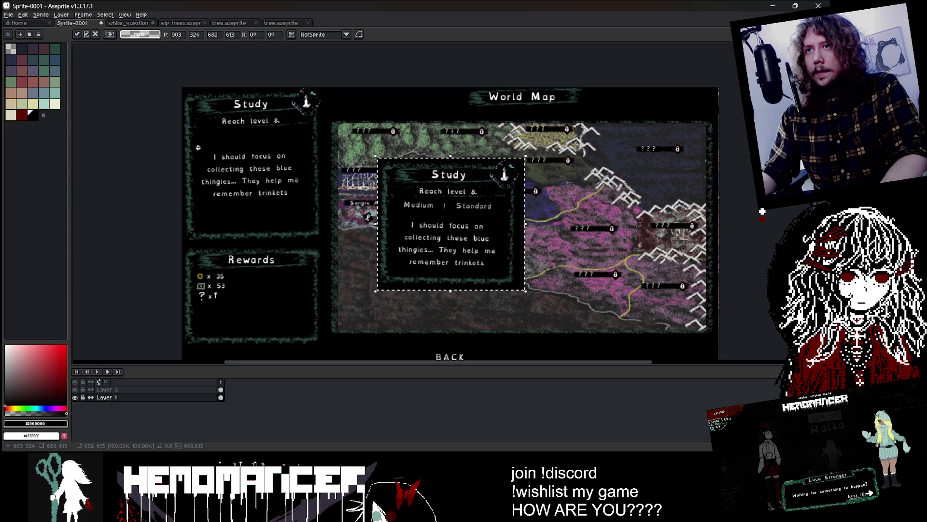
# Place the Study snip on Layer 2 over the mock-up's left Study panel, then reselect Layer 1
pyautogui.moveTo(452, 225); pyautogui.dragTo(253, 154)
pyautogui.press('Return')
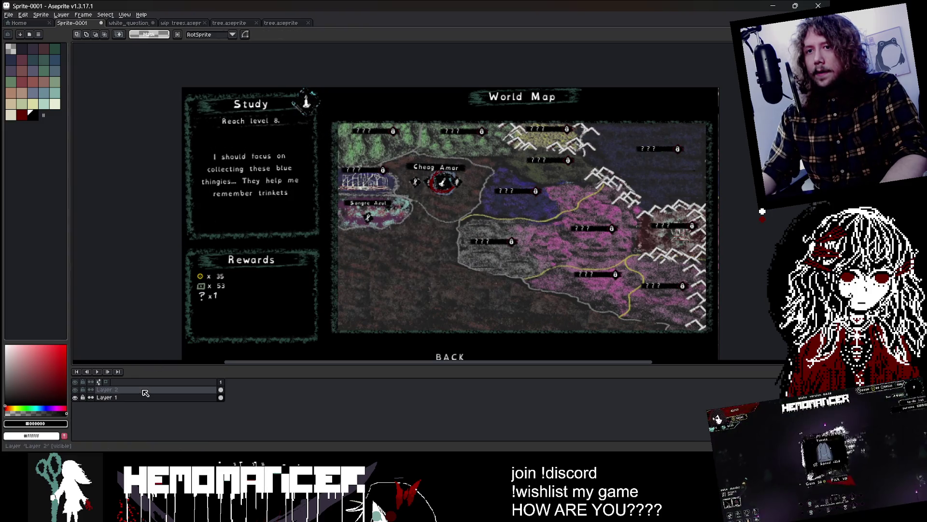
pyautogui.click(144, 390)
pyautogui.hotkey('ctrl', 'v')
pyautogui.moveTo(446, 240); pyautogui.dragTo(254, 175)
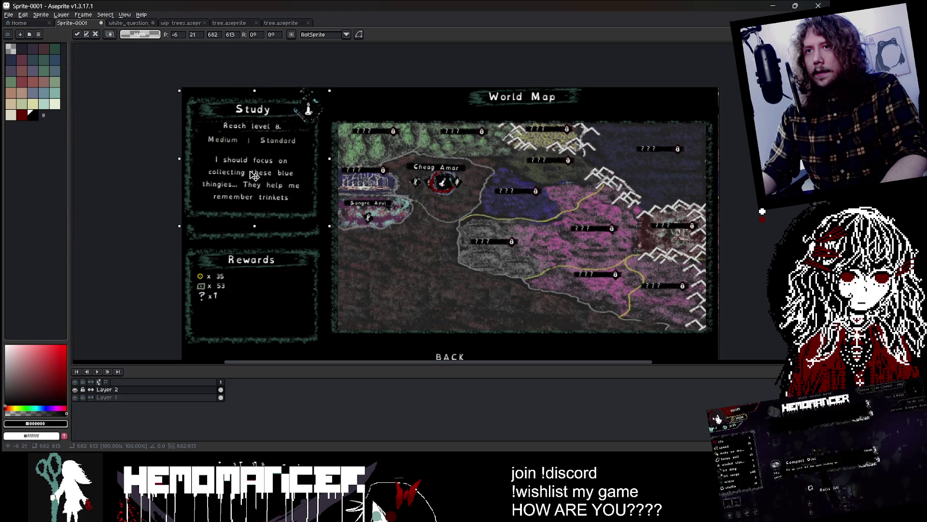
pyautogui.press('Return')
pyautogui.click(124, 397)
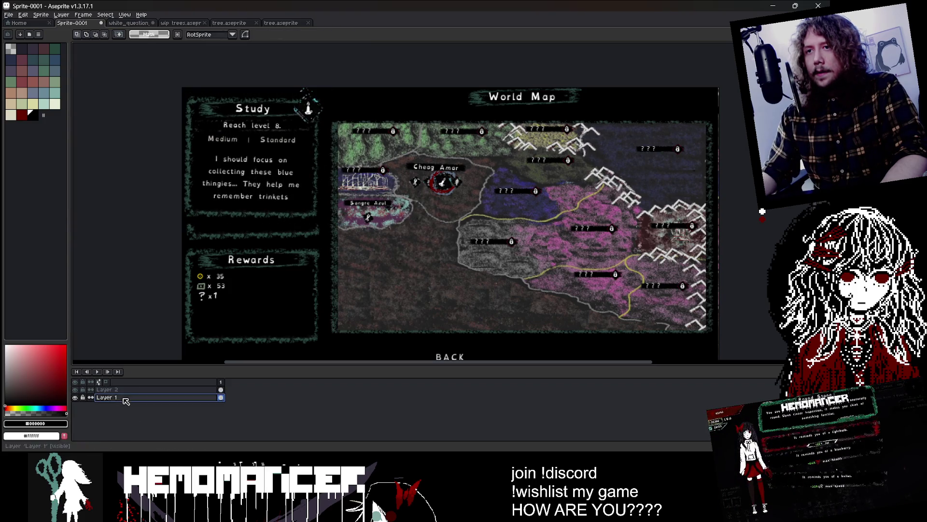
pyautogui.scroll(1, 280, 231)
pyautogui.scroll(-2, 273, 257)
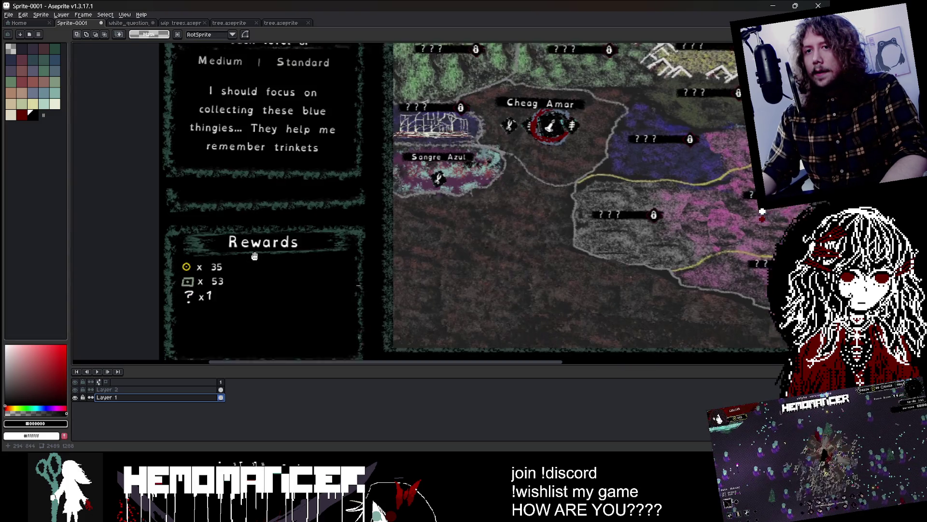
# Move the Rewards panel up about 20 px and stretch its edge strip down the column
pyautogui.moveTo(162, 209)
pyautogui.mouseDown()
pyautogui.moveTo(379, 340)
pyautogui.moveTo(341, 319)
pyautogui.moveTo(341, 299)
pyautogui.mouseUp()
pyautogui.press('Return')
pyautogui.scroll(-1, 388, 162)
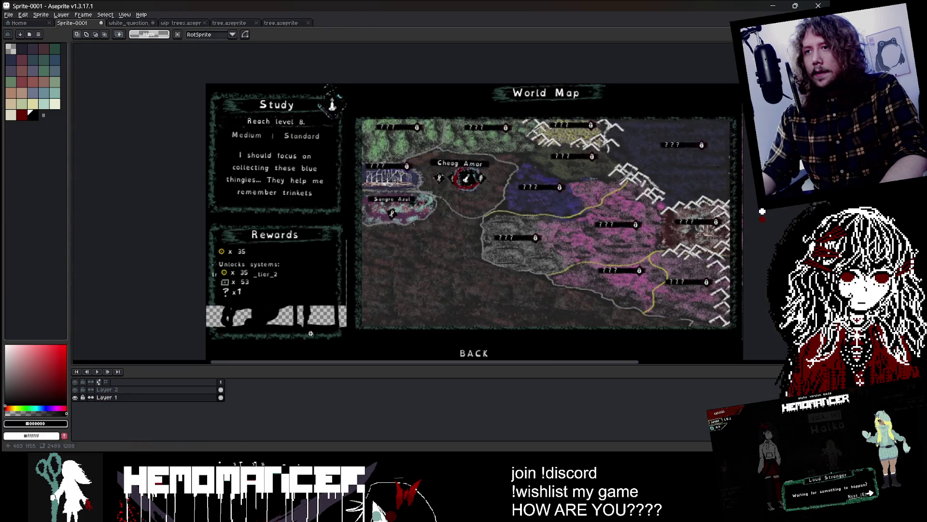
pyautogui.scroll(3, 388, 162)
pyautogui.moveTo(375, 124)
pyautogui.mouseDown()
pyautogui.moveTo(413, 258)
pyautogui.moveTo(393, 334)
pyautogui.mouseUp()
pyautogui.click(315, 251)
pyautogui.hscroll(-5, 261, 203)
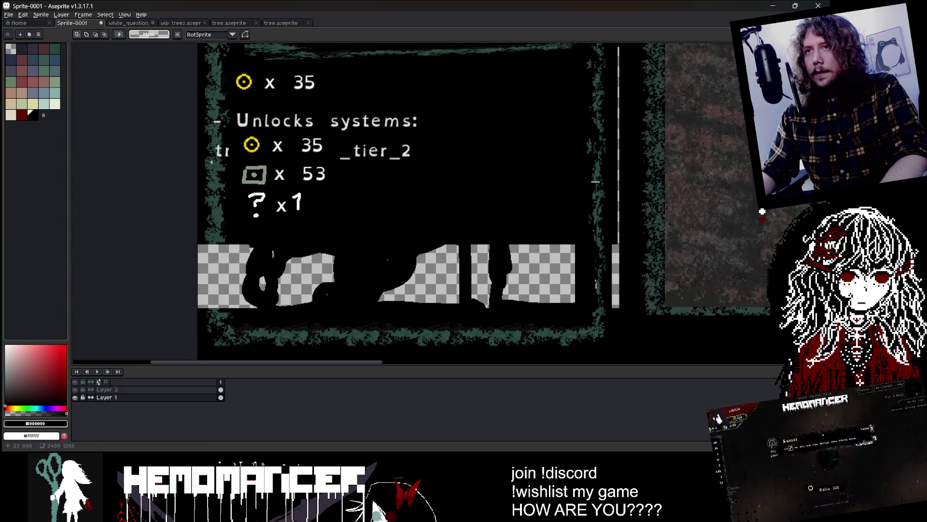
pyautogui.moveTo(228, 211); pyautogui.dragTo(232, 337)
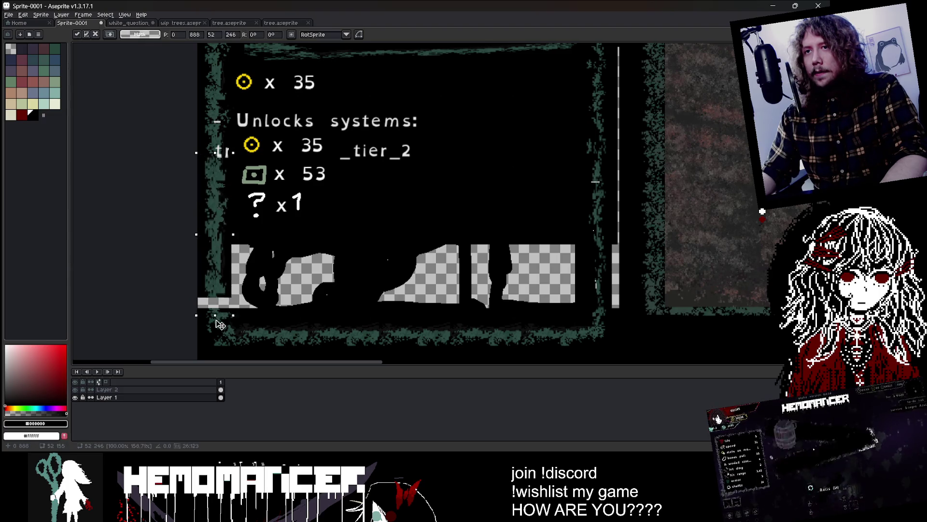
# Paint over the Rewards box's checkered gaps in black, sampling the dark green border colour
pyautogui.scroll(-3, 426, 223)
pyautogui.press('i')
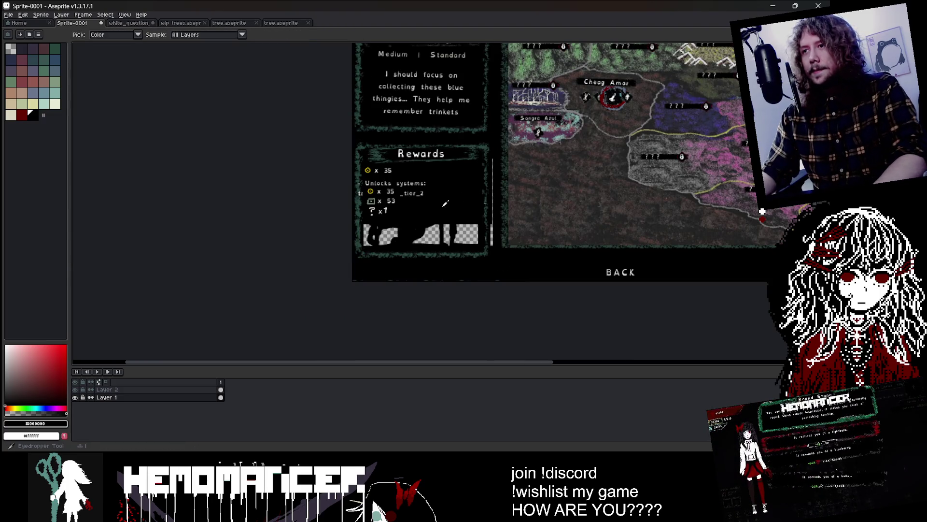
pyautogui.scroll(2, 418, 222)
pyautogui.press('b')
pyautogui.moveTo(364, 222)
pyautogui.mouseDown()
pyautogui.moveTo(482, 248)
pyautogui.moveTo(507, 233)
pyautogui.mouseUp()
pyautogui.scroll(3, 322, 167)
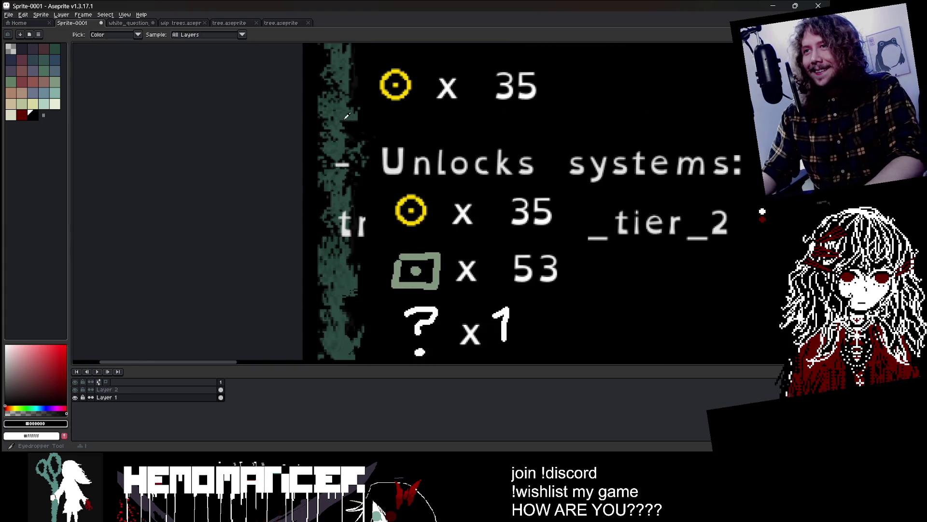
pyautogui.keyDown('alt'); pyautogui.click(342, 164); pyautogui.keyUp('alt')
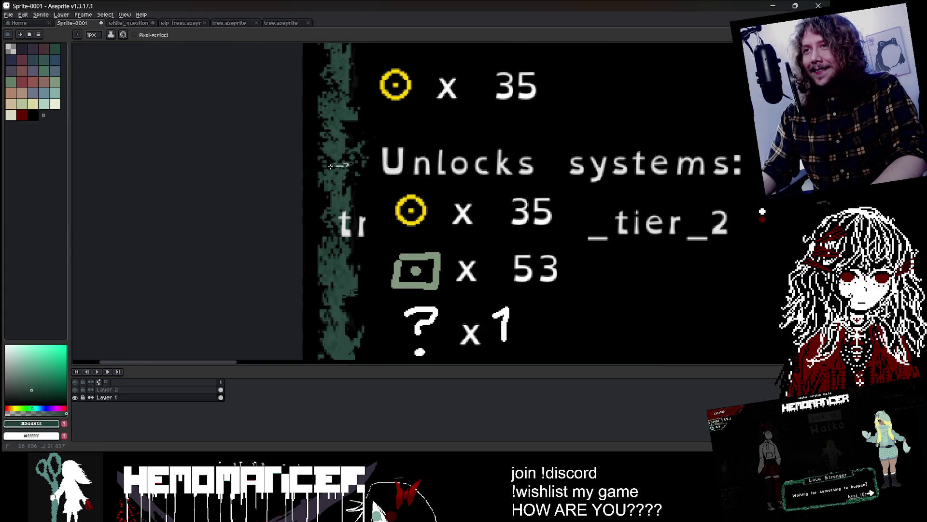
pyautogui.keyDown('alt'); pyautogui.click(349, 233); pyautogui.keyUp('alt')
pyautogui.scroll(-3, 370, 232)
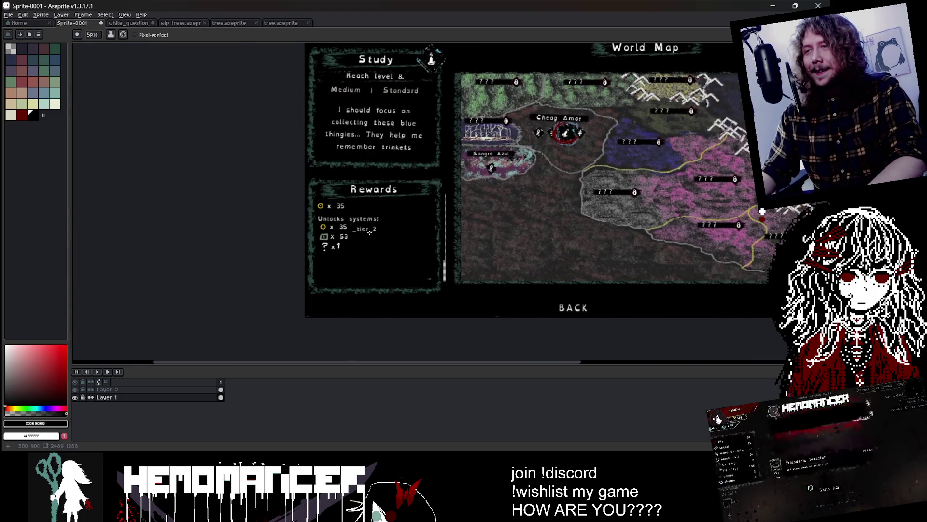
pyautogui.scroll(2, 370, 233)
pyautogui.scroll(3, 315, 255)
pyautogui.scroll(2, 335, 249)
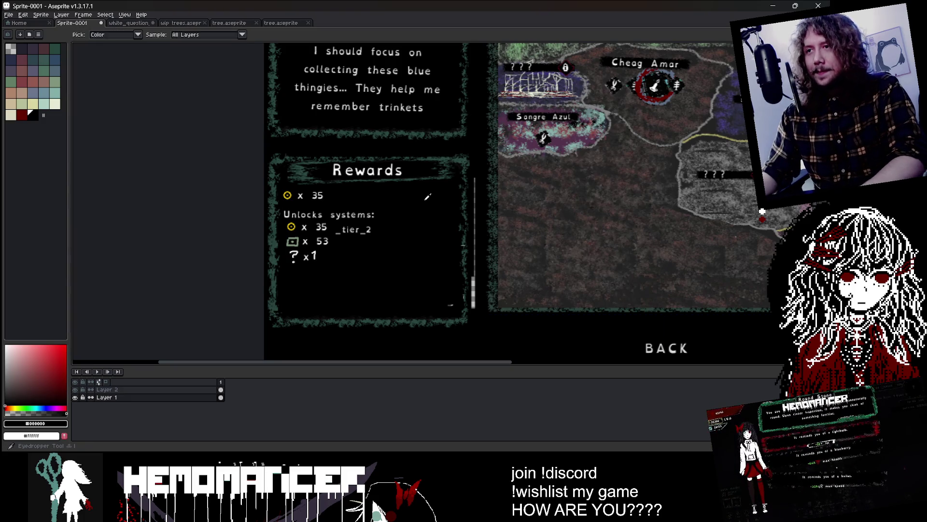
# On Layer 2, paint a touch-up stroke along the Rewards box's right edge
pyautogui.click(180, 390)
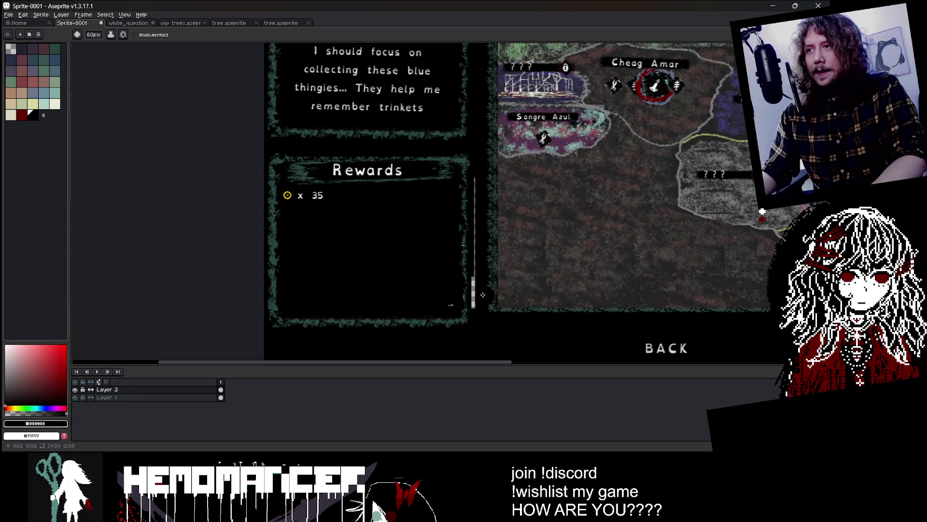
pyautogui.scroll(-1, 475, 266)
pyautogui.moveTo(474, 278); pyautogui.dragTo(473, 307)
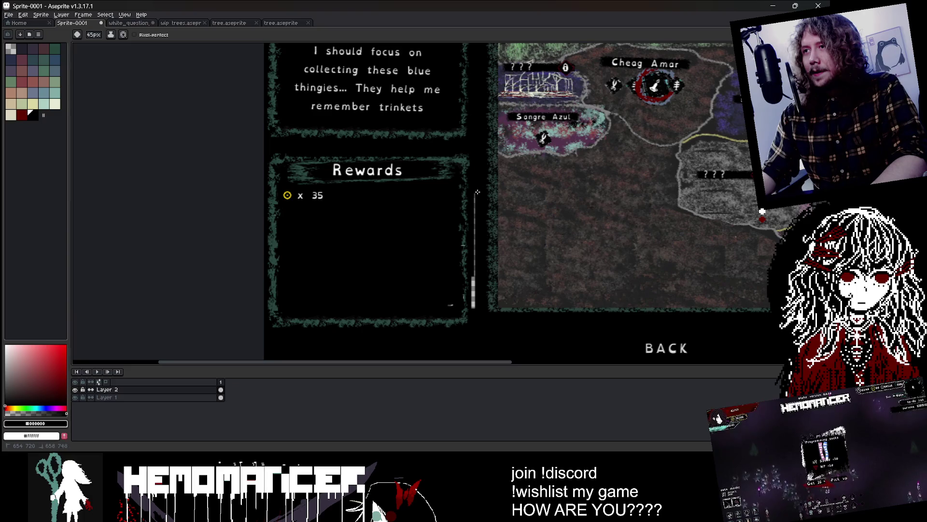
pyautogui.scroll(-3, 437, 245)
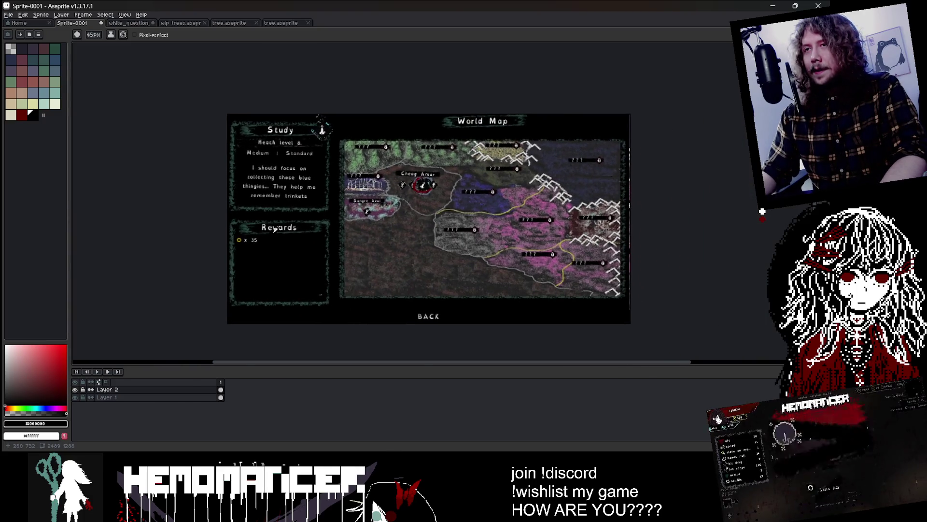
# Compare the edited mock-up against the running game, minimize the game, and bring up Godot's StageSelect scene
pyautogui.hotkey('alt', 'Tab')
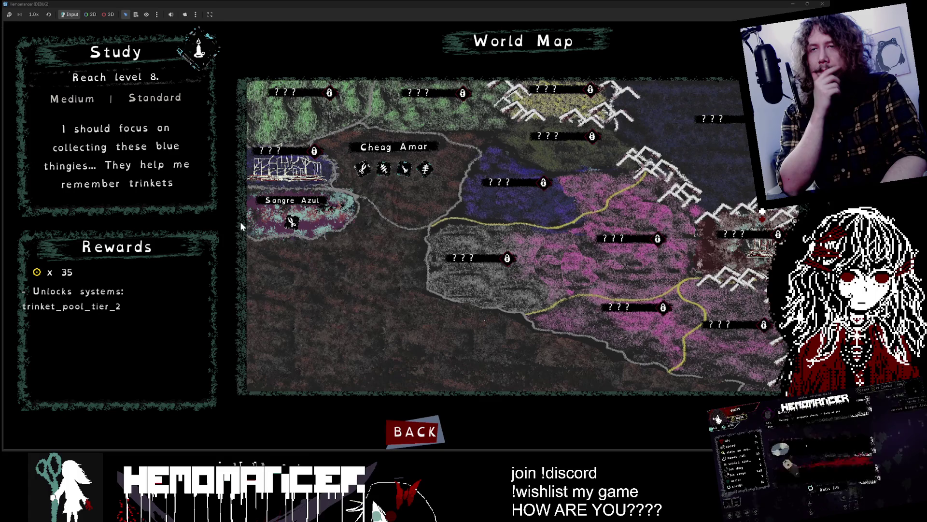
pyautogui.hotkey('alt', 'Tab')
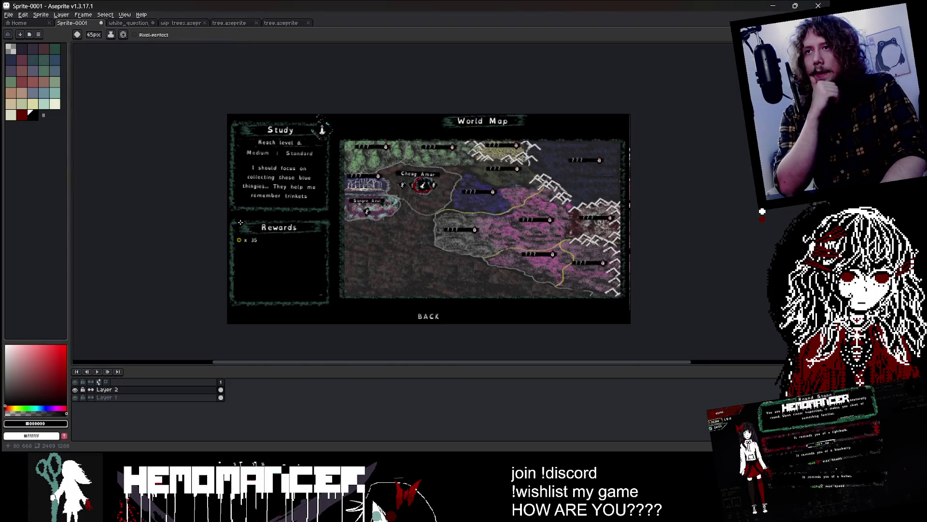
pyautogui.hotkey('alt', 'Tab')
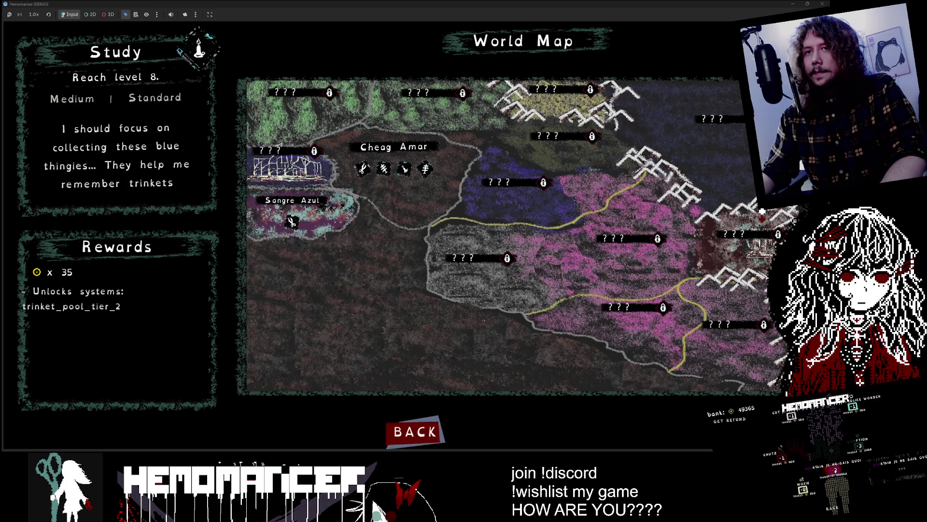
pyautogui.click(795, 5)
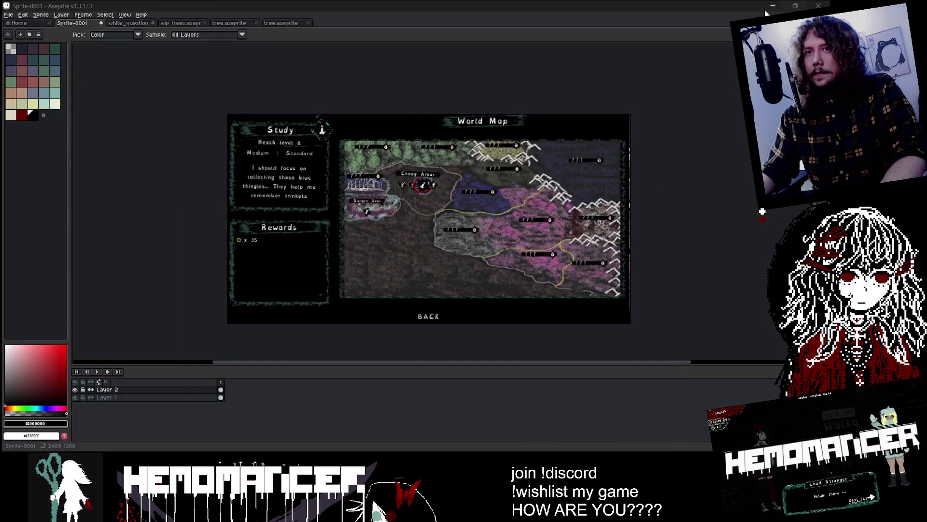
pyautogui.click(773, 6)
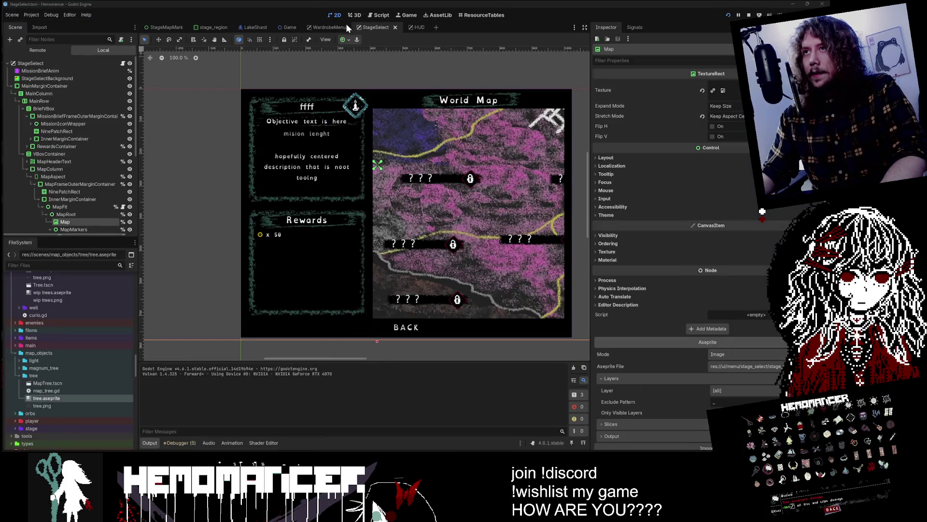
# Locate and select the coin reward's margin container in the Scene tree
pyautogui.keyDown('alt'); pyautogui.rightClick(270, 236); pyautogui.keyUp('alt')
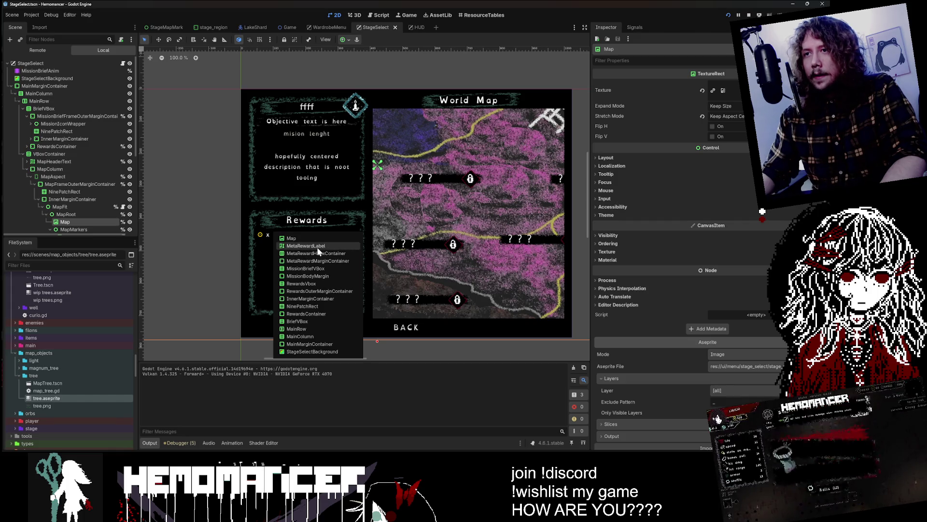
pyautogui.click(317, 247)
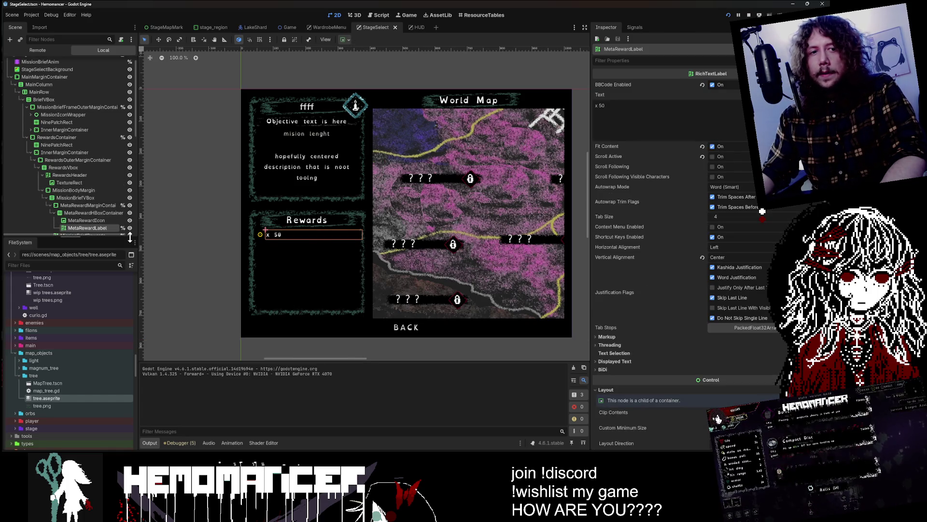
pyautogui.scroll(-2, 72, 184)
pyautogui.click(70, 172)
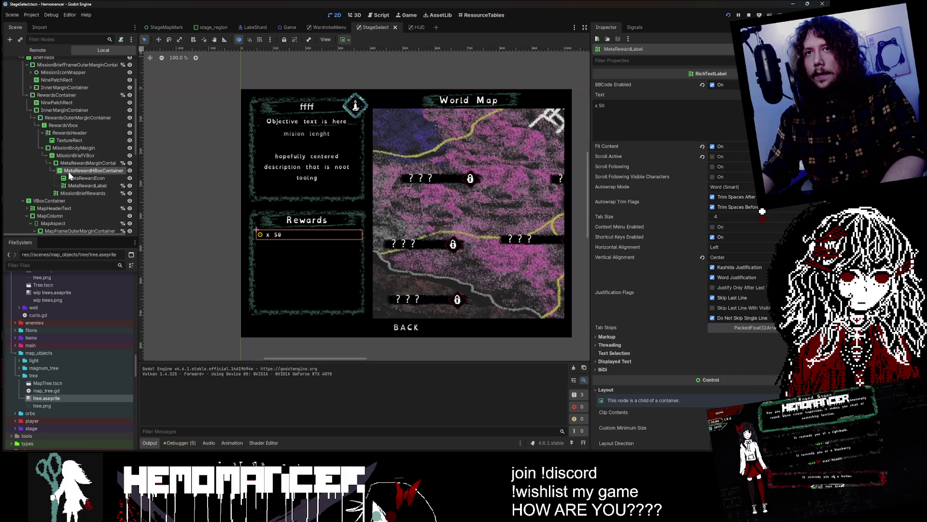
pyautogui.click(54, 171)
pyautogui.click(55, 164)
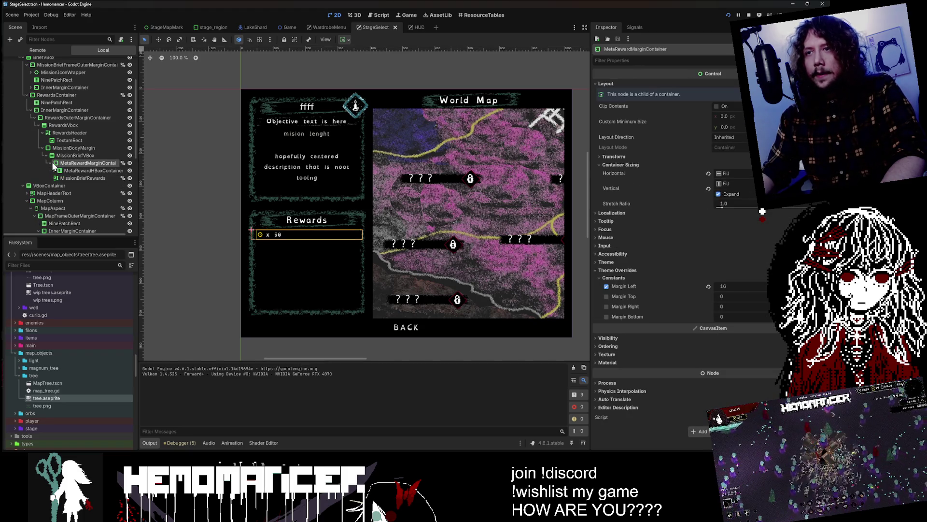
pyautogui.click(54, 163)
pyautogui.click(67, 156)
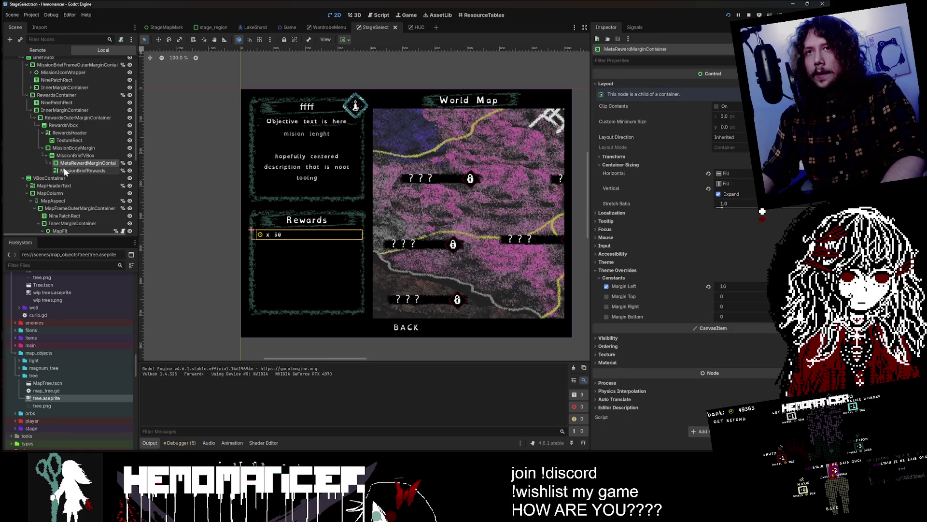
pyautogui.click(62, 172)
pyautogui.click(82, 163)
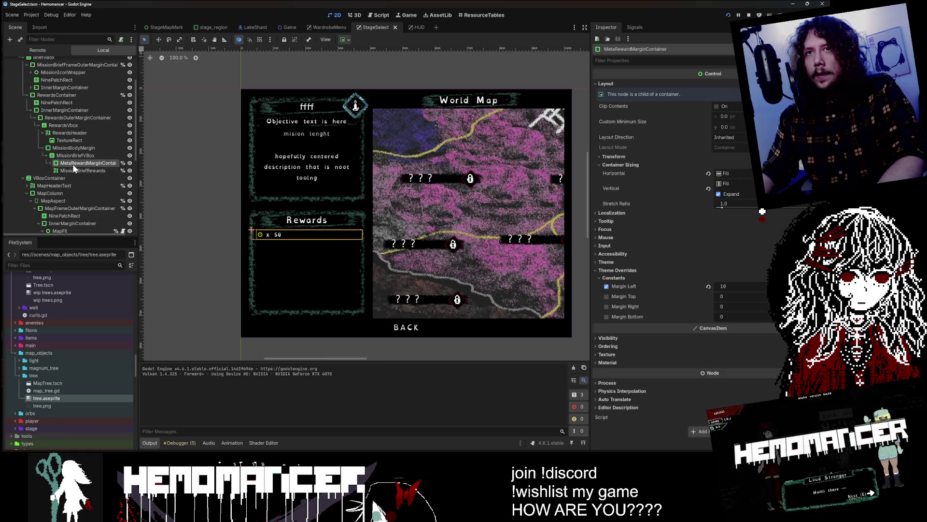
# Duplicate the coin reward row and rename the copy QuestRewardContainer
pyautogui.hotkey('ctrl', 'd')
pyautogui.click(50, 171)
pyautogui.doubleClick(77, 170)
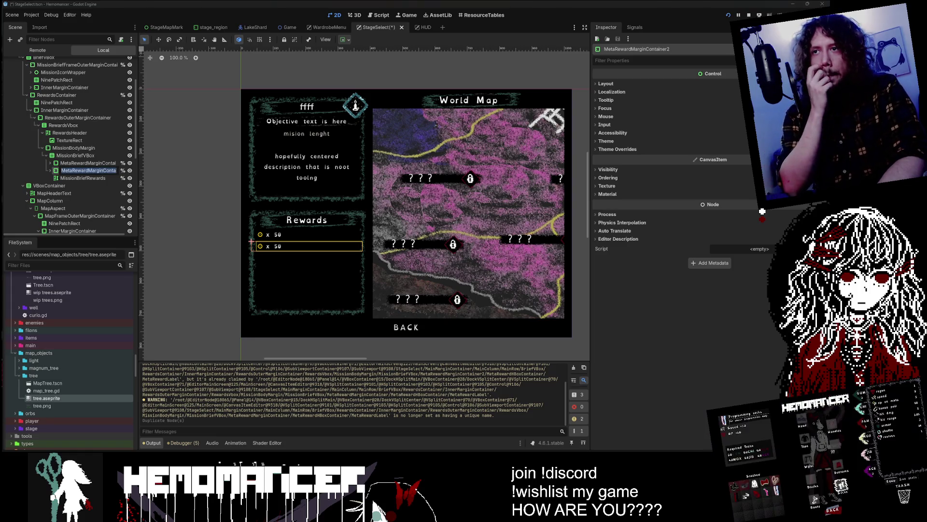
pyautogui.press('BackSpace')
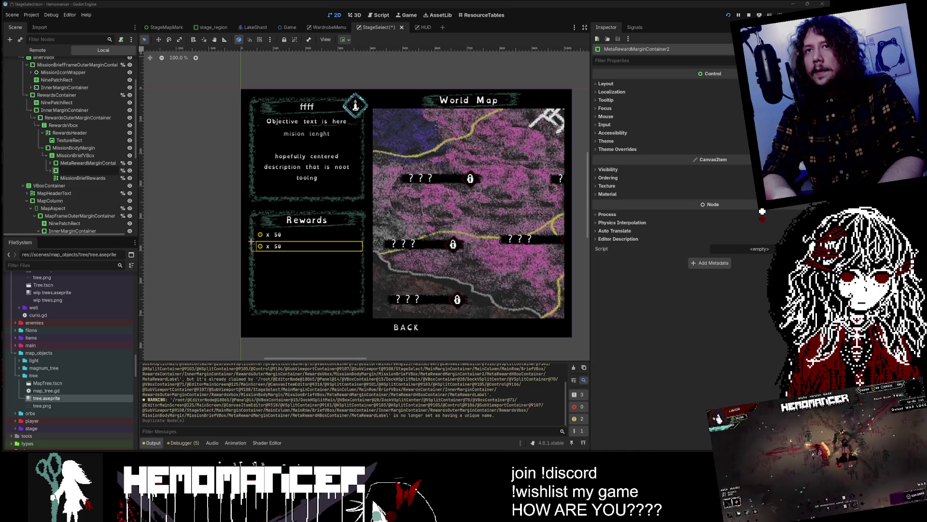
pyautogui.write('Que')
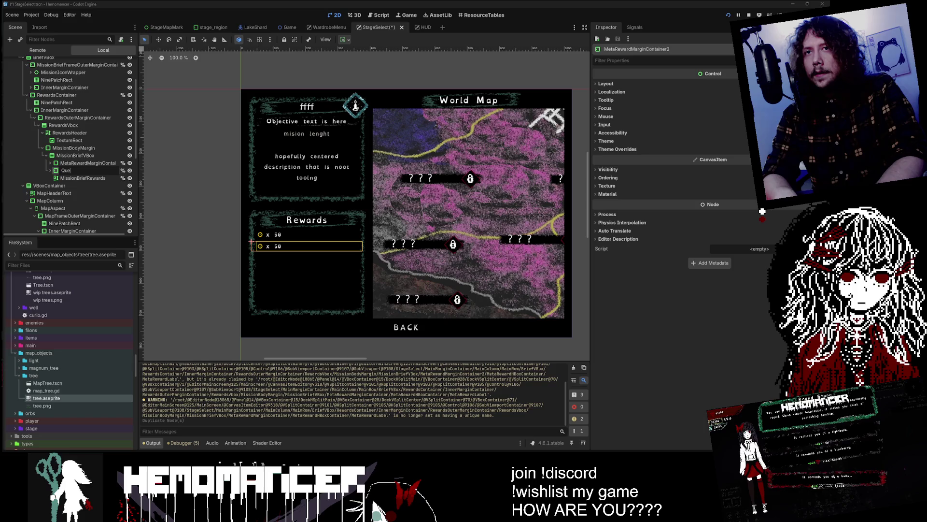
pyautogui.write('stReward')
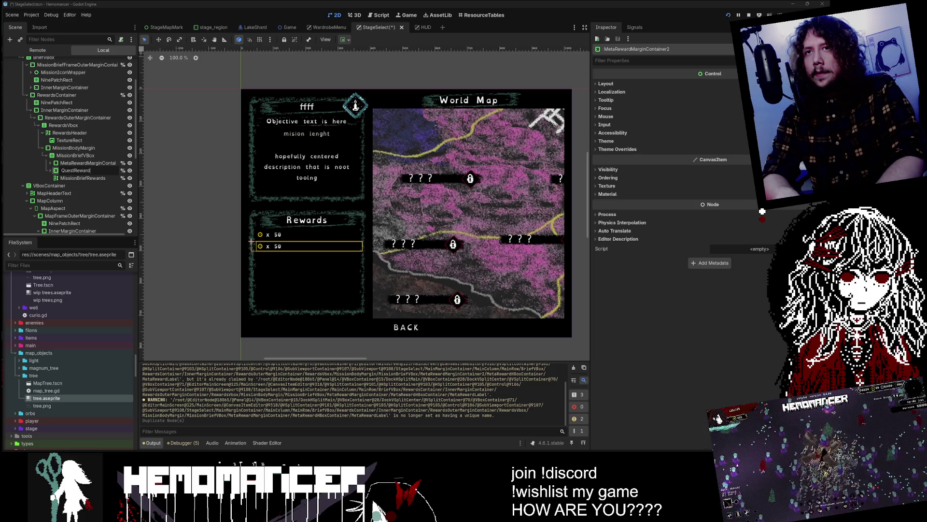
pyautogui.write('Container')
pyautogui.press('Return')
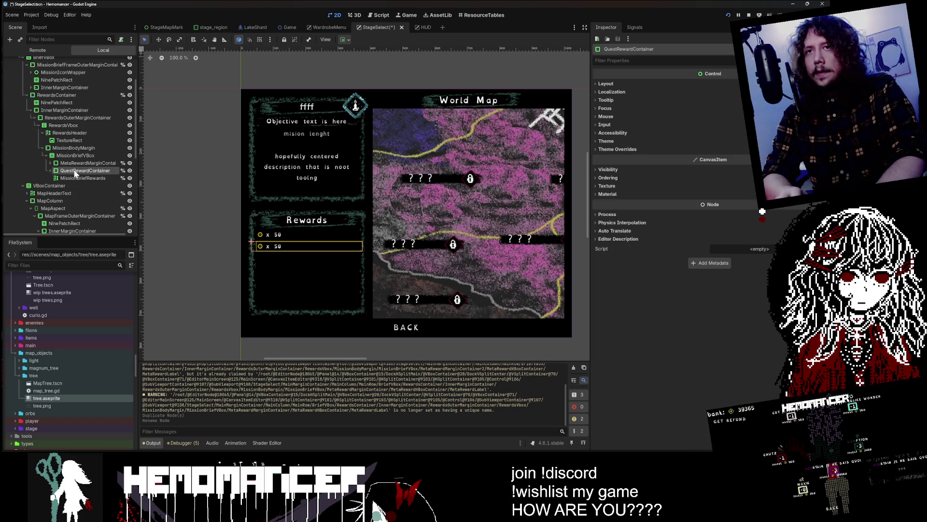
# Expand QuestRewardContainer and rename its copied icon node to QuestRewardIcon
pyautogui.click(49, 170)
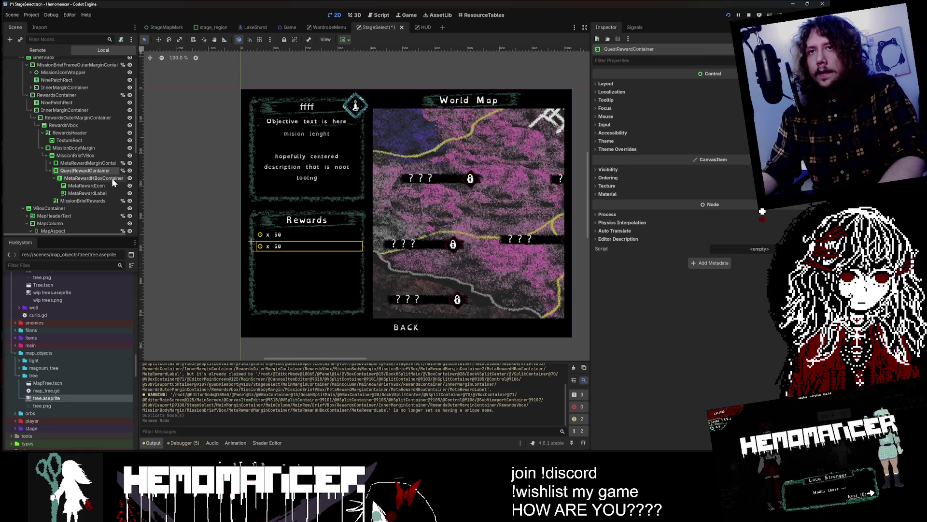
pyautogui.click(92, 178)
pyautogui.click(86, 185)
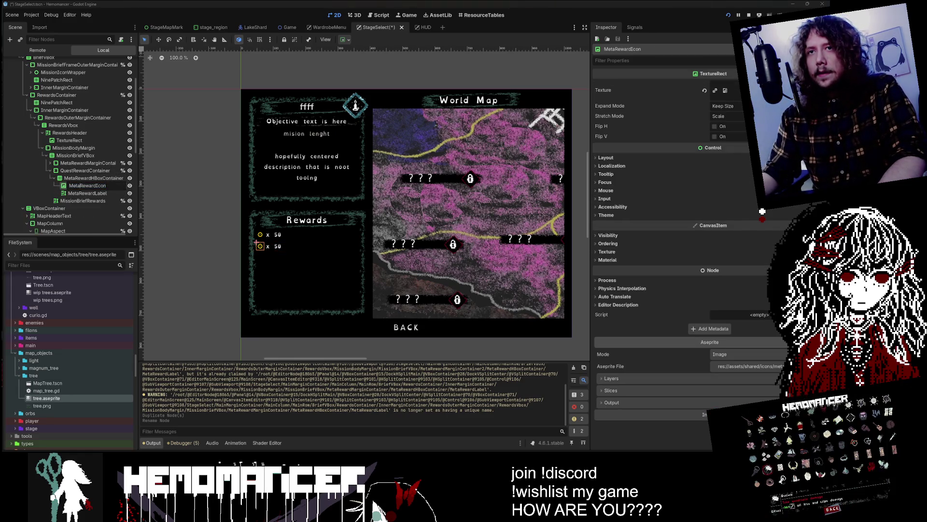
pyautogui.write('Quest')
pyautogui.press('Return')
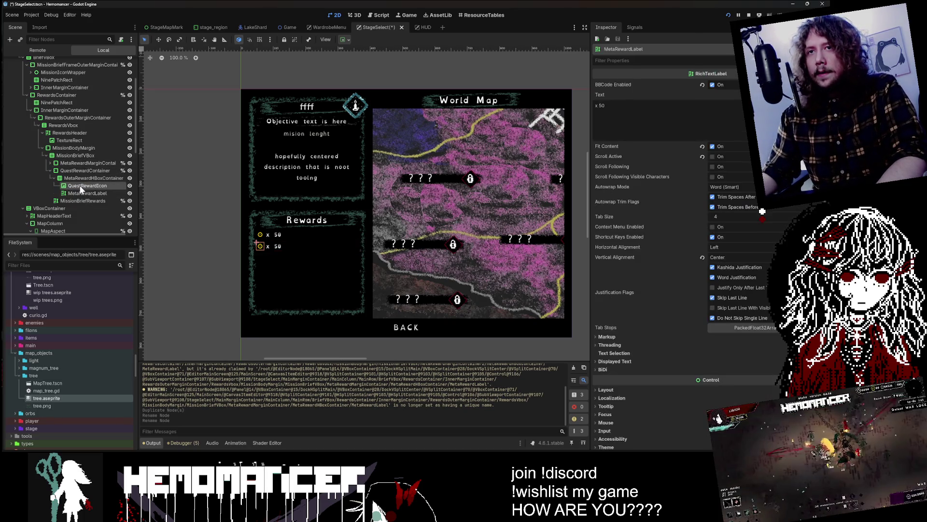
pyautogui.press('F2')
pyautogui.press('Escape')
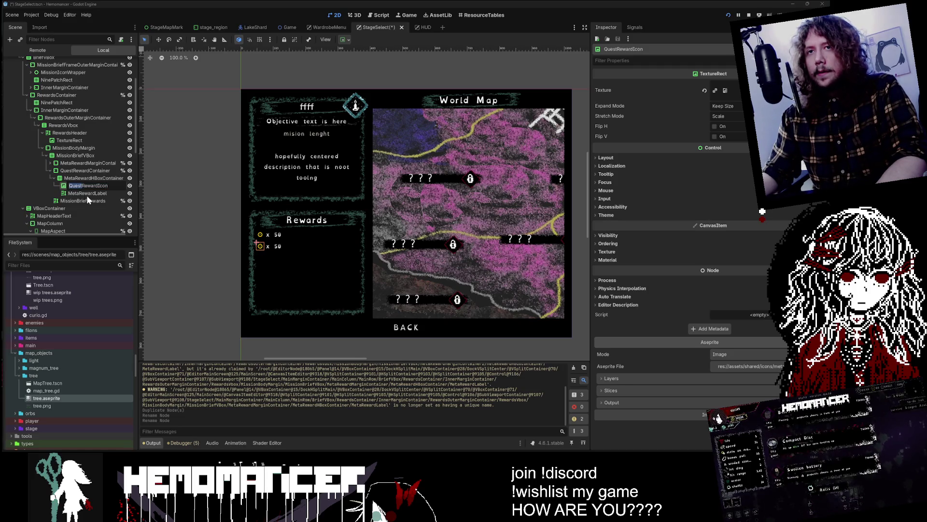
# Rename the copied label node to QuestRewardLabel
pyautogui.click(83, 193)
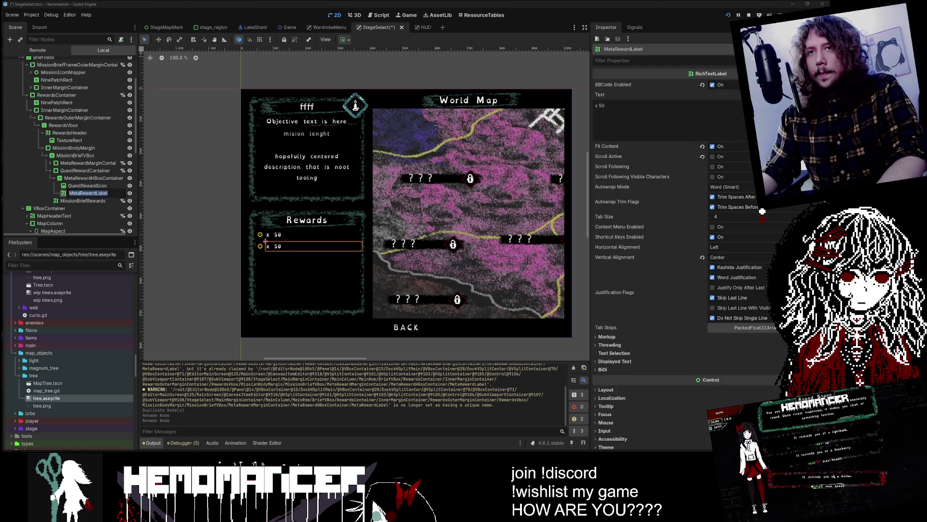
pyautogui.press('Escape')
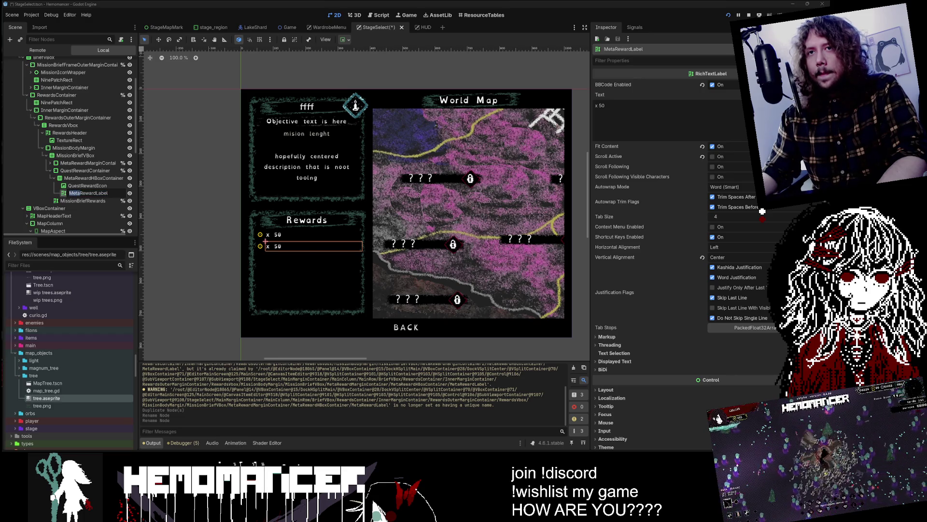
pyautogui.write('Quest')
pyautogui.press('Return')
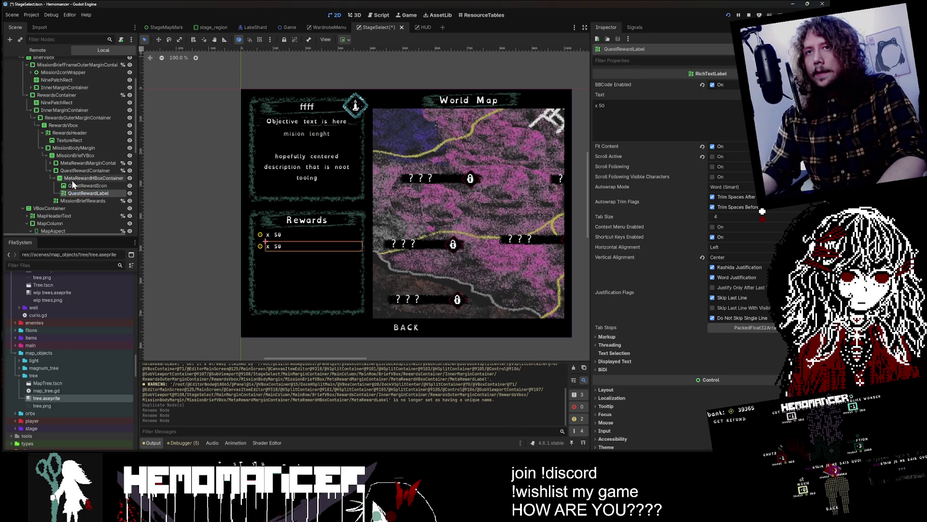
# With QuestRewardIcon selected, filter the FileSystem panel to 'quest' files
pyautogui.click(73, 185)
pyautogui.scroll(10, 77, 311)
pyautogui.scroll(5, 78, 307)
pyautogui.click(62, 265)
pyautogui.write('que')
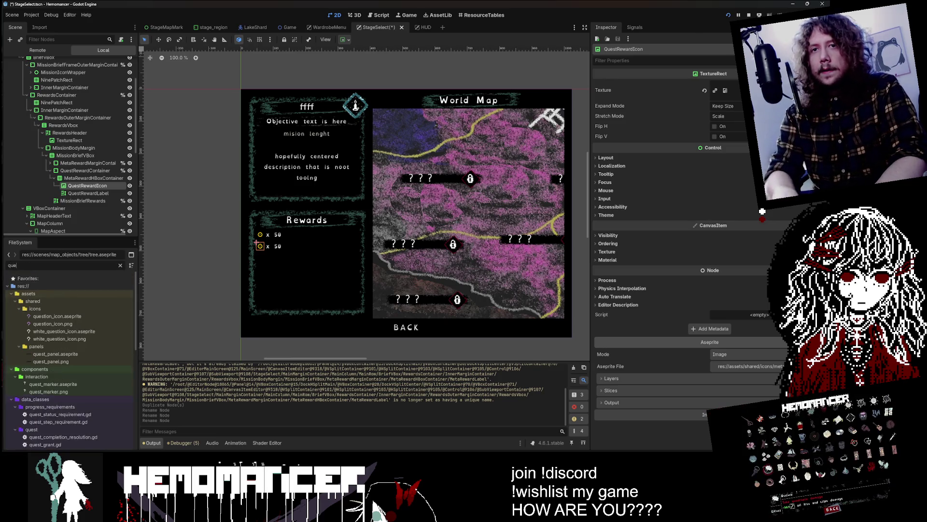
pyautogui.write('stion')
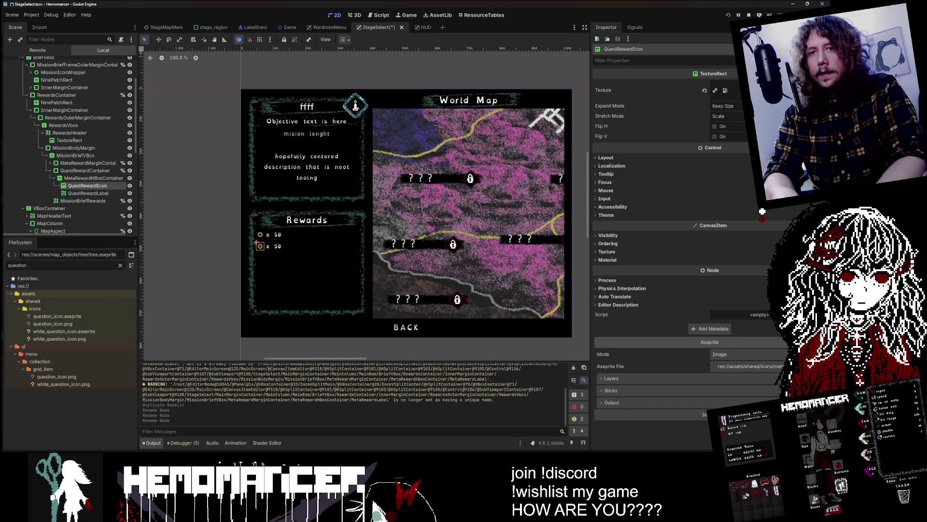
pyautogui.press('BackSpace')
pyautogui.press('BackSpace')
pyautogui.press('BackSpace')
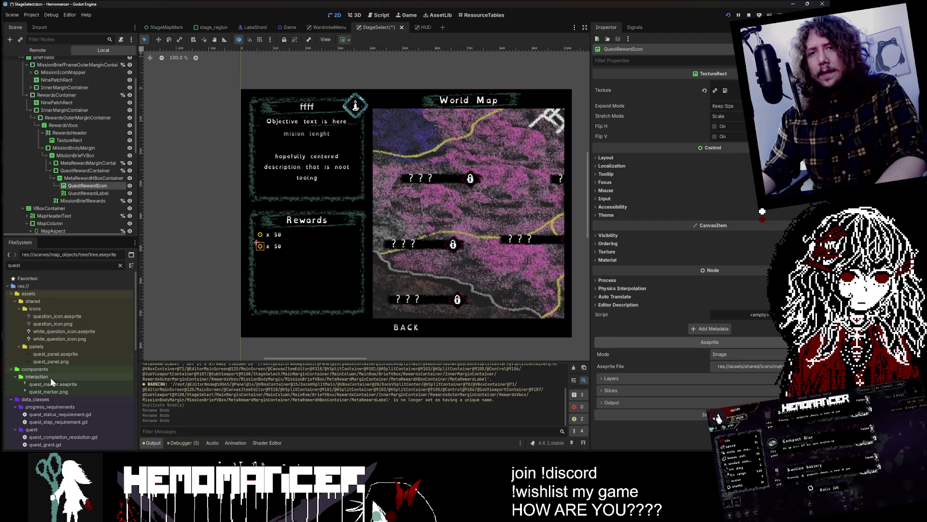
# Assign white_question_icon.aseprite as QuestRewardIcon's texture and save the StageSelect scene
pyautogui.moveTo(77, 382)
pyautogui.mouseDown()
pyautogui.moveTo(623, 377)
pyautogui.moveTo(748, 366)
pyautogui.mouseUp()
pyautogui.hotkey('ctrl', 's')
pyautogui.scroll(1, 270, 259)
pyautogui.scroll(6, 265, 253)
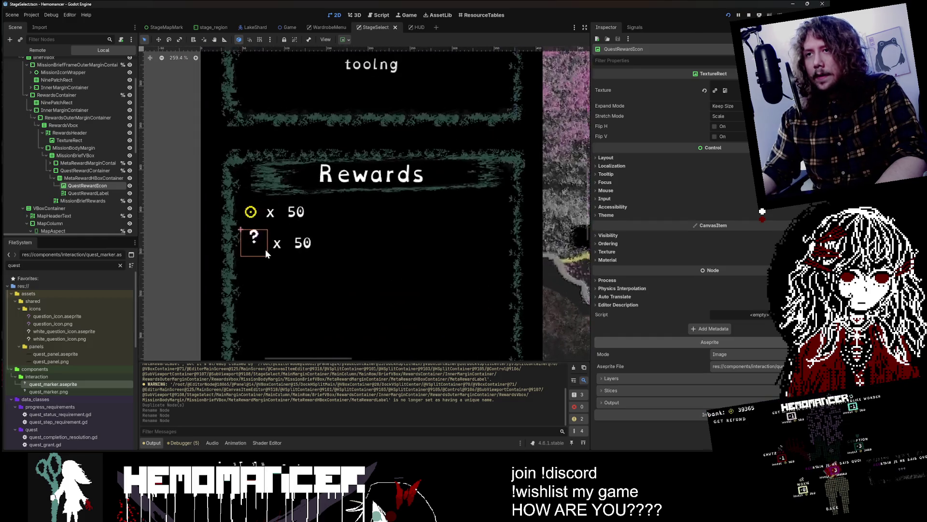
pyautogui.scroll(-2, 254, 257)
pyautogui.scroll(-3, 254, 254)
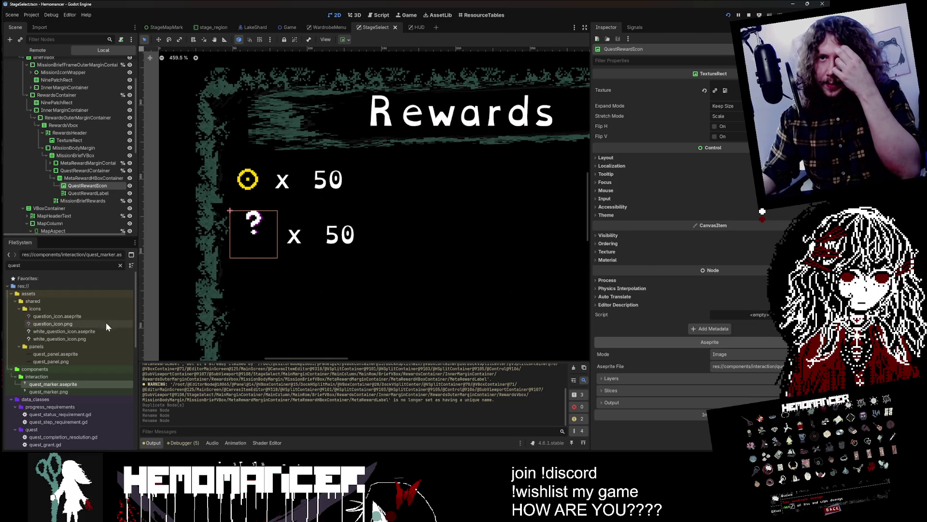
pyautogui.scroll(-2, 288, 224)
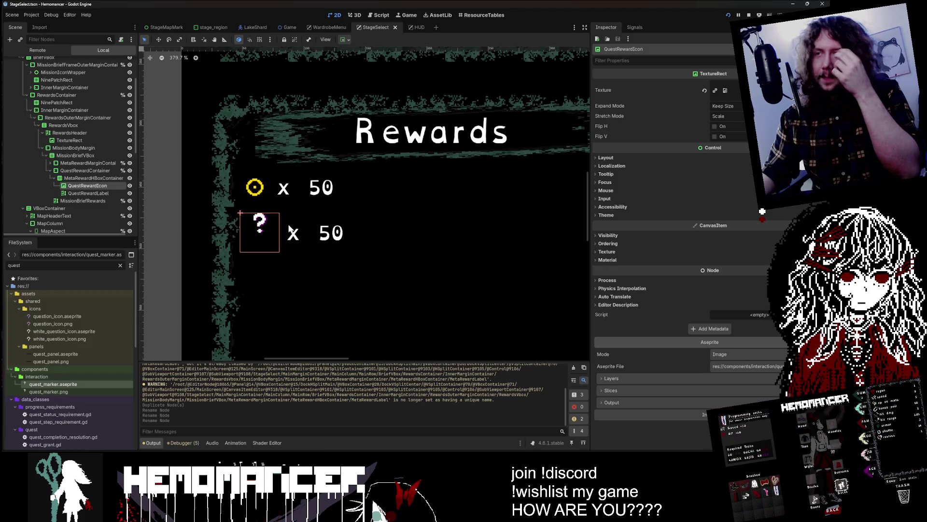
pyautogui.click(87, 332)
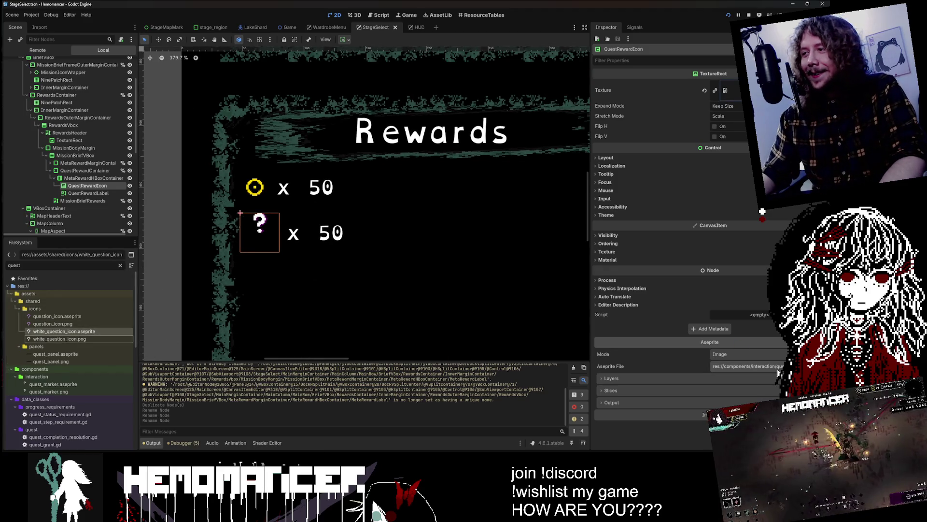
pyautogui.moveTo(64, 331)
pyautogui.mouseDown()
pyautogui.moveTo(263, 231)
pyautogui.moveTo(262, 267)
pyautogui.mouseUp()
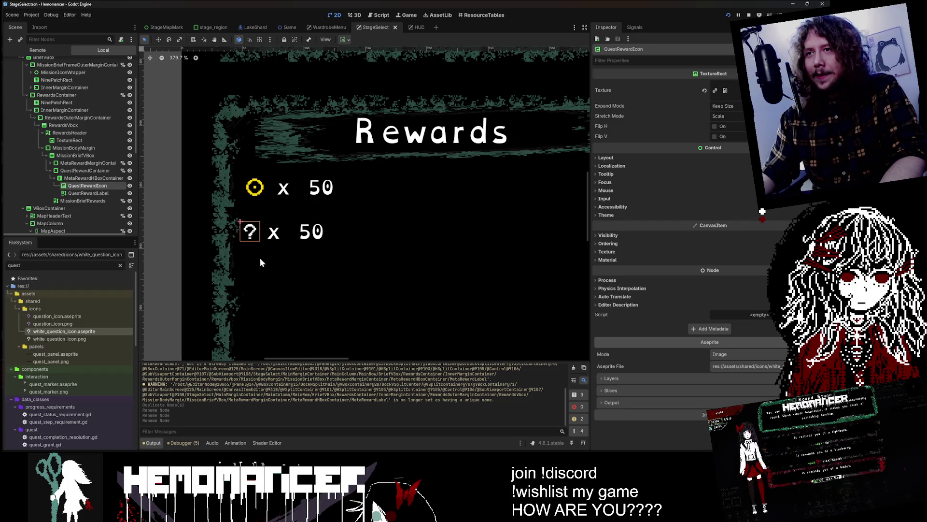
# Inspect the coin and question reward containers and their icons in the Scene tree
pyautogui.click(93, 178)
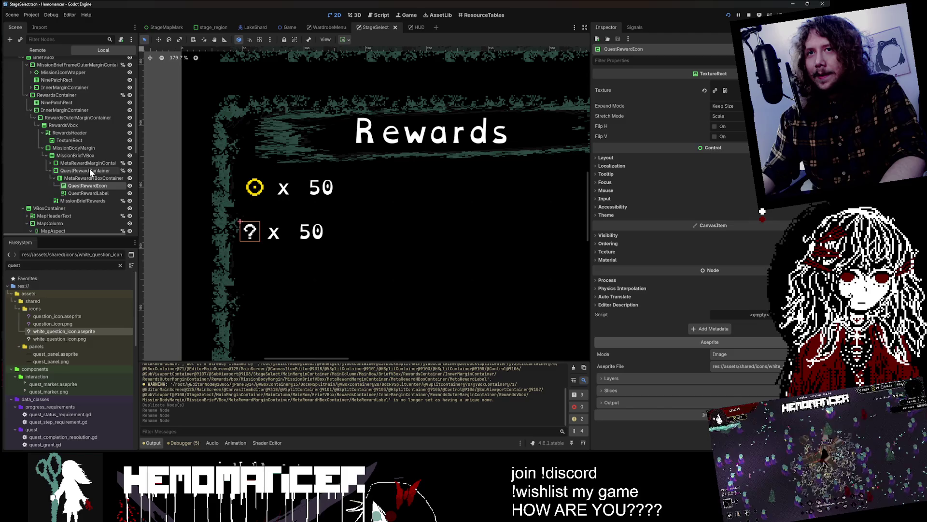
pyautogui.click(86, 165)
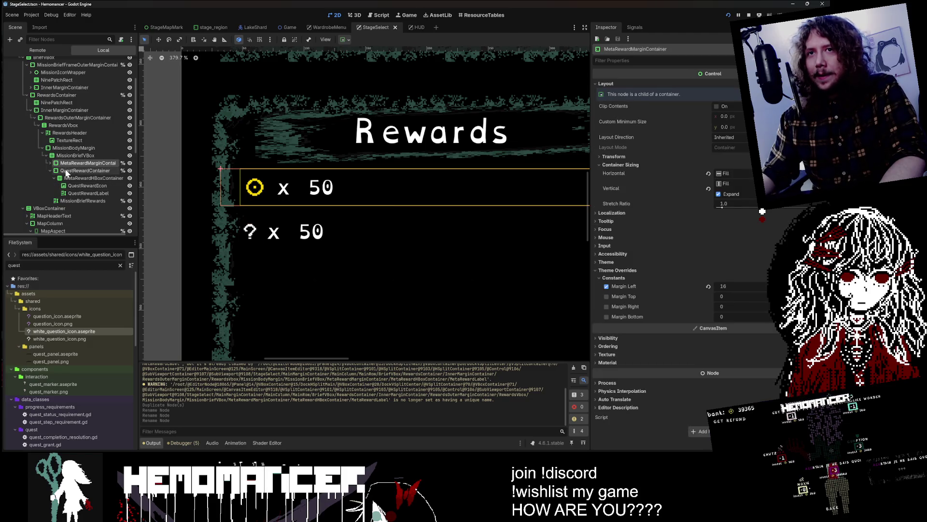
pyautogui.click(68, 169)
pyautogui.click(70, 165)
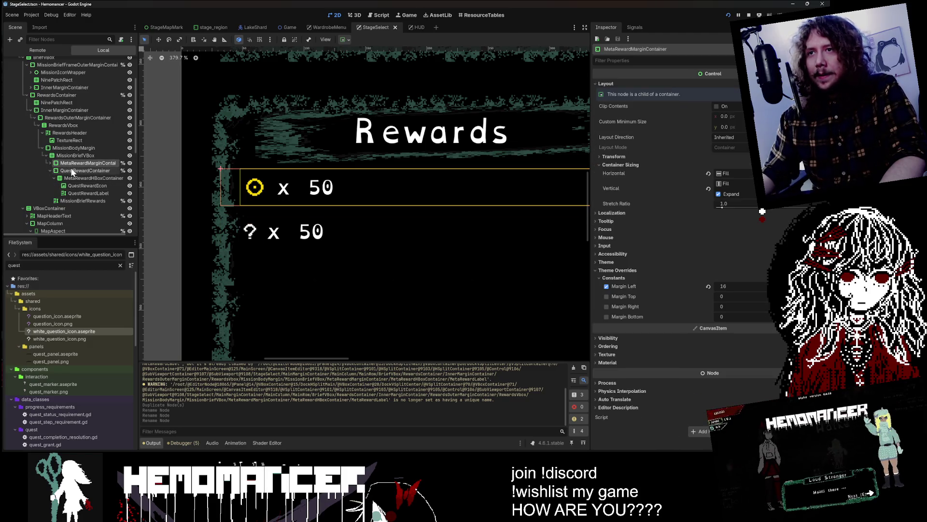
pyautogui.click(50, 163)
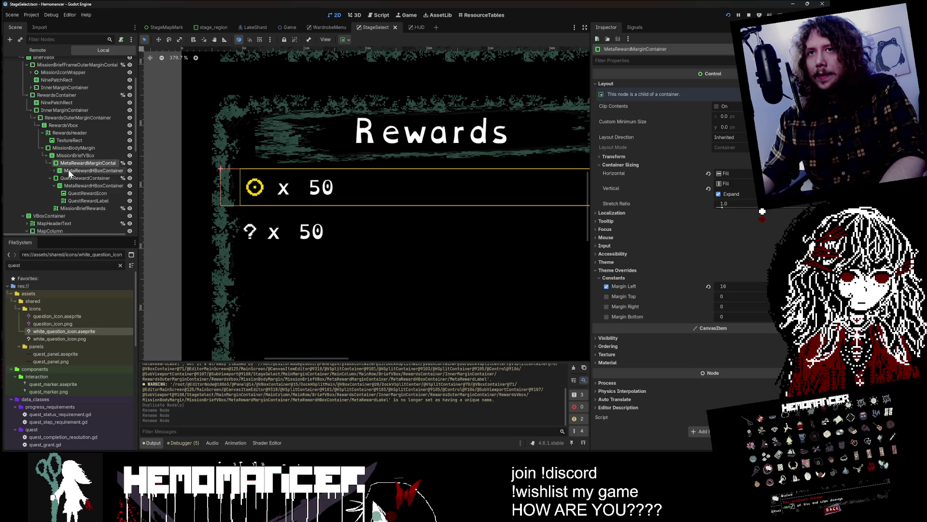
pyautogui.click(70, 171)
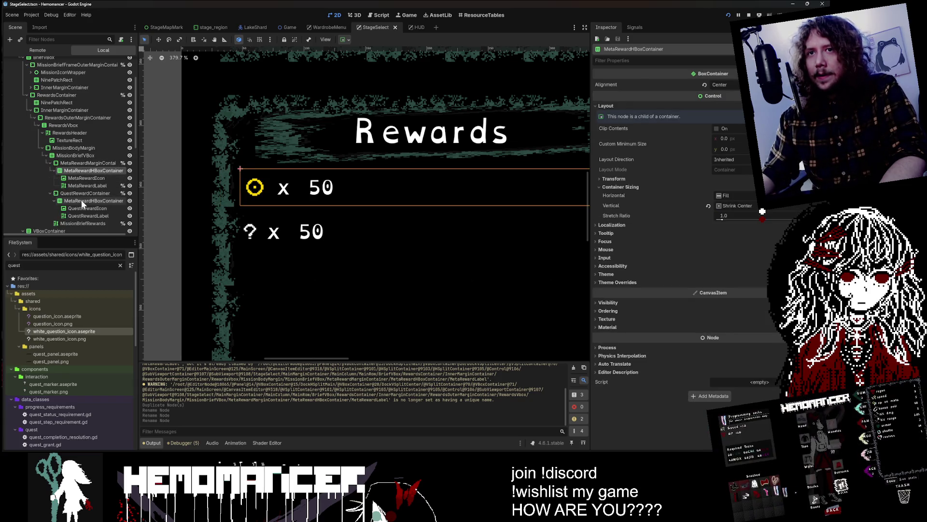
pyautogui.click(80, 200)
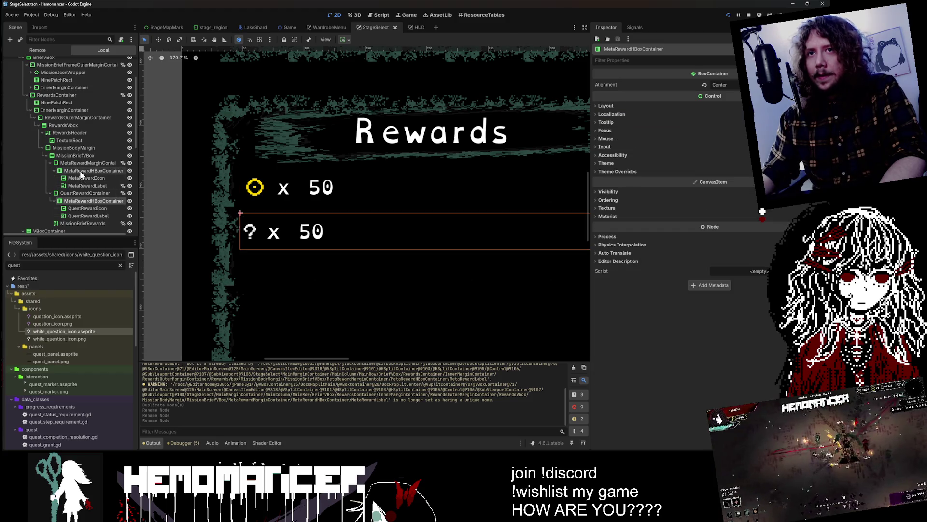
pyautogui.click(79, 208)
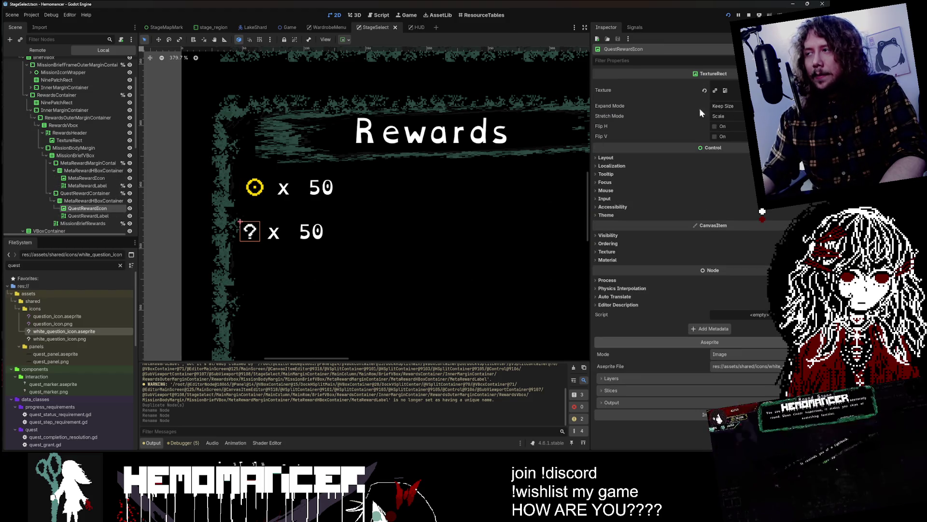
# Compare the coin and quest reward icons, trying Ignore Size and then restoring Keep Size expand mode
pyautogui.click(96, 177)
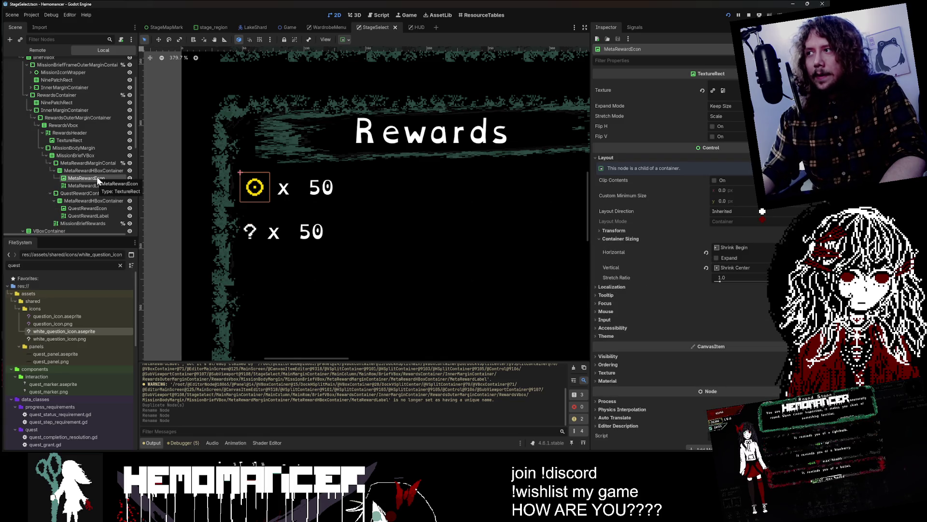
pyautogui.click(87, 209)
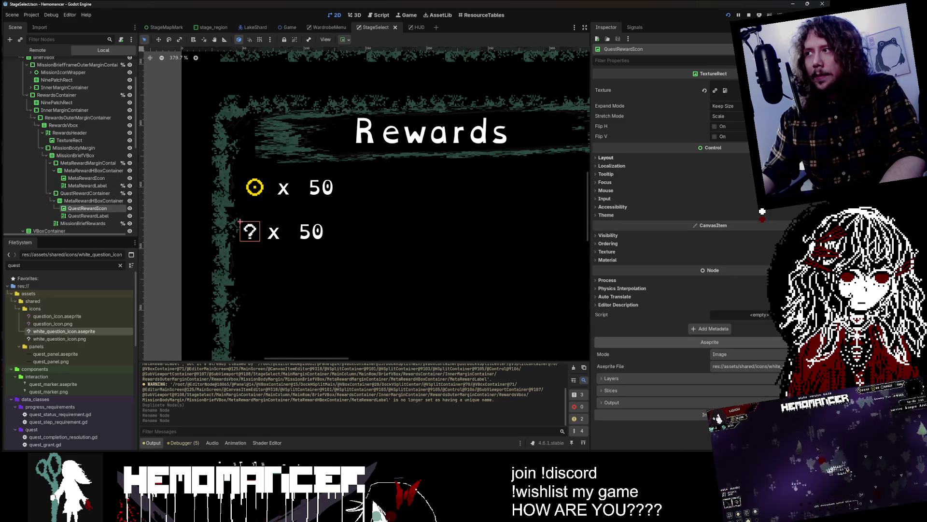
pyautogui.click(671, 158)
pyautogui.click(688, 238)
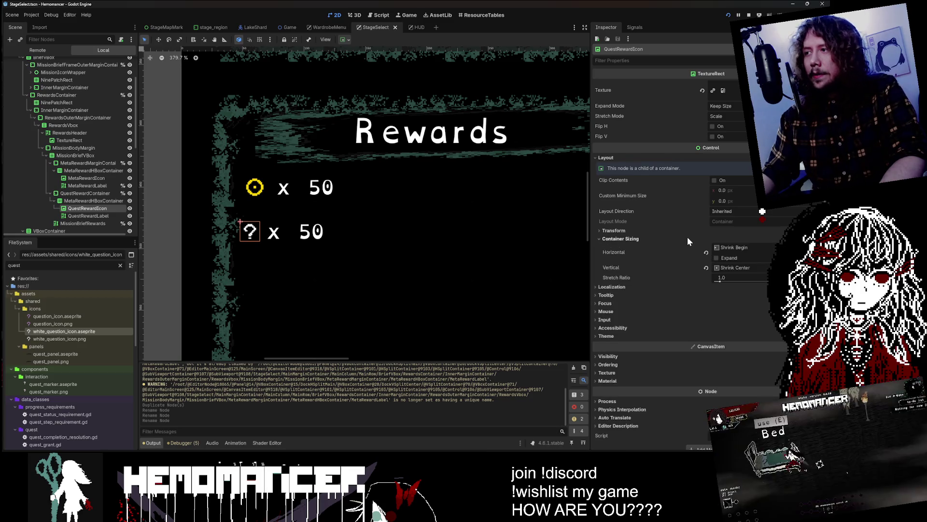
pyautogui.click(737, 106)
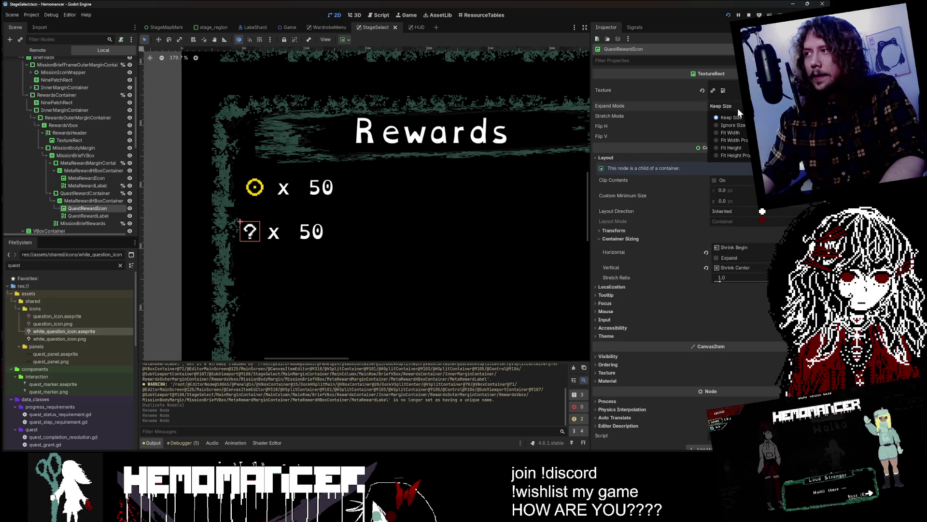
pyautogui.click(738, 124)
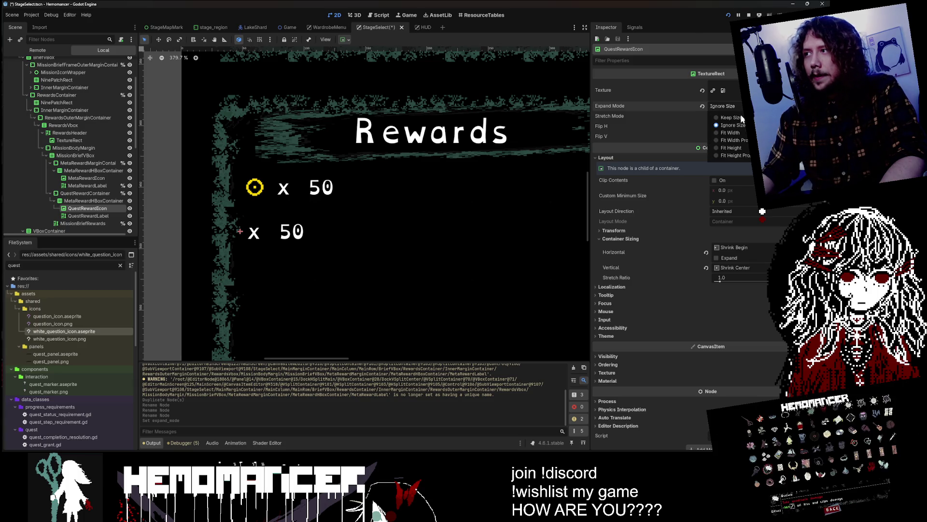
pyautogui.click(740, 118)
pyautogui.scroll(9, 270, 189)
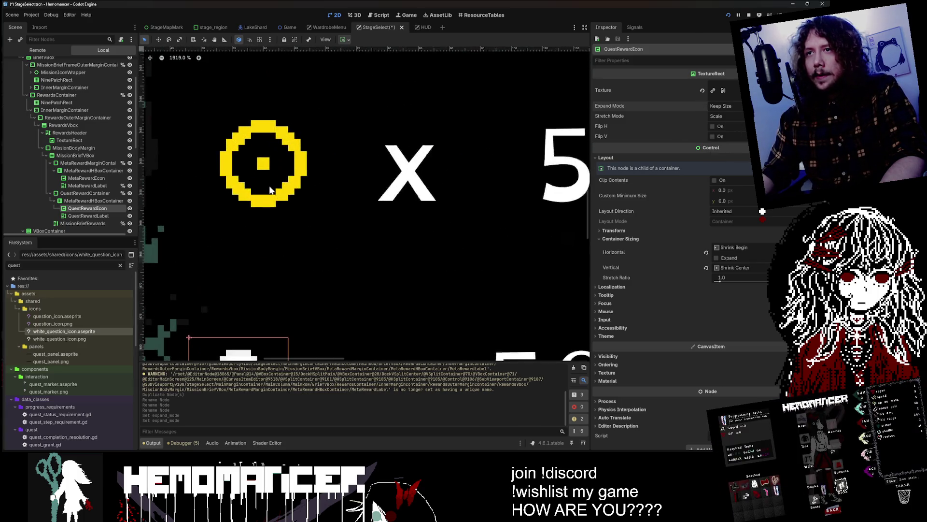
pyautogui.scroll(-2, 269, 190)
pyautogui.scroll(-2, 269, 190)
# Give QuestRewardIcon a custom minimum size of 32 x 32, then change it to 24 x 24
pyautogui.keyDown('ctrl'); pyautogui.click(82, 178); pyautogui.keyUp('ctrl')
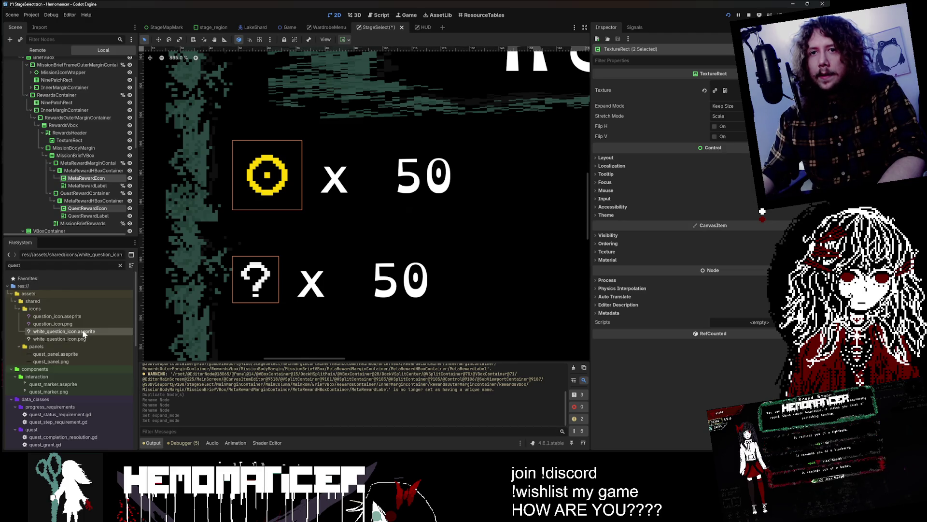
pyautogui.click(93, 209)
pyautogui.click(723, 190)
pyautogui.write('32')
pyautogui.press('Tab')
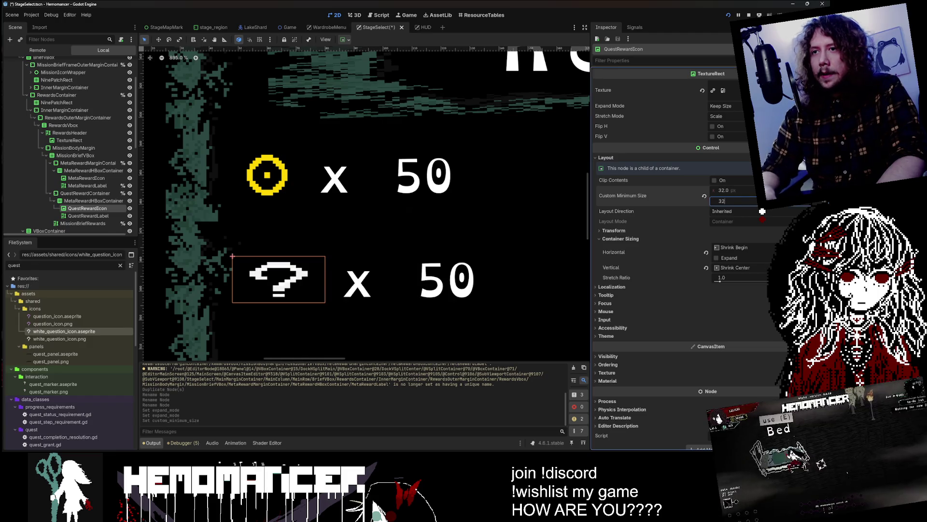
pyautogui.write('32')
pyautogui.press('Return')
pyautogui.click(723, 190)
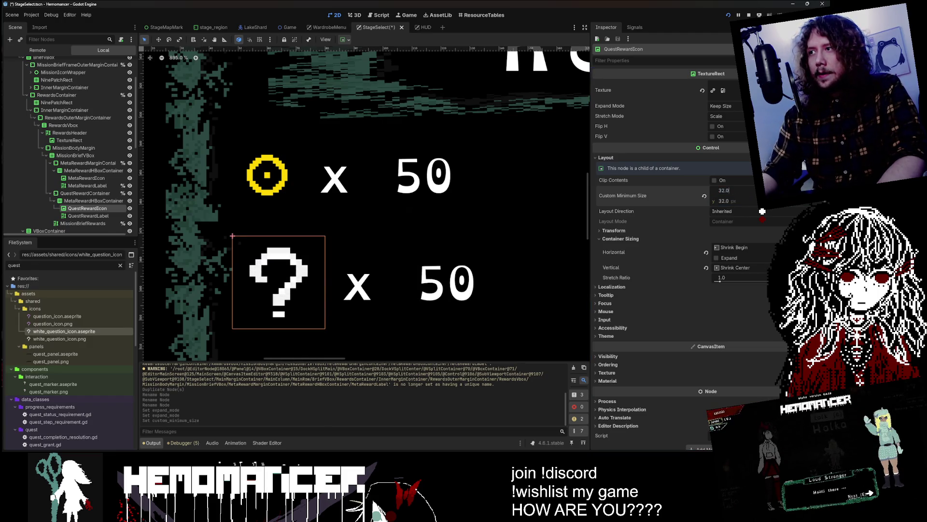
pyautogui.press('Return')
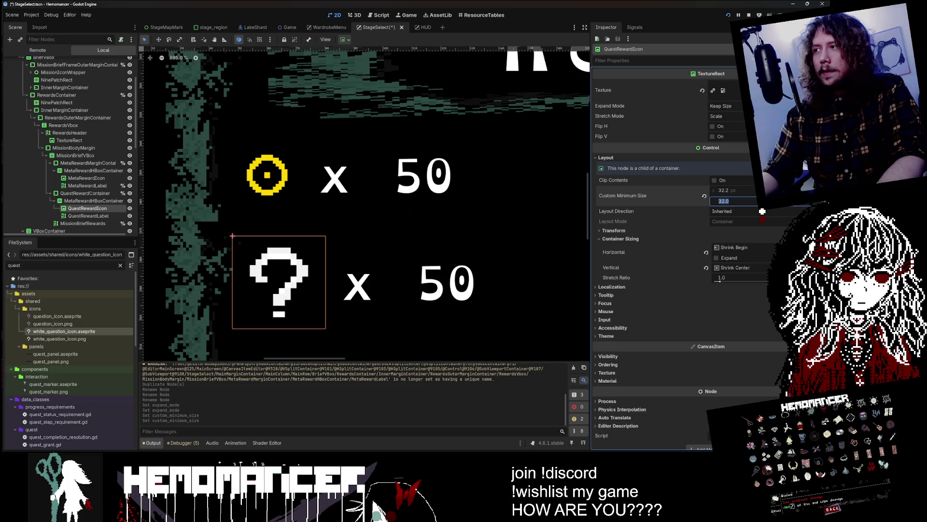
pyautogui.write('24')
pyautogui.press('Tab')
pyautogui.write('24')
pyautogui.press('Return')
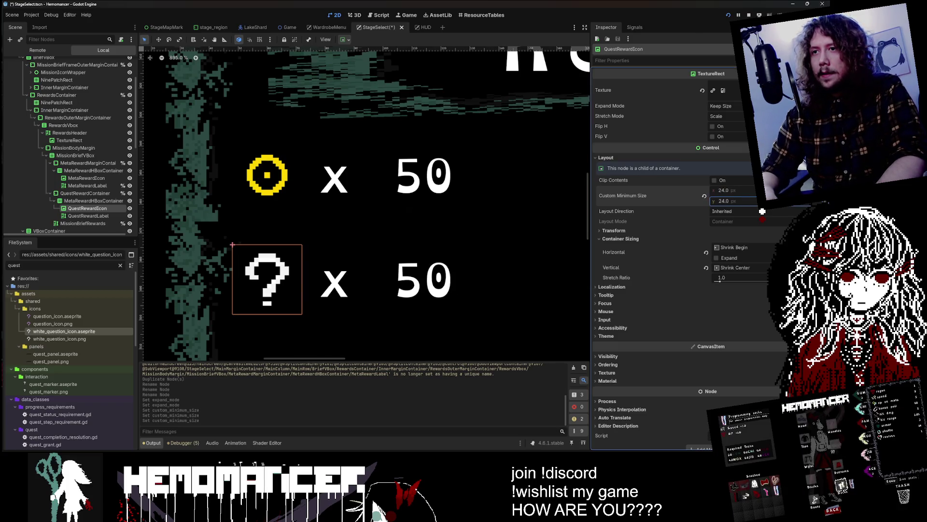
pyautogui.scroll(-3, 421, 188)
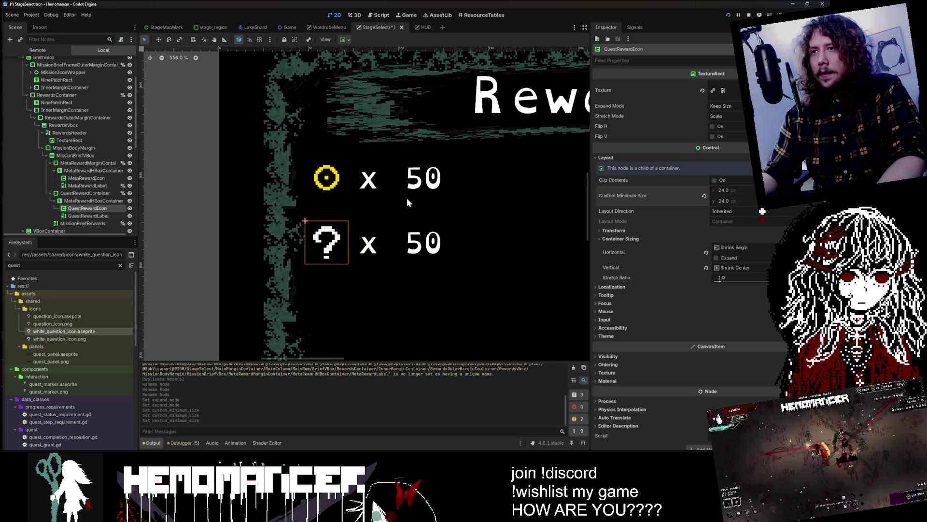
# Reselect QuestRewardIcon and, after trying 16 and 26, settle its minimum size at 24 x 24
pyautogui.click(347, 205)
pyautogui.scroll(-1, 93, 207)
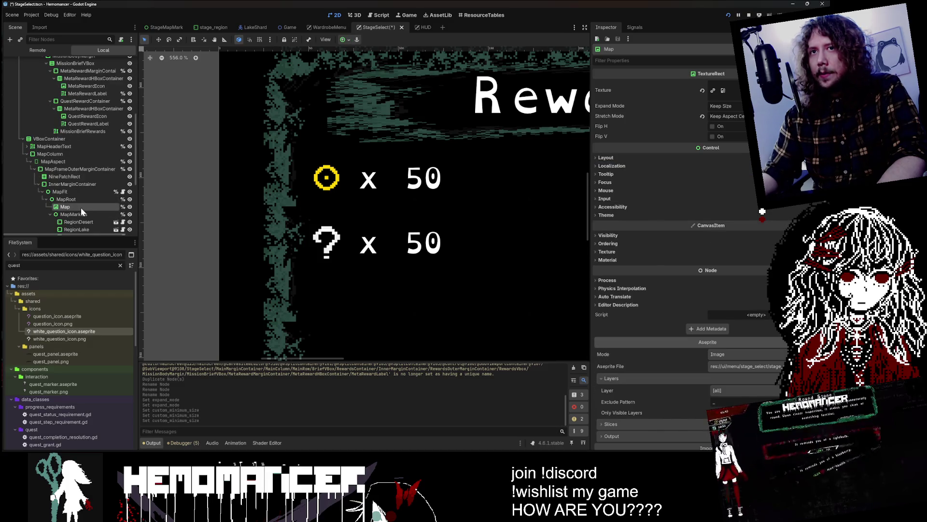
pyautogui.scroll(1, 80, 207)
pyautogui.click(95, 139)
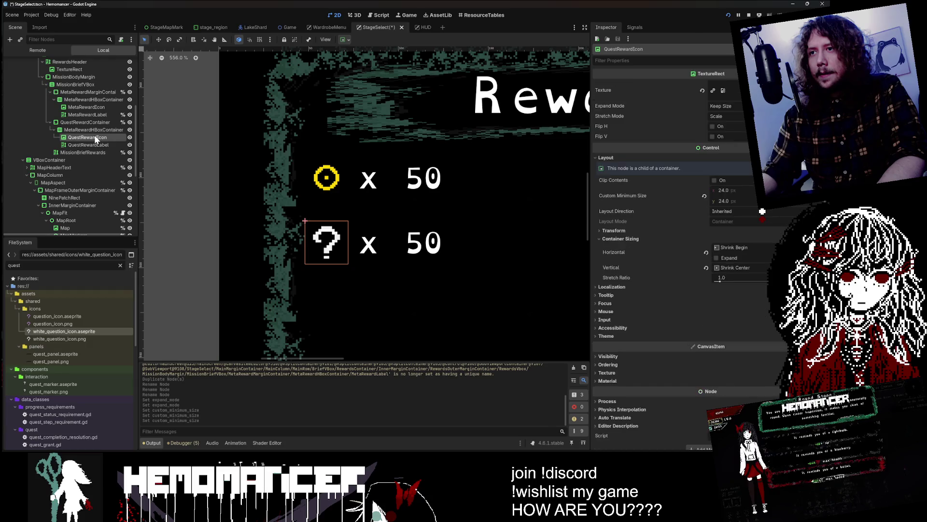
pyautogui.click(724, 191)
pyautogui.write('16')
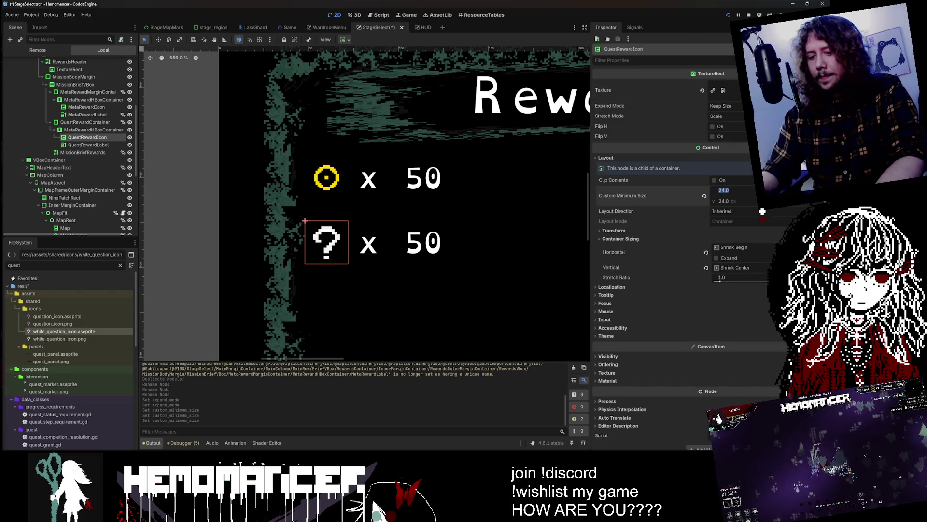
pyautogui.press('Return')
pyautogui.press('Tab')
pyautogui.write('26')
pyautogui.press('Return')
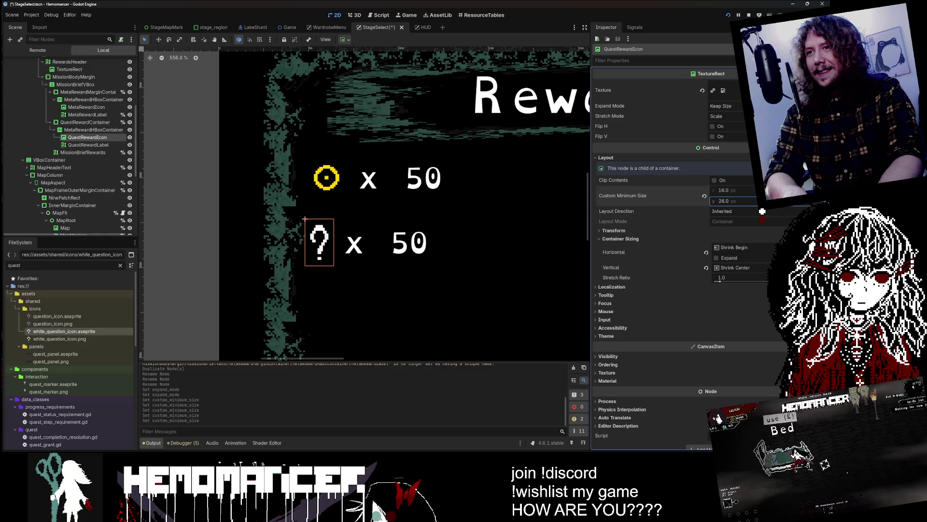
pyautogui.write('16')
pyautogui.press('Return')
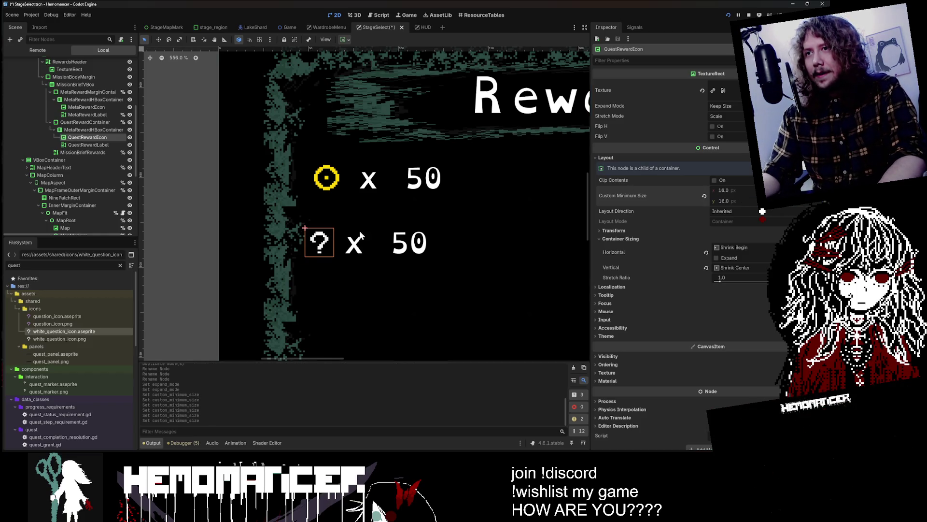
pyautogui.write('24')
pyautogui.press('Tab')
pyautogui.write('24')
pyautogui.press('Return')
pyautogui.scroll(5, 299, 212)
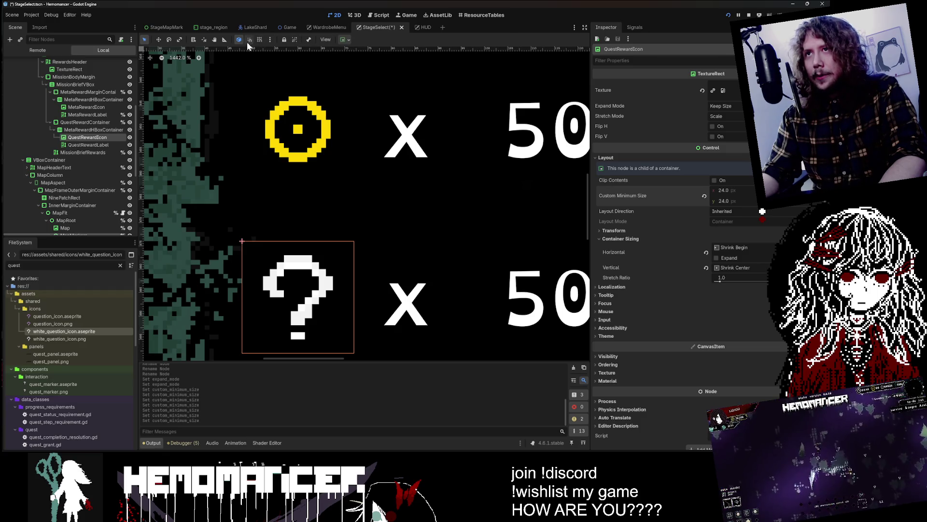
pyautogui.click(226, 39)
pyautogui.moveTo(298, 128); pyautogui.dragTo(298, 333)
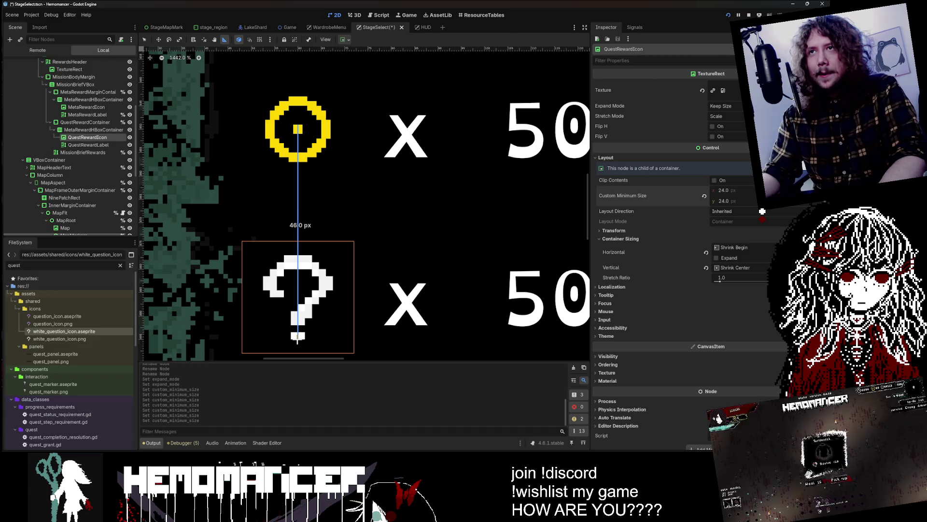
pyautogui.moveTo(298, 340); pyautogui.dragTo(297, 340)
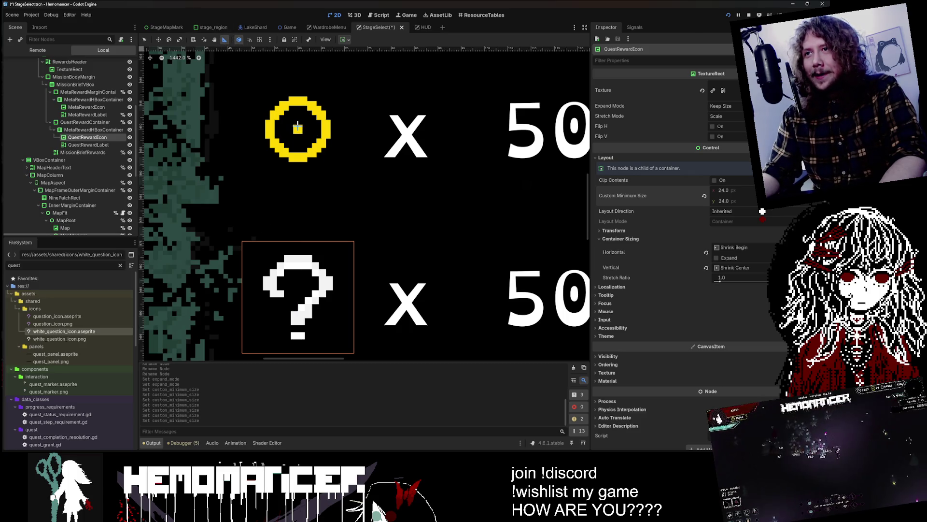
pyautogui.moveTo(296, 143)
pyautogui.mouseDown()
pyautogui.moveTo(309, 314)
pyautogui.moveTo(297, 340)
pyautogui.mouseUp()
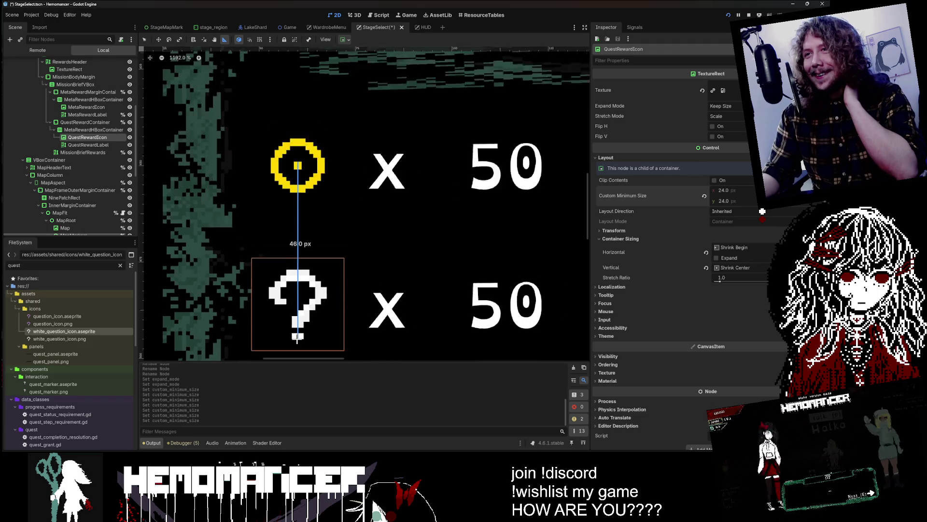
pyautogui.scroll(2, 297, 338)
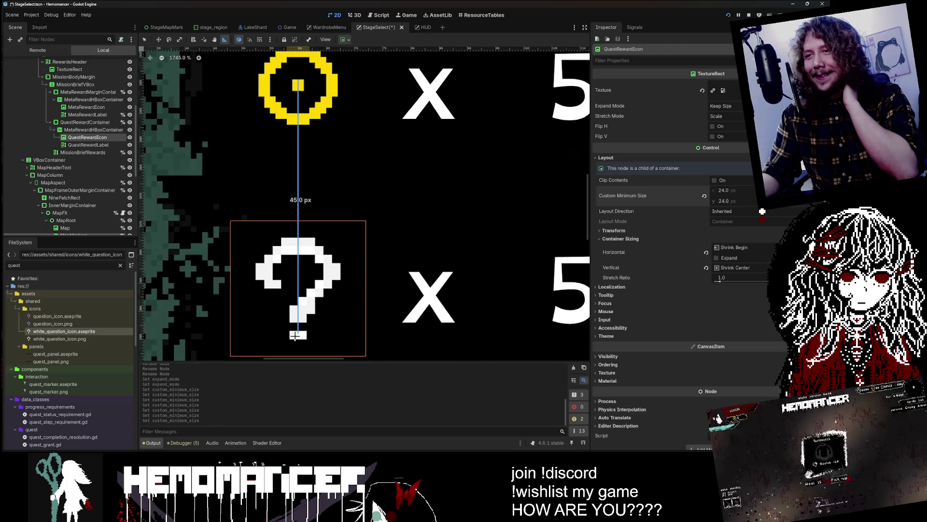
pyautogui.moveTo(290, 340); pyautogui.dragTo(298, 341)
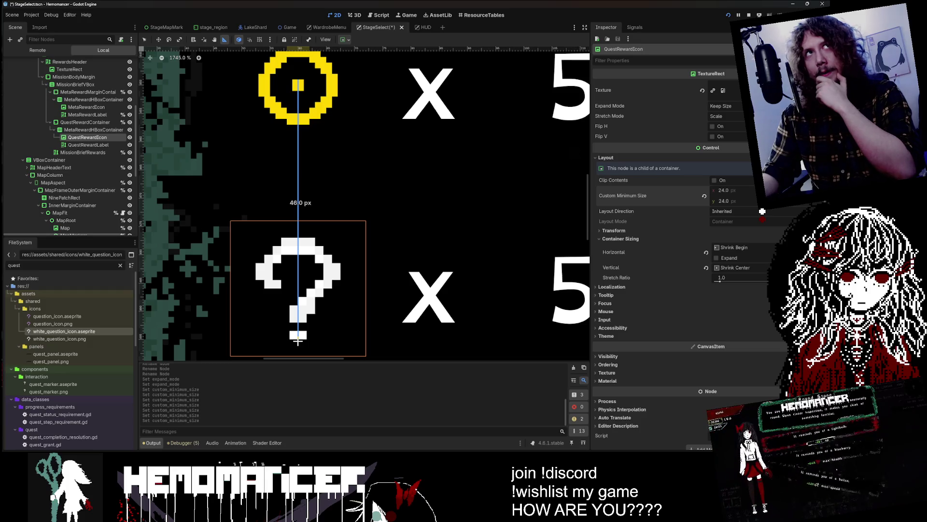
pyautogui.scroll(-15, 298, 341)
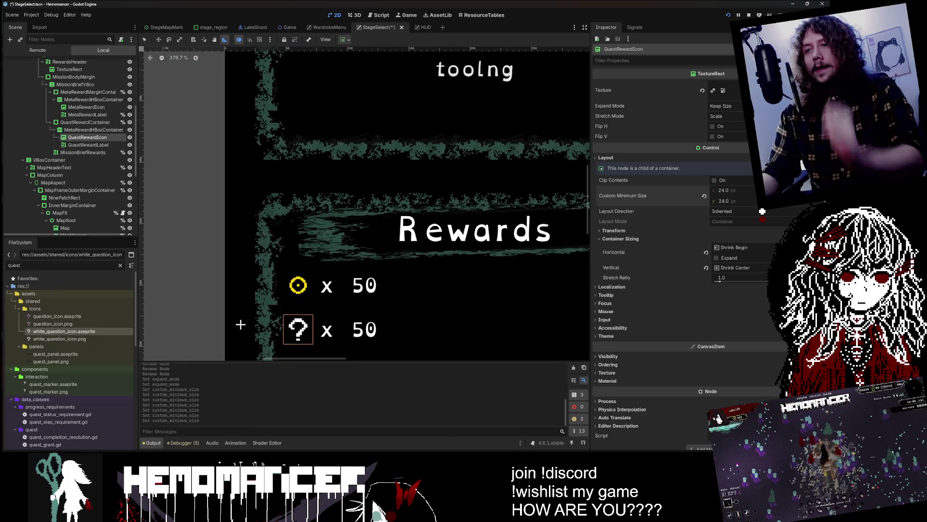
# Change QuestRewardLabel's text from 'x 50' to 'x 1', save StageSelect, and run the game
pyautogui.scroll(-5, 230, 304)
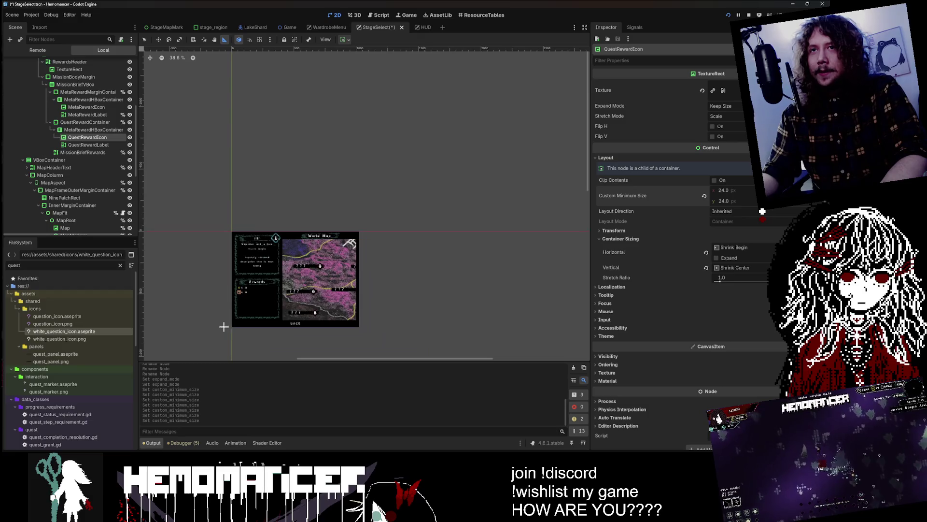
pyautogui.scroll(5, 223, 325)
pyautogui.scroll(4, 273, 269)
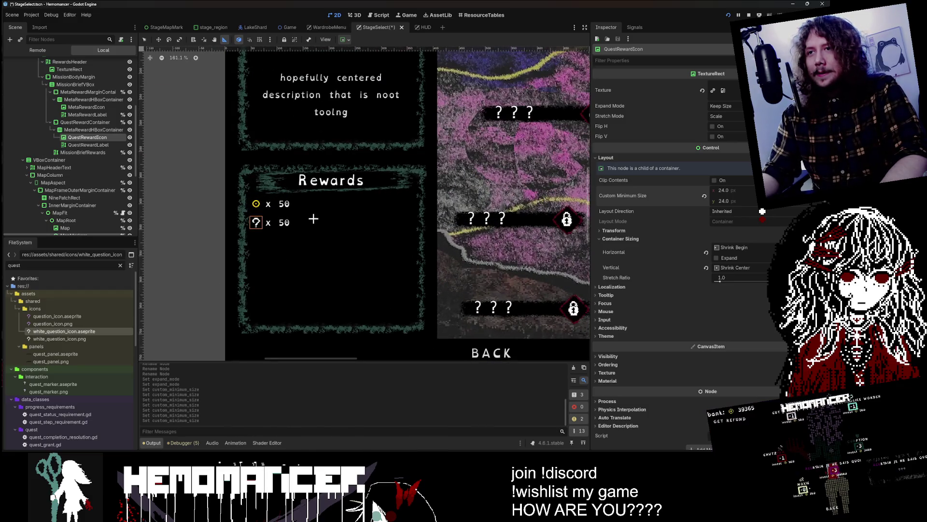
pyautogui.click(99, 144)
pyautogui.doubleClick(601, 105)
pyautogui.write('1')
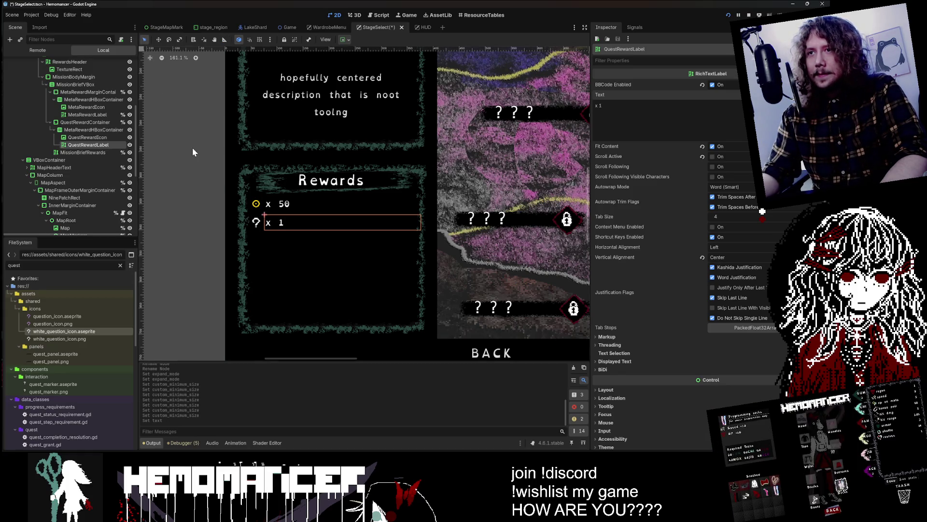
pyautogui.hotkey('ctrl', 's')
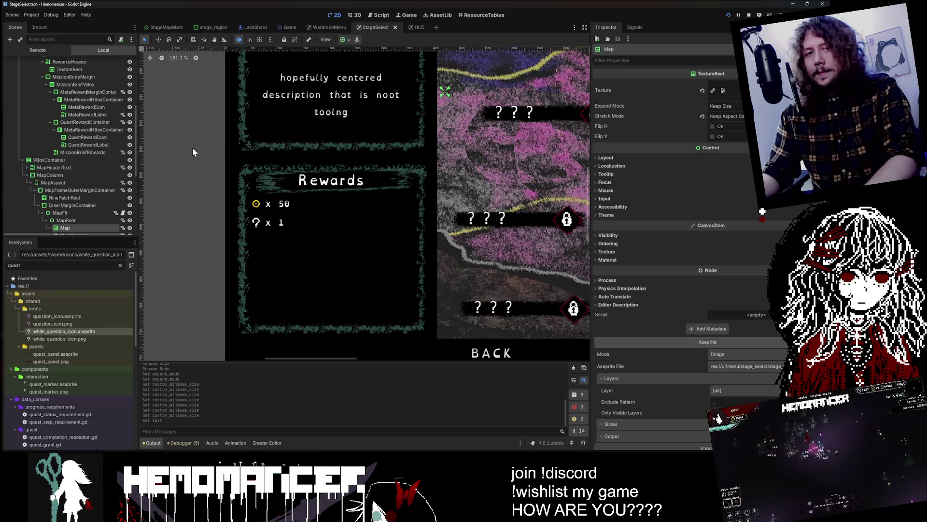
pyautogui.press('F5')
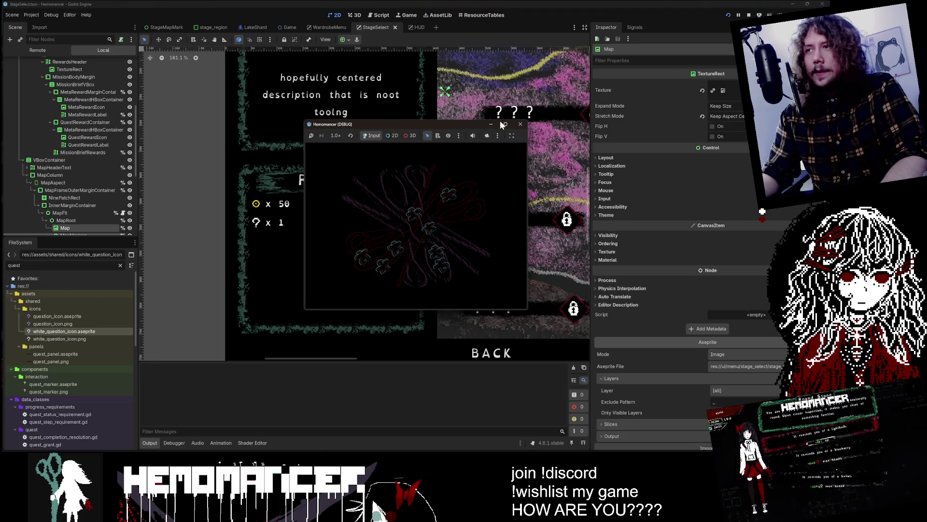
# Start the game, open the World Map at the signpost, and compare the Cutting and Purging mission rewards
pyautogui.click(505, 124)
pyautogui.click(311, 215)
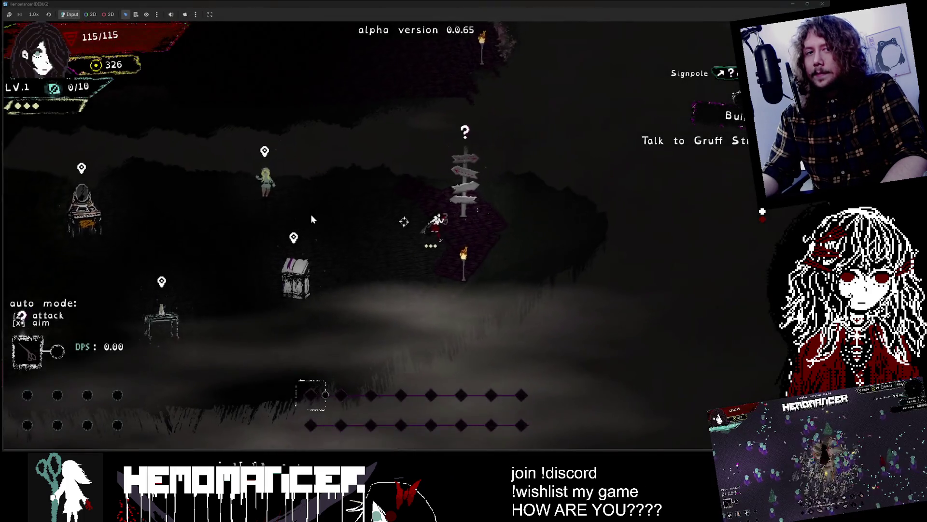
pyautogui.press('e')
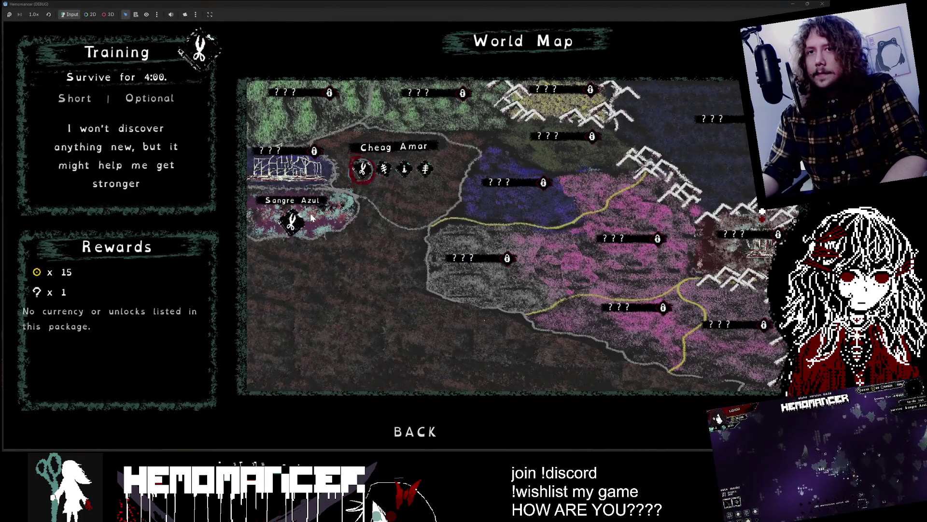
pyautogui.press('Right')
pyautogui.press('Left')
pyautogui.press('Right')
pyautogui.press('Right')
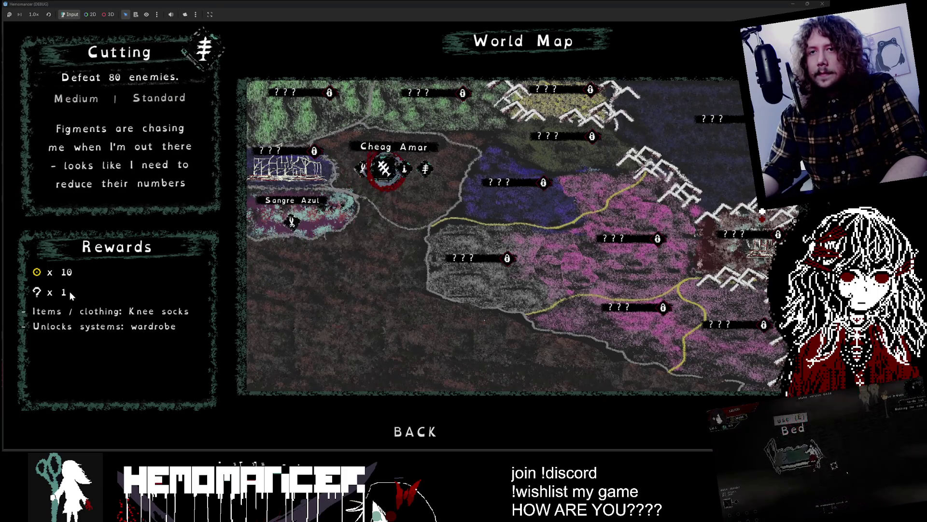
pyautogui.press('Right')
pyautogui.press('Left')
pyautogui.press('Left')
pyautogui.press('Left')
pyautogui.press('Right')
pyautogui.press('Right')
pyautogui.press('Right')
pyautogui.press('Left')
pyautogui.press('Left')
pyautogui.press('Right')
pyautogui.press('Right')
pyautogui.press('Right')
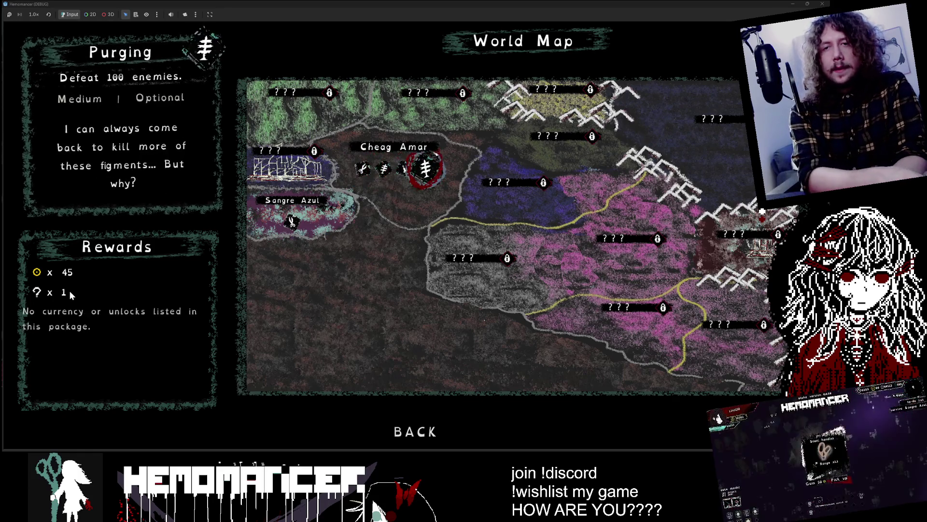
pyautogui.press('Left')
pyautogui.press('Left')
pyautogui.press('Left')
pyautogui.press('Right')
pyautogui.press('Right')
pyautogui.press('Right')
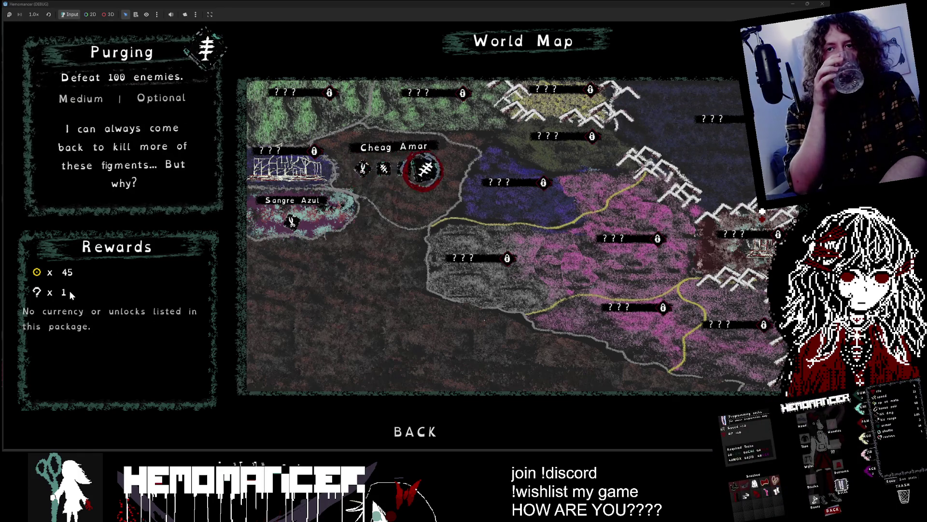
pyautogui.press('Left')
pyautogui.press('Left')
pyautogui.press('Left')
pyautogui.press('Right')
pyautogui.press('Right')
pyautogui.press('Right')
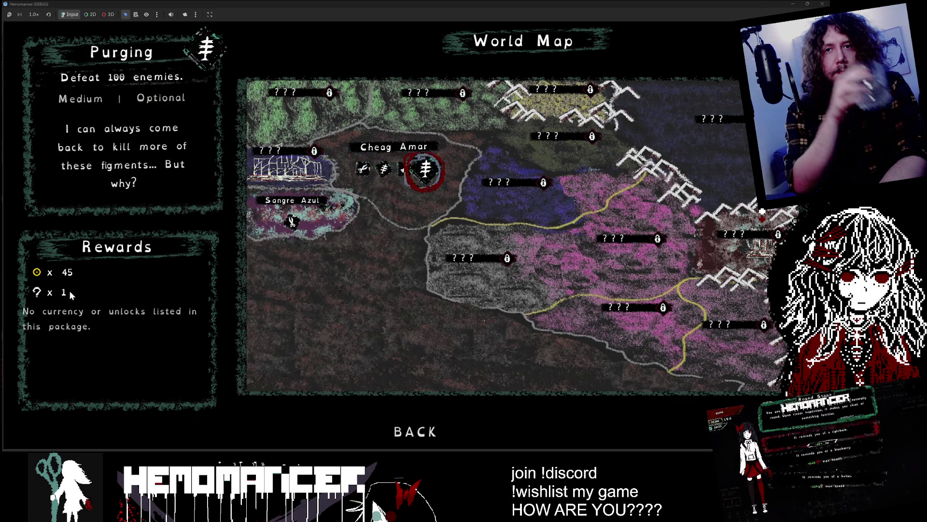
# Check the Study, Training, Prelude and Cutting mission rewards, then stop the debug run with F8
pyautogui.press('Left')
pyautogui.press('Left')
pyautogui.press('Right')
pyautogui.press('Right')
pyautogui.press('Down')
pyautogui.press('Up')
pyautogui.press('Right')
pyautogui.press('Right')
pyautogui.press('Left')
pyautogui.press('Left')
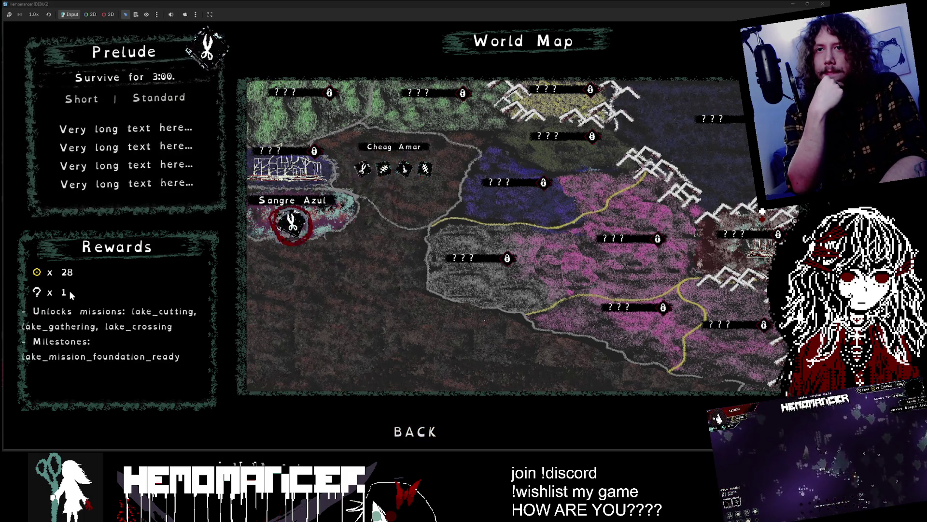
pyautogui.press('Right')
pyautogui.press('Right')
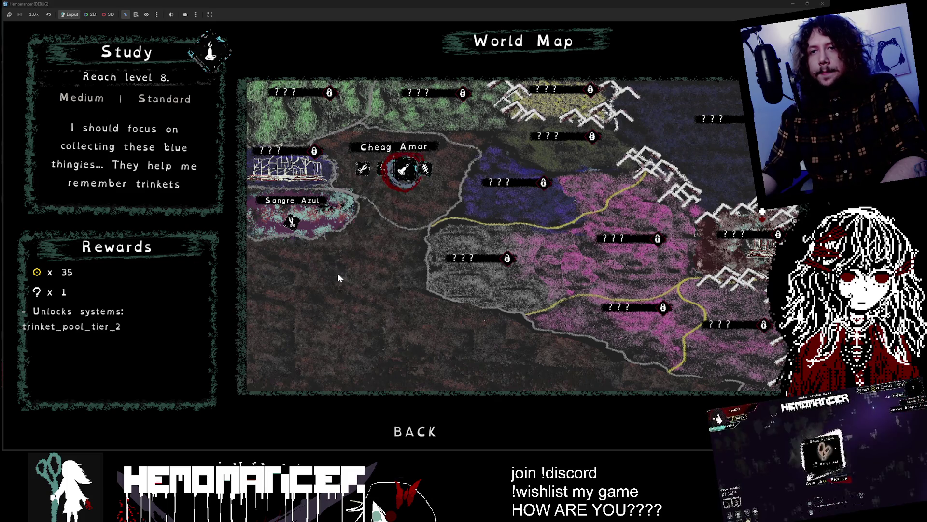
pyautogui.press('Left')
pyautogui.press('Left')
pyautogui.press('Right')
pyautogui.press('Right')
pyautogui.press('Right')
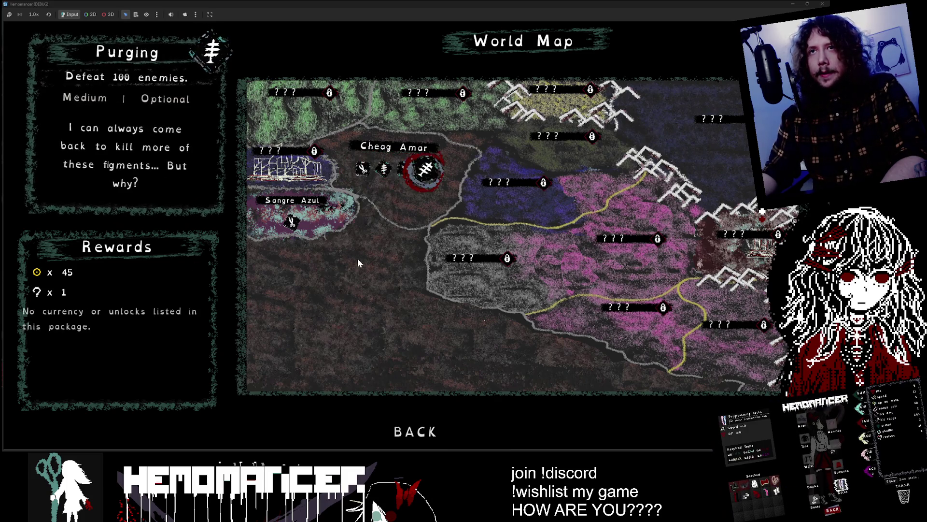
pyautogui.press('Left')
pyautogui.press('Left')
pyautogui.press('Down')
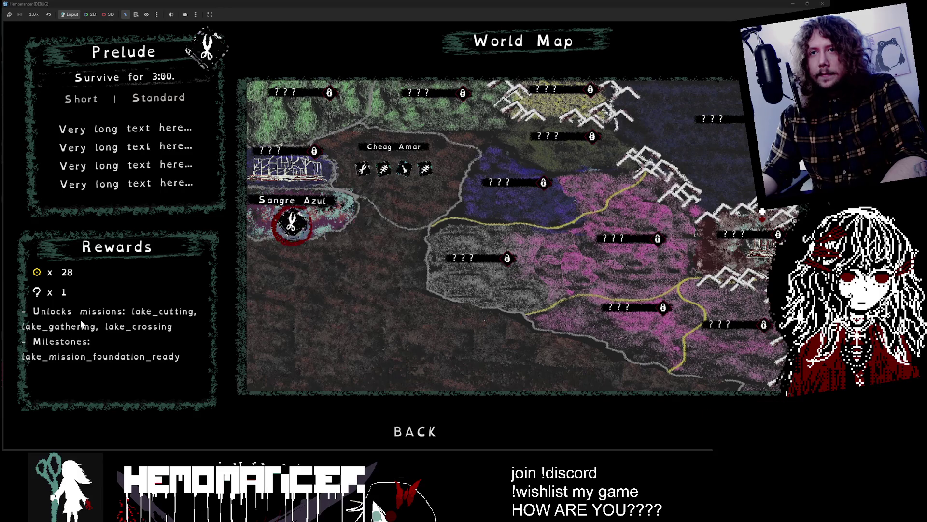
pyautogui.press('Right')
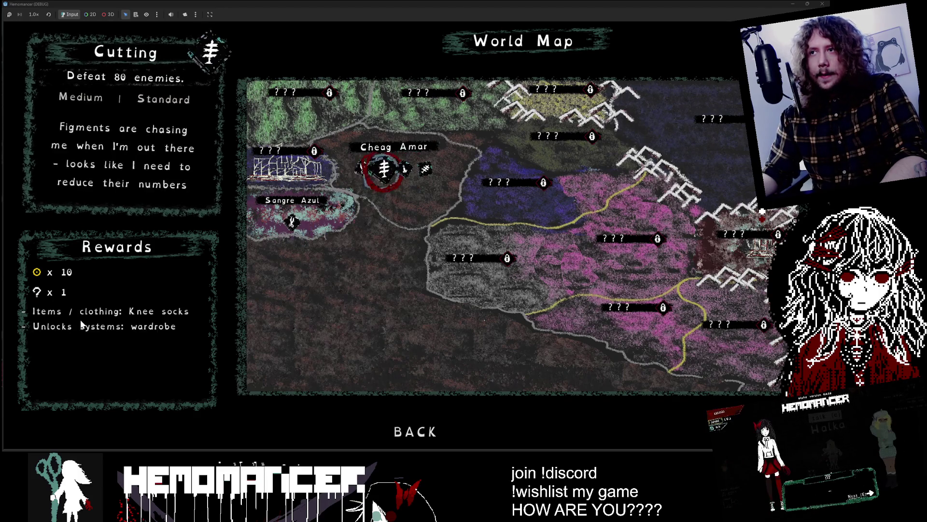
pyautogui.press('Right')
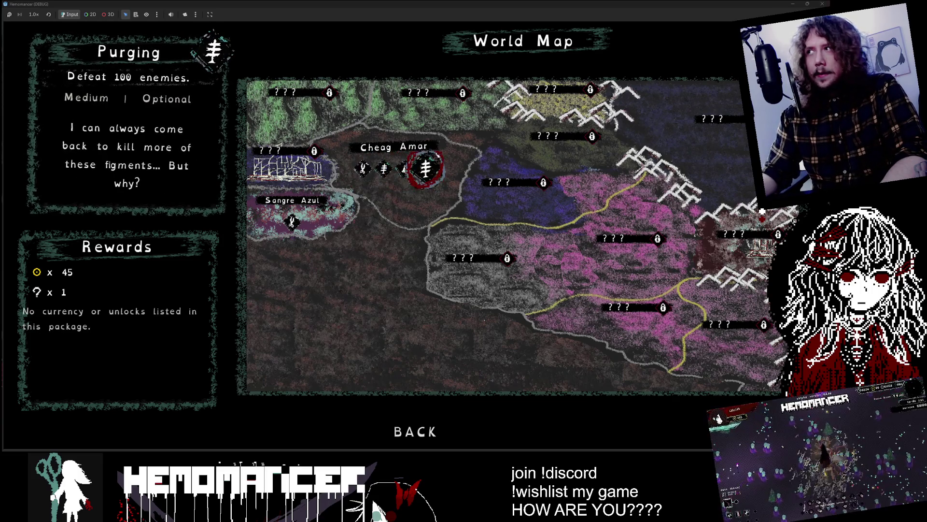
pyautogui.press('F8')
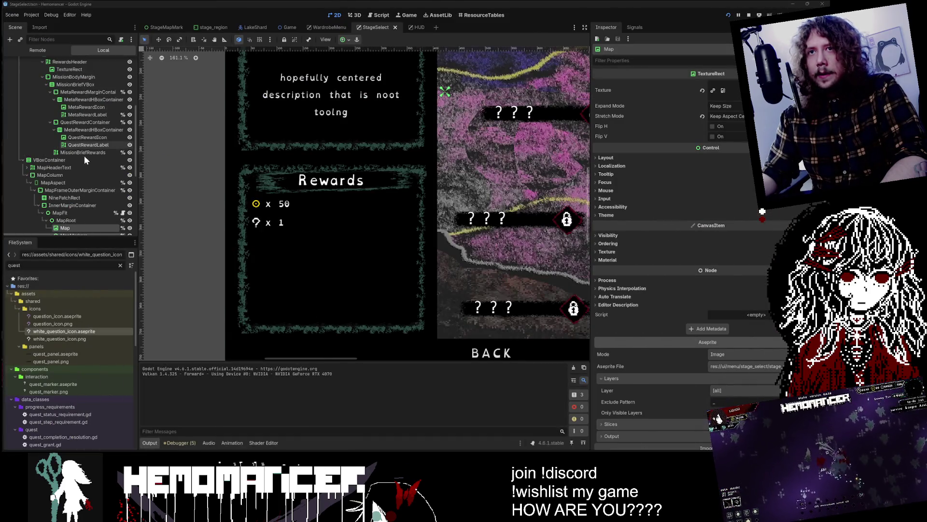
# Rename MetaRewardHBoxContainer to QuestRewardHBoxContainer
pyautogui.click(87, 138)
pyautogui.click(53, 130)
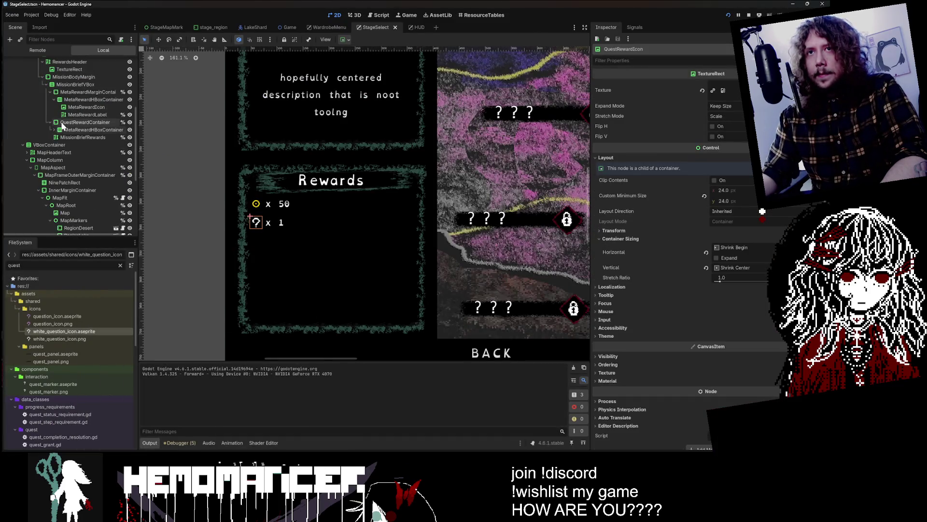
pyautogui.click(58, 132)
pyautogui.click(54, 129)
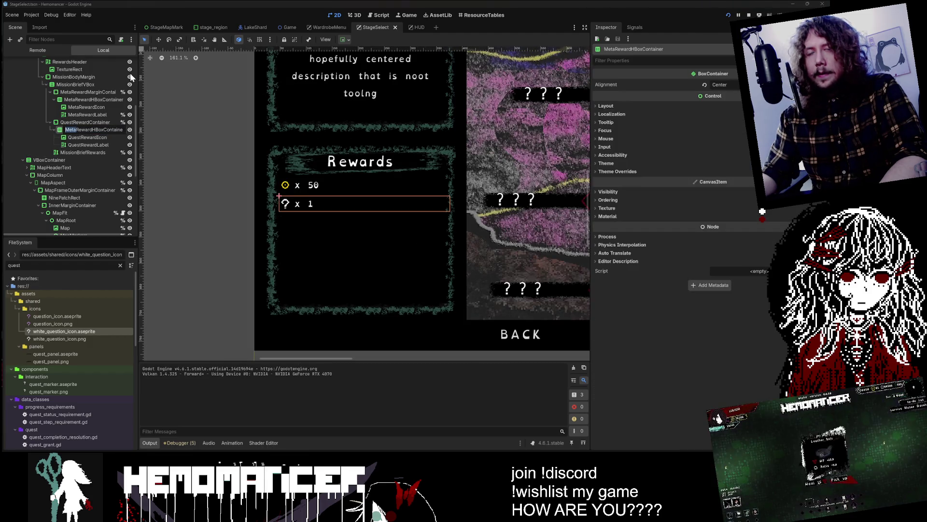
pyautogui.write('Quest')
pyautogui.press('Return')
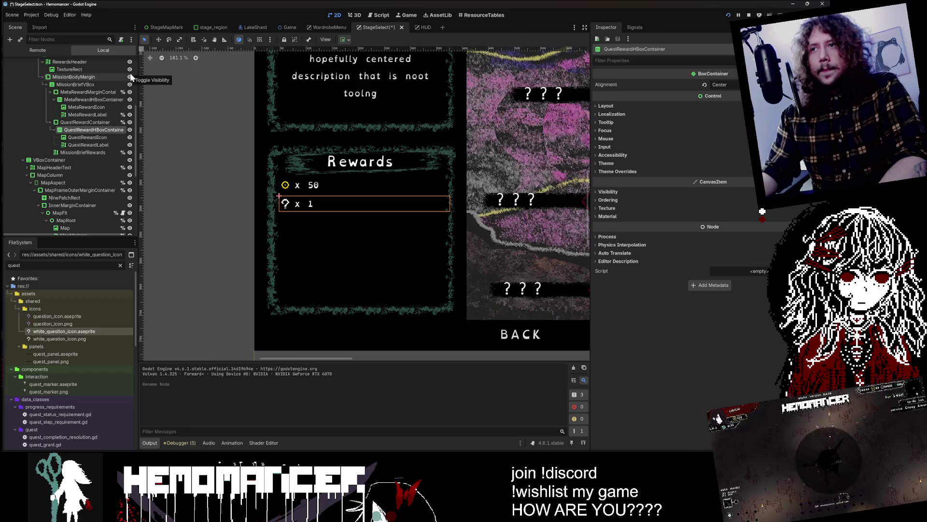
# Duplicate QuestRewardContainer and rename the copy MissionRewardContainer2
pyautogui.click(50, 123)
pyautogui.click(87, 91)
pyautogui.click(71, 121)
pyautogui.hotkey('ctrl', 'd')
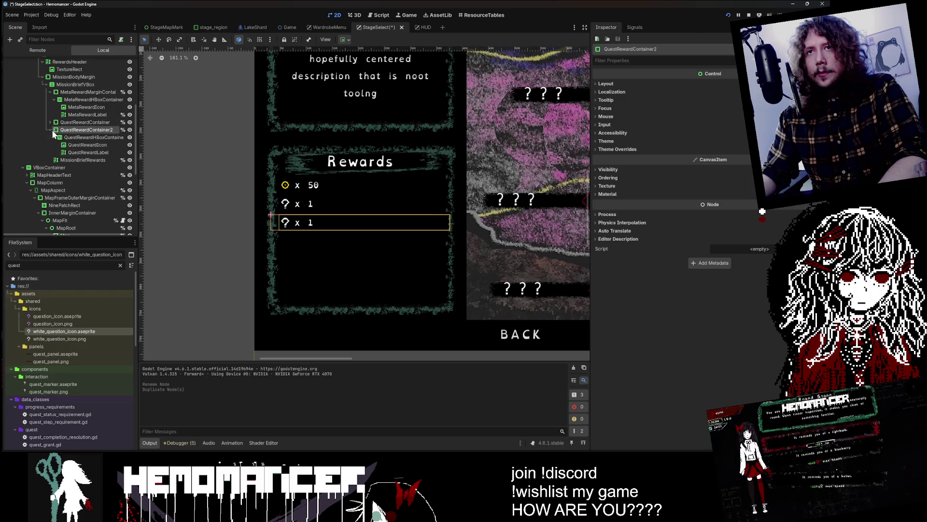
pyautogui.click(50, 130)
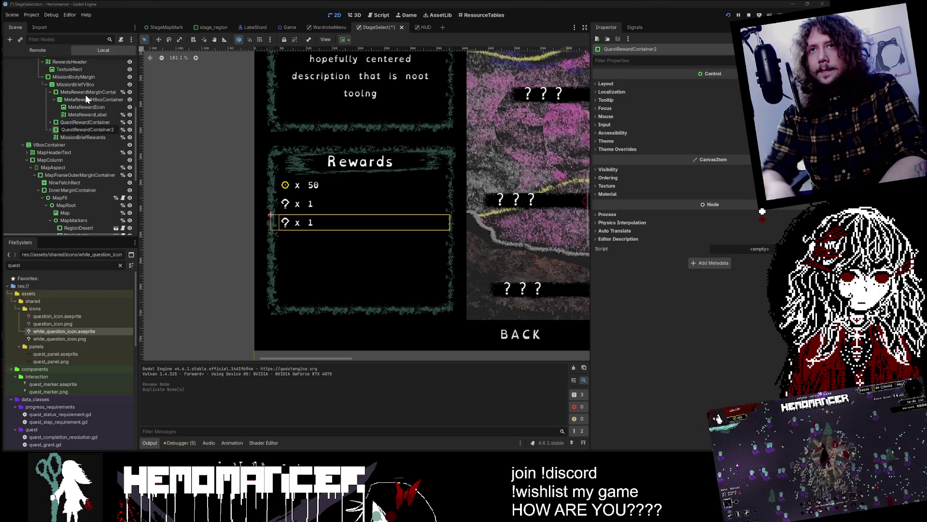
pyautogui.press('F2')
pyautogui.press('Home')
pyautogui.press('Delete')
pyautogui.press('Delete')
pyautogui.press('Delete')
pyautogui.write('M')
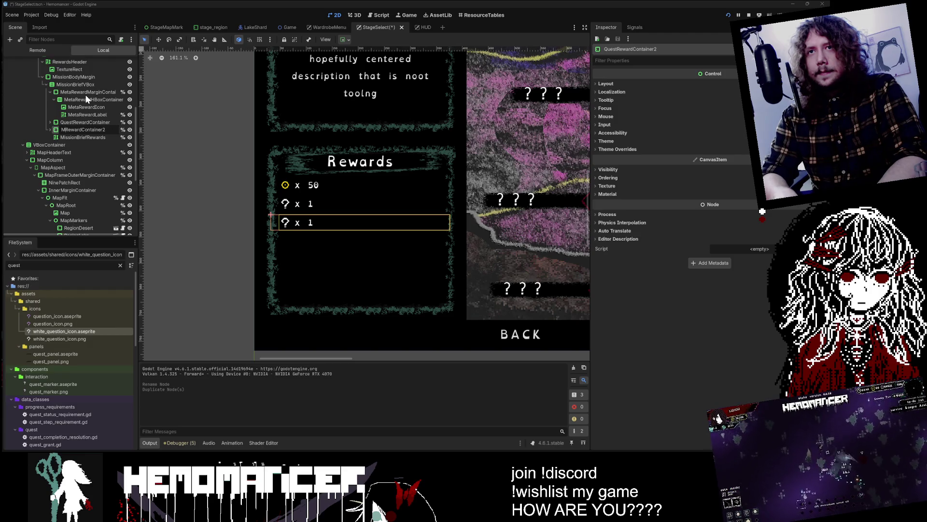
pyautogui.press('End')
pyautogui.press('BackSpace')
pyautogui.press('Home')
pyautogui.press('Right')
pyautogui.write('ission')
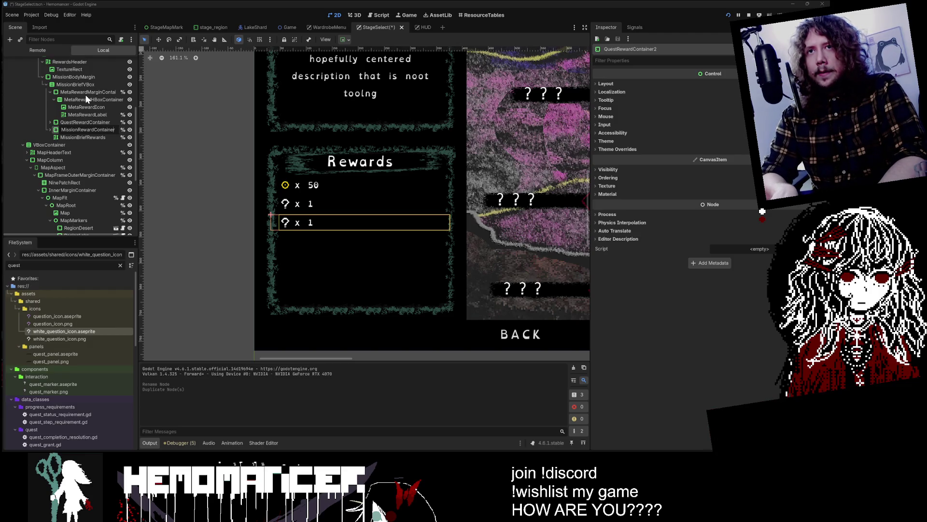
pyautogui.press('Return')
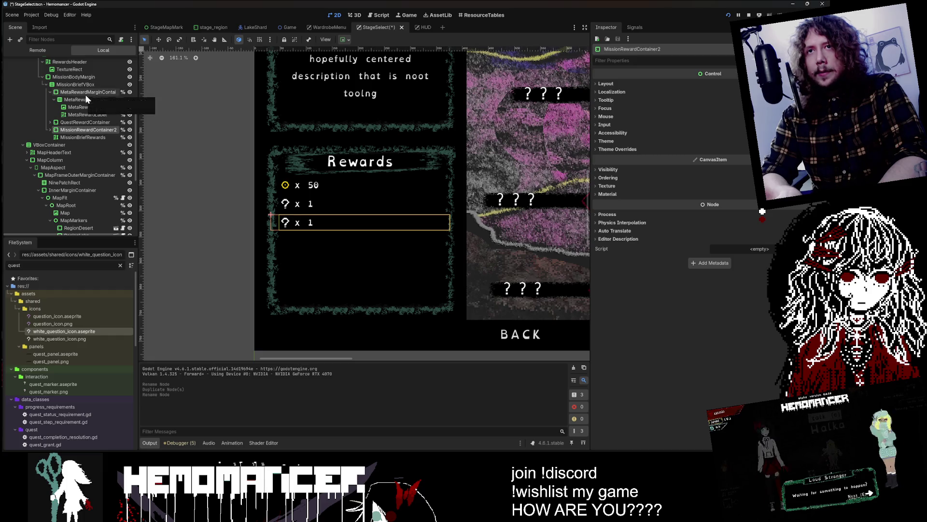
# Rename the duplicated container to RewardMissionContainer and expand it to show its children
pyautogui.doubleClick(104, 130)
pyautogui.write('RewardMissionCont')
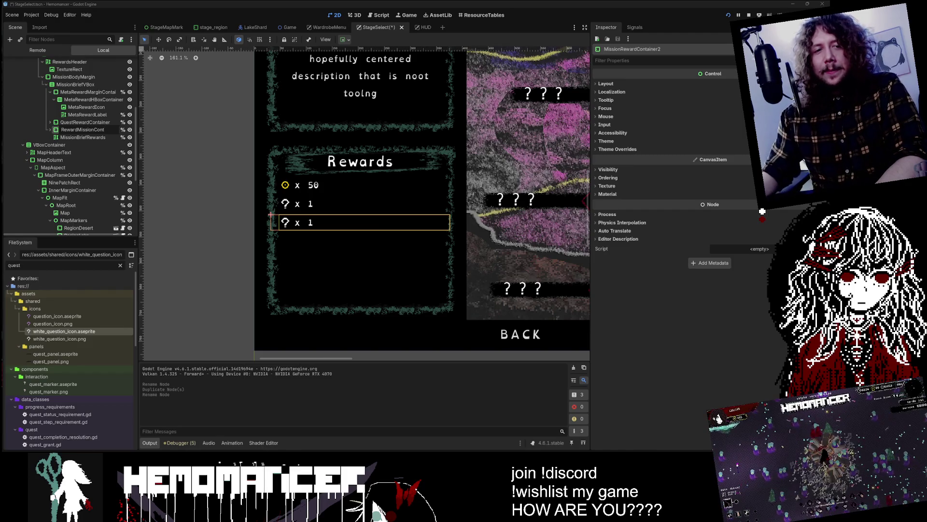
pyautogui.press('Return')
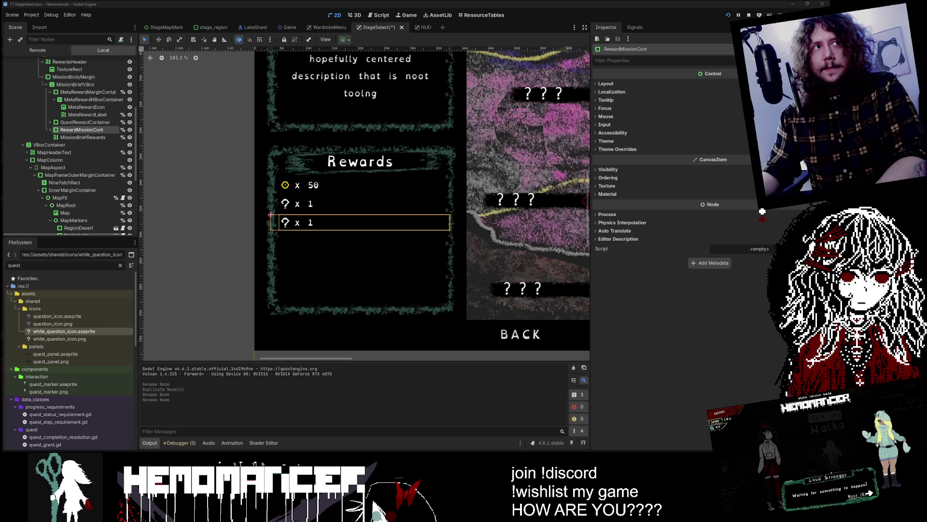
pyautogui.press('F2')
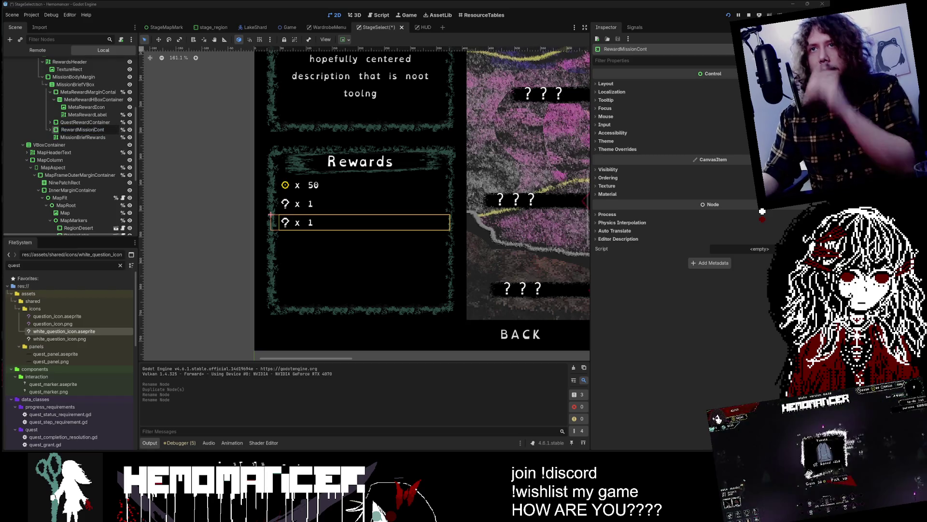
pyautogui.press('Escape')
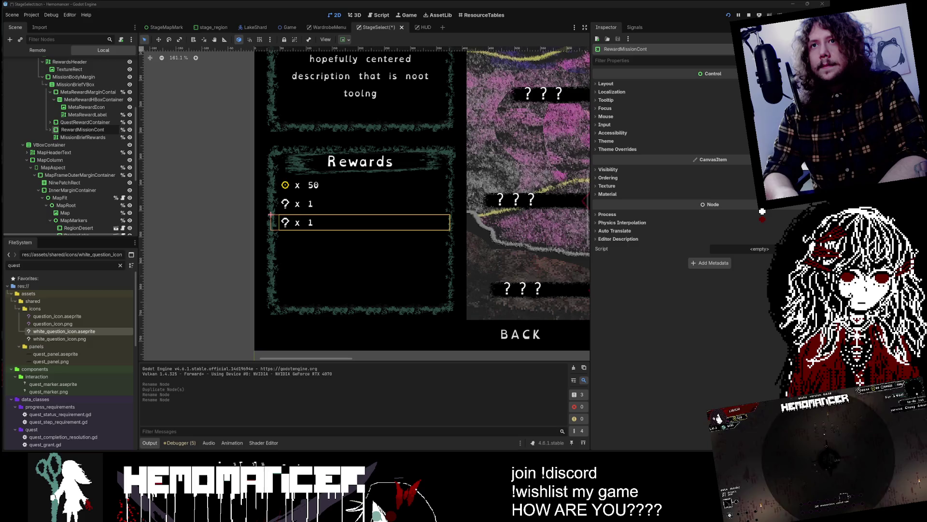
pyautogui.press('Return')
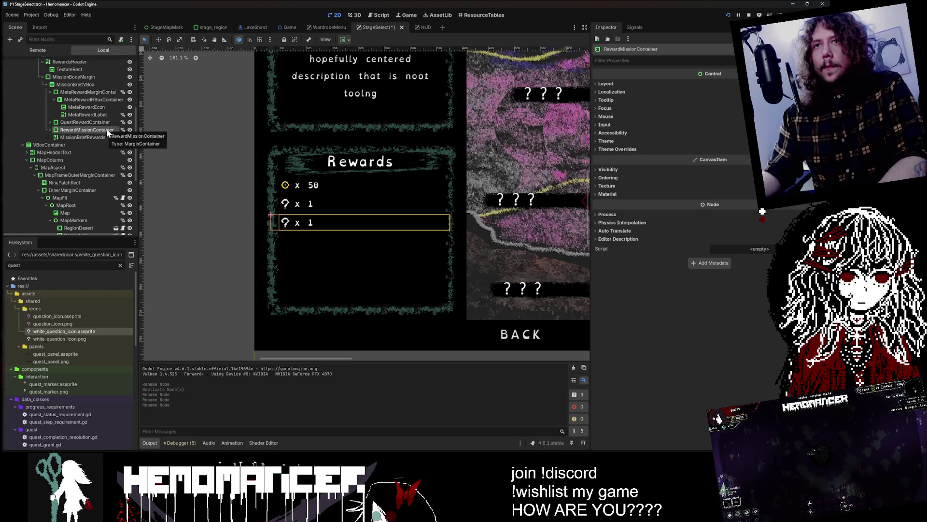
pyautogui.click(51, 129)
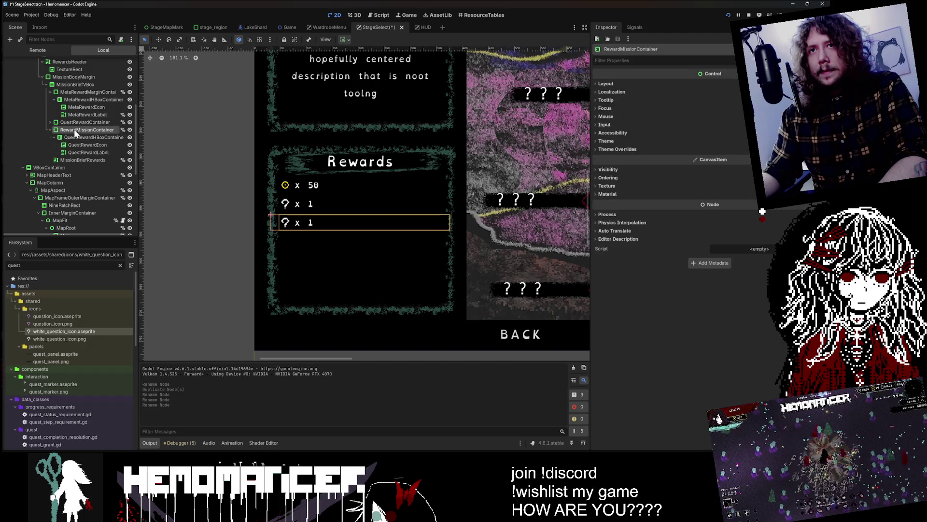
pyautogui.click(72, 131)
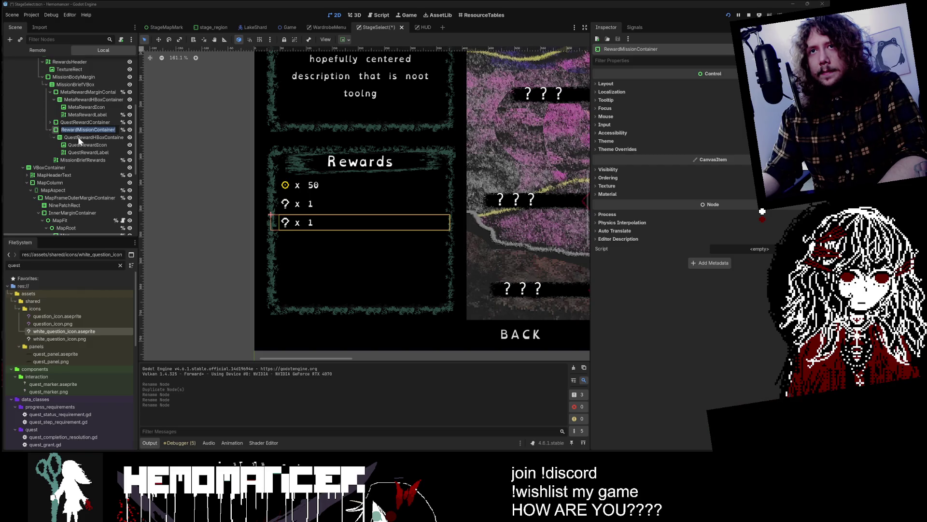
# Rename the copy's inner QuestRewardHBoxContainer to Hbox
pyautogui.press('Return')
pyautogui.press('Down')
pyautogui.press('F2')
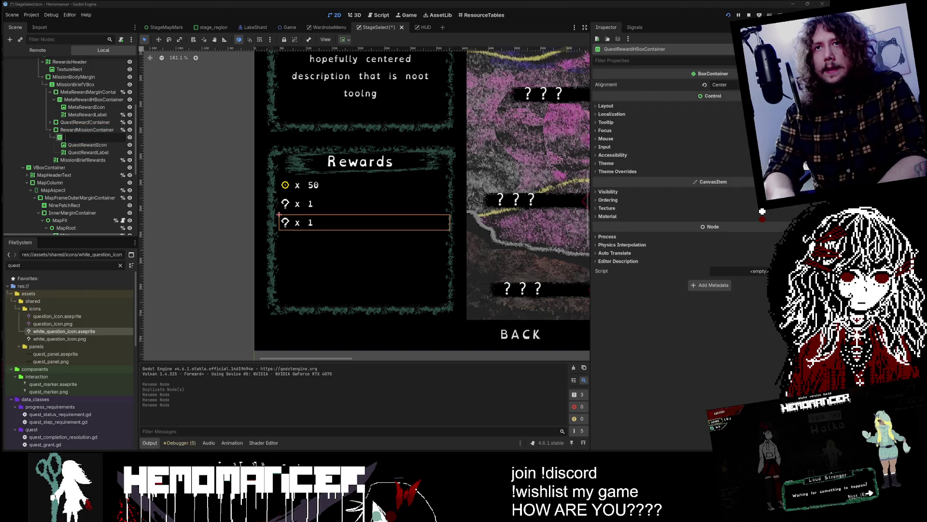
pyautogui.write('Hbox')
pyautogui.press('Return')
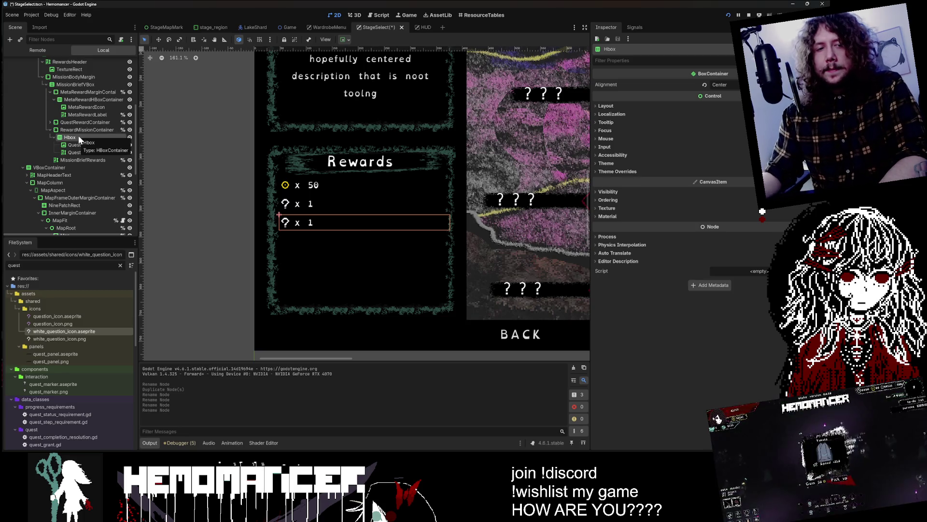
pyautogui.click(78, 139)
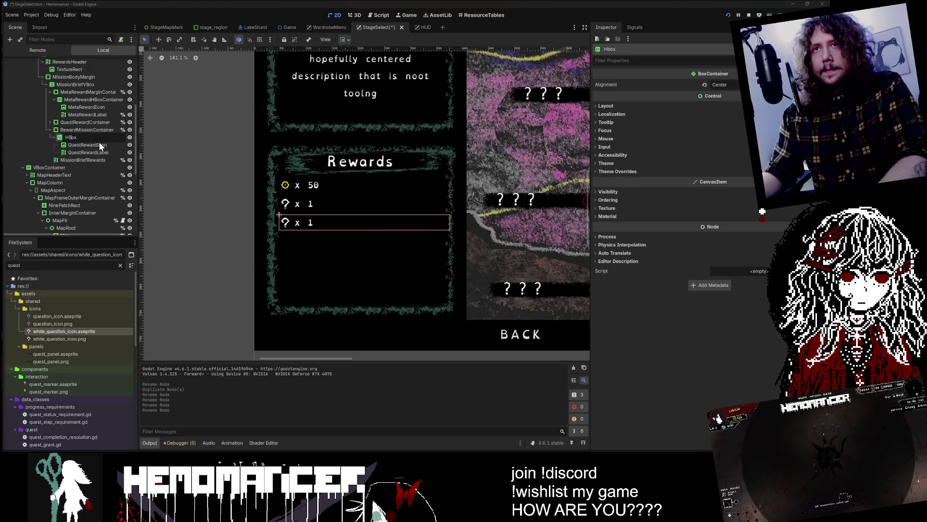
# Rename the copy's icon and label to MissionRewardIcon and MissionRewardLabel
pyautogui.click(99, 144)
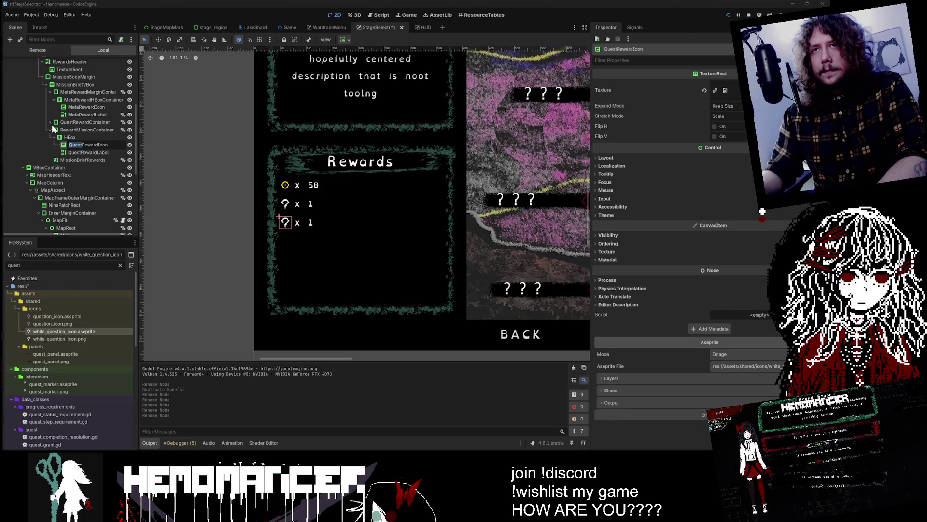
pyautogui.write('Mission')
pyautogui.press('Return')
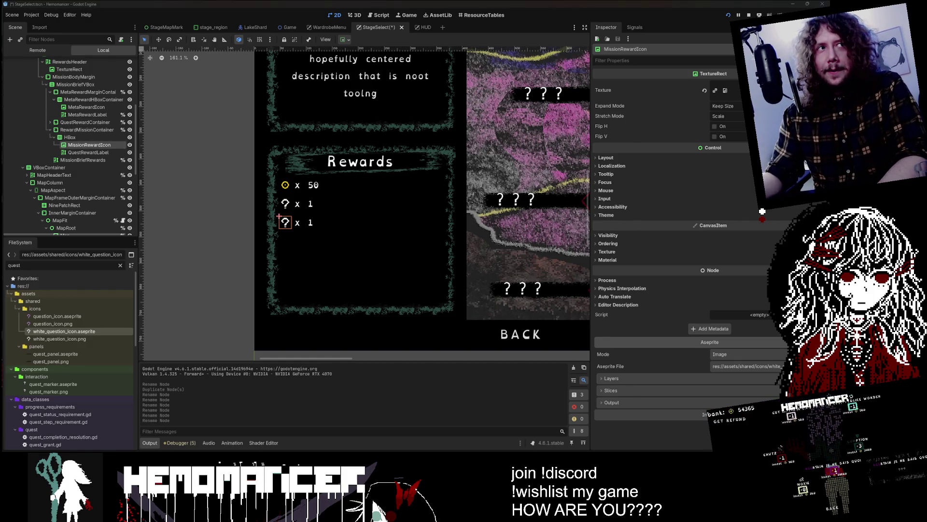
pyautogui.click(88, 153)
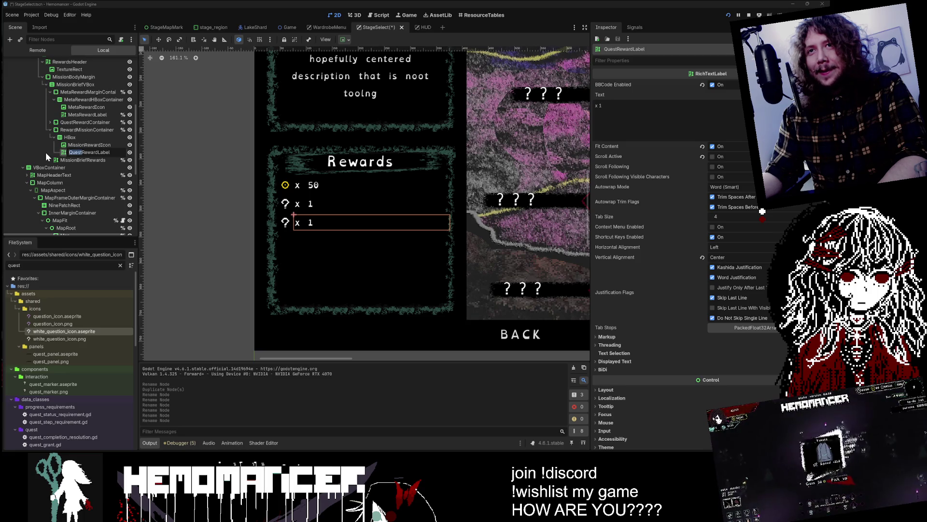
pyautogui.write('Mission')
pyautogui.press('Return')
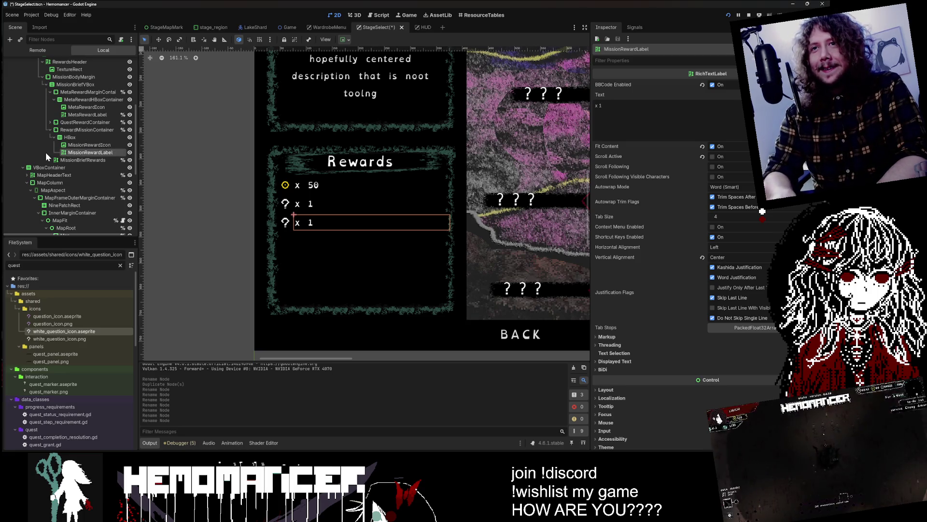
pyautogui.click(105, 145)
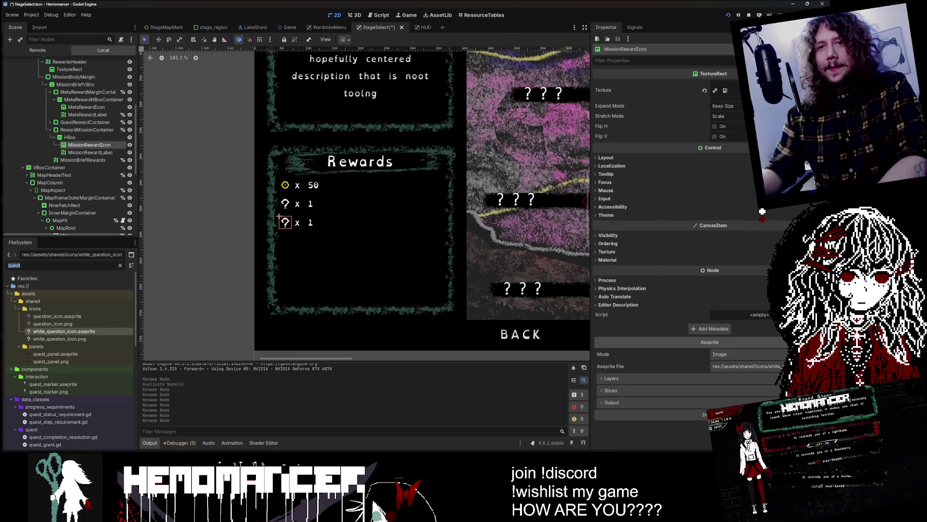
# Filter the FileSystem to stage_select assets and assign survive.aseprite as MissionRewardIcon's Texture
pyautogui.click(121, 265)
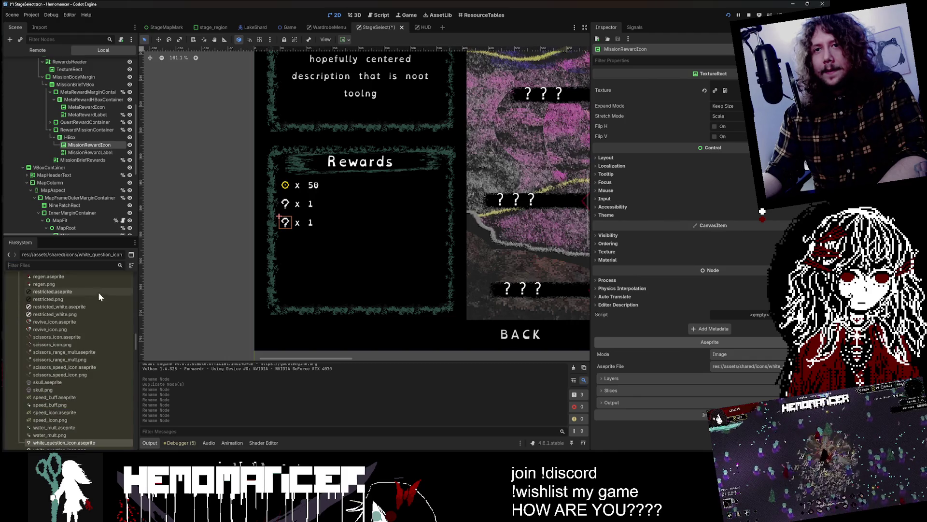
pyautogui.write('assets')
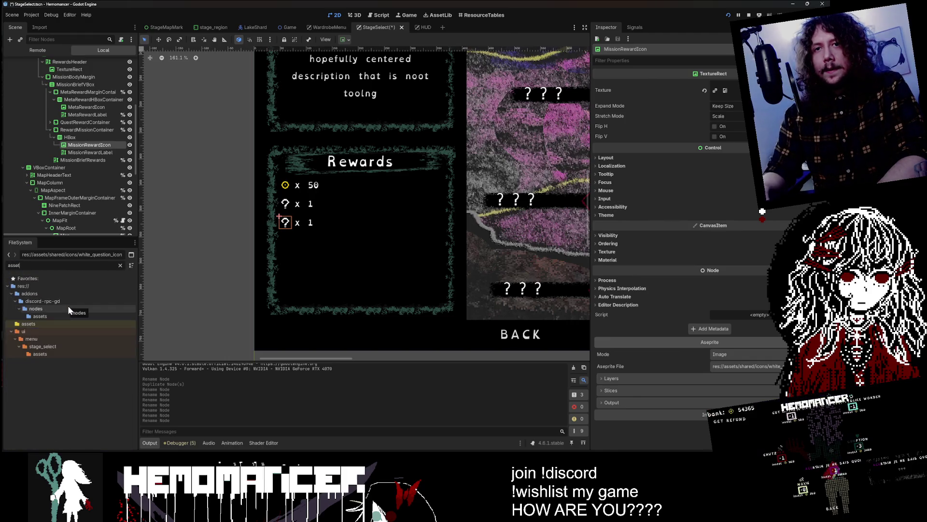
pyautogui.doubleClick(57, 353)
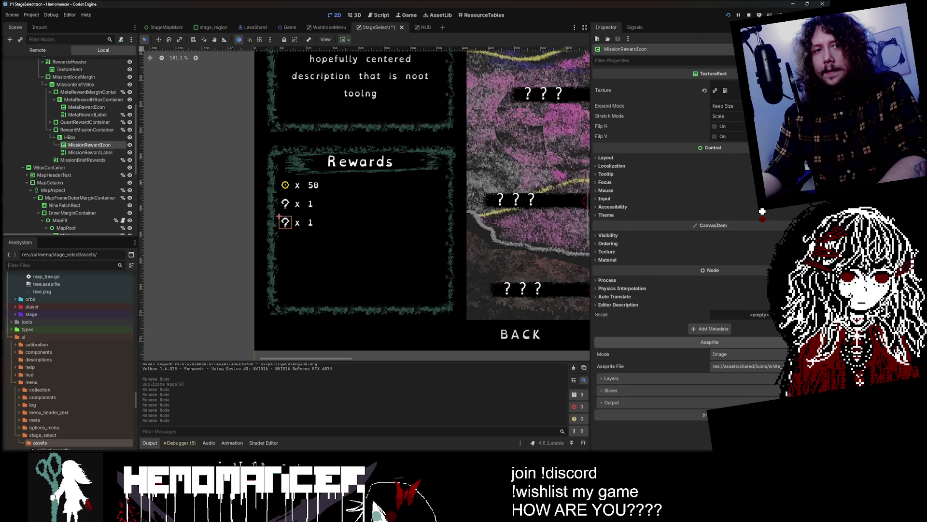
pyautogui.scroll(-5, 100, 334)
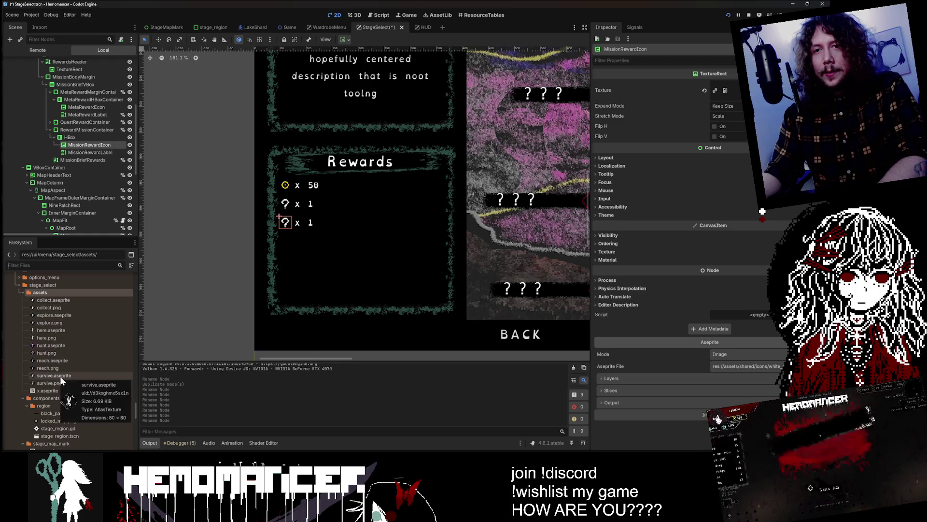
pyautogui.moveTo(60, 376); pyautogui.dragTo(746, 366)
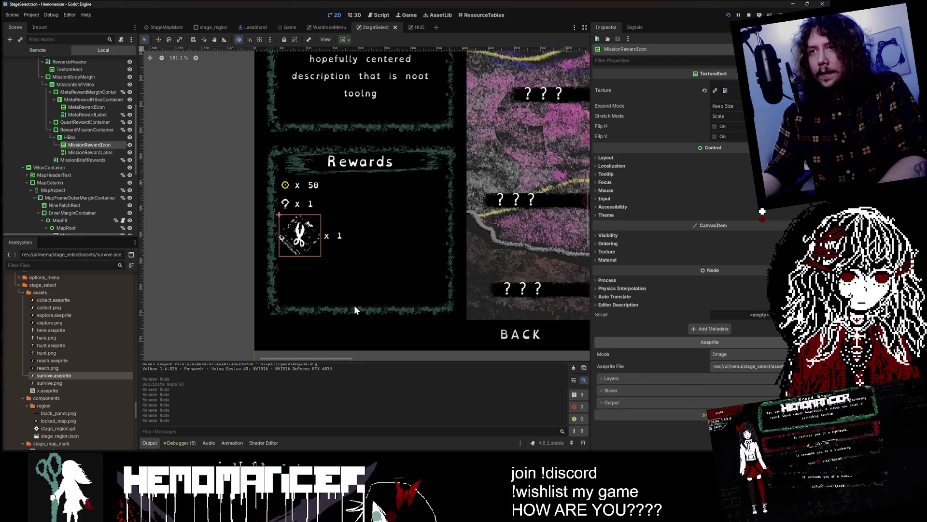
pyautogui.scroll(5, 317, 201)
pyautogui.scroll(-3, 346, 200)
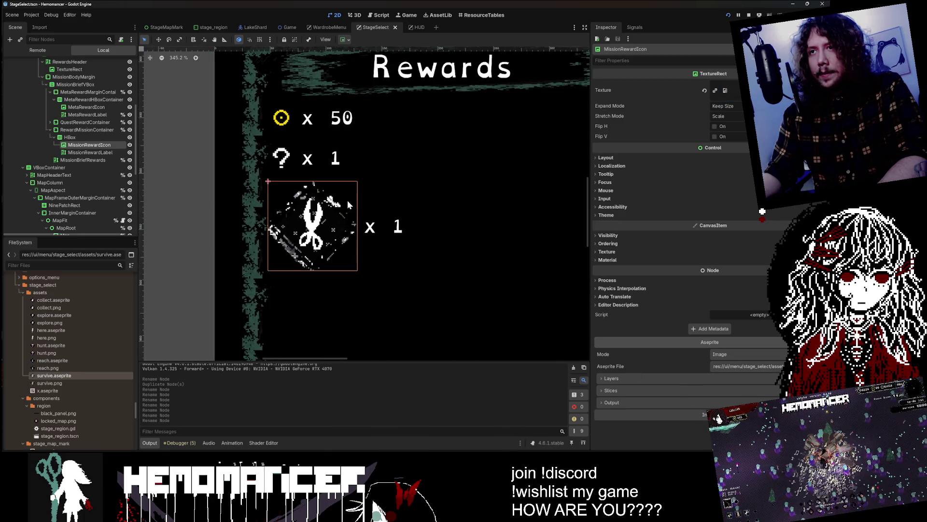
# Set the scissors icon to Ignore Size expand mode with a 32×32 custom minimum size
pyautogui.scroll(-3, 318, 187)
pyautogui.click(717, 108)
pyautogui.click(724, 126)
pyautogui.scroll(9, 316, 203)
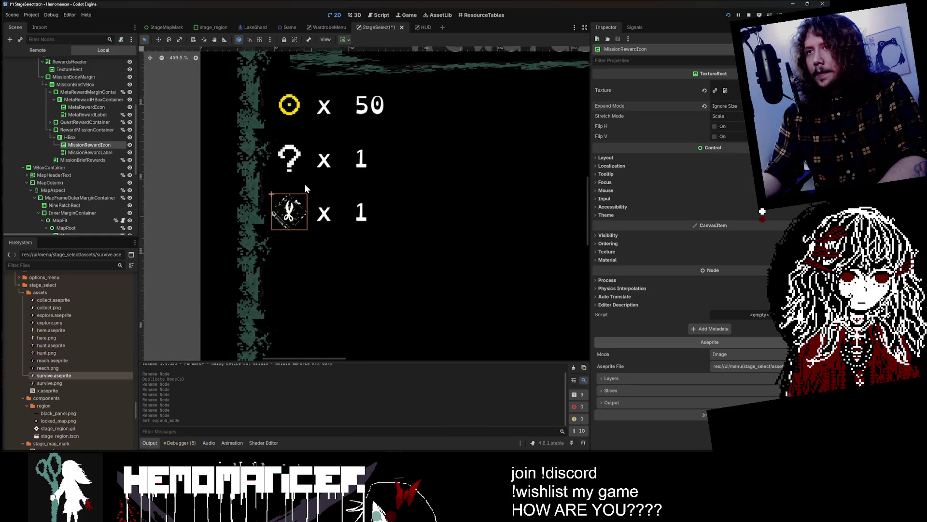
pyautogui.scroll(-3, 309, 183)
pyautogui.scroll(2, 325, 201)
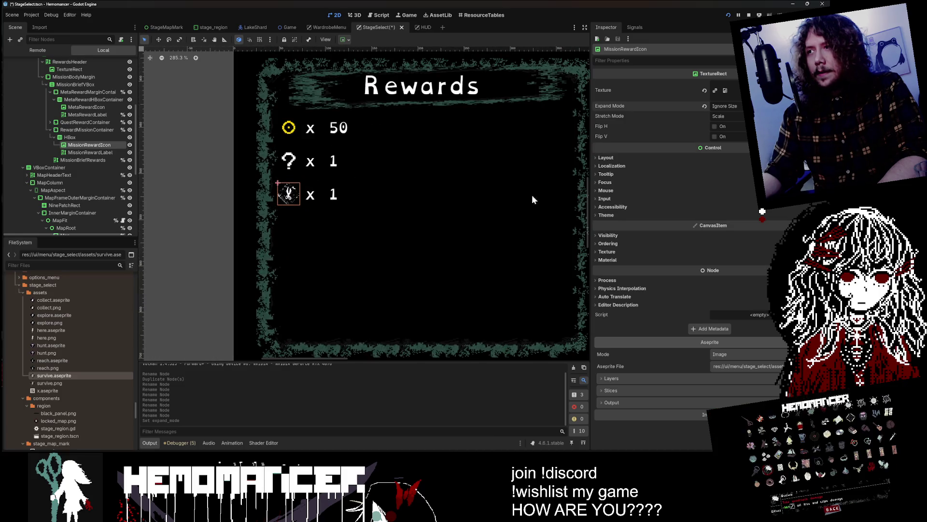
pyautogui.click(747, 161)
pyautogui.click(734, 190)
pyautogui.write('32')
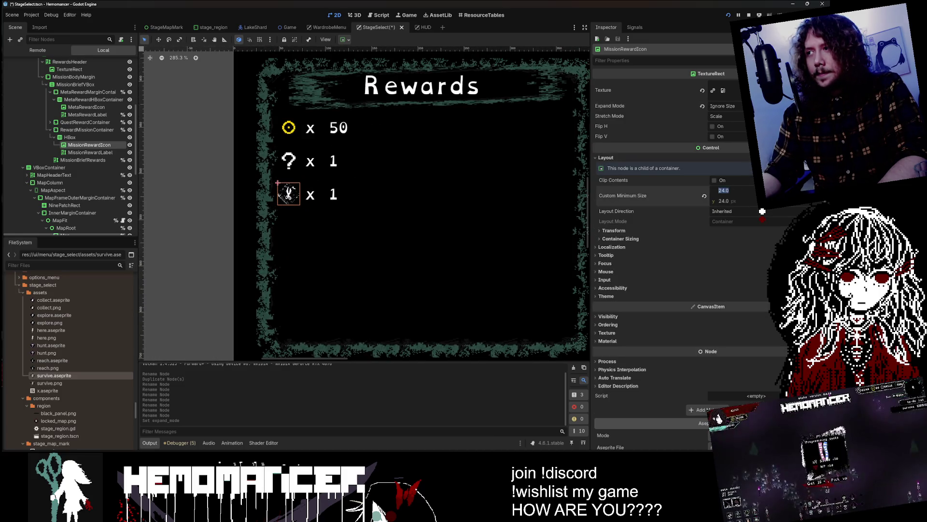
pyautogui.press('Tab')
pyautogui.write('32')
pyautogui.press('Return')
# Give the coin and question-mark reward icons the same 32×32 custom minimum size
pyautogui.click(293, 163)
pyautogui.click(86, 107)
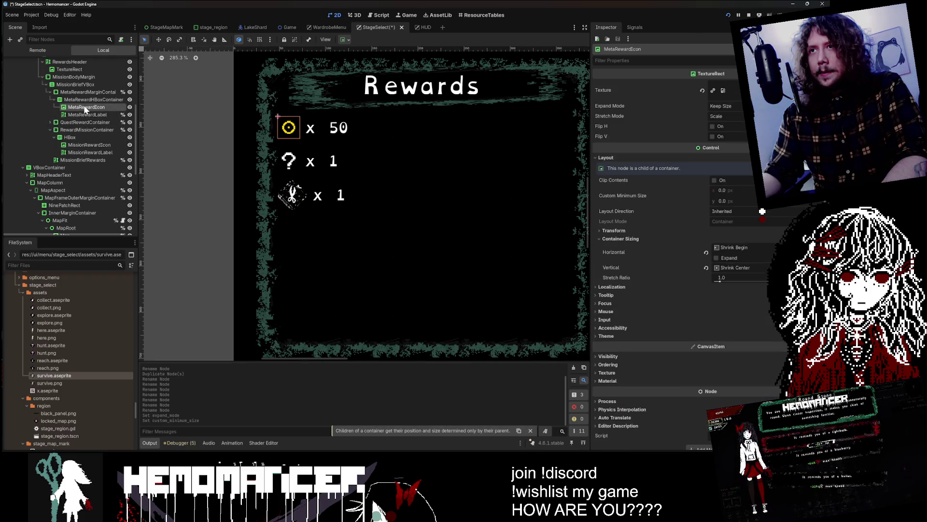
pyautogui.write('32')
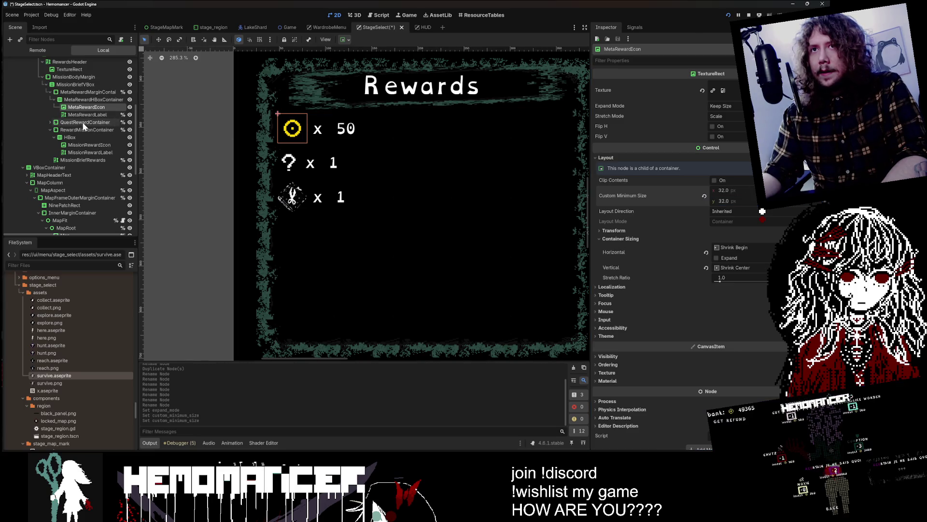
pyautogui.click(50, 122)
pyautogui.click(92, 138)
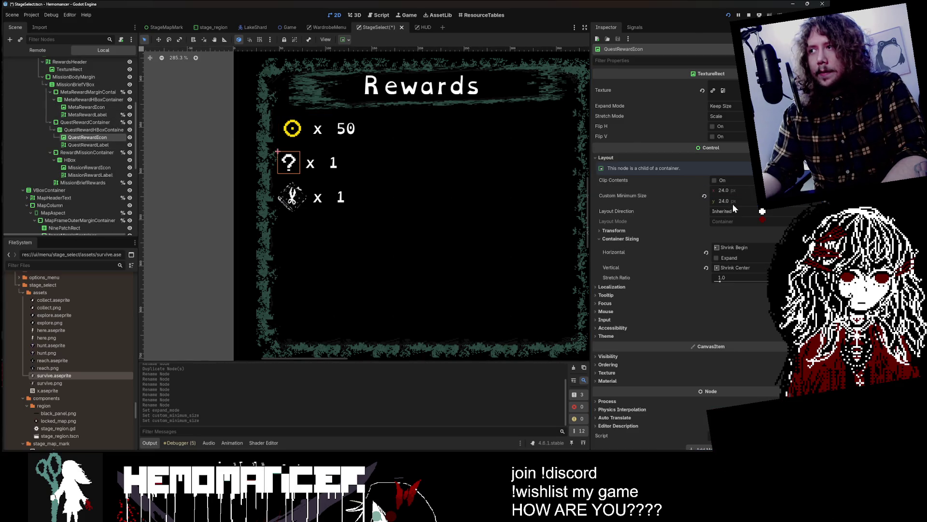
pyautogui.write('32')
pyautogui.press('Tab')
pyautogui.write('32')
pyautogui.press('Return')
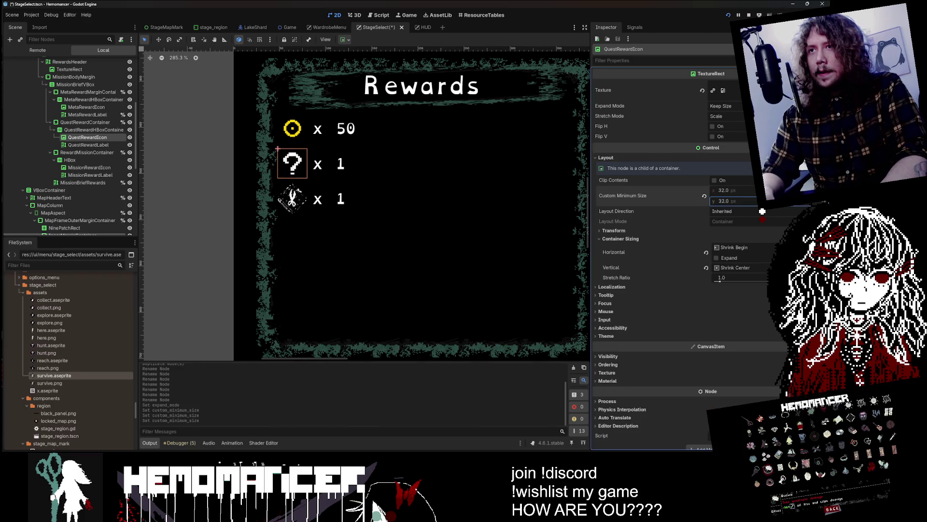
# Save the StageSelect scene and select the Map node
pyautogui.hotkey('ctrl', 's')
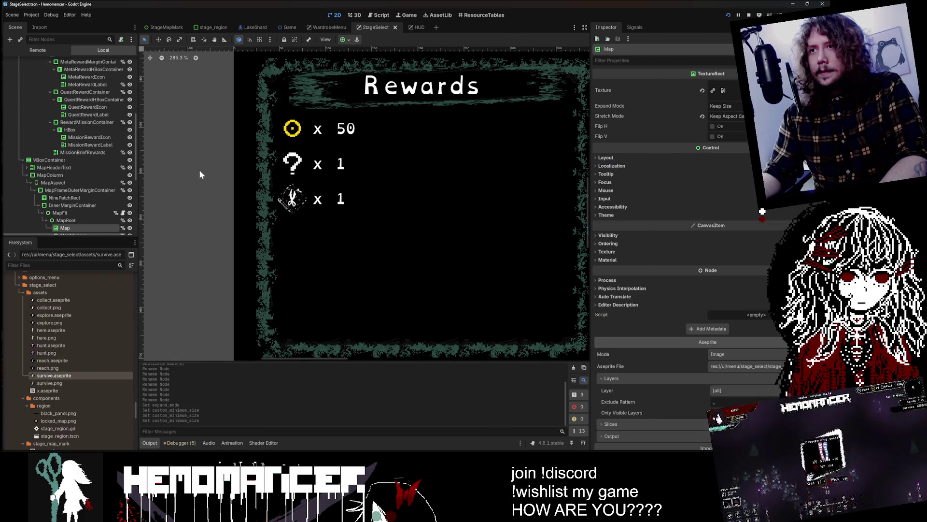
pyautogui.scroll(-3, 199, 170)
pyautogui.click(201, 169)
# Run the game maximized and check the scissors reward on the World Map
pyautogui.press('F5')
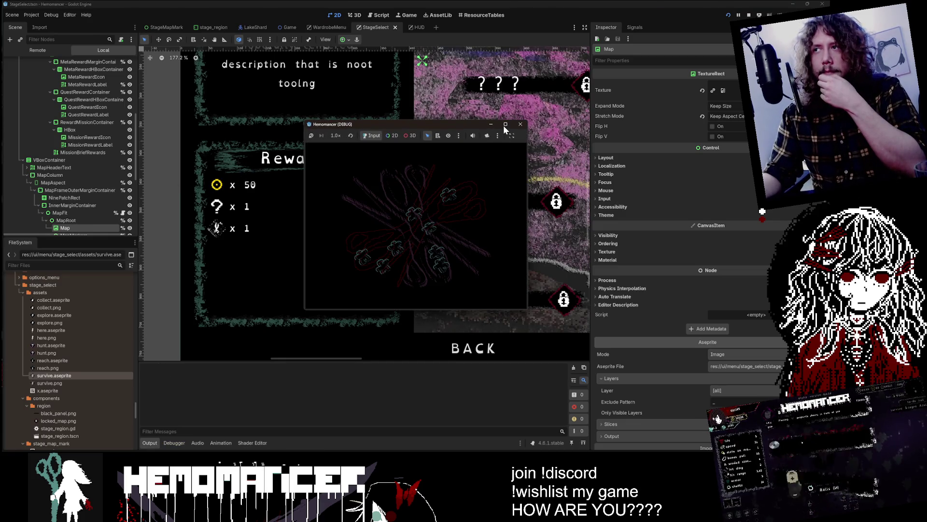
pyautogui.click(505, 124)
pyautogui.click(340, 221)
pyautogui.press('e')
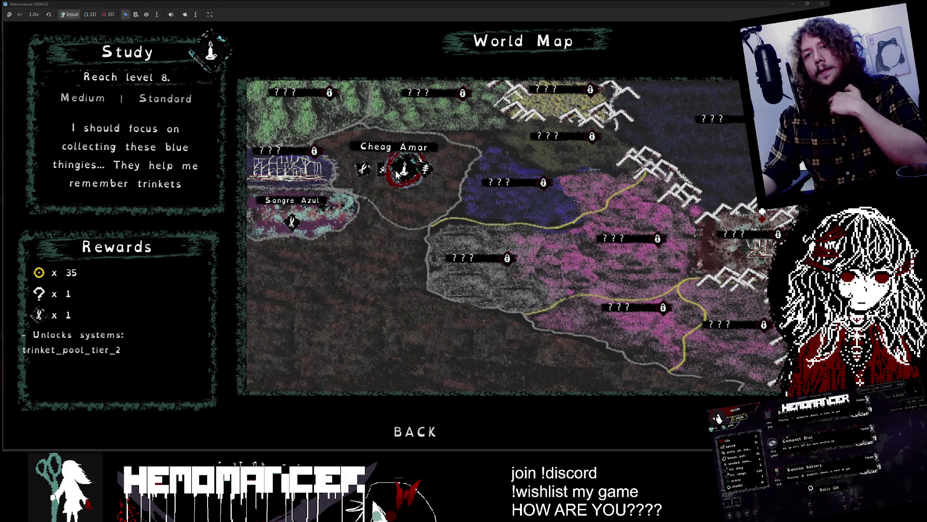
pyautogui.click(413, 426)
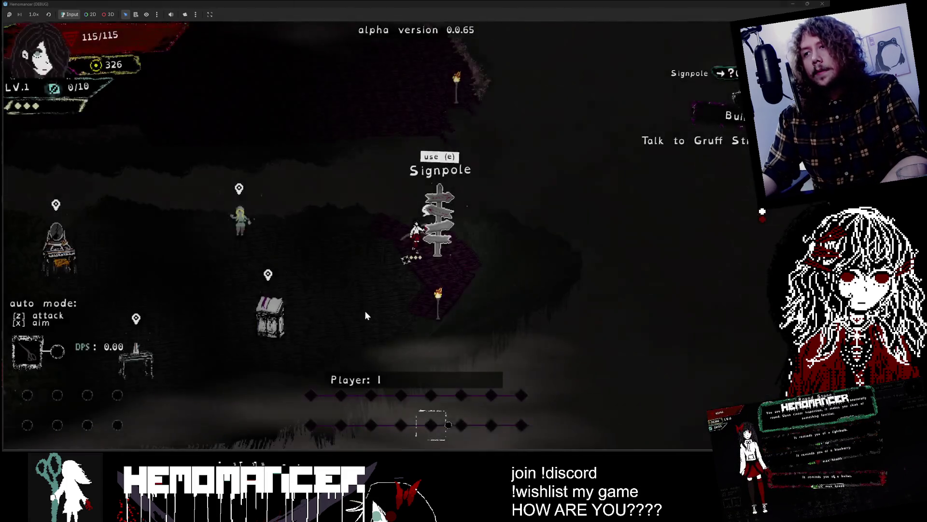
# View the Collection screen, then embark on the Cutting mission at Cheag Amar
pyautogui.press('Escape')
pyautogui.click(301, 275)
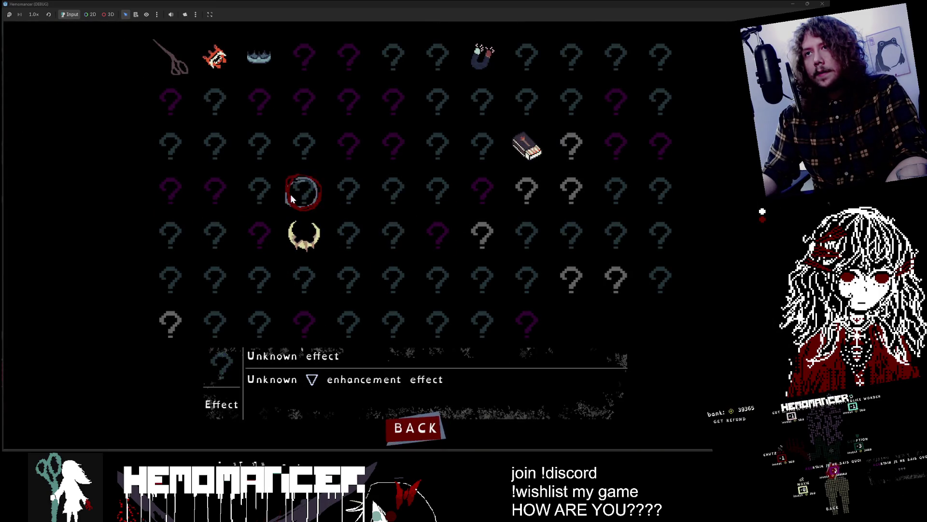
pyautogui.press('Escape')
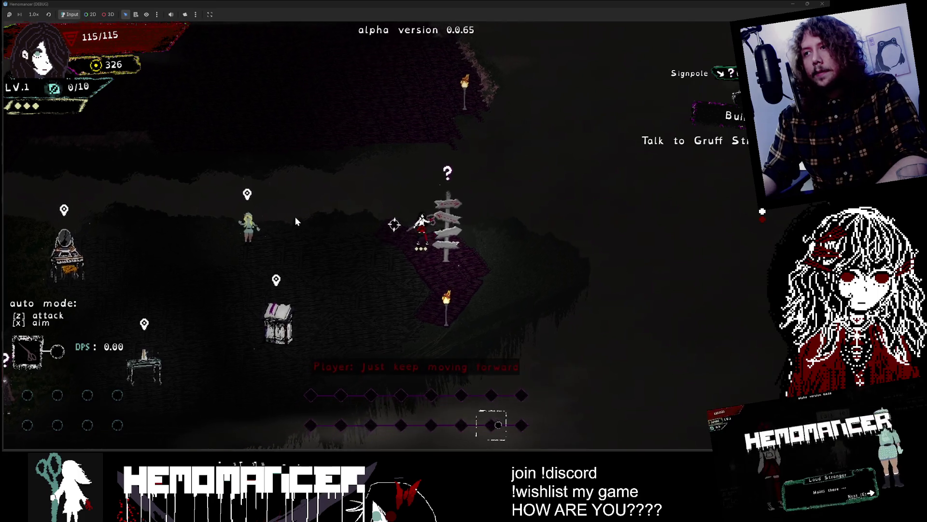
pyautogui.press('e')
pyautogui.click(379, 176)
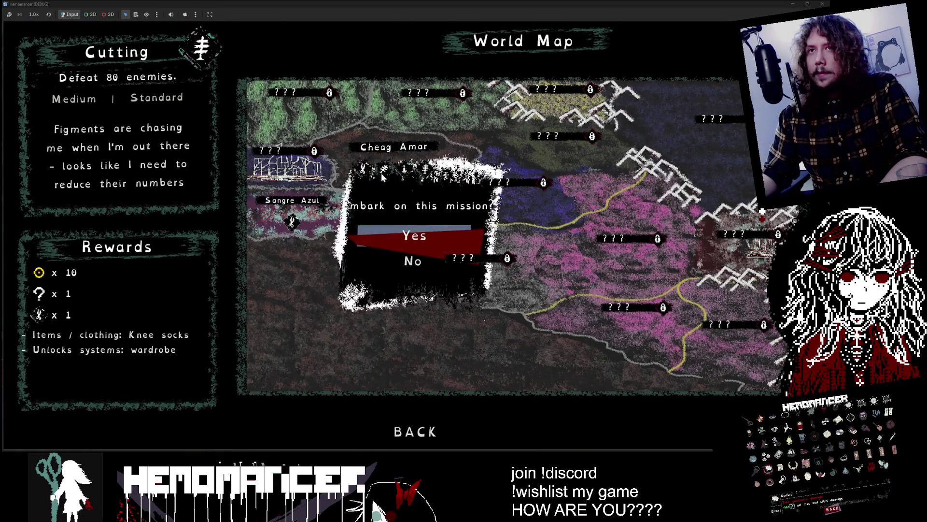
pyautogui.click(414, 244)
# Fight through the first enemies with WASD until the character reaches level 2
pyautogui.press('w')
pyautogui.press('a')
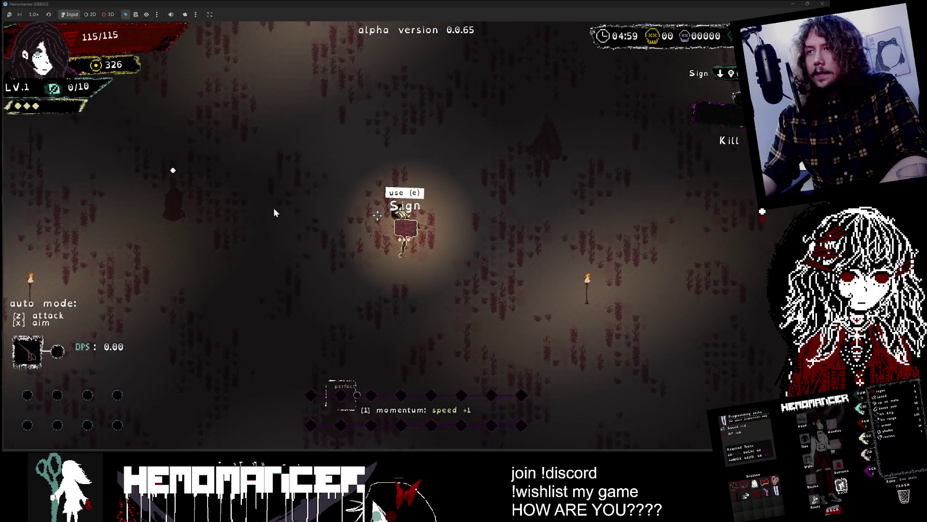
pyautogui.press('w')
pyautogui.press('a')
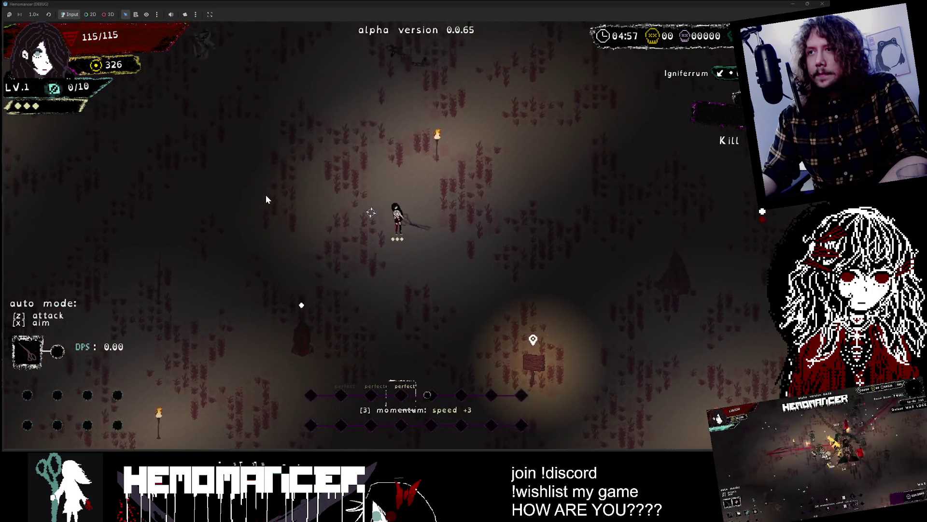
pyautogui.press('s')
pyautogui.press('d')
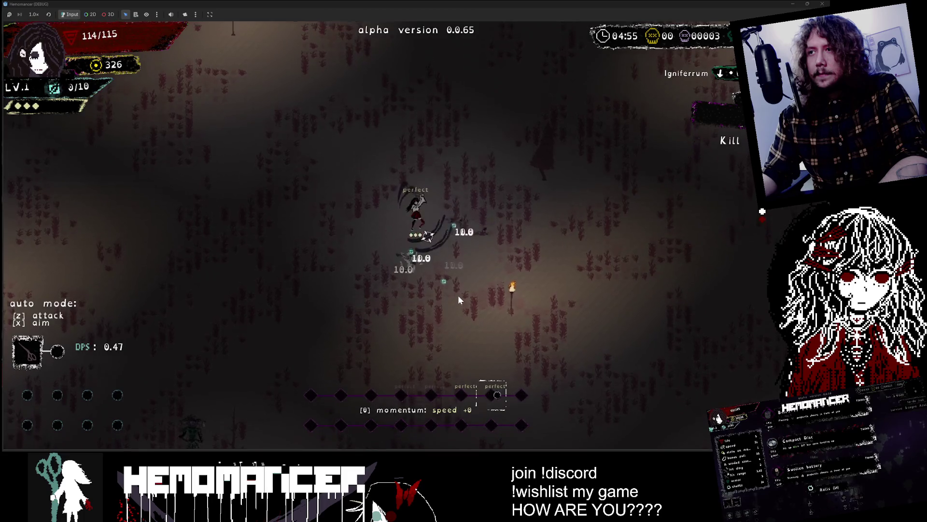
pyautogui.press('s')
pyautogui.press('d')
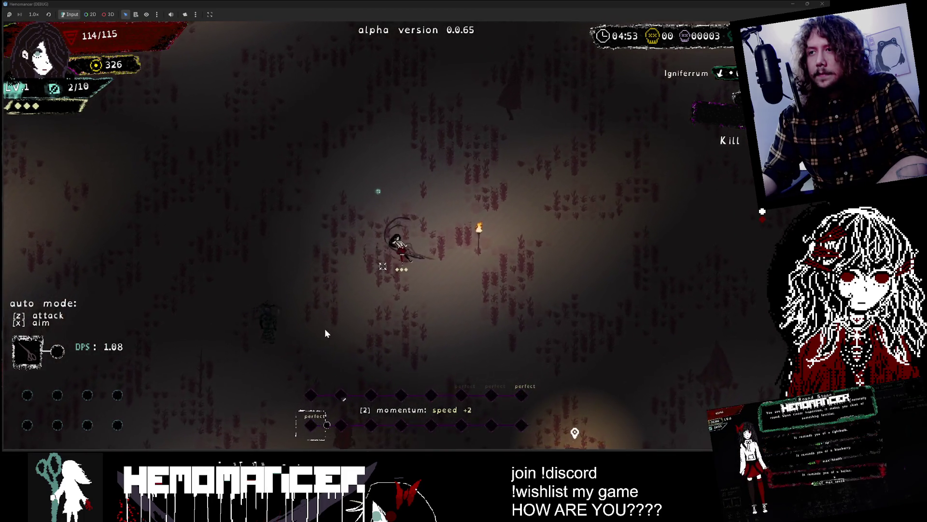
pyautogui.press('s')
pyautogui.press('a')
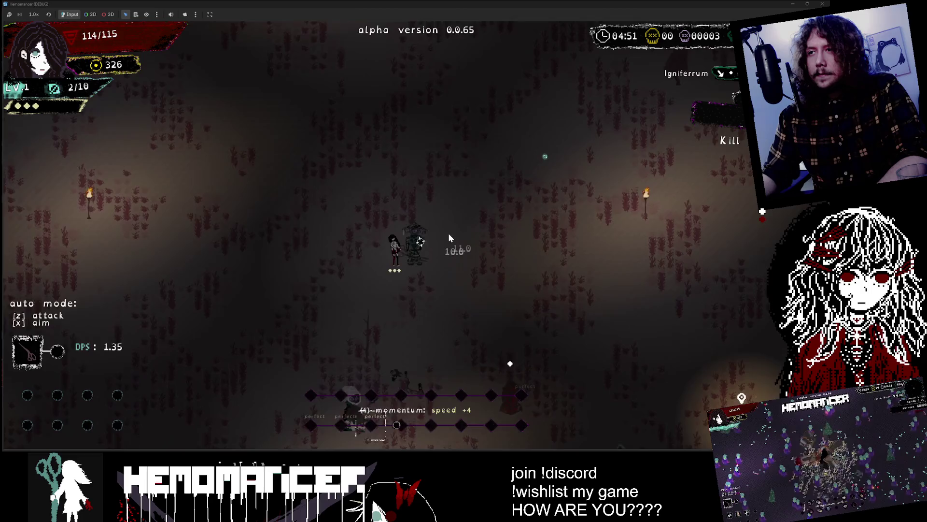
pyautogui.press('a')
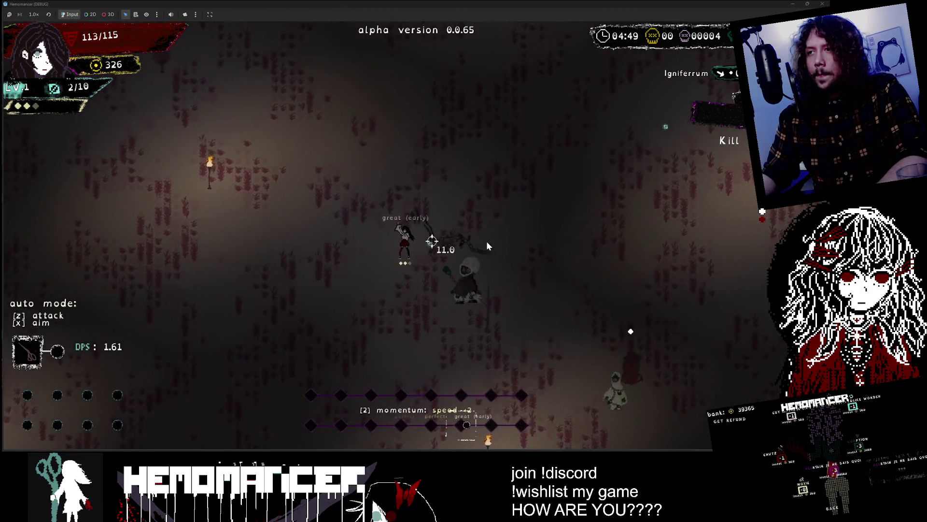
pyautogui.press('s')
pyautogui.press('a')
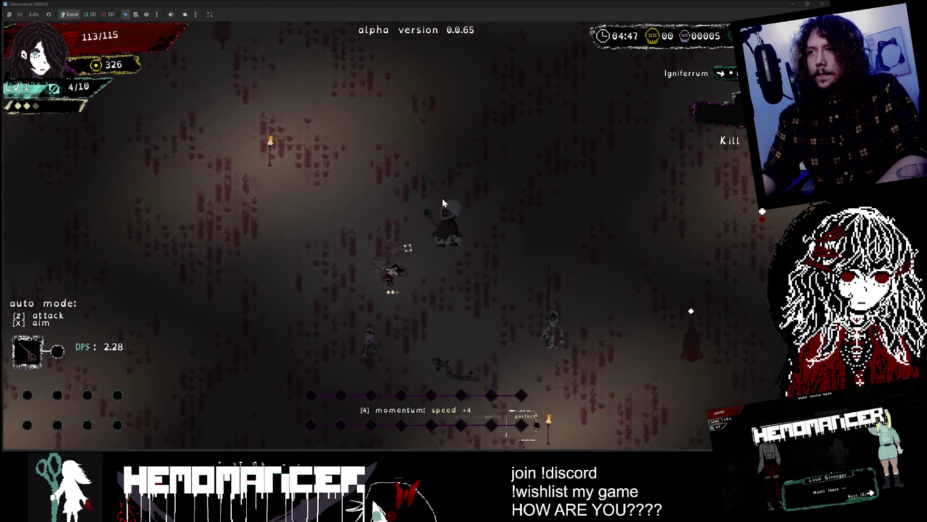
pyautogui.press('s')
pyautogui.press('a')
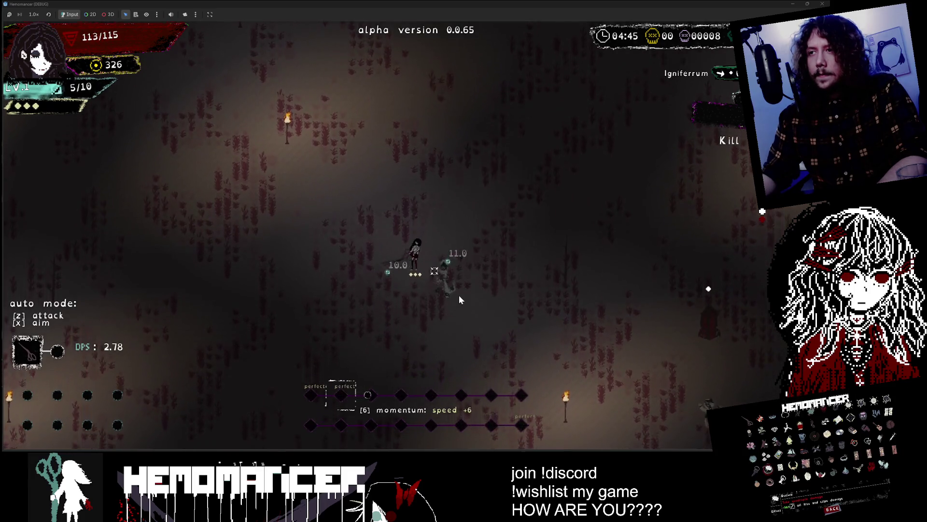
pyautogui.press('w')
pyautogui.press('d')
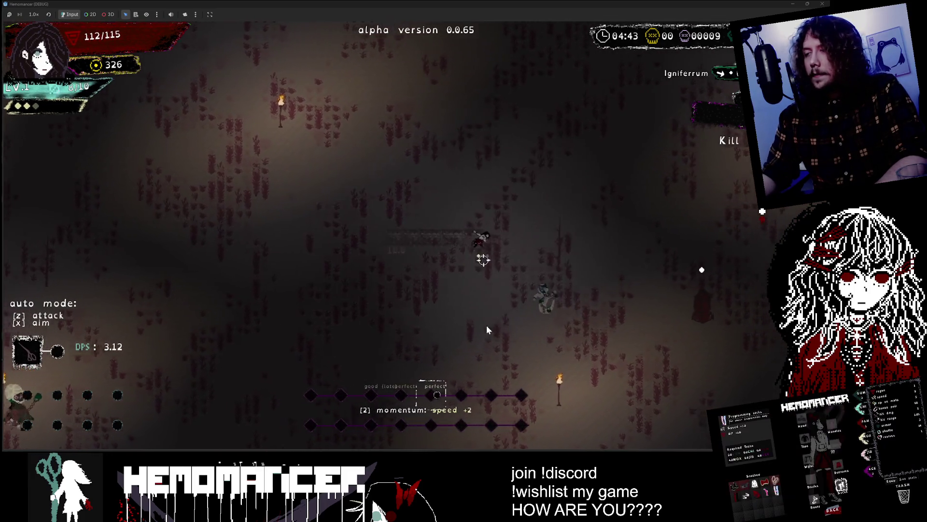
pyautogui.press('s')
pyautogui.press('d')
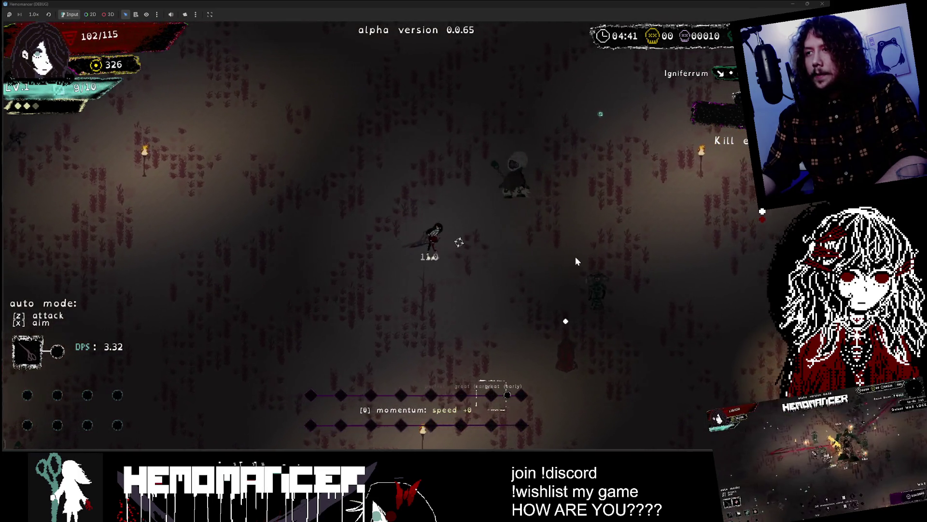
pyautogui.press('s')
pyautogui.press('a')
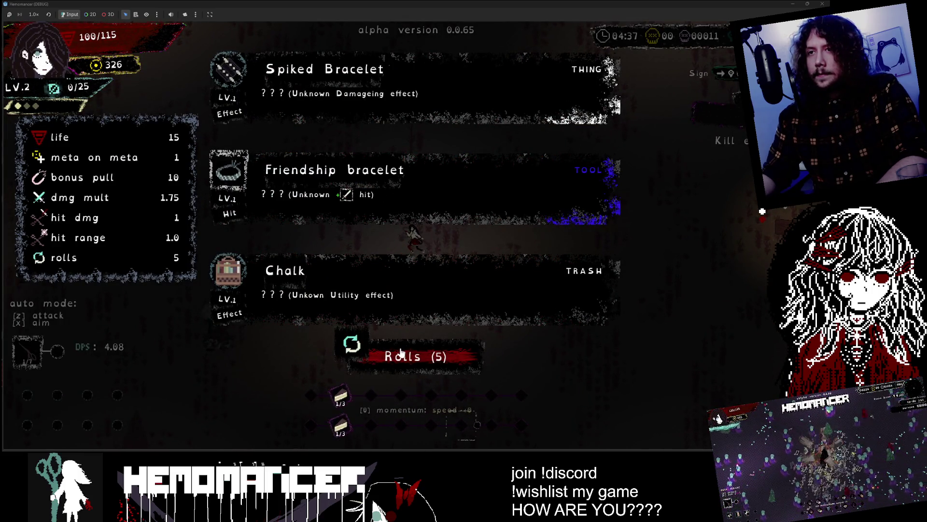
# Reroll the item choices, take the Sanjeevani max-health item, and fight until perishing
pyautogui.click(400, 353)
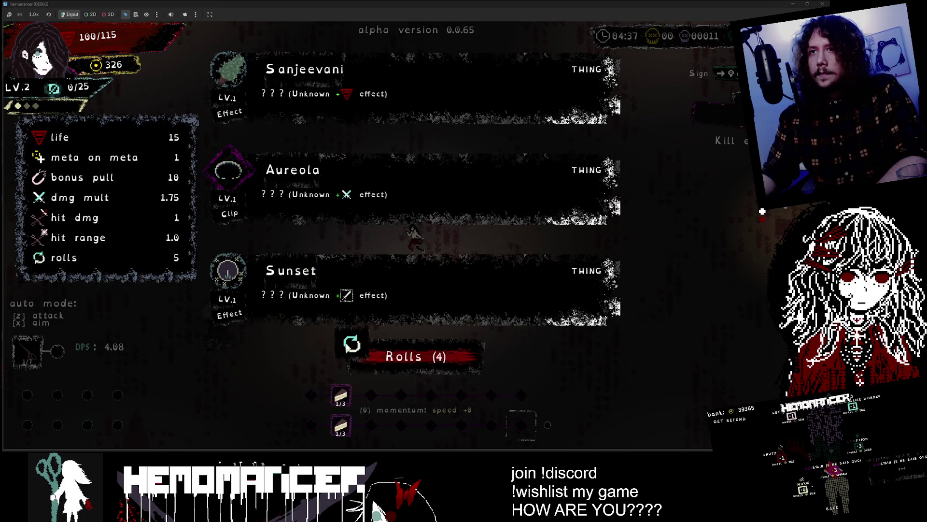
pyautogui.click(339, 99)
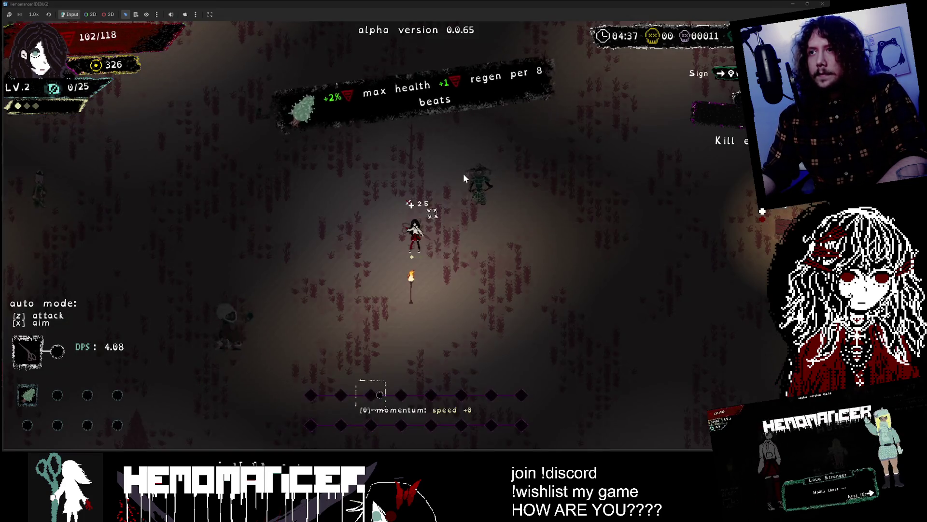
pyautogui.press('s')
pyautogui.press('s')
pyautogui.press('s')
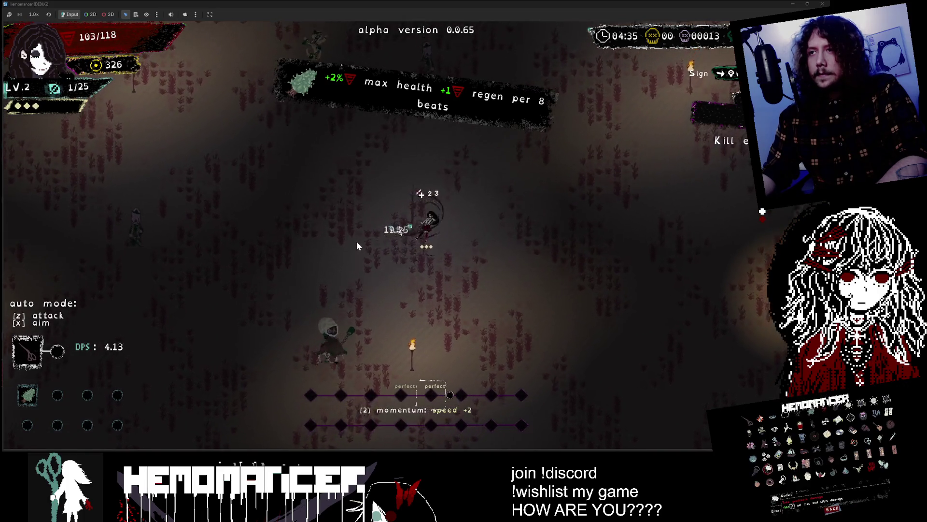
pyautogui.press('d')
pyautogui.press('d')
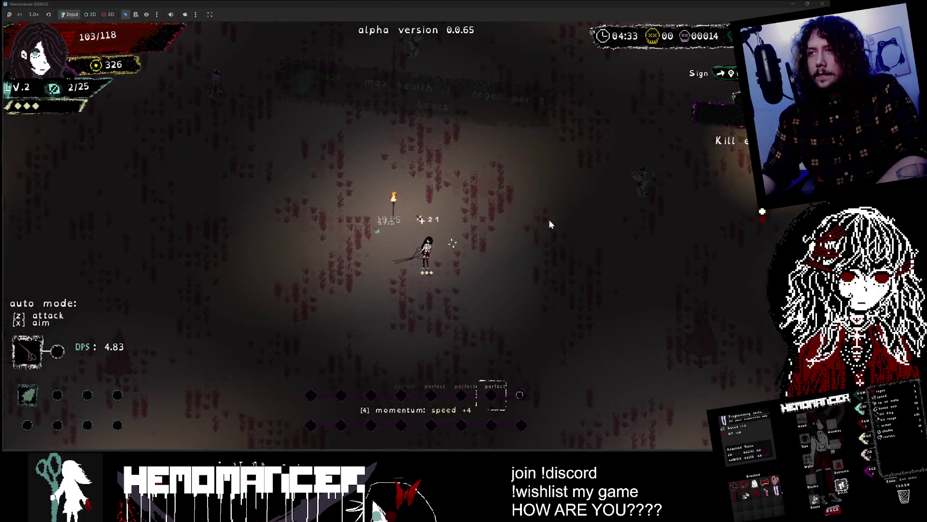
pyautogui.press('w')
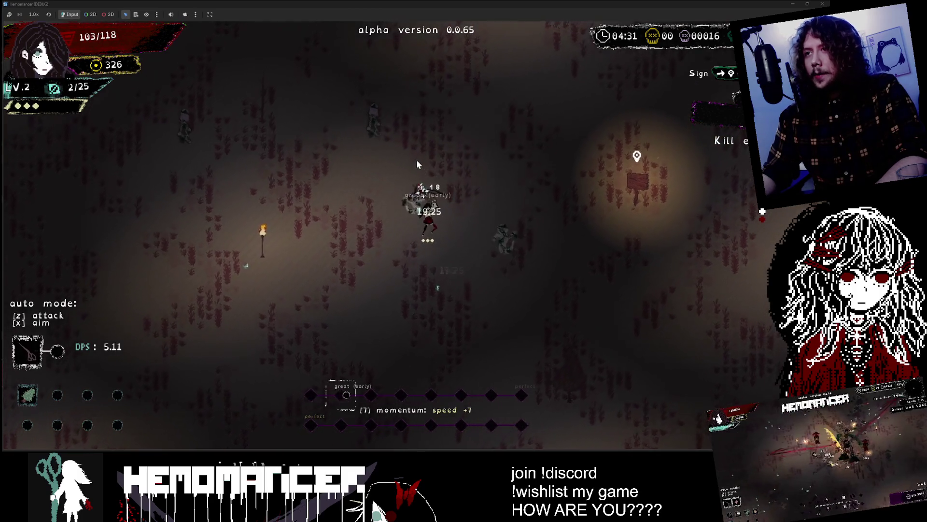
pyautogui.press('a')
pyautogui.press('w')
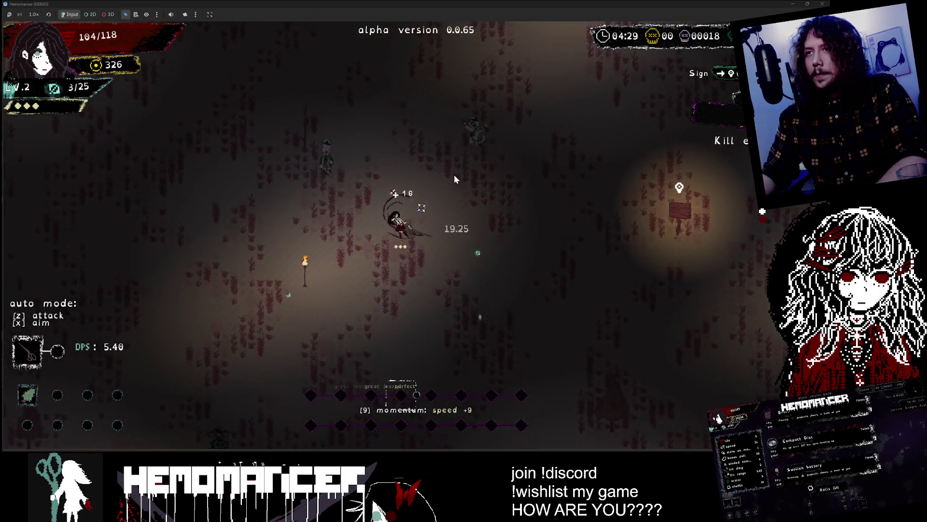
pyautogui.press('a')
pyautogui.press('w')
pyautogui.press('a')
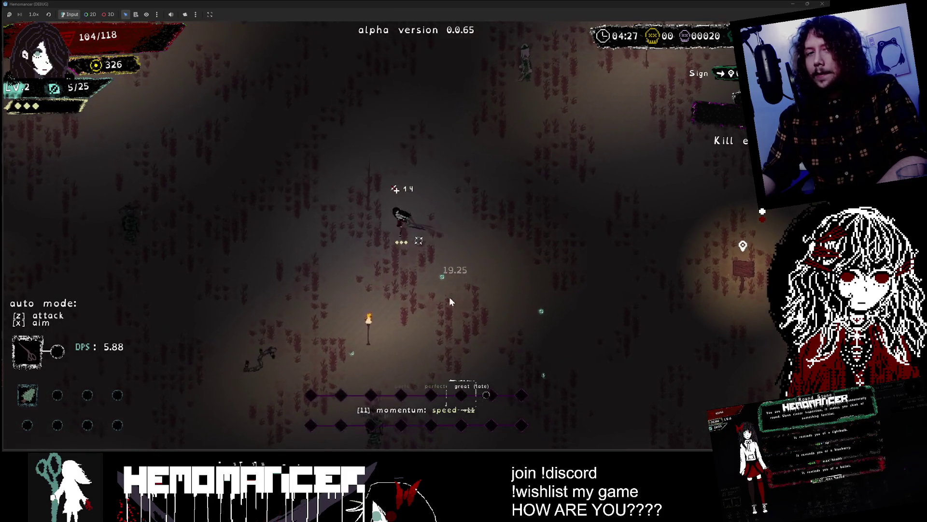
pyautogui.press('w')
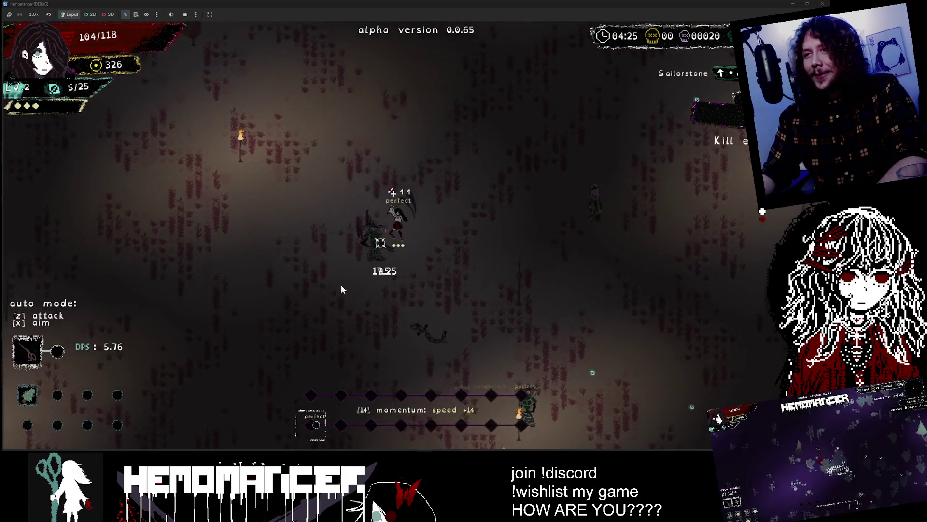
pyautogui.press('w')
pyautogui.press('d')
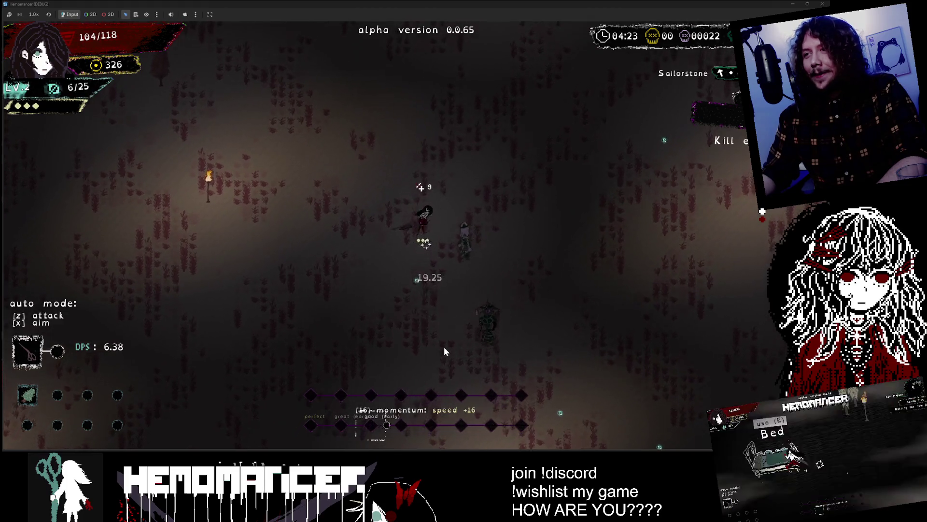
pyautogui.press('s')
pyautogui.press('a')
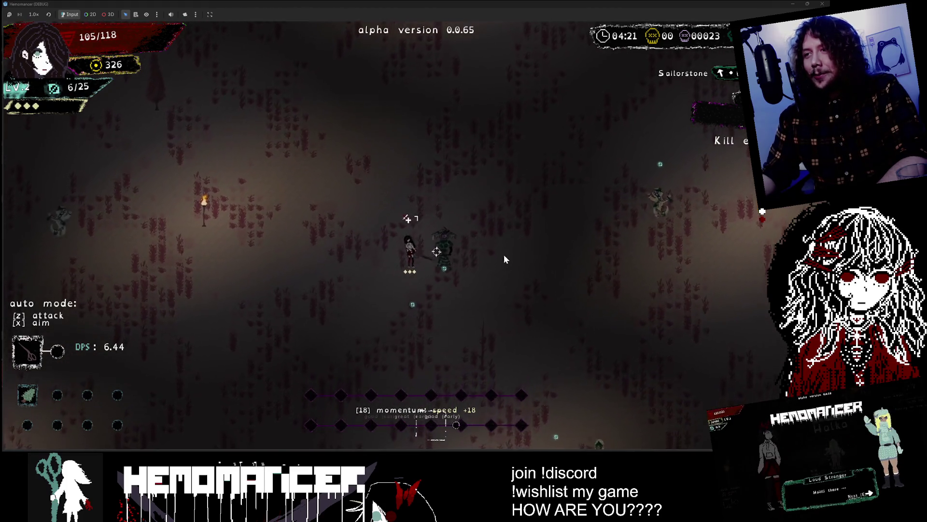
pyautogui.press('w')
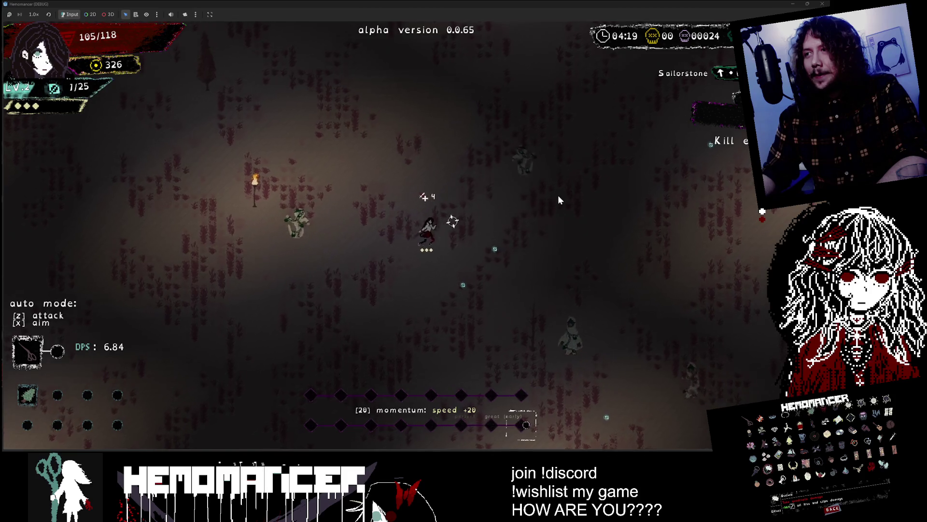
pyautogui.press('s')
pyautogui.press('d')
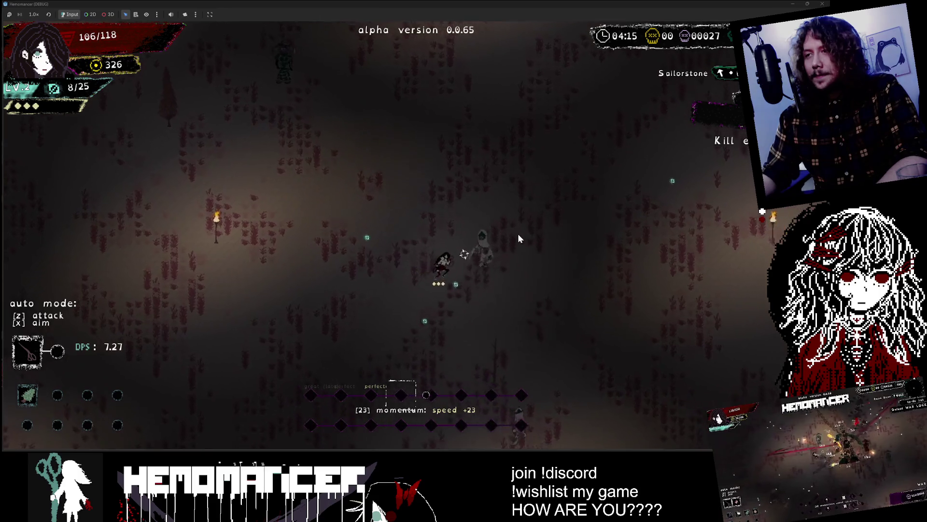
pyautogui.press('a')
pyautogui.press('w')
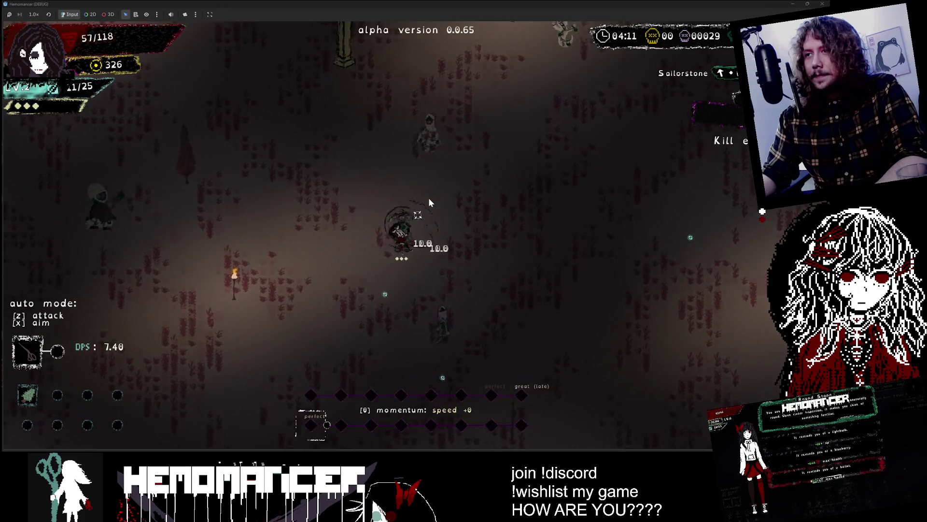
pyautogui.click(421, 233)
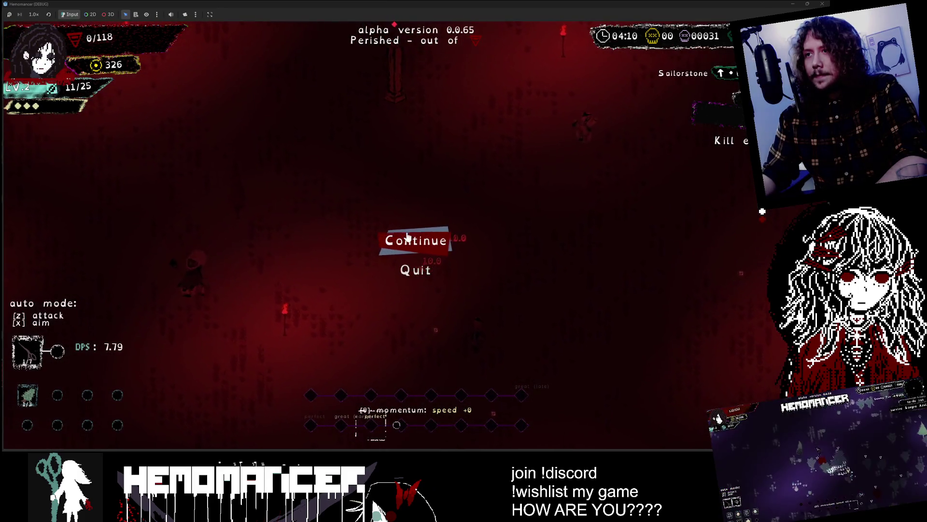
# Review the Cutting quest rewards on the World Map, then visit the Vanity's stat menu
pyautogui.press('e')
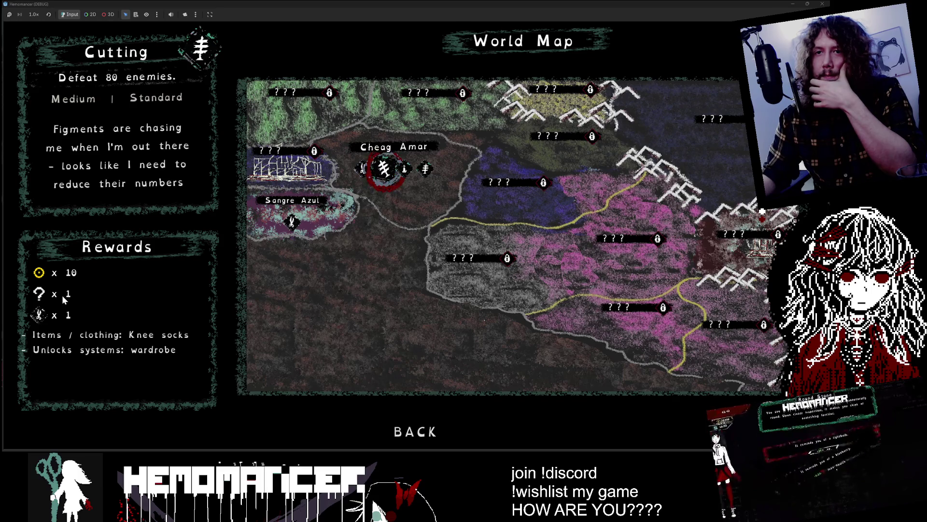
pyautogui.click(416, 431)
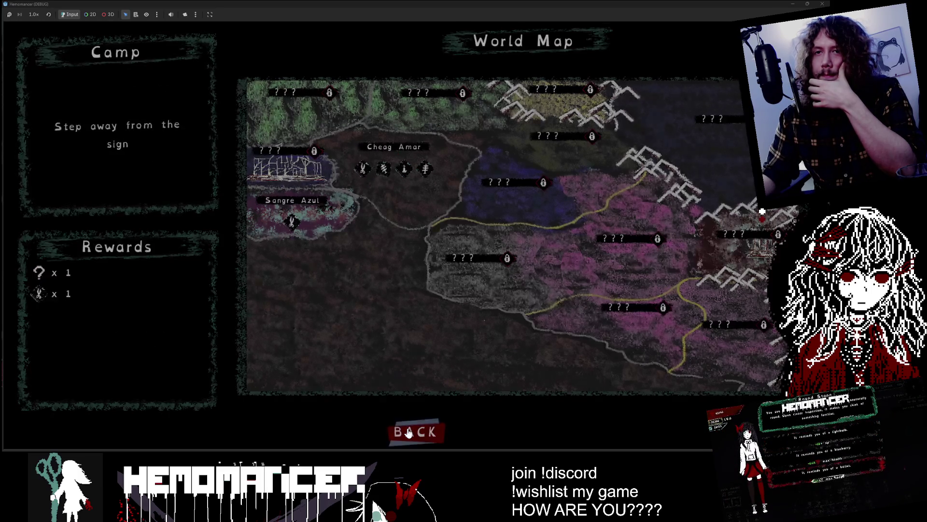
pyautogui.press('a')
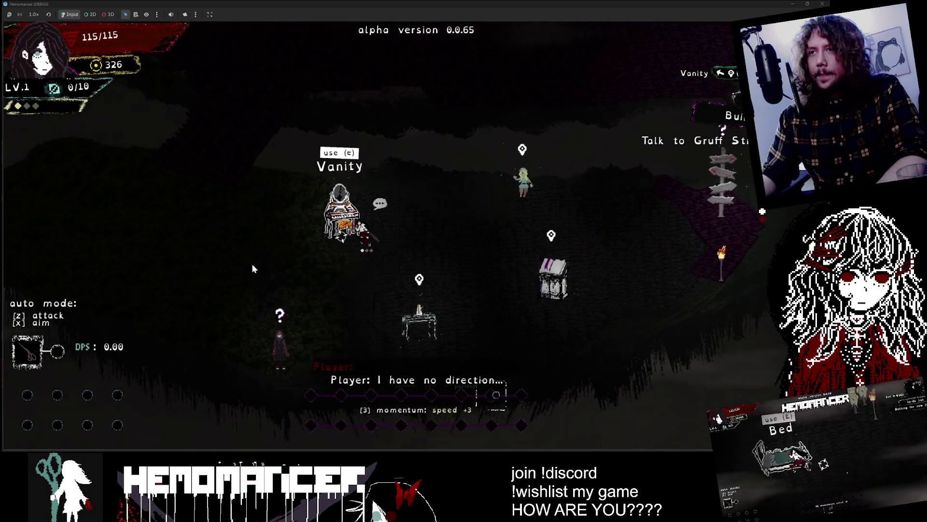
pyautogui.press('e')
pyautogui.press('Escape')
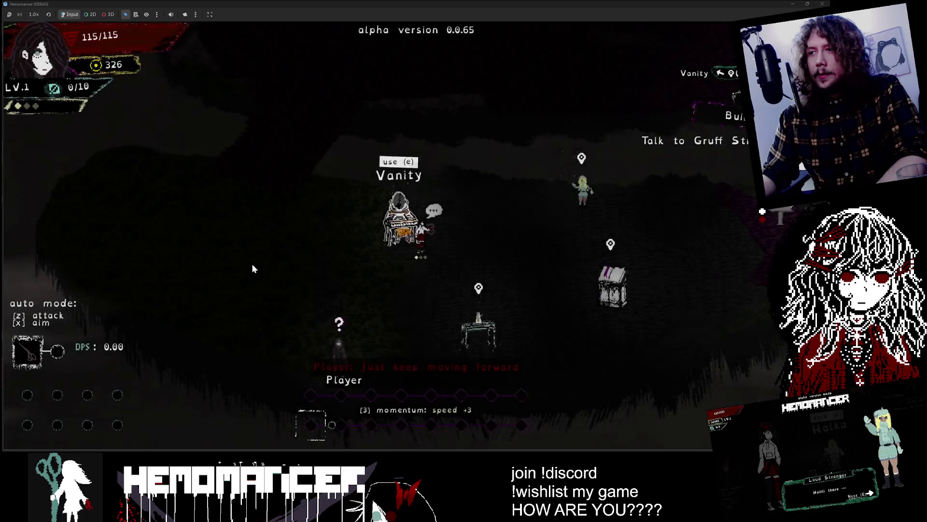
# Return to the signpole and embark on the Cutting mission from the World Map
pyautogui.press('d')
pyautogui.press('d')
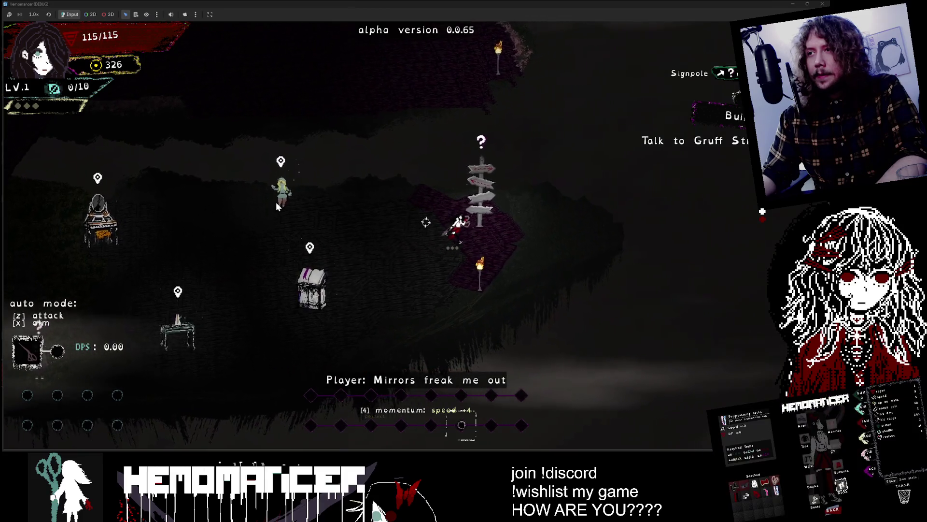
pyautogui.press('e')
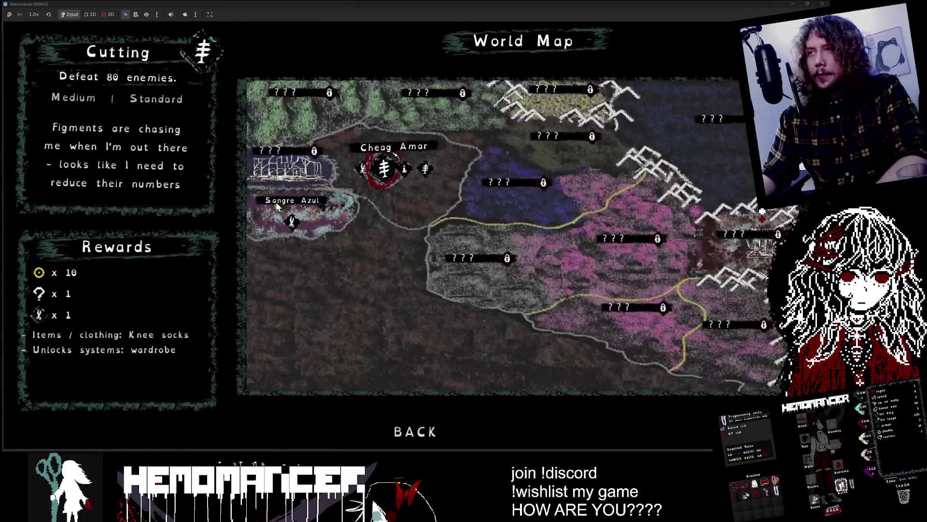
pyautogui.press('d')
pyautogui.press('a')
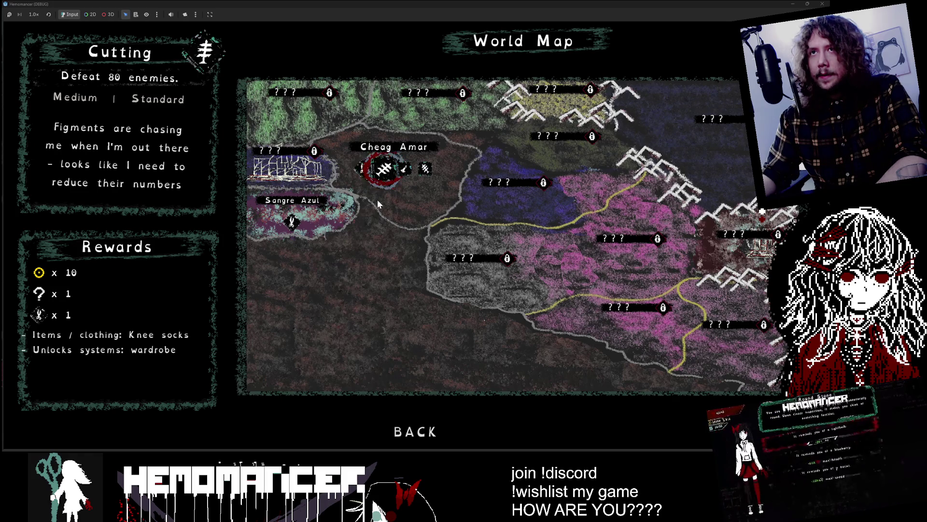
pyautogui.press('e')
pyautogui.press('e')
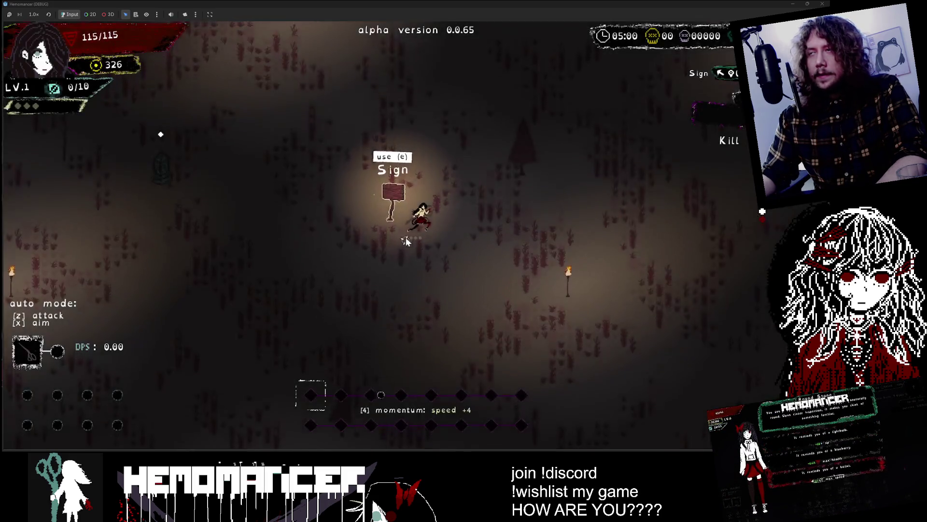
# Finish the mission from the Debug panel, then open the Wardrobe in camp
pyautogui.press('Escape')
pyautogui.click(288, 297)
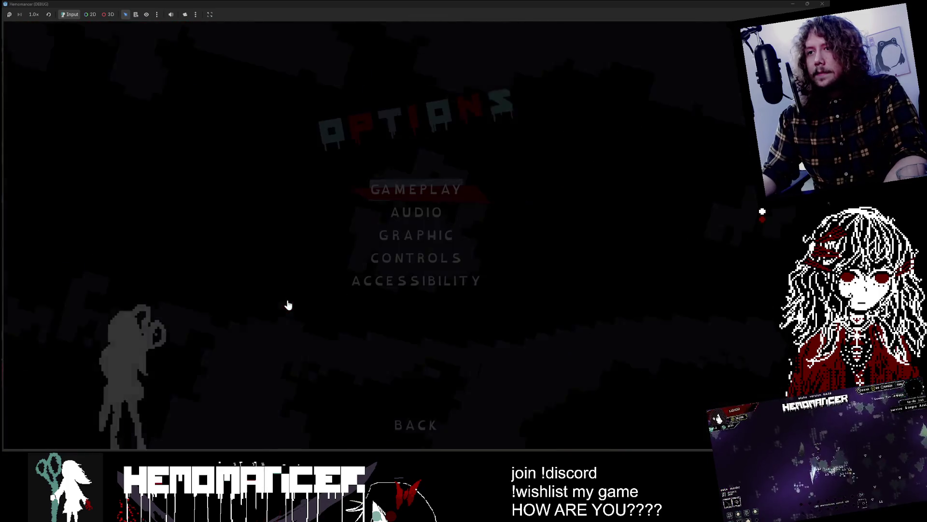
pyautogui.press('Escape')
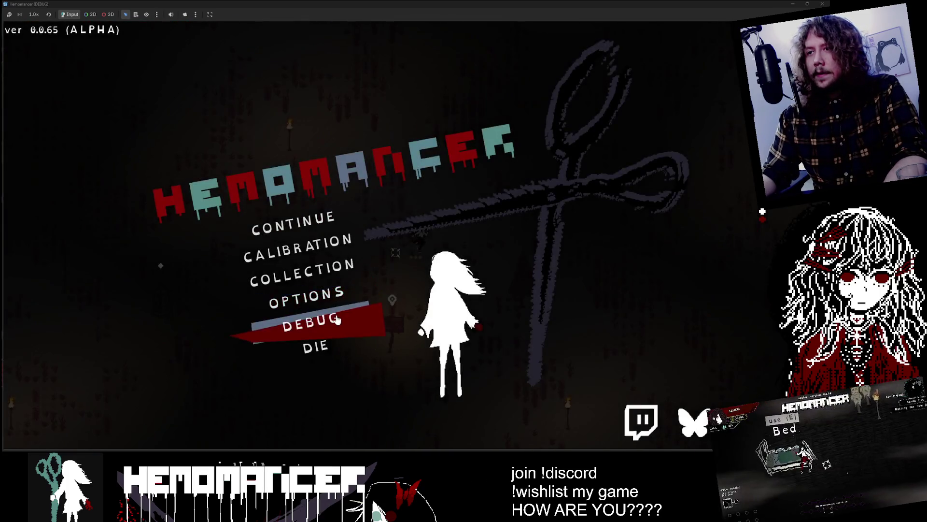
pyautogui.click(328, 323)
pyautogui.click(398, 300)
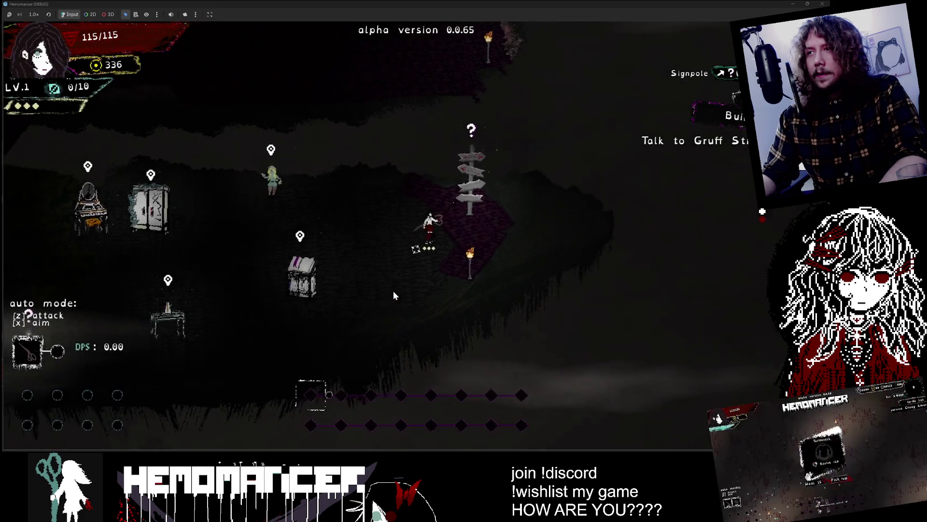
pyautogui.press('Left')
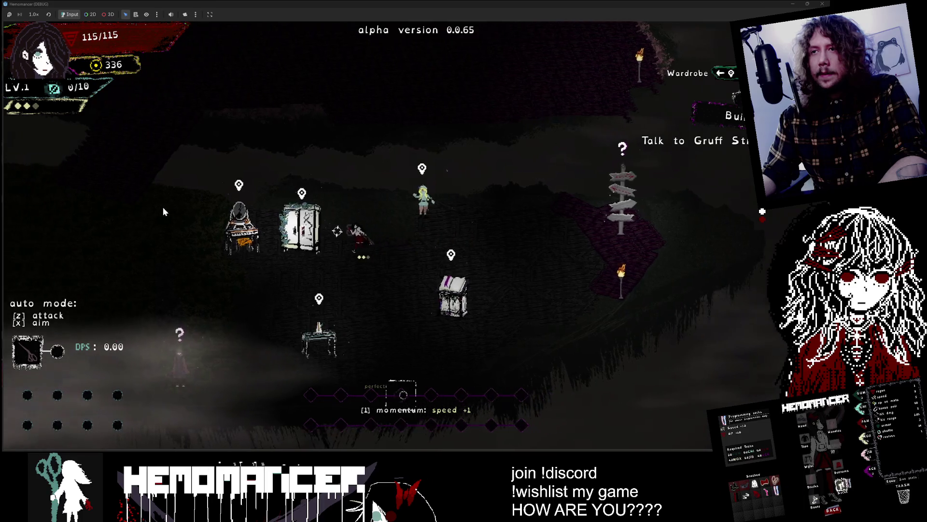
pyautogui.press('e')
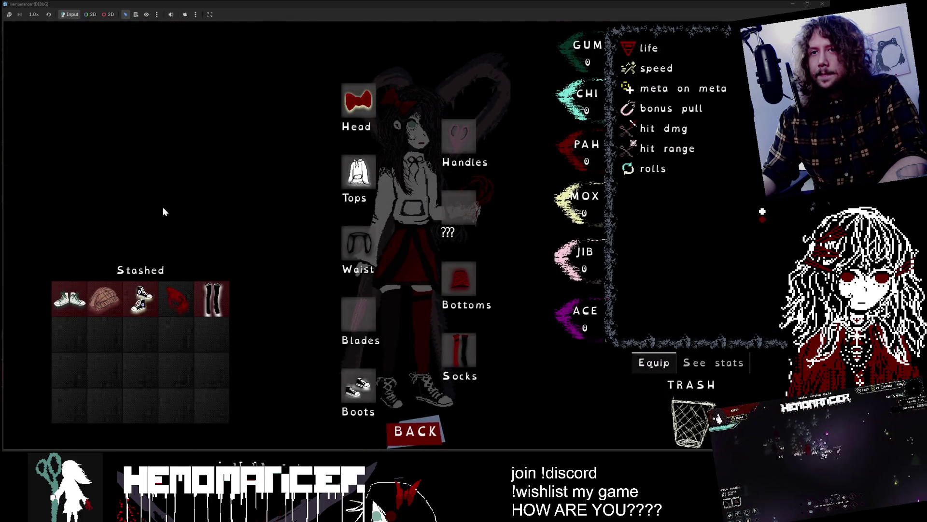
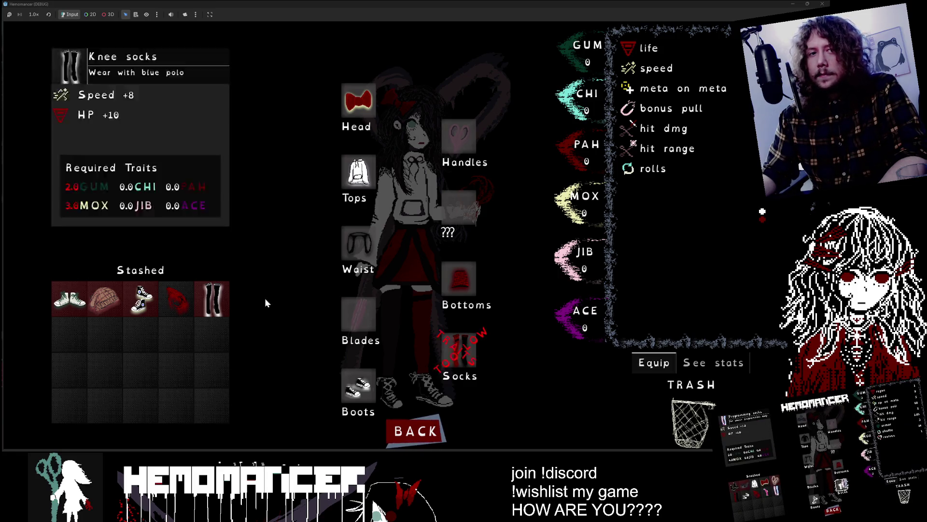
# Put the Starverse shoes in stash slot 2, ahead of the blood item and beanie, then exit
pyautogui.moveTo(148, 304)
pyautogui.moveTo(105, 298); pyautogui.dragTo(176, 298)
pyautogui.moveTo(126, 331); pyautogui.dragTo(105, 300)
pyautogui.moveTo(83, 313)
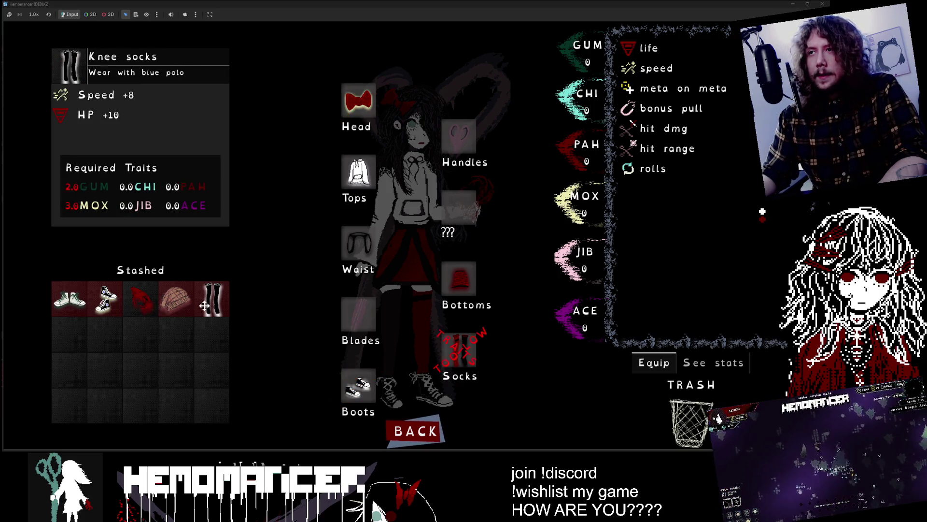
pyautogui.moveTo(353, 155)
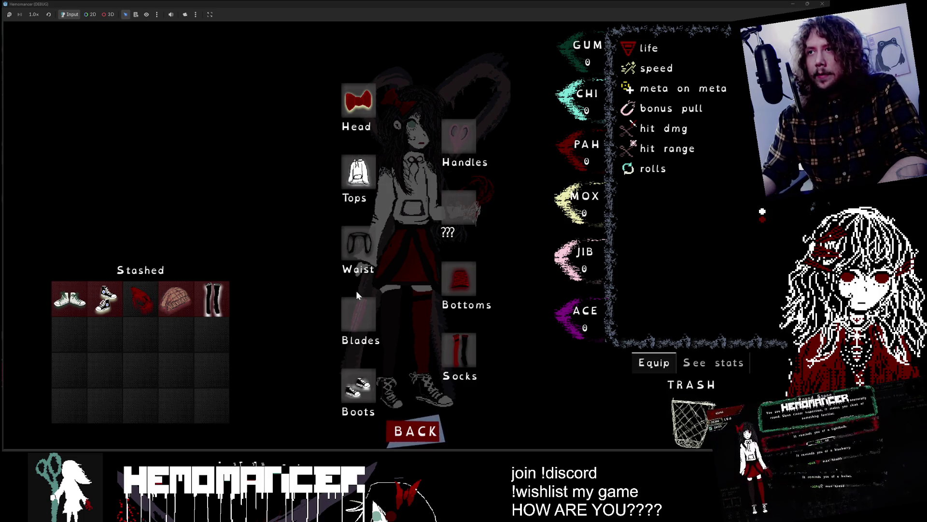
pyautogui.click(418, 431)
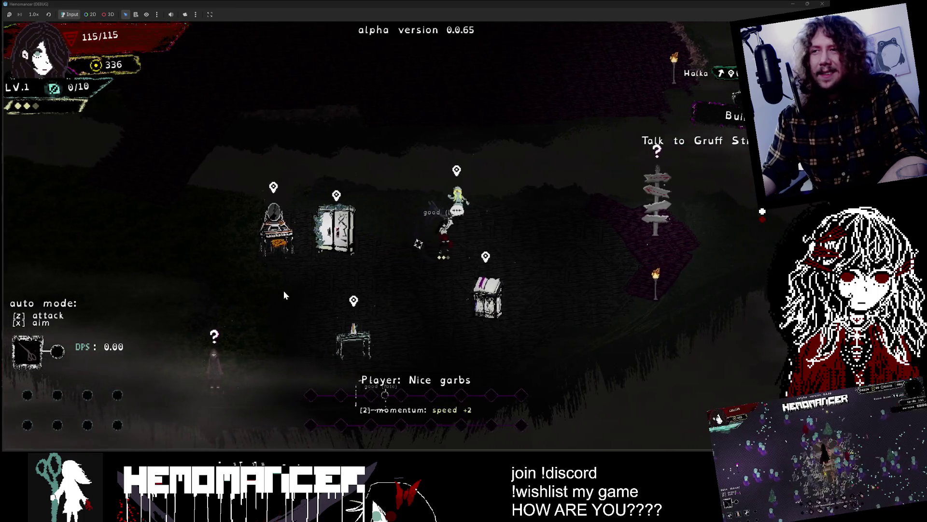
# Walk the character to the signpost and open the World Map
pyautogui.press('a')
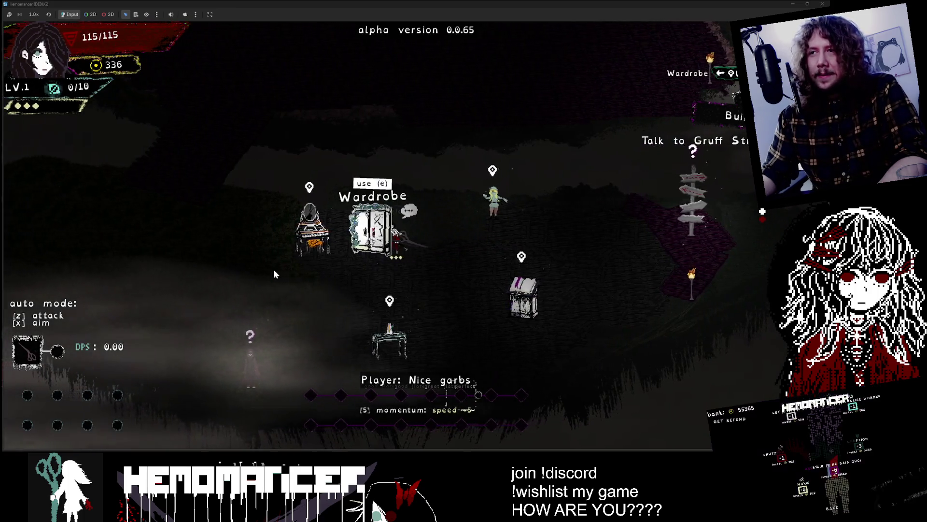
pyautogui.press('d')
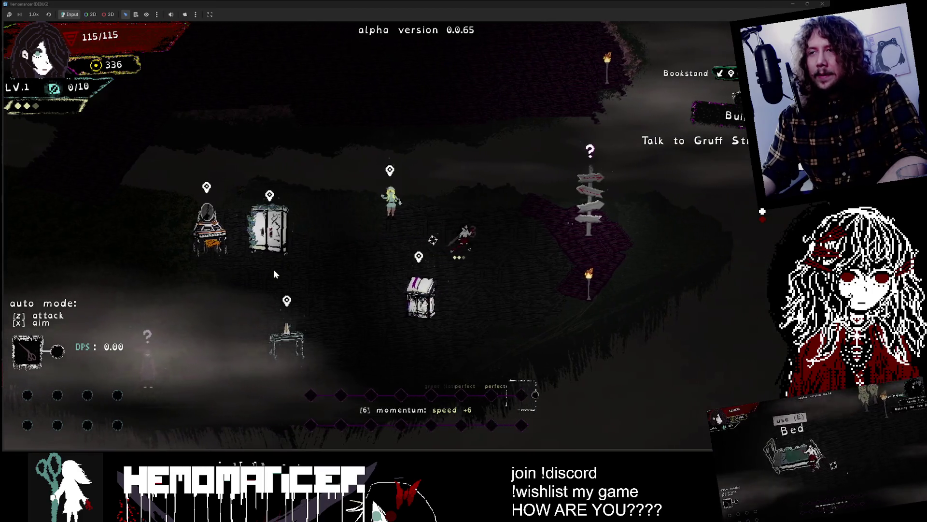
pyautogui.press('e')
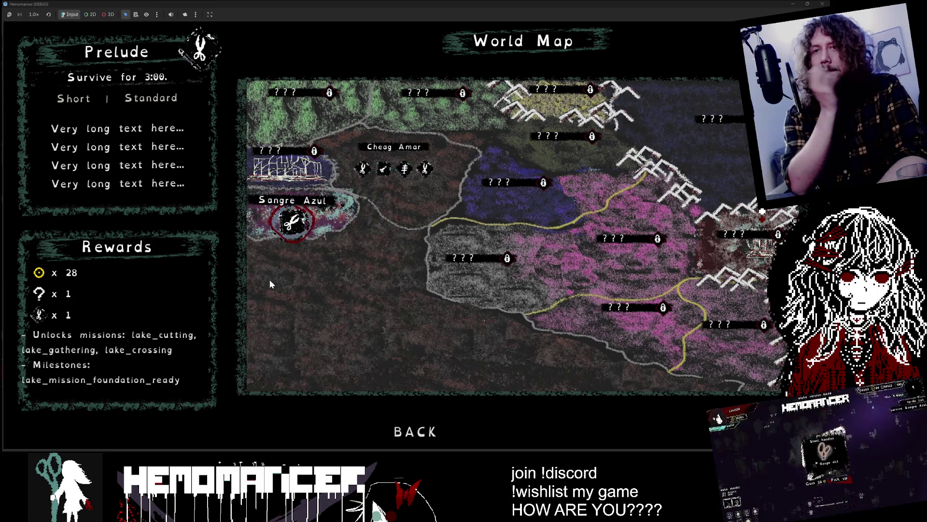
# Compare rewards of Cheag Amar's Training, Purging, Study and Practicing missions, then return to Godot
pyautogui.press('d')
pyautogui.press('a')
pyautogui.press('a')
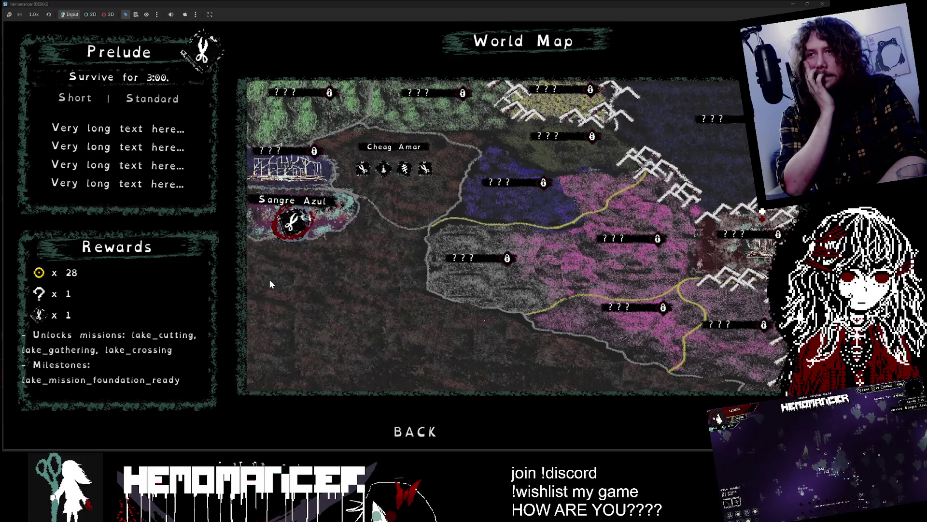
pyautogui.press('d')
pyautogui.press('d')
pyautogui.press('d')
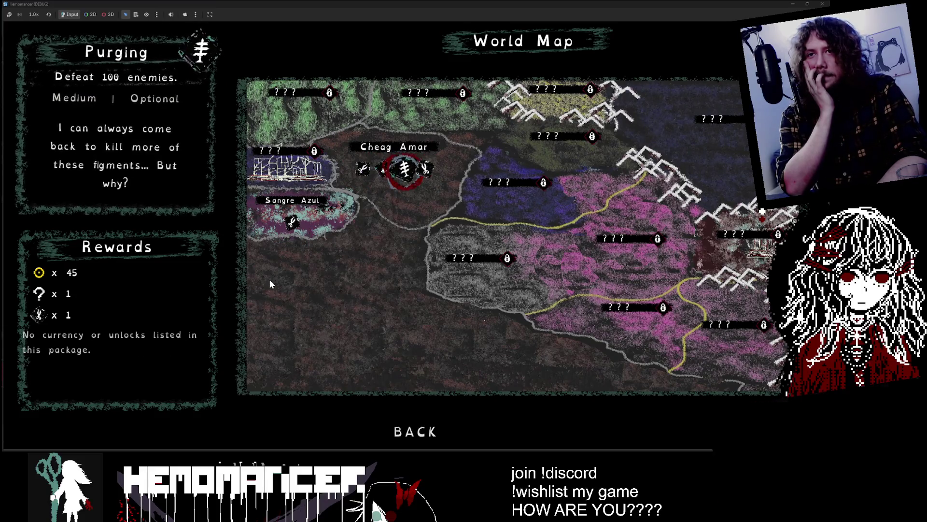
pyautogui.press('a')
pyautogui.press('a')
pyautogui.press('d')
pyautogui.press('d')
pyautogui.press('d')
pyautogui.press('a')
pyautogui.press('a')
pyautogui.press('a')
pyautogui.press('d')
pyautogui.press('d')
pyautogui.press('d')
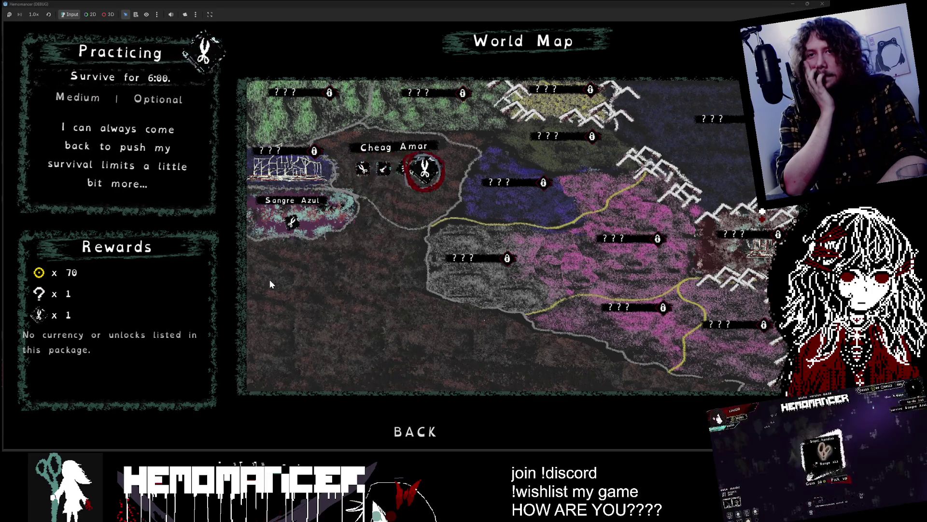
pyautogui.press('a')
pyautogui.press('a')
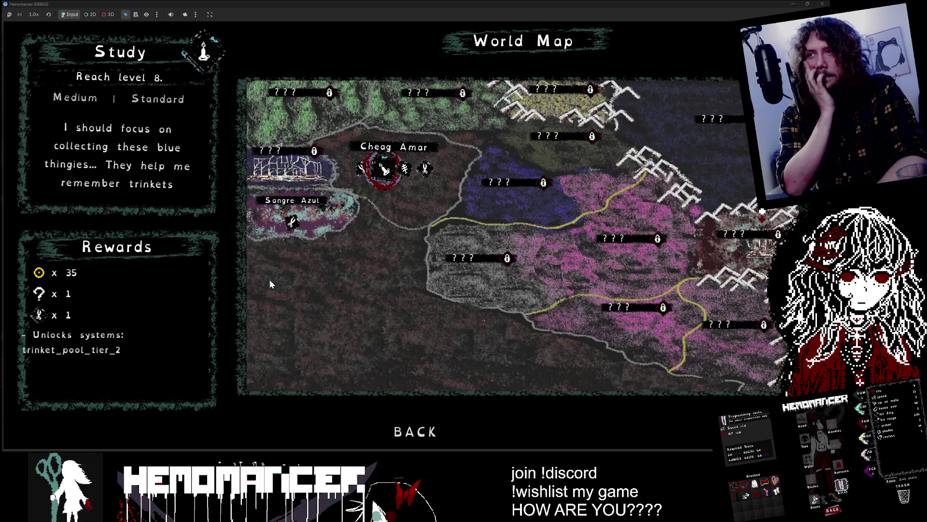
pyautogui.press('a')
pyautogui.press('d')
pyautogui.press('d')
pyautogui.press('d')
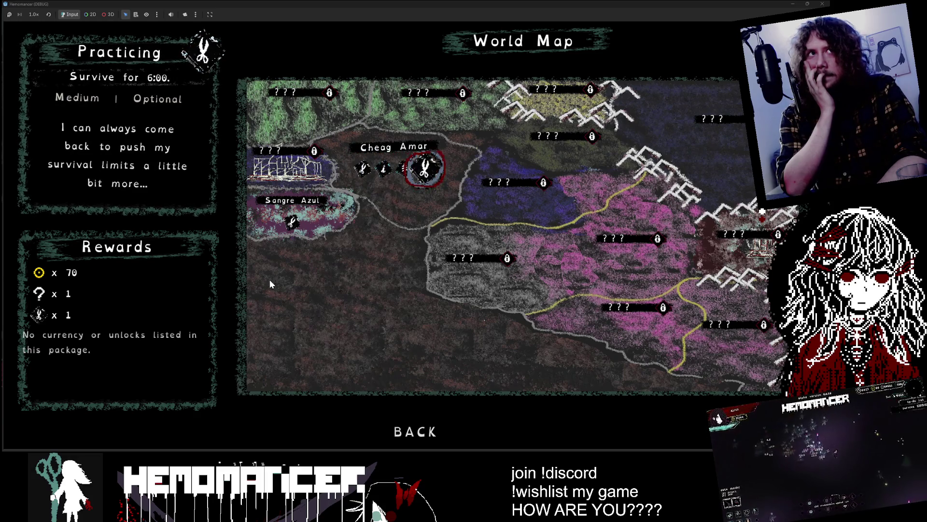
pyautogui.press('a')
pyautogui.press('a')
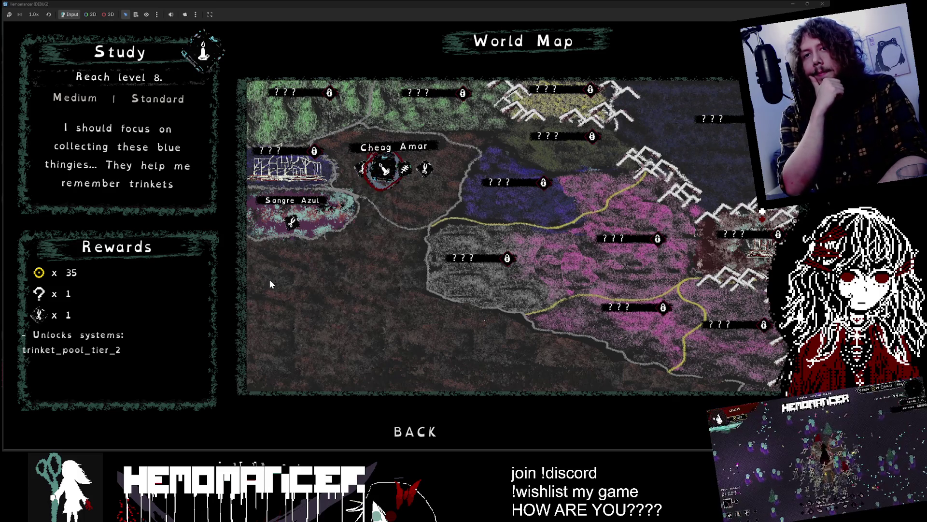
pyautogui.press('d')
pyautogui.press('d')
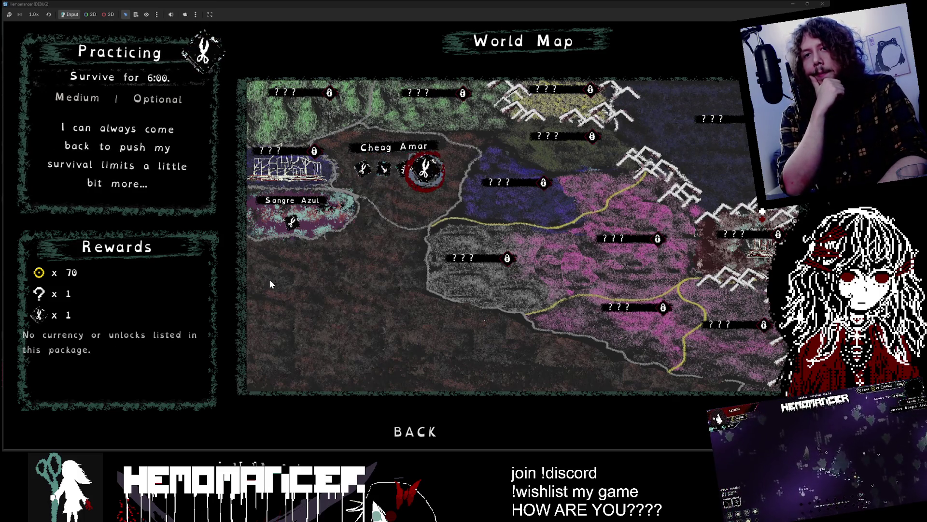
pyautogui.press('a')
pyautogui.press('a')
pyautogui.press('a')
pyautogui.press('d')
pyautogui.press('d')
pyautogui.press('d')
pyautogui.press('a')
pyautogui.press('a')
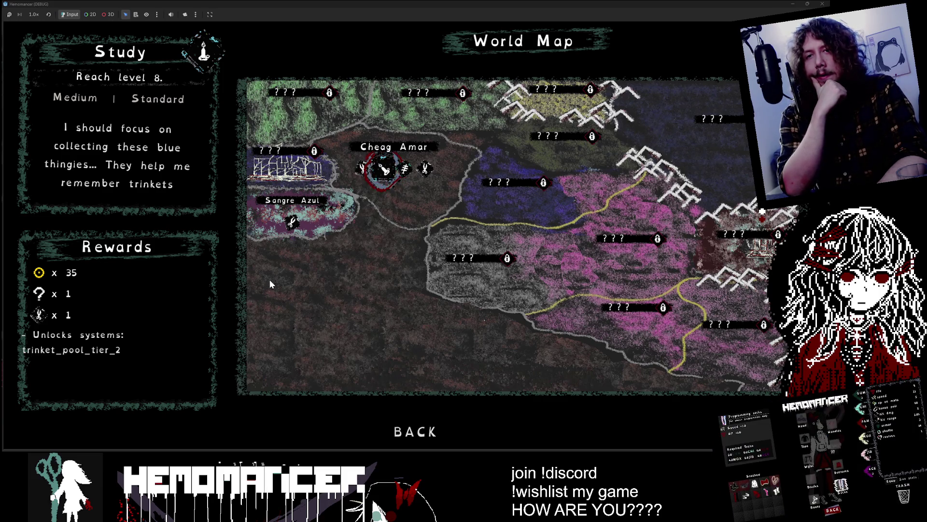
pyautogui.press('a')
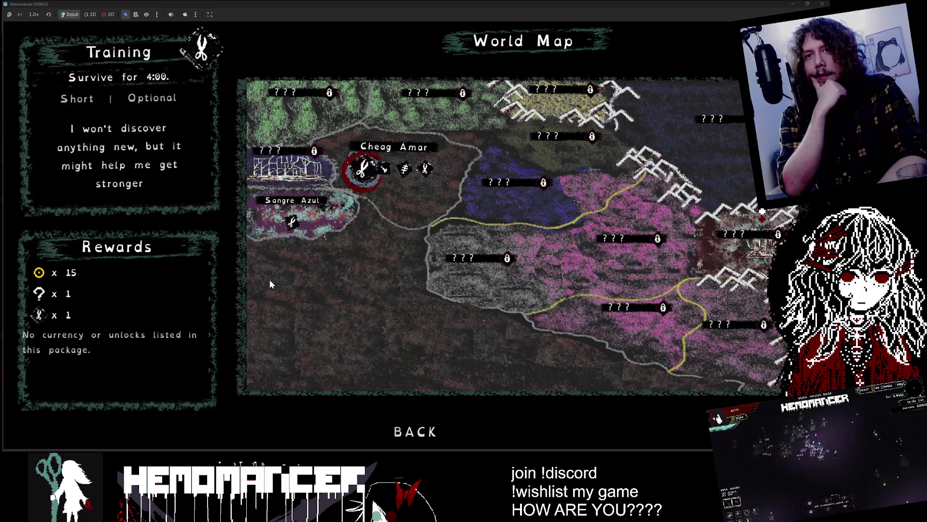
pyautogui.press('d')
pyautogui.press('d')
pyautogui.press('d')
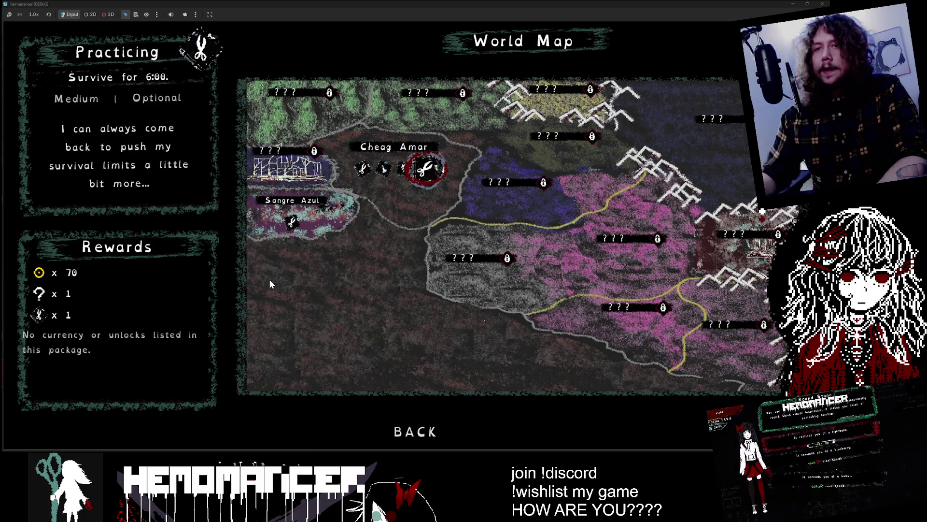
pyautogui.click(793, 5)
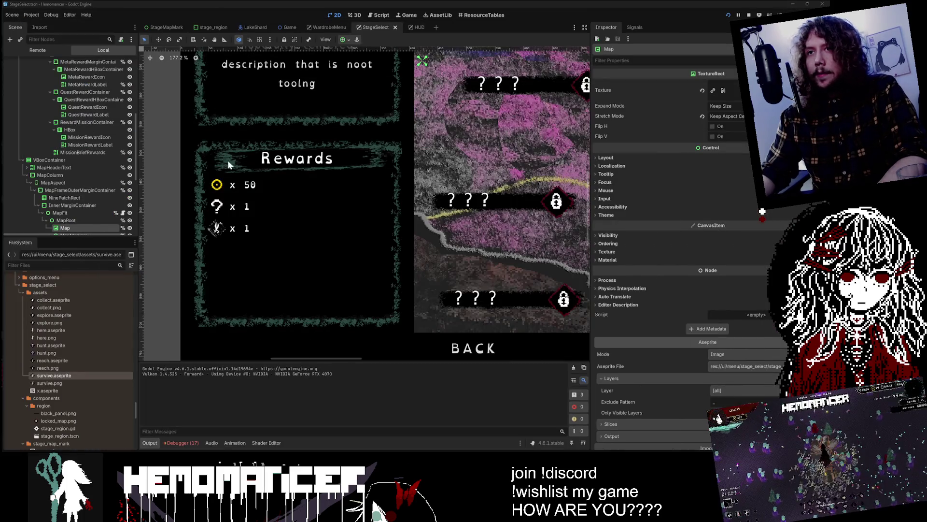
# Collapse the MetaReward, QuestReward and RewardMission branches in the Scene tree
pyautogui.moveTo(227, 187); pyautogui.dragTo(224, 187)
pyautogui.keyDown('alt'); pyautogui.rightClick(225, 187); pyautogui.keyUp('alt')
pyautogui.press('Escape')
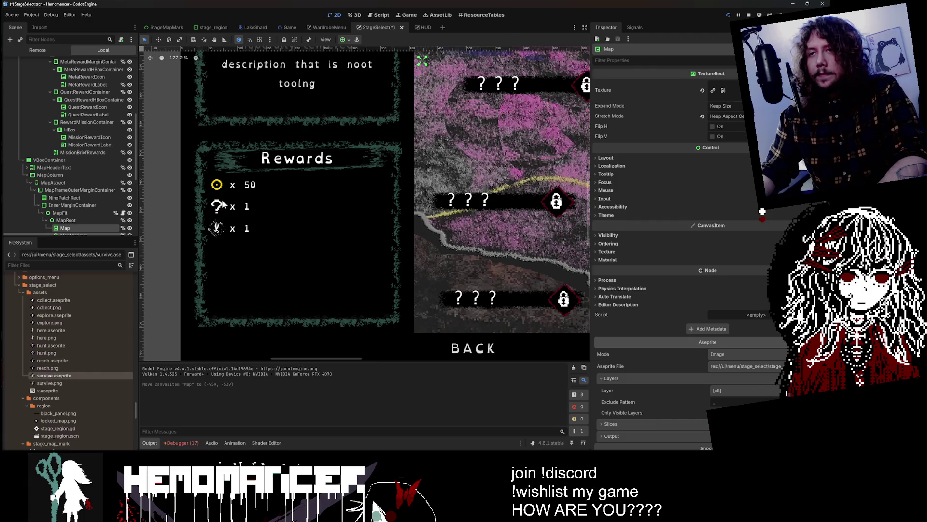
pyautogui.scroll(2, 92, 109)
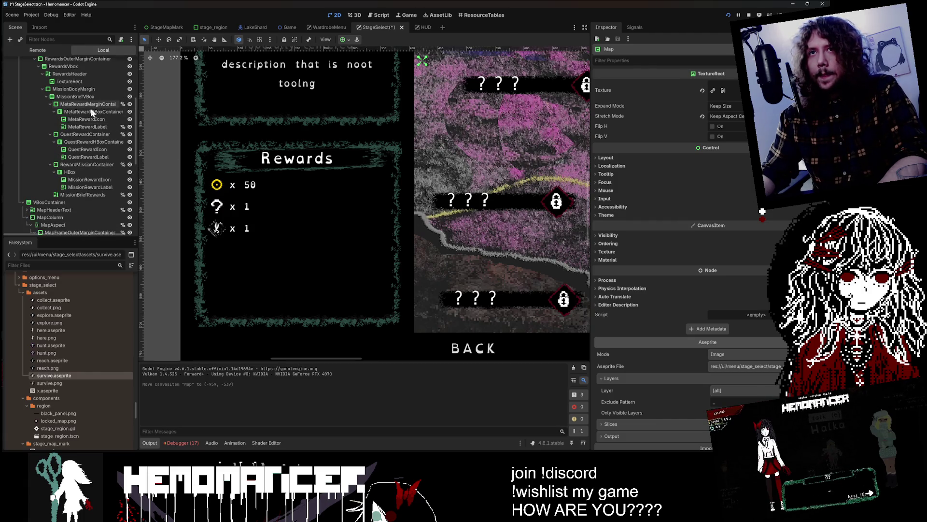
pyautogui.click(92, 112)
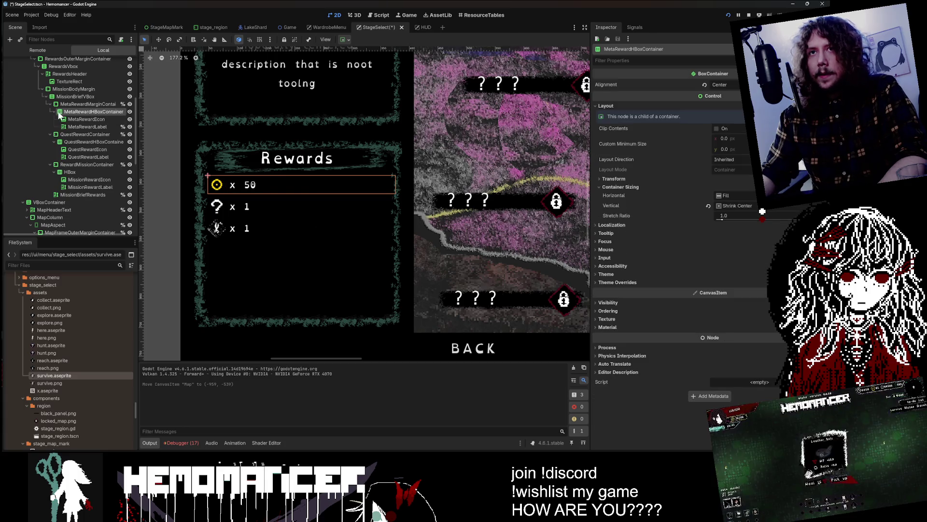
pyautogui.click(64, 104)
pyautogui.click(50, 105)
pyautogui.click(50, 112)
pyautogui.click(49, 119)
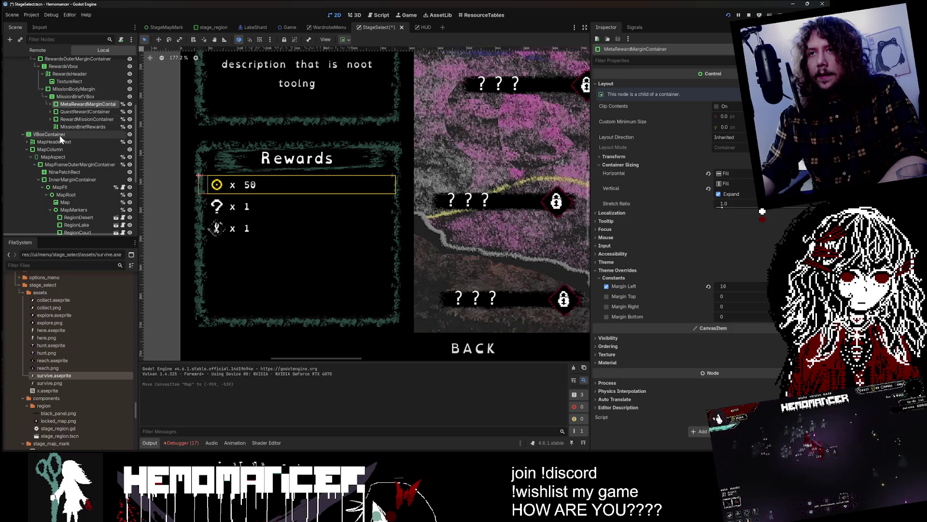
# Add a new Label under MissionBriefVBox and move it to the top, above the rewards
pyautogui.rightClick(77, 97)
pyautogui.click(97, 103)
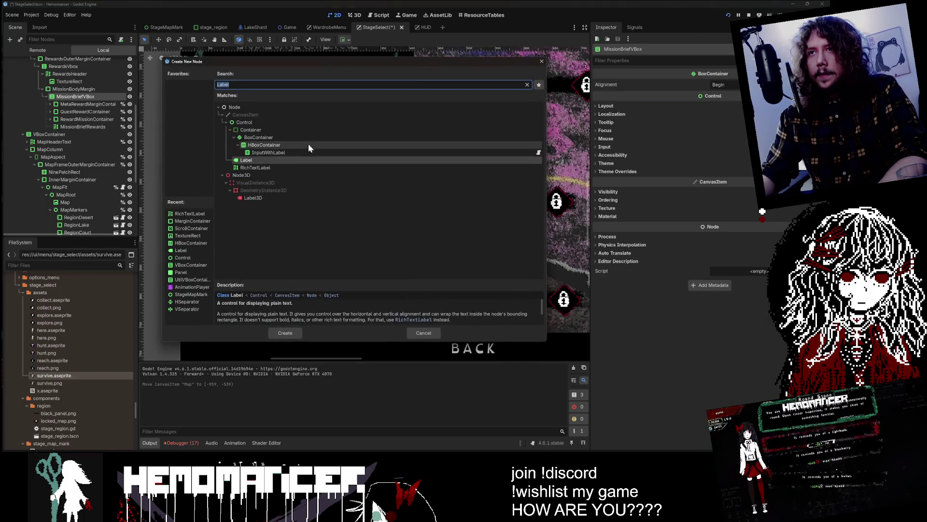
pyautogui.doubleClick(274, 161)
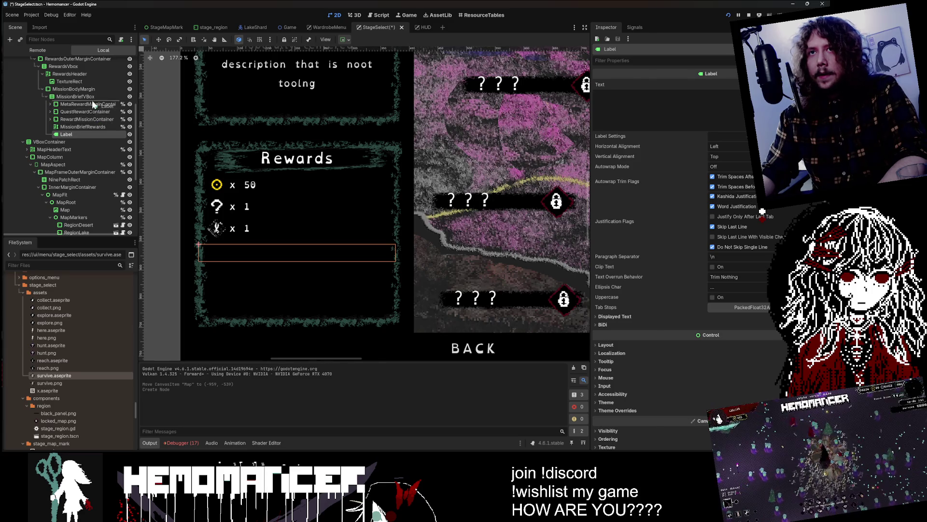
pyautogui.moveTo(92, 101); pyautogui.dragTo(93, 101)
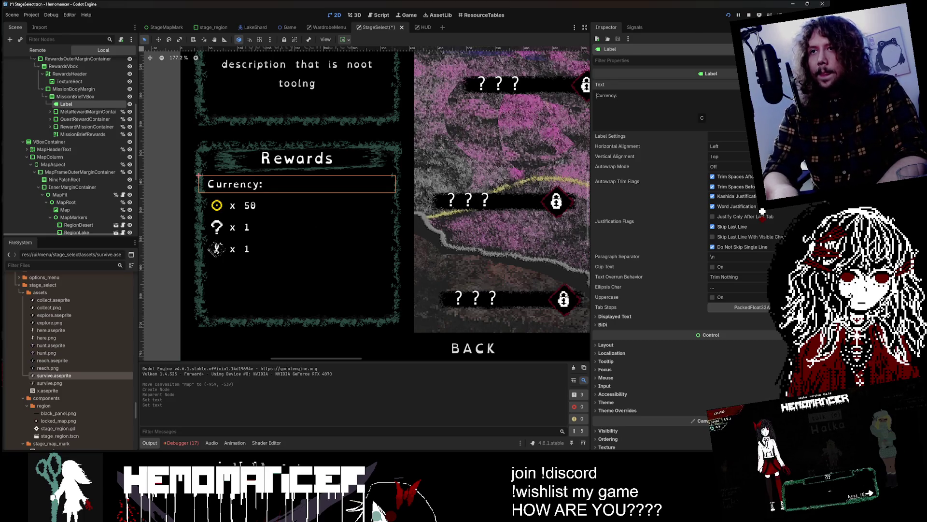
# Duplicate the Currency: heading before the mission rewards and rename it to 'Missions:'
pyautogui.click(88, 112)
pyautogui.click(88, 105)
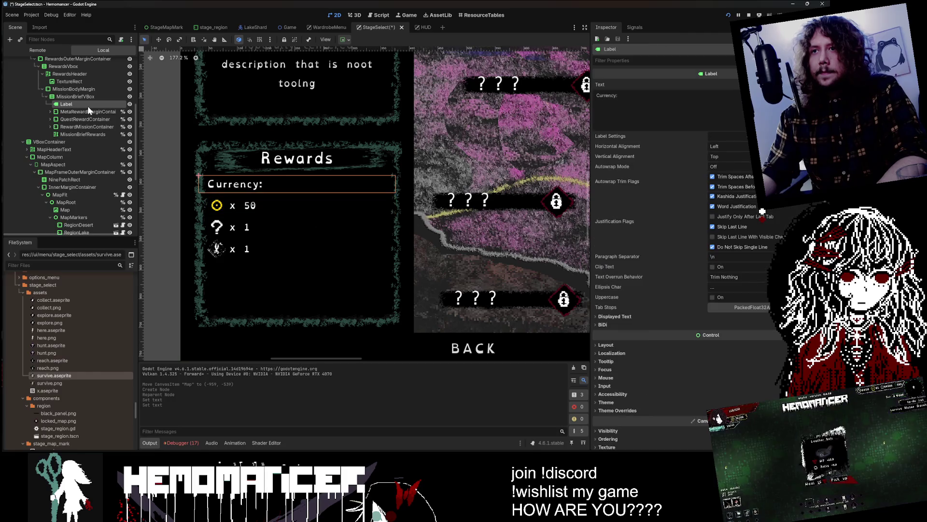
pyautogui.hotkey('ctrl', 'd')
pyautogui.moveTo(88, 134); pyautogui.dragTo(88, 132)
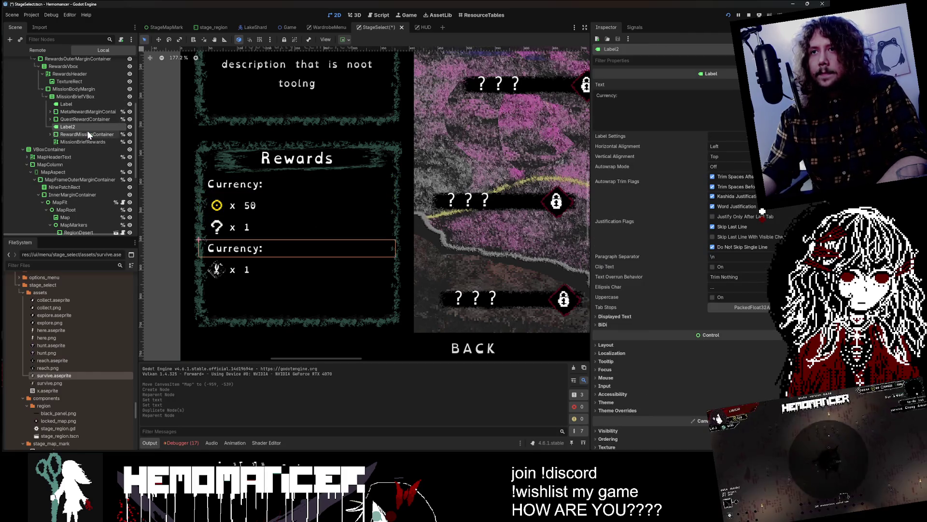
pyautogui.doubleClick(606, 95)
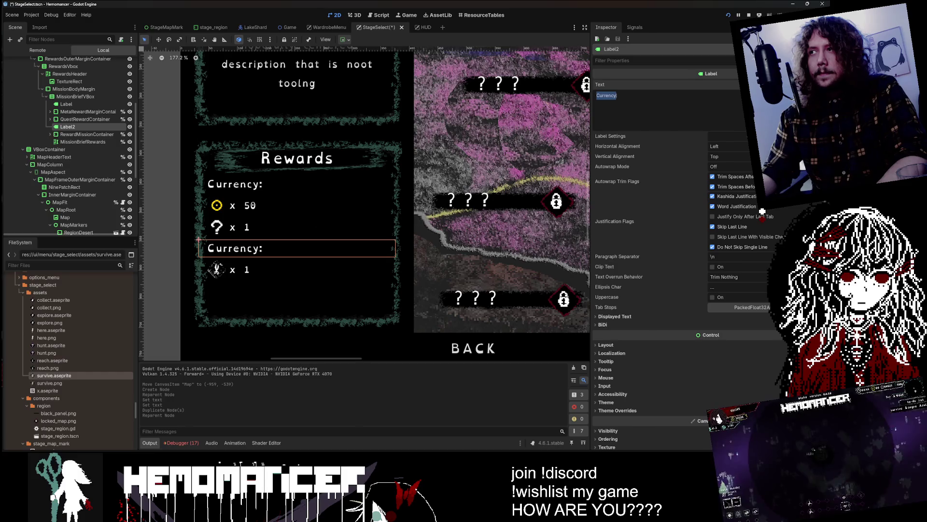
pyautogui.write('Missions:')
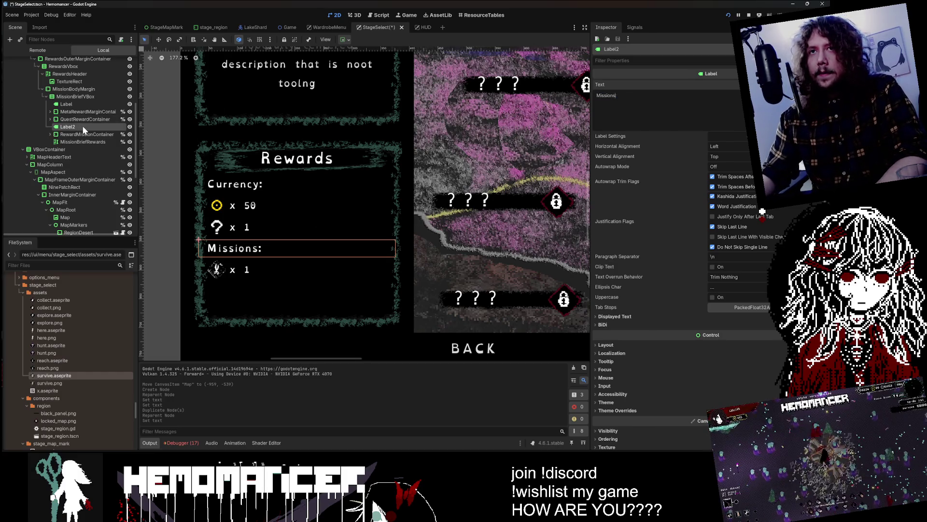
# Duplicate the Missions: heading above QuestRewardContainer and rename Label2 to 'Expeditions:'
pyautogui.hotkey('ctrl', 'd')
pyautogui.moveTo(83, 134); pyautogui.dragTo(85, 116)
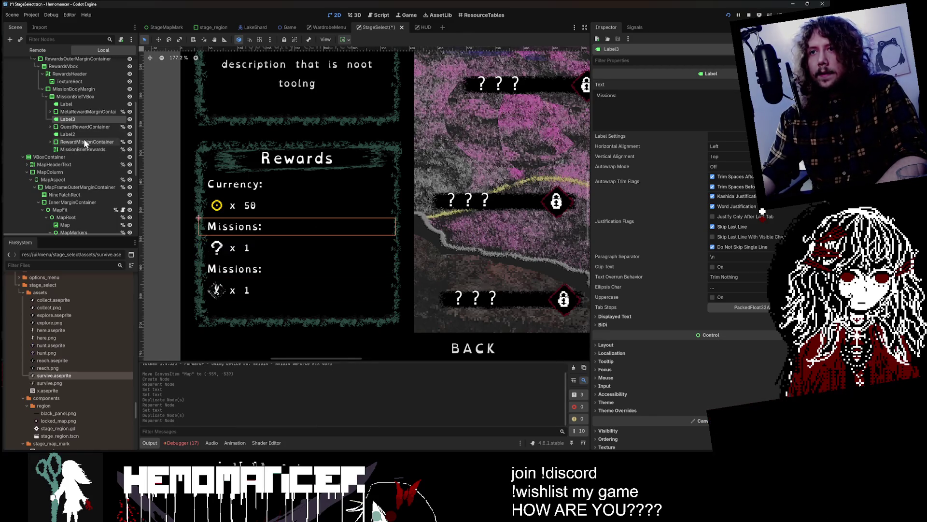
pyautogui.click(84, 134)
pyautogui.click(617, 96)
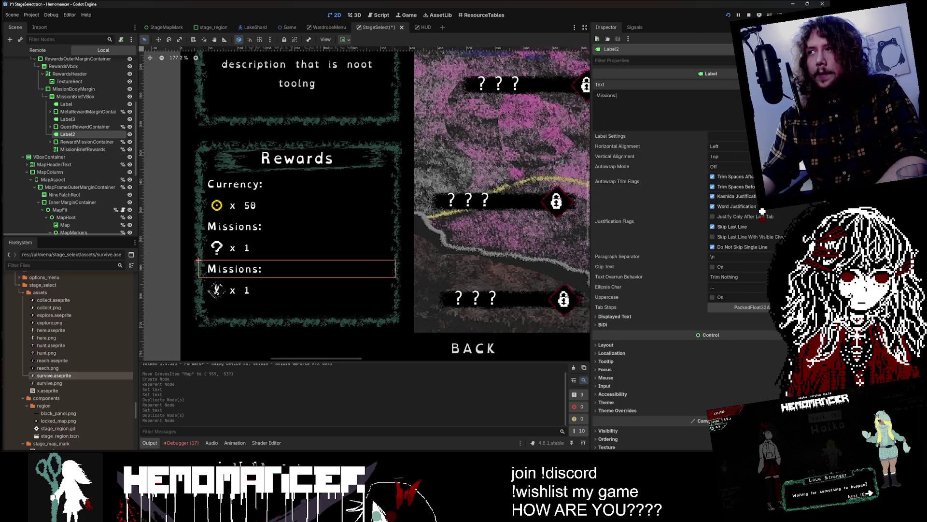
pyautogui.write('Expedit')
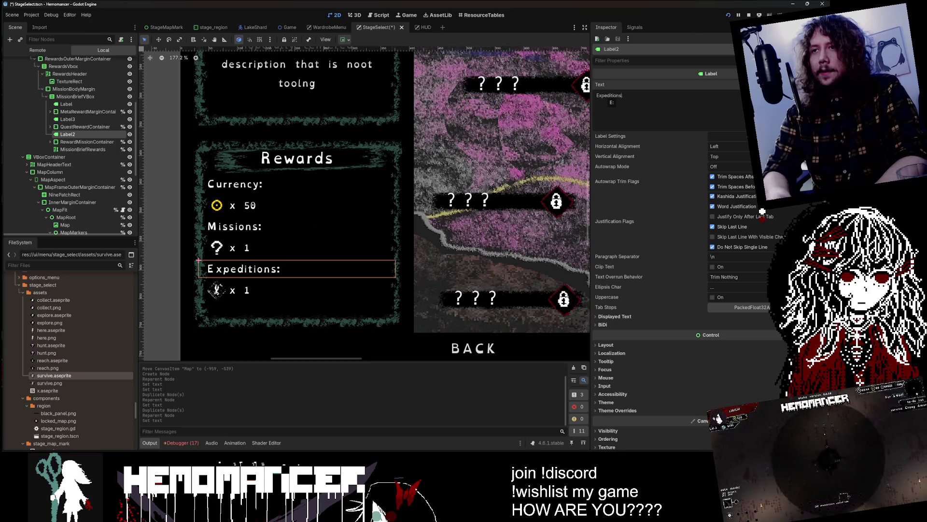
# Rename the other Missions heading to 'Quests:' and run the scene with F6
pyautogui.click(95, 118)
pyautogui.scroll(-4, 209, 141)
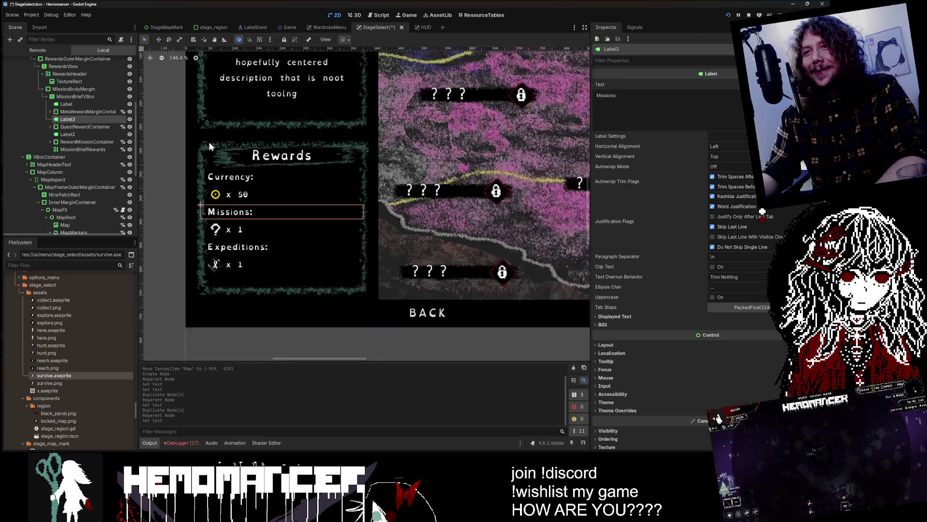
pyautogui.doubleClick(606, 95)
pyautogui.write('Quests:')
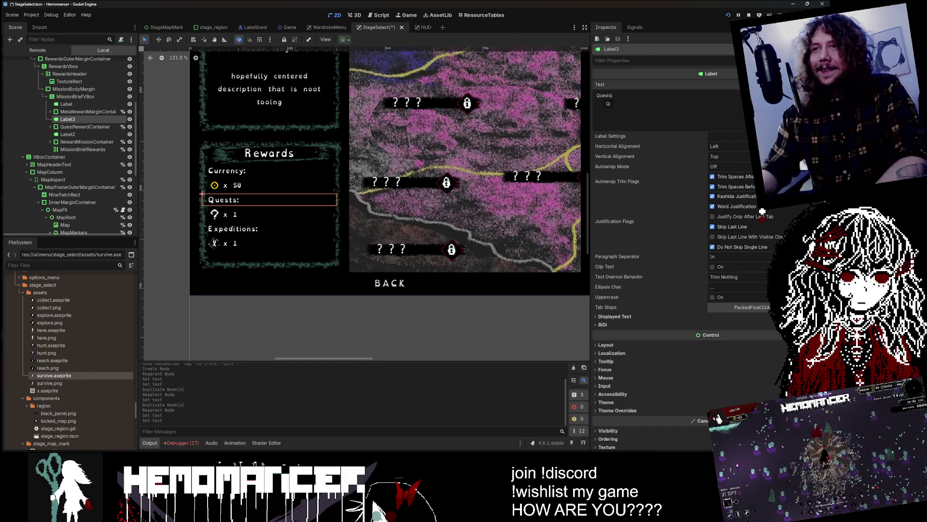
pyautogui.click(232, 317)
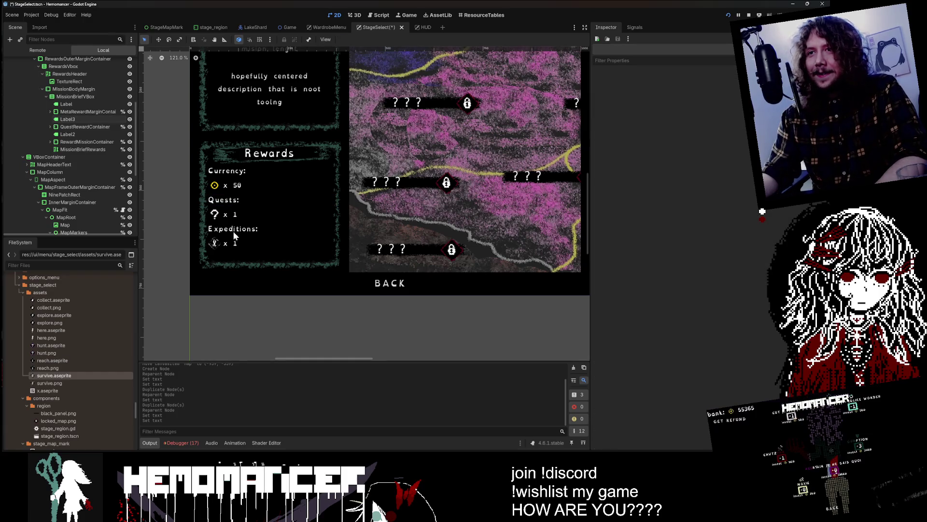
pyautogui.press('F6')
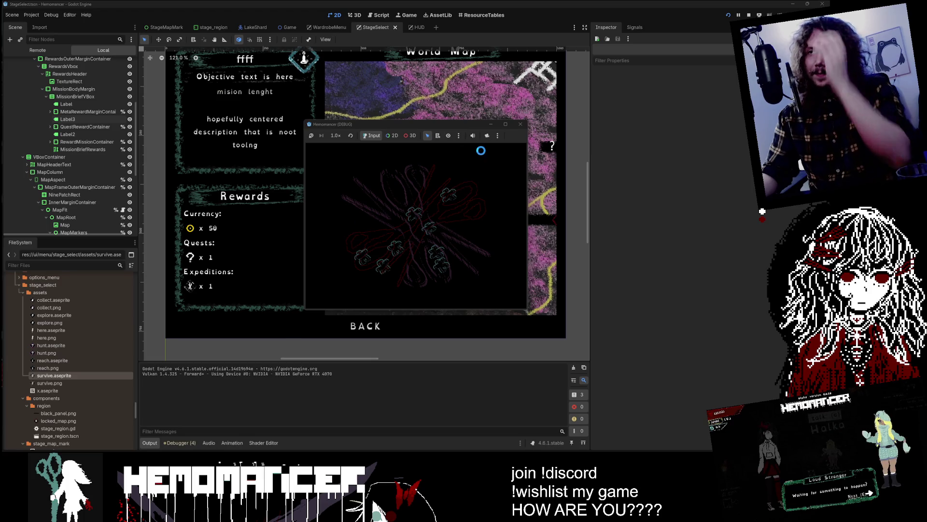
# In the maximized debug game, check Cheag Amar's Purging rewards, then stop it with F8
pyautogui.click(506, 123)
pyautogui.click(312, 223)
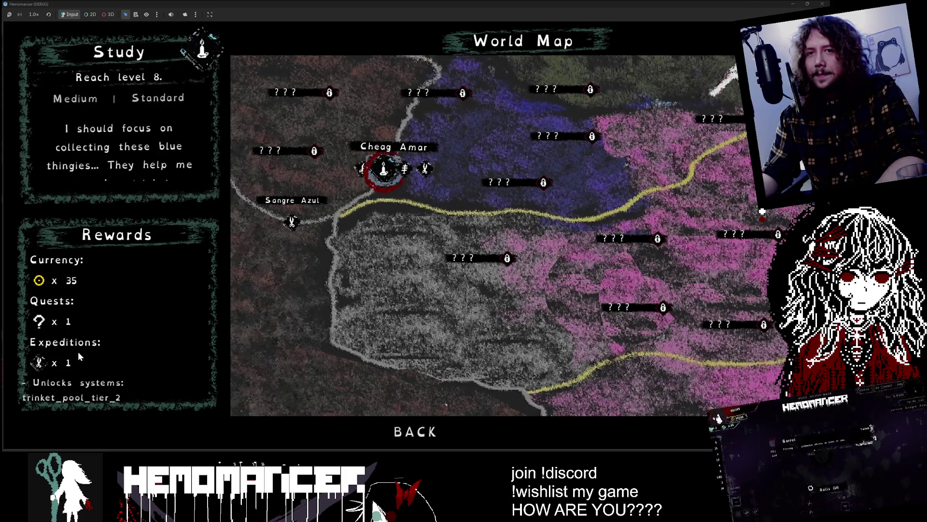
pyautogui.press('Right')
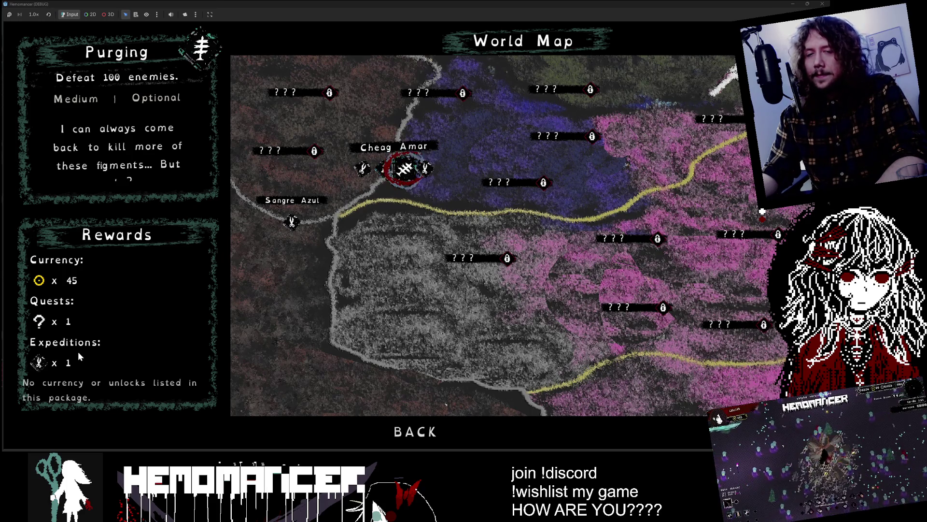
pyautogui.press('F8')
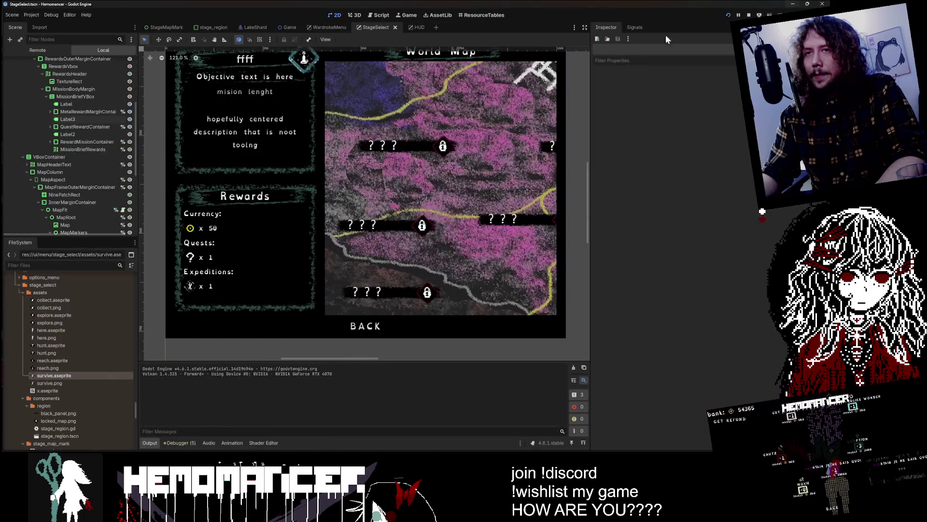
pyautogui.click(195, 247)
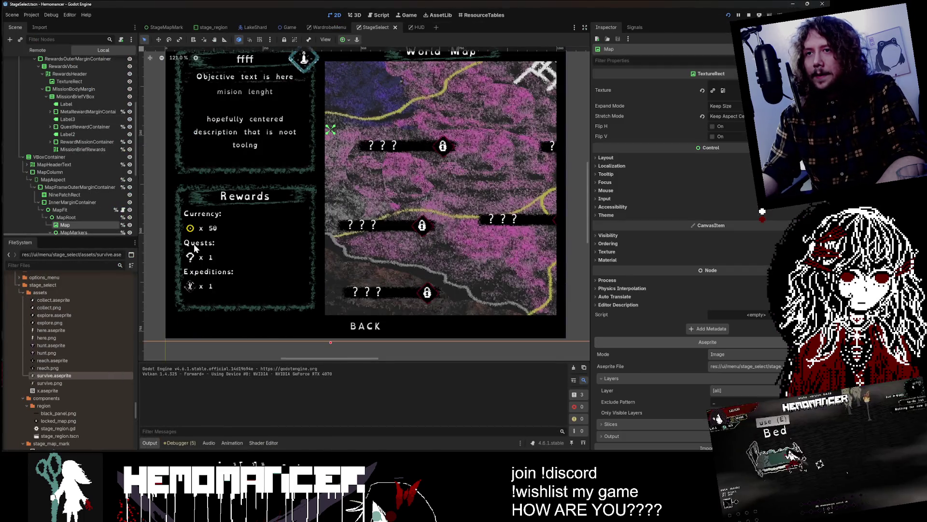
pyautogui.click(86, 118)
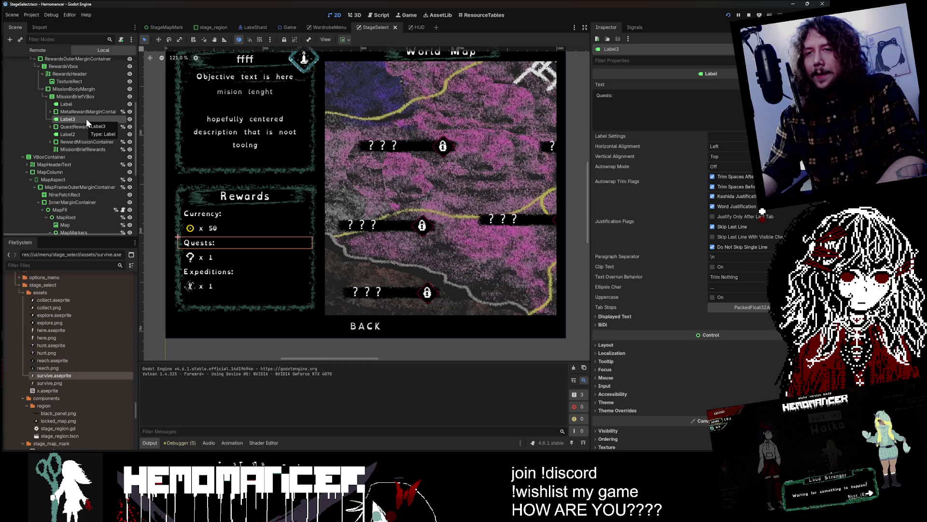
pyautogui.scroll(-3, 367, 181)
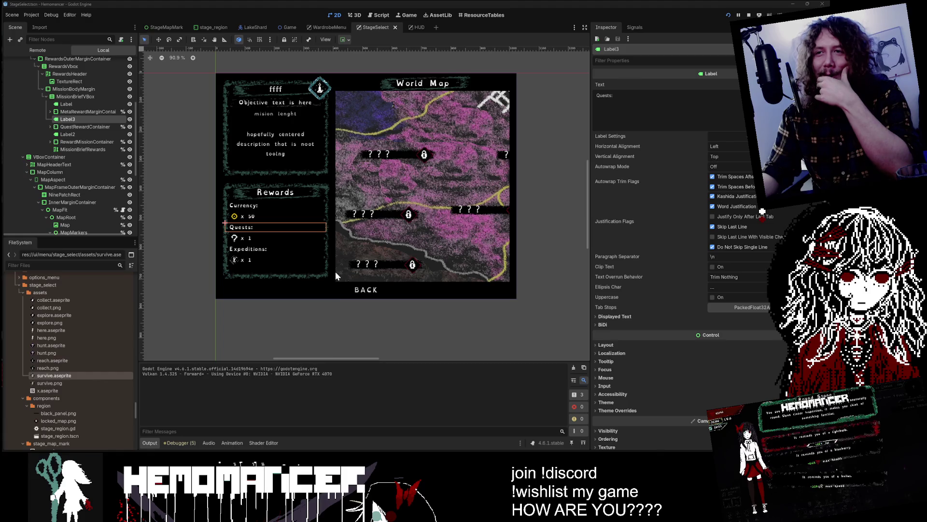
pyautogui.scroll(3, 276, 219)
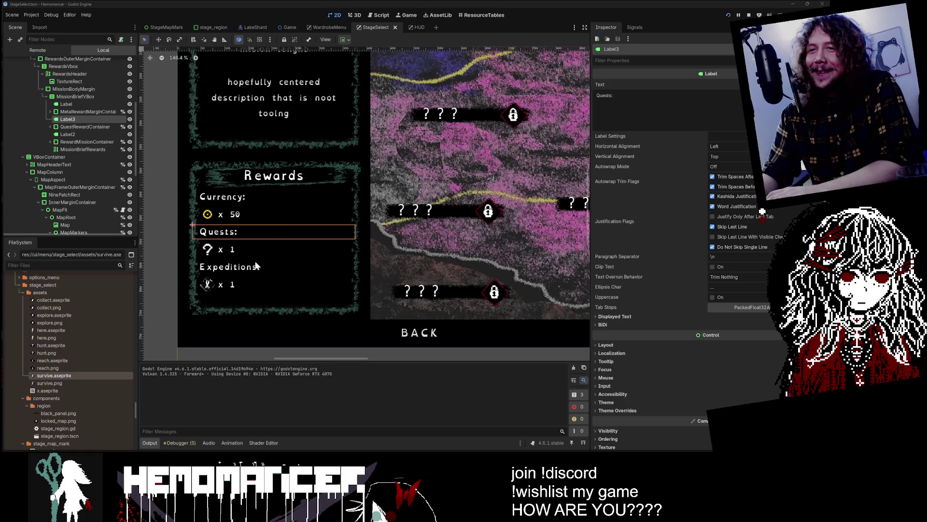
pyautogui.scroll(-3, 255, 265)
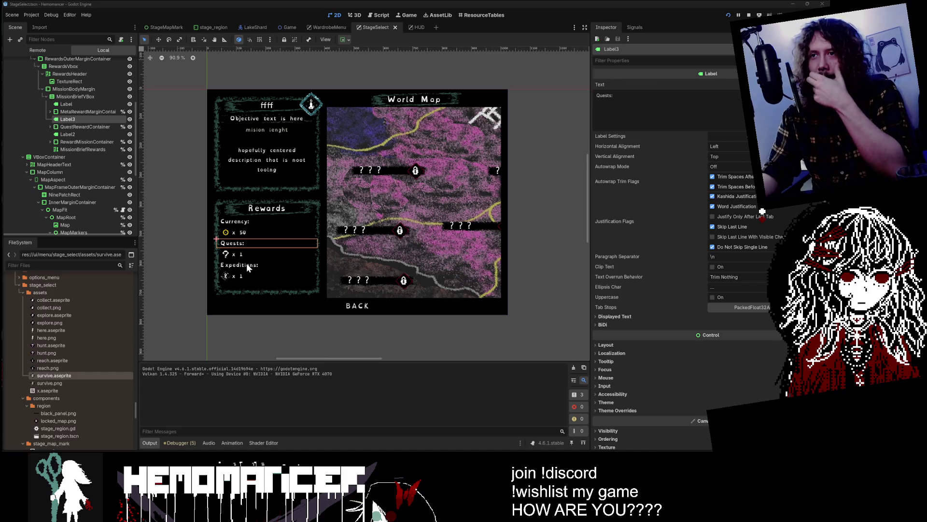
pyautogui.scroll(4, 247, 265)
pyautogui.click(90, 99)
pyautogui.click(88, 103)
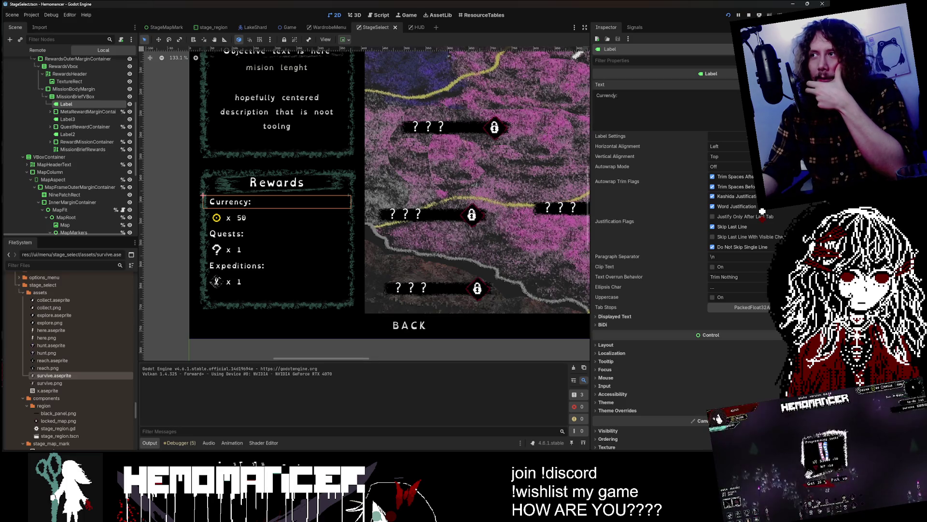
pyautogui.doubleClick(606, 96)
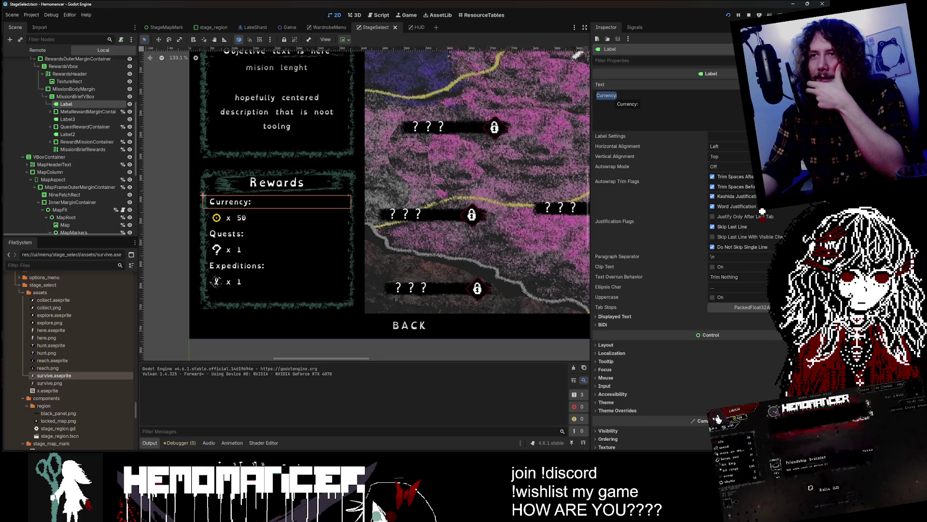
pyautogui.write('Mon')
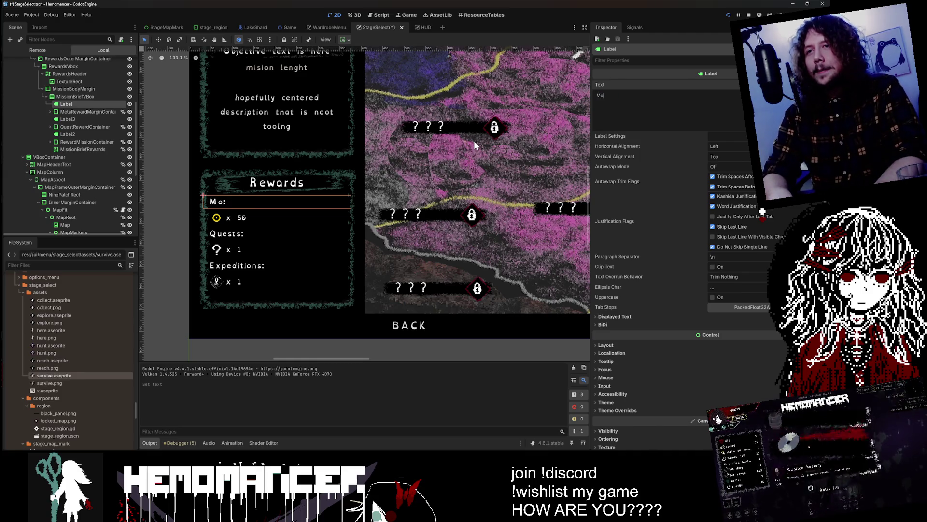
pyautogui.write('ies')
pyautogui.press('BackSpace')
pyautogui.press('BackSpace')
pyautogui.press('BackSpace')
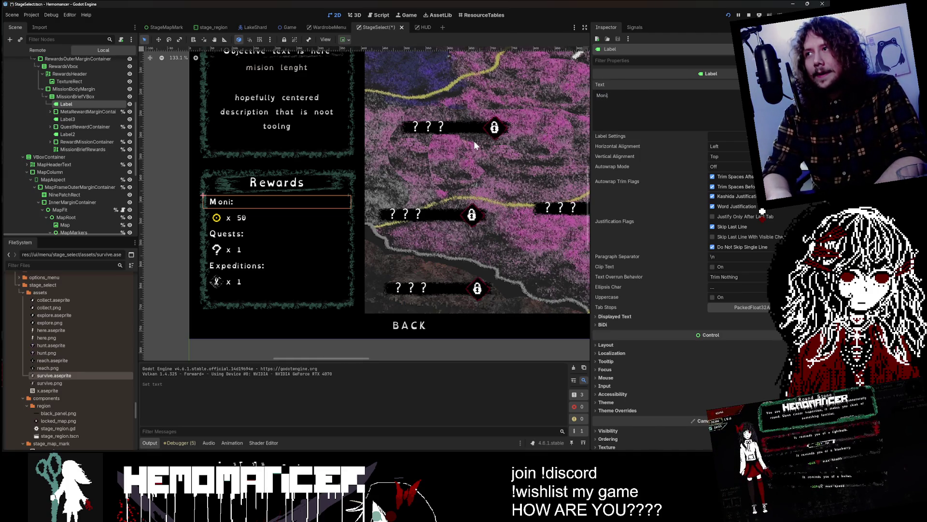
pyautogui.write('Currency')
pyautogui.press('BackSpace')
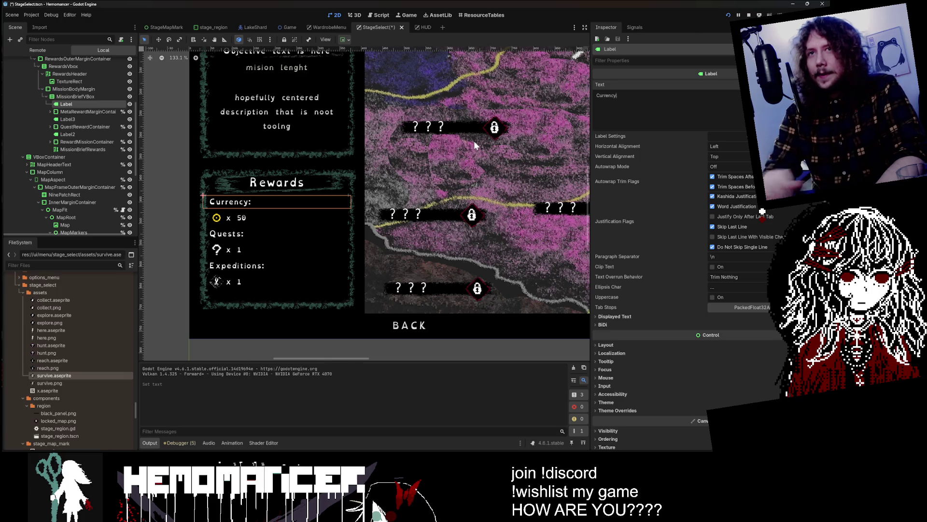
pyautogui.click(92, 112)
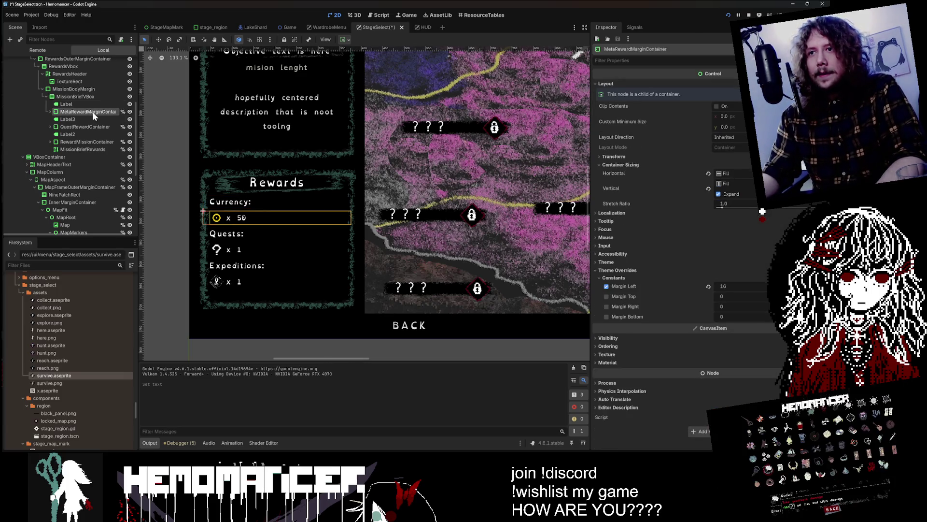
# Add an HBoxContainer under MissionBriefVBox, move it to the currency row, and duplicate the reward box
pyautogui.click(89, 104)
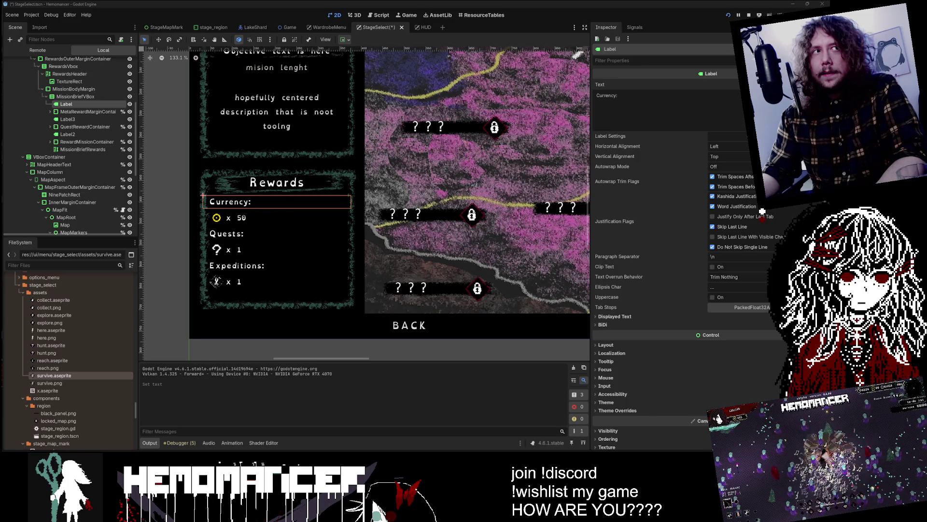
pyautogui.rightClick(74, 97)
pyautogui.click(97, 106)
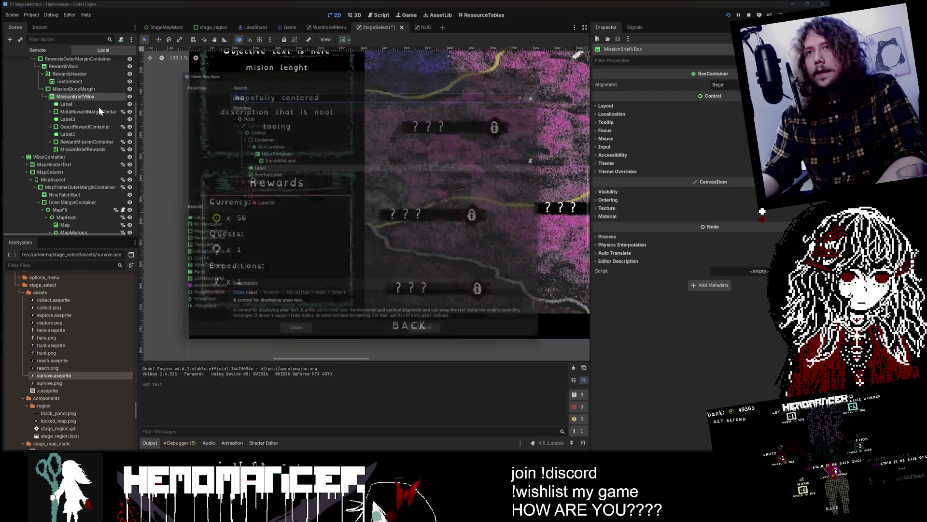
pyautogui.write('Vbo')
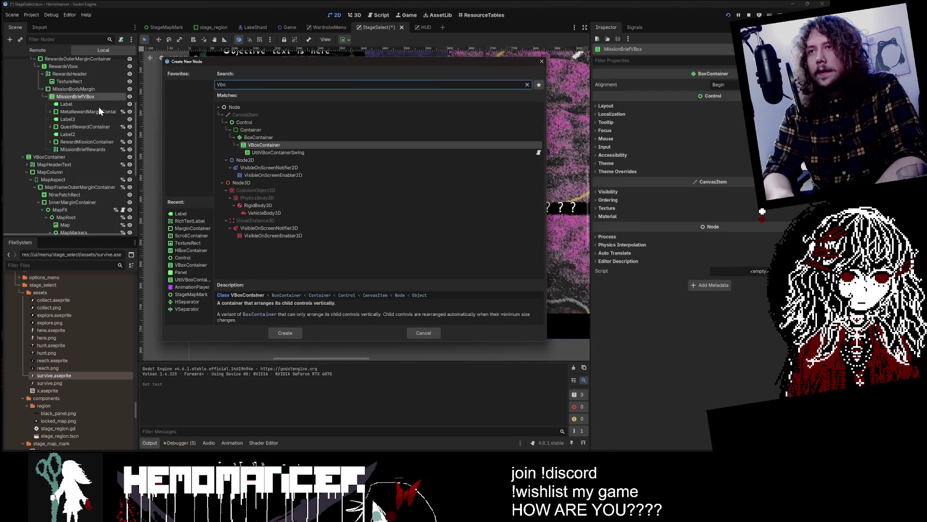
pyautogui.press('BackSpace')
pyautogui.press('BackSpace')
pyautogui.press('BackSpace')
pyautogui.write('Hbox')
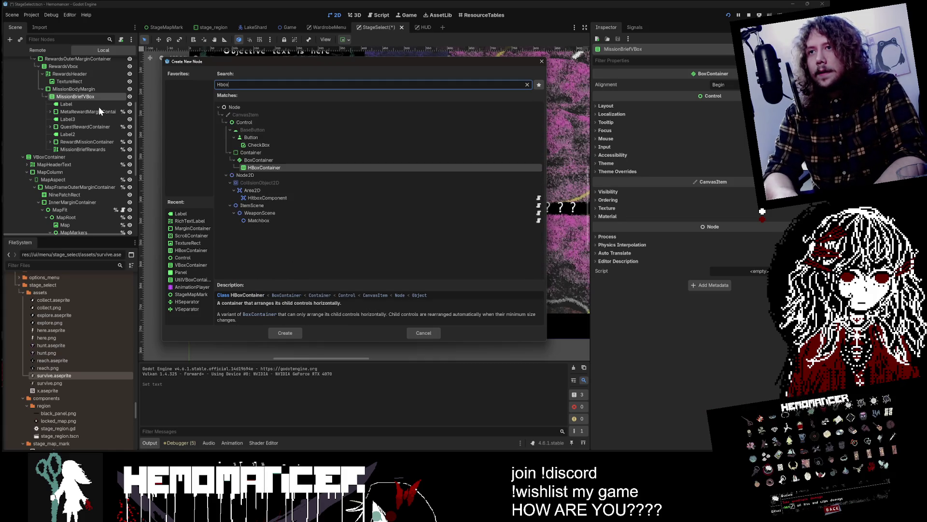
pyautogui.press('Return')
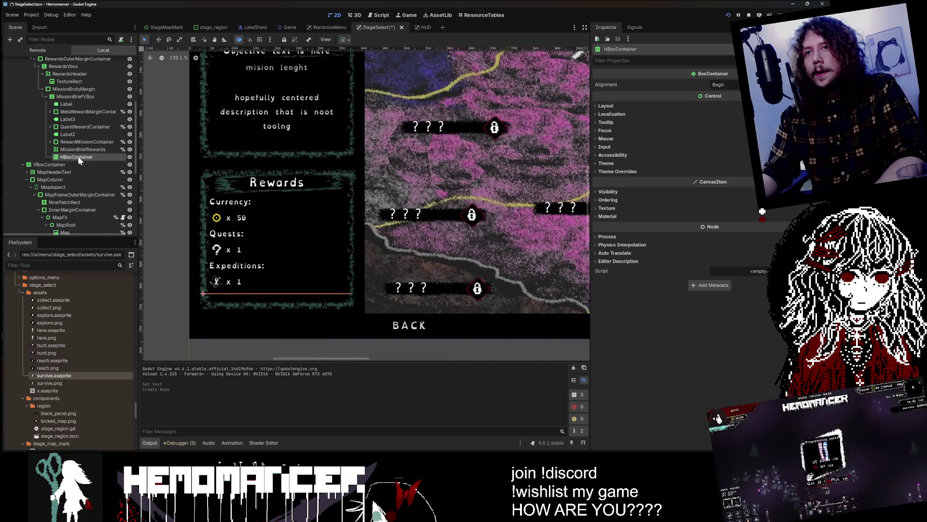
pyautogui.moveTo(79, 159); pyautogui.dragTo(73, 113)
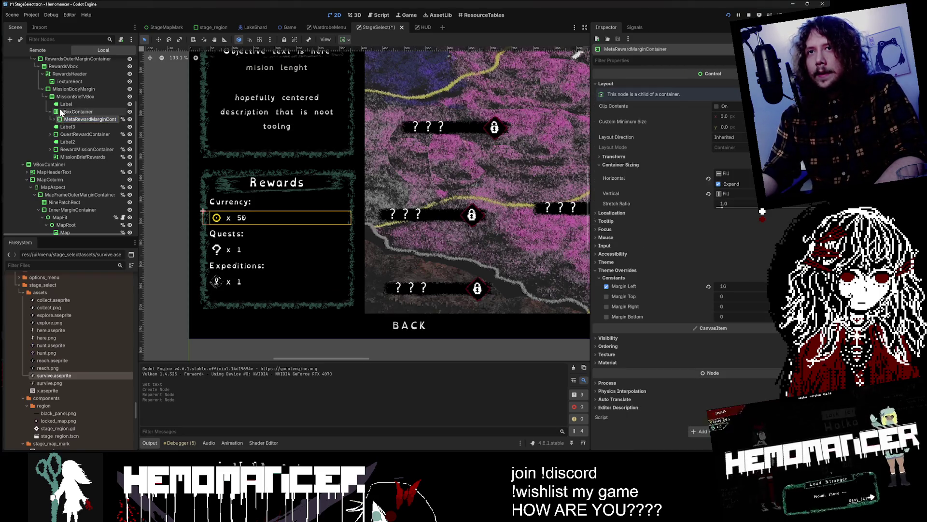
pyautogui.hotkey('ctrl', 'd')
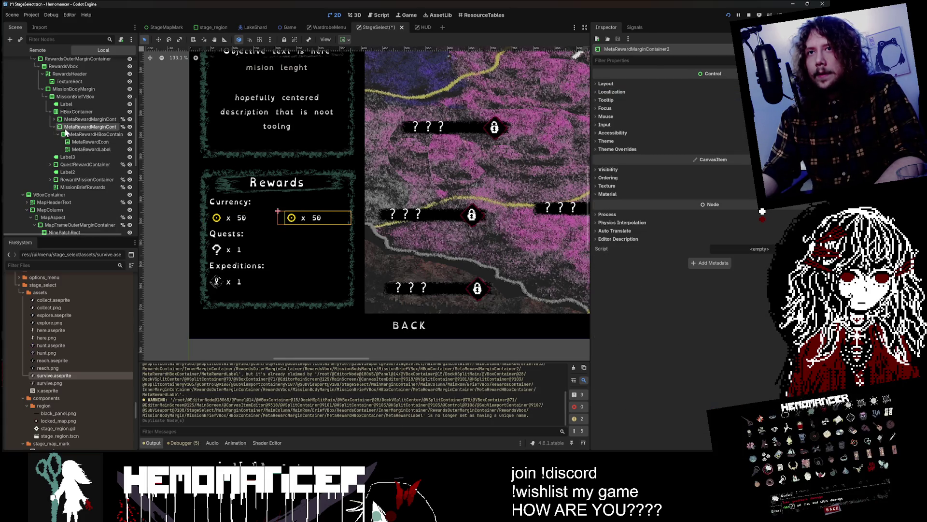
# Try Expand, Shrink Begin and Center sizing on the new HBoxContainer, ending at horizontal Fill
pyautogui.click(72, 111)
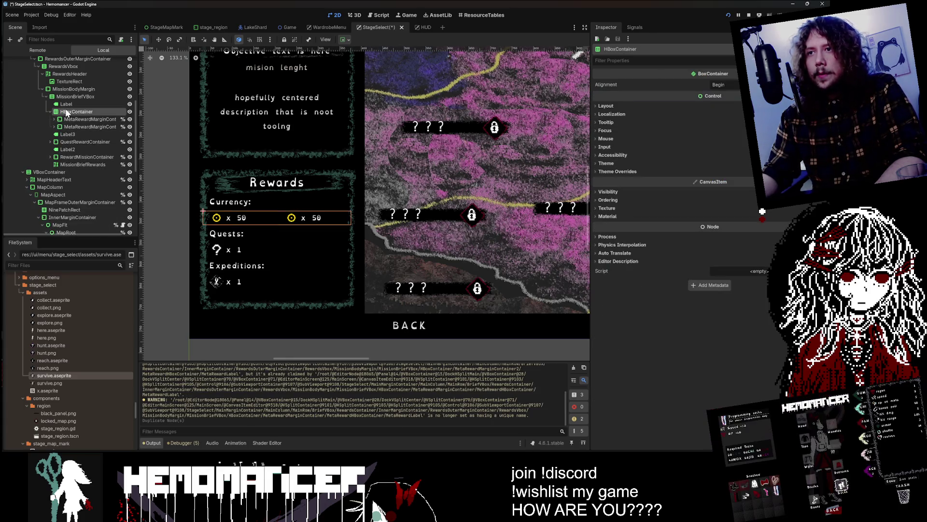
pyautogui.click(703, 106)
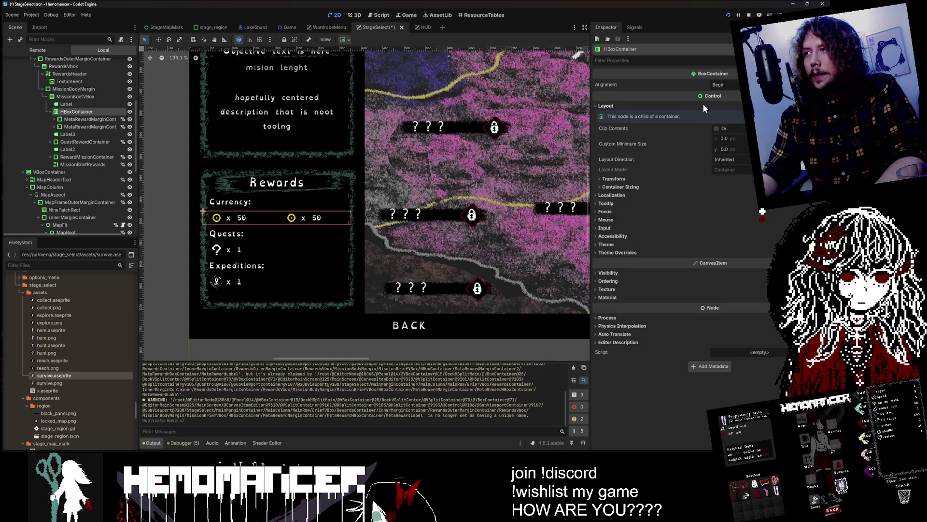
pyautogui.click(621, 187)
pyautogui.click(729, 214)
pyautogui.click(731, 195)
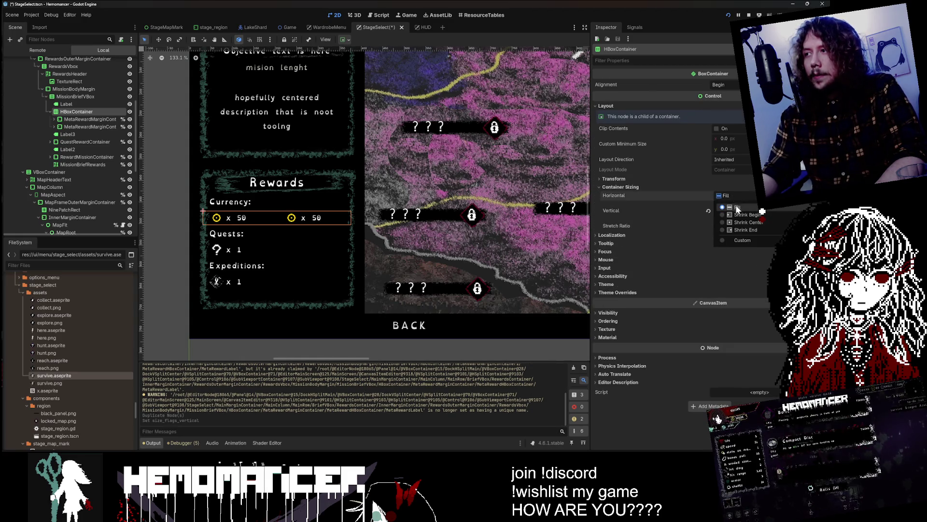
pyautogui.click(737, 216)
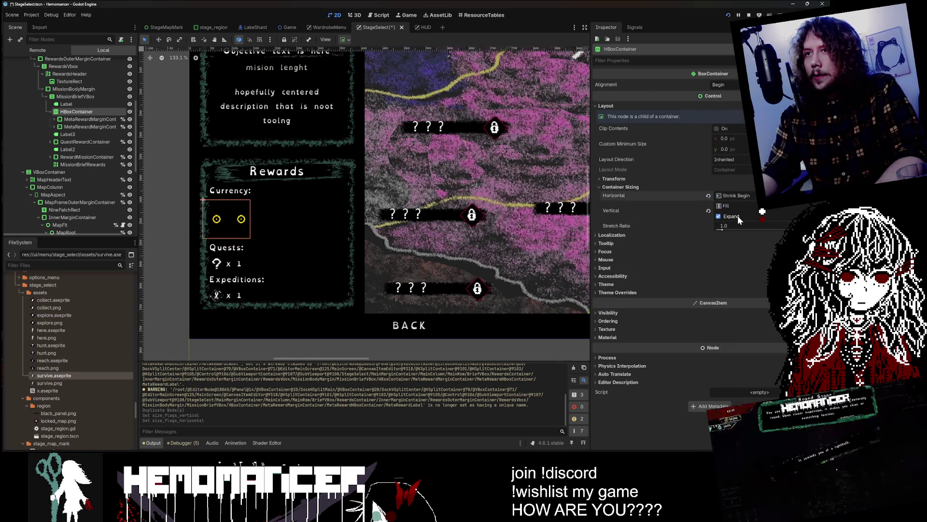
pyautogui.click(708, 195)
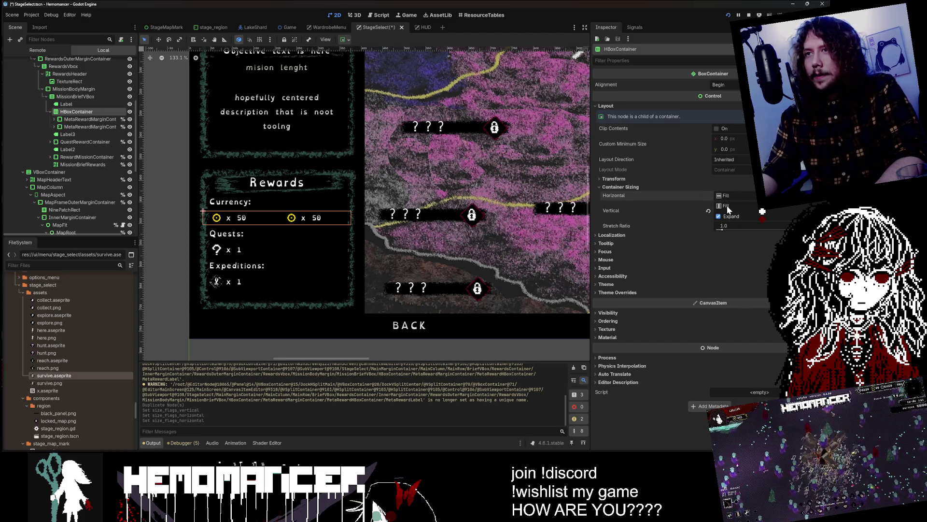
pyautogui.click(727, 205)
pyautogui.click(743, 231)
pyautogui.click(730, 196)
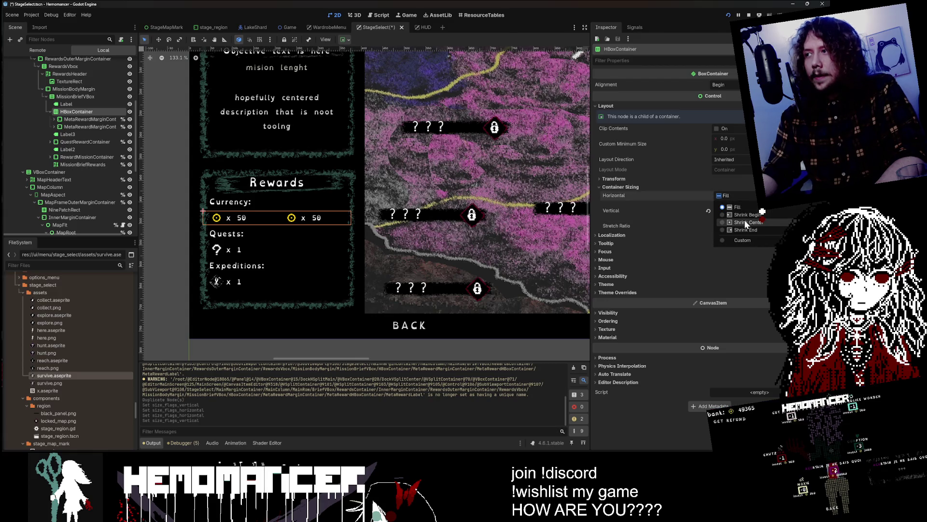
pyautogui.click(746, 222)
pyautogui.click(708, 196)
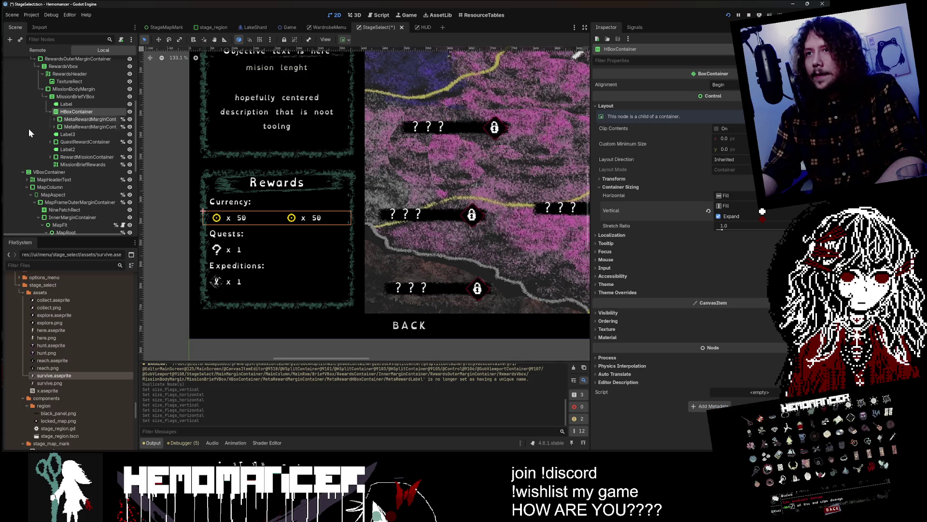
# Toggle Expand and try Center on the first currency reward box, then return it to Fill
pyautogui.click(87, 119)
pyautogui.click(83, 126)
pyautogui.click(86, 118)
pyautogui.click(718, 184)
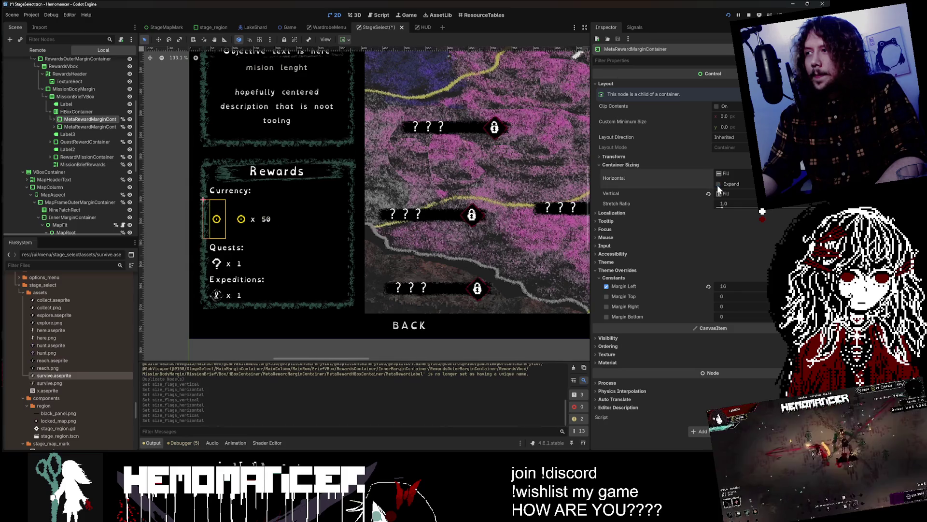
pyautogui.click(718, 184)
pyautogui.click(726, 173)
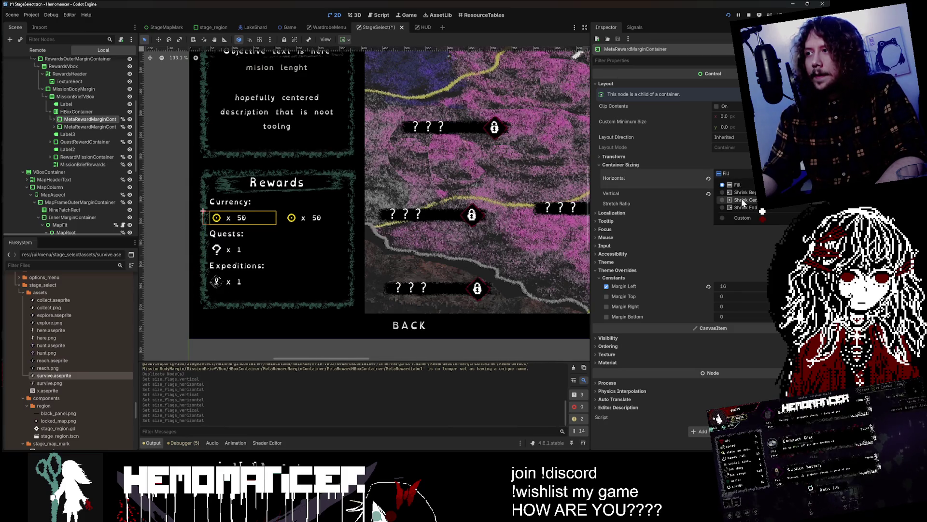
pyautogui.click(741, 201)
pyautogui.click(709, 178)
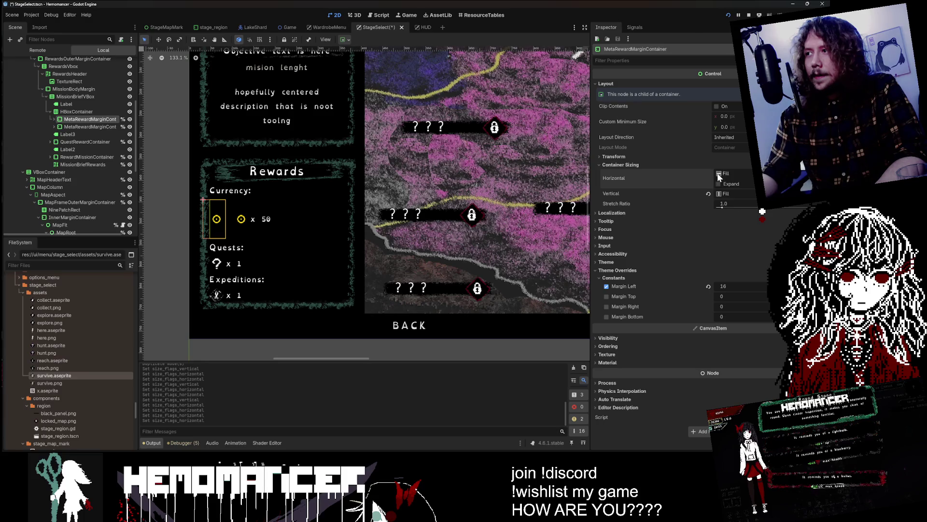
pyautogui.click(719, 184)
pyautogui.click(78, 127)
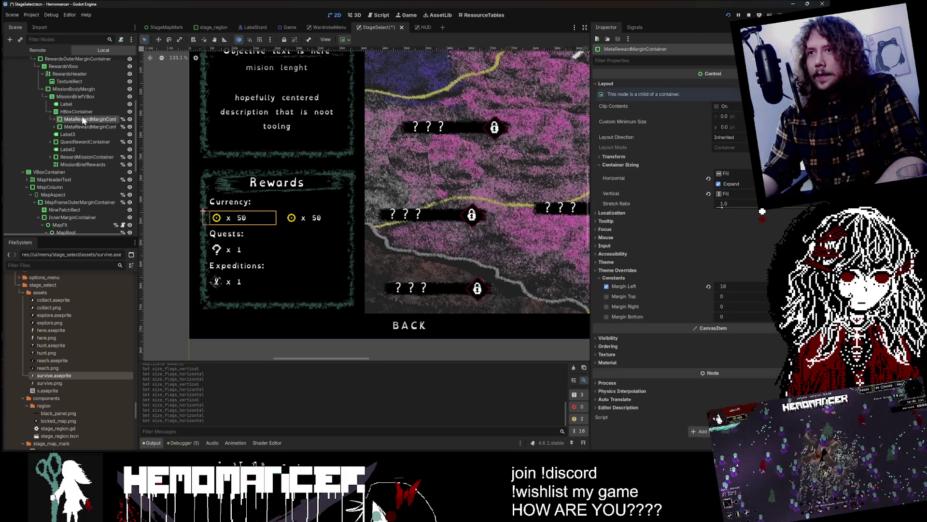
# Keep the HBoxContainer's stretch ratio at 1.0, drop vertical Expand, and set Horizontal to Shrink Begin
pyautogui.click(78, 111)
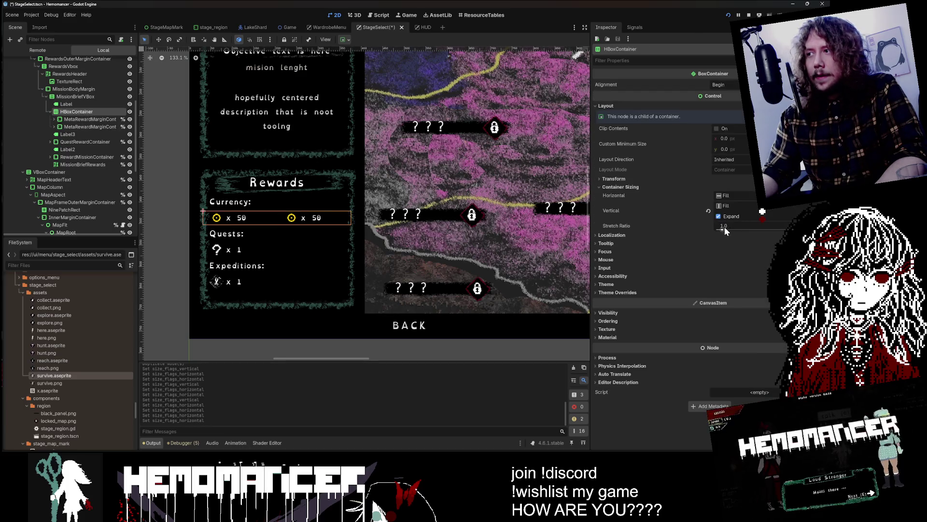
pyautogui.moveTo(724, 228); pyautogui.dragTo(711, 229)
pyautogui.click(707, 226)
pyautogui.click(718, 216)
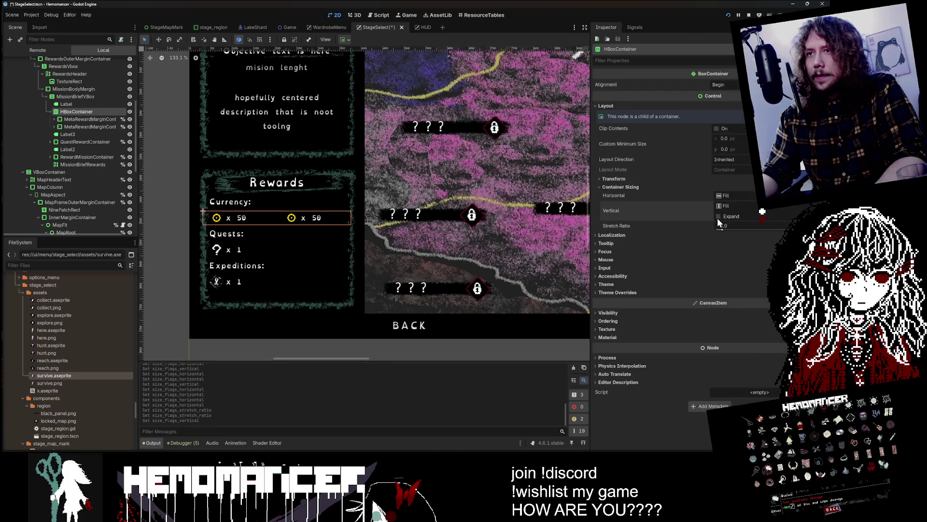
pyautogui.click(724, 206)
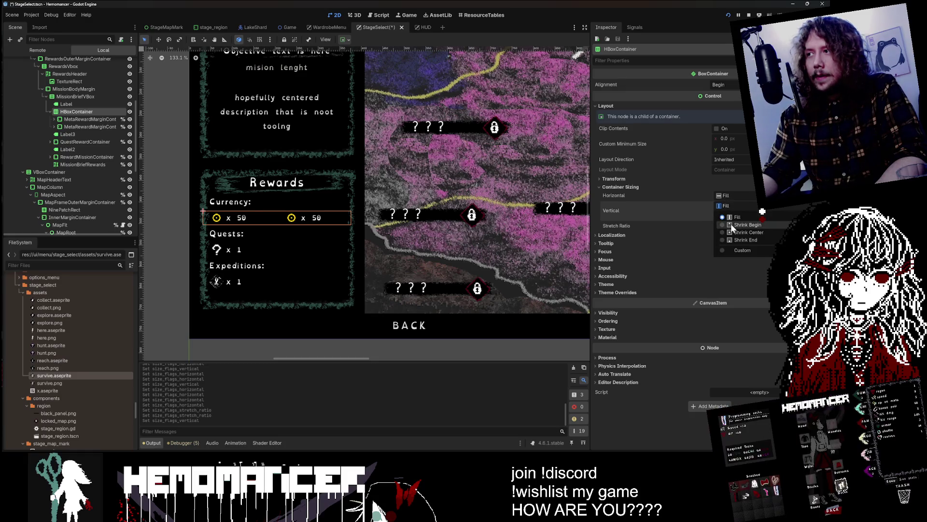
pyautogui.click(726, 196)
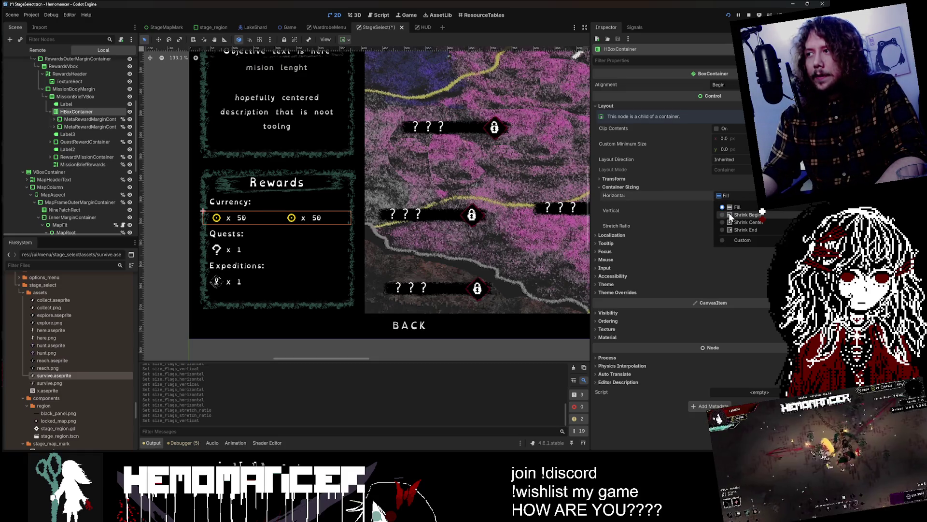
pyautogui.click(728, 213)
pyautogui.scroll(5, 317, 220)
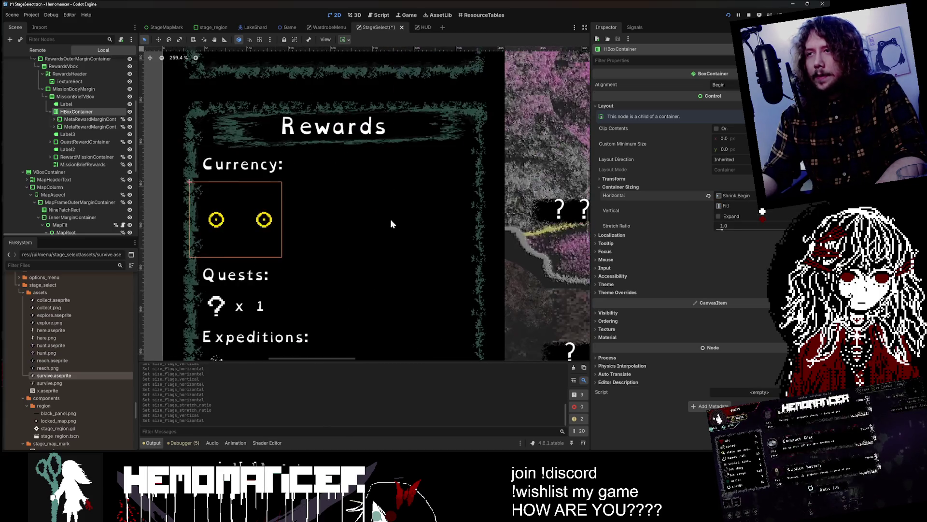
# Set the HBoxContainer back to horizontal Fill with vertical Expand on
pyautogui.click(718, 216)
pyautogui.click(709, 195)
pyautogui.scroll(-6, 480, 195)
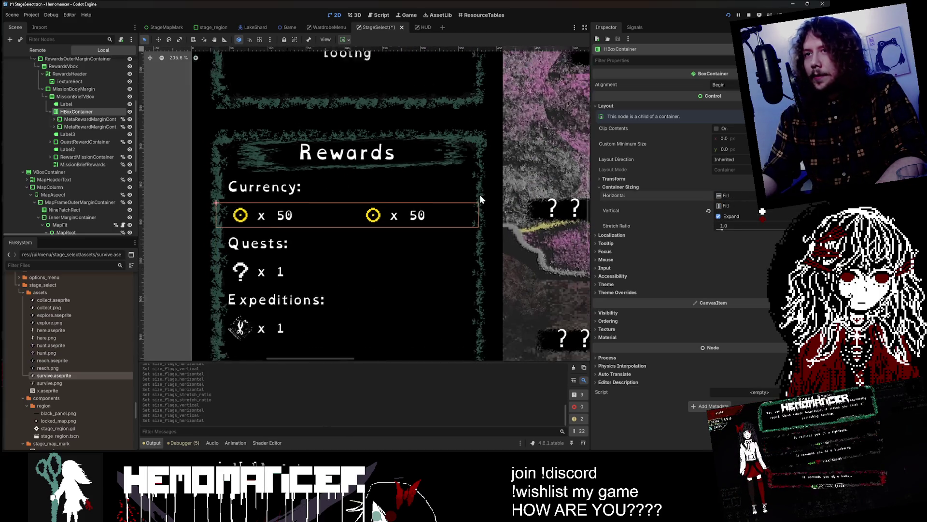
pyautogui.scroll(-2, 425, 212)
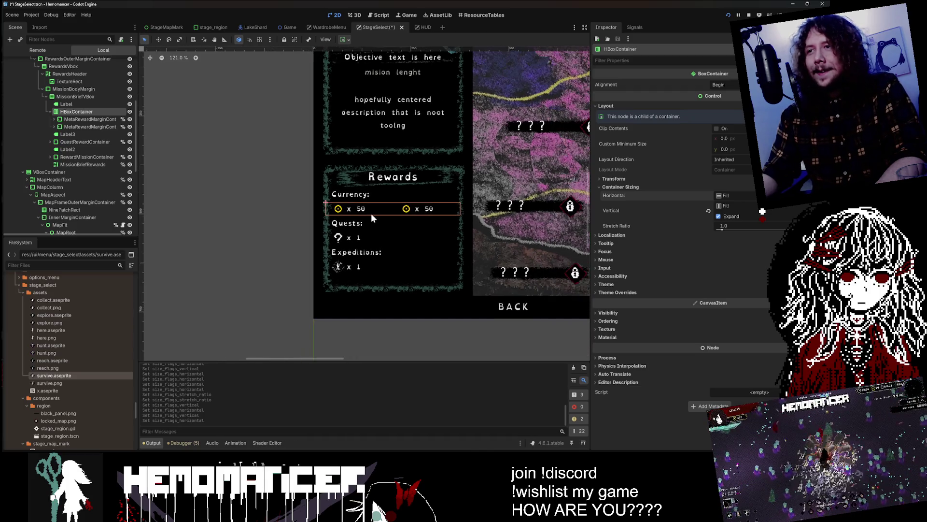
# Override the HBoxContainer's Separation constant to 0 so the two reward boxes touch
pyautogui.click(83, 126)
pyautogui.keyDown('shift'); pyautogui.click(86, 119); pyautogui.keyUp('shift')
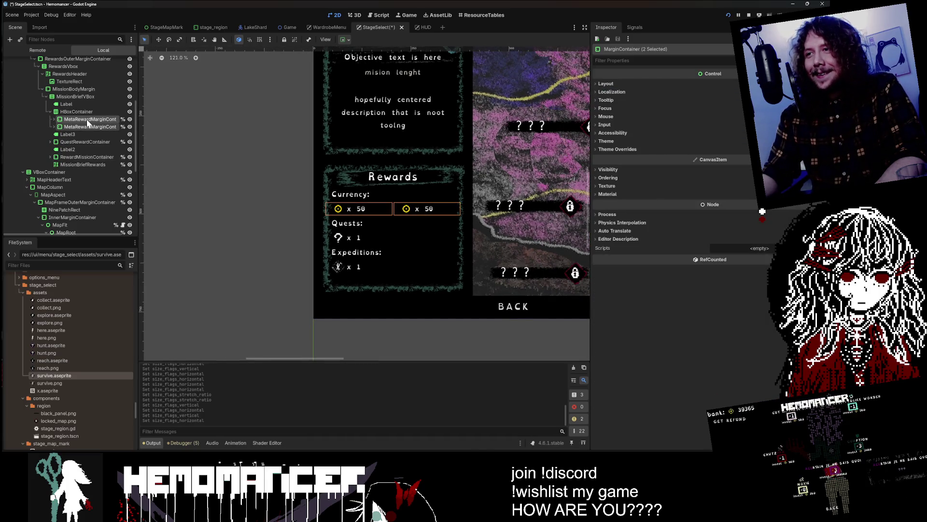
pyautogui.hscroll(4, 151, 192)
pyautogui.hscroll(1, 151, 192)
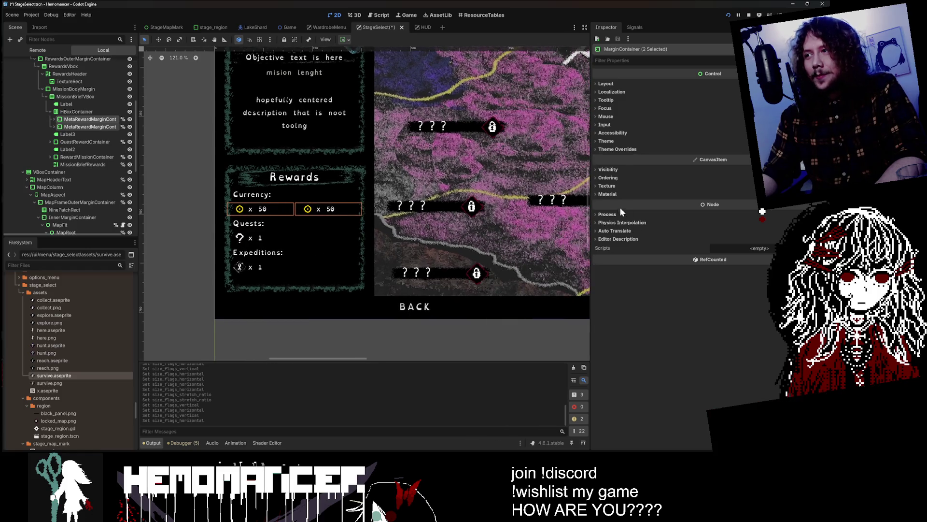
pyautogui.click(79, 112)
pyautogui.click(627, 285)
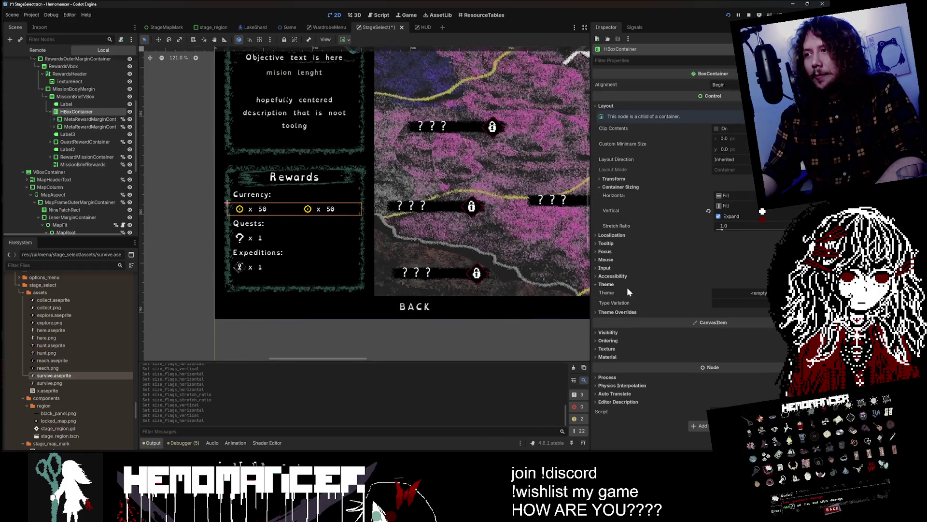
pyautogui.click(647, 312)
pyautogui.click(669, 320)
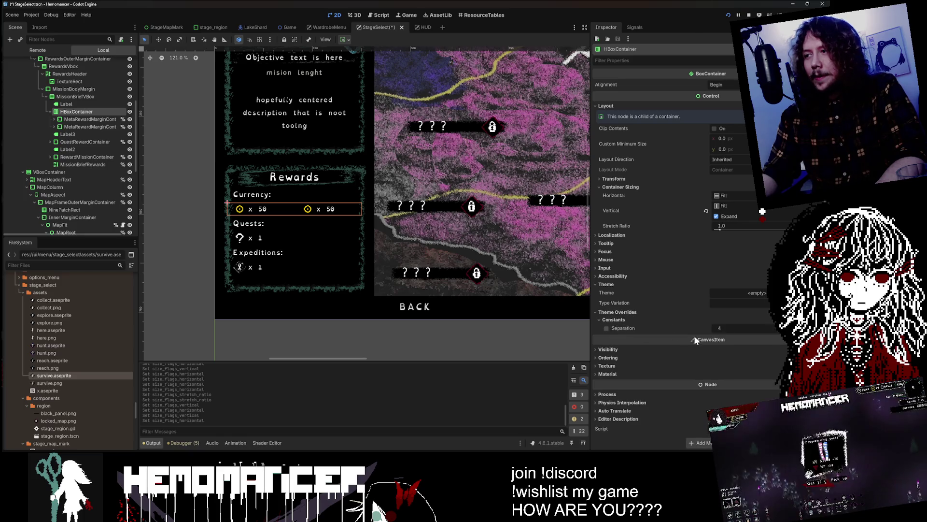
pyautogui.click(606, 328)
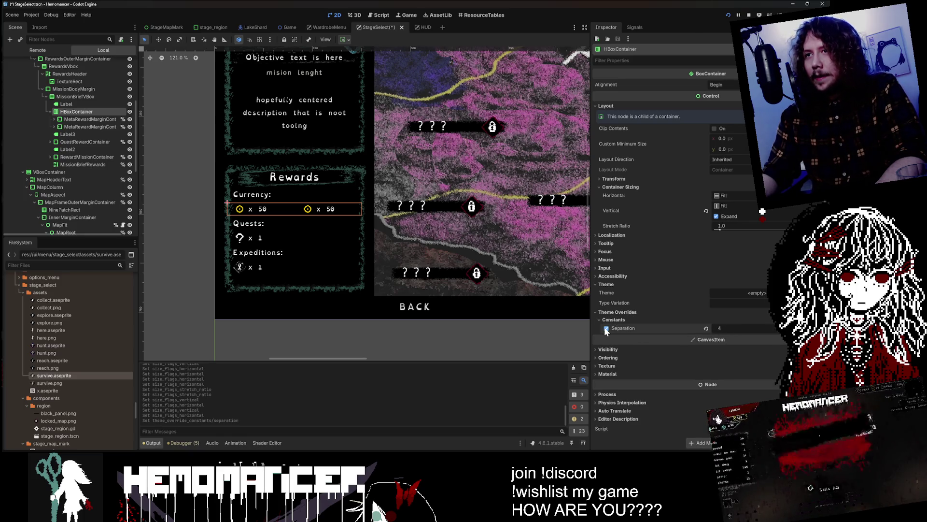
pyautogui.click(719, 328)
pyautogui.write('0')
pyautogui.press('Return')
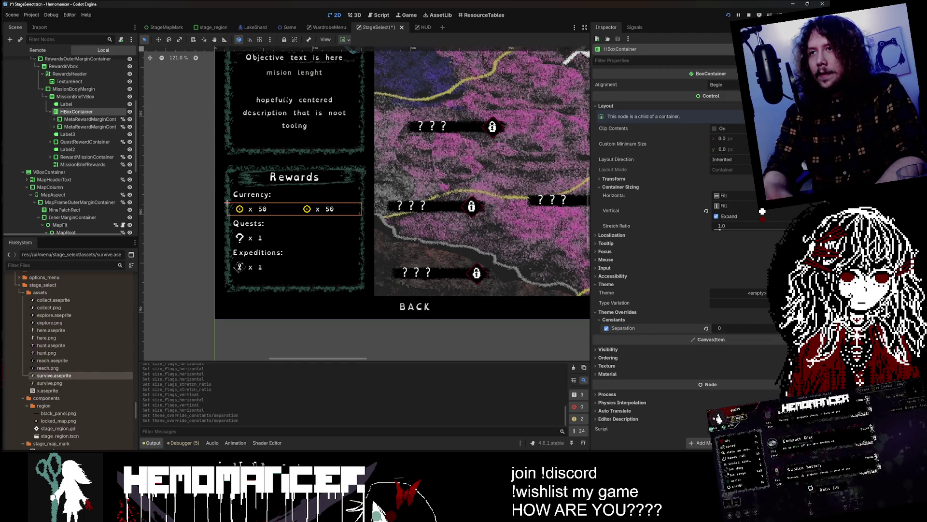
# Set MetaRewardHBoxContainer's vertical sizing to Fill, keeping horizontal Fill
pyautogui.click(74, 119)
pyautogui.click(53, 119)
pyautogui.click(72, 134)
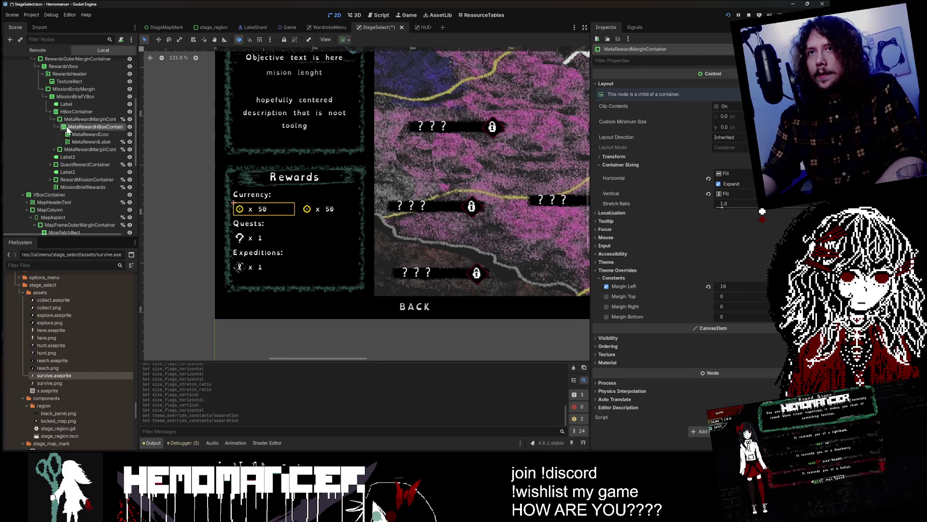
pyautogui.click(74, 126)
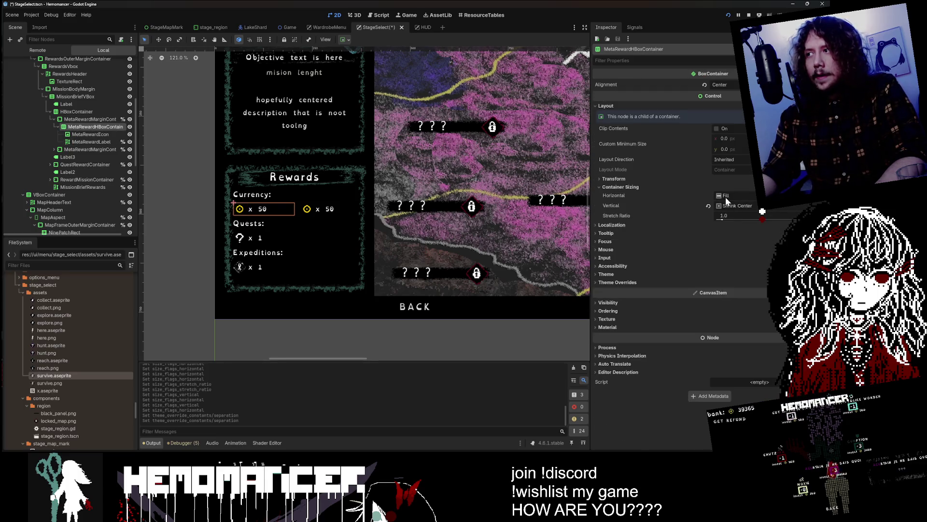
pyautogui.click(725, 197)
pyautogui.click(732, 207)
pyautogui.click(733, 204)
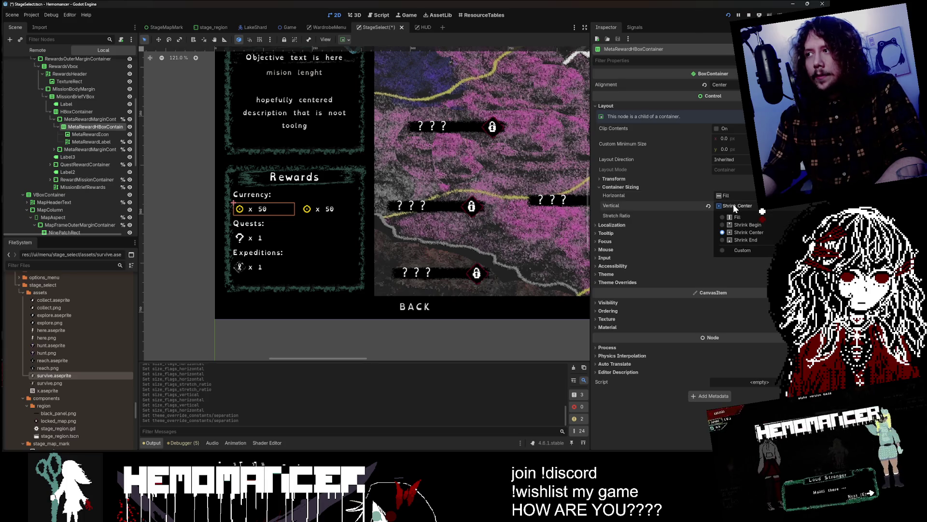
pyautogui.click(732, 216)
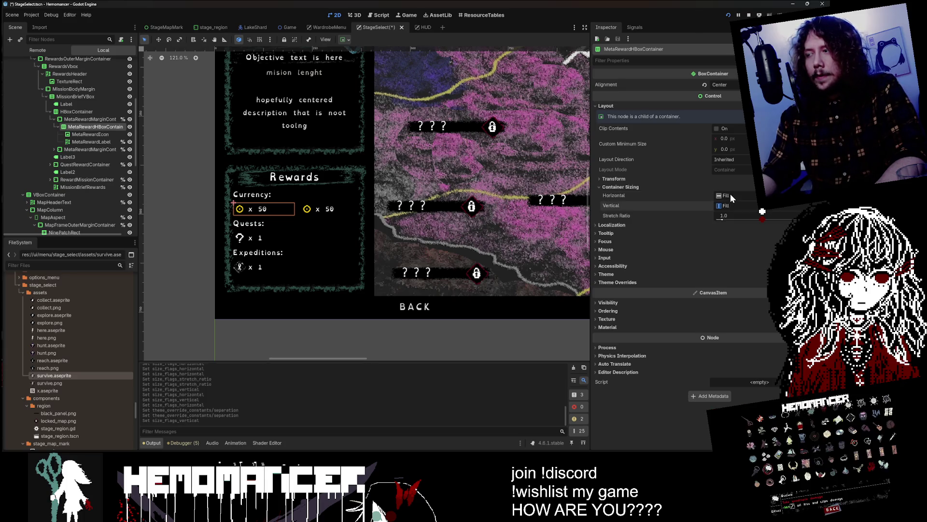
pyautogui.click(731, 193)
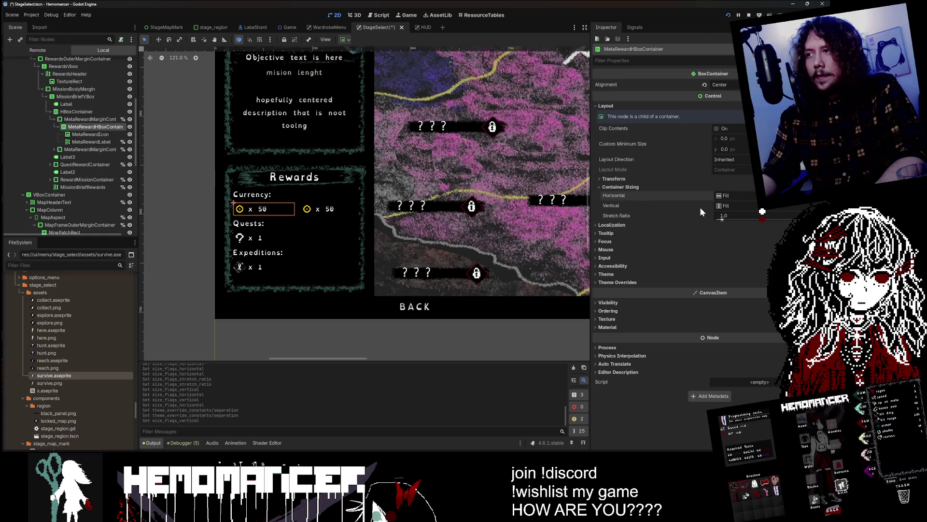
# Toggle Fit Content on the x 50 MetaRewardLabel so both amounts show beside their coins
pyautogui.click(90, 141)
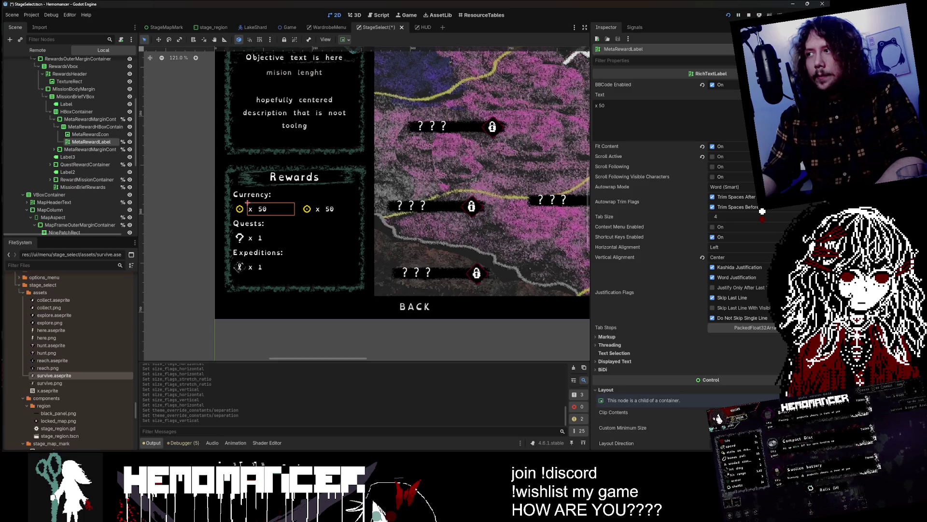
pyautogui.click(91, 141)
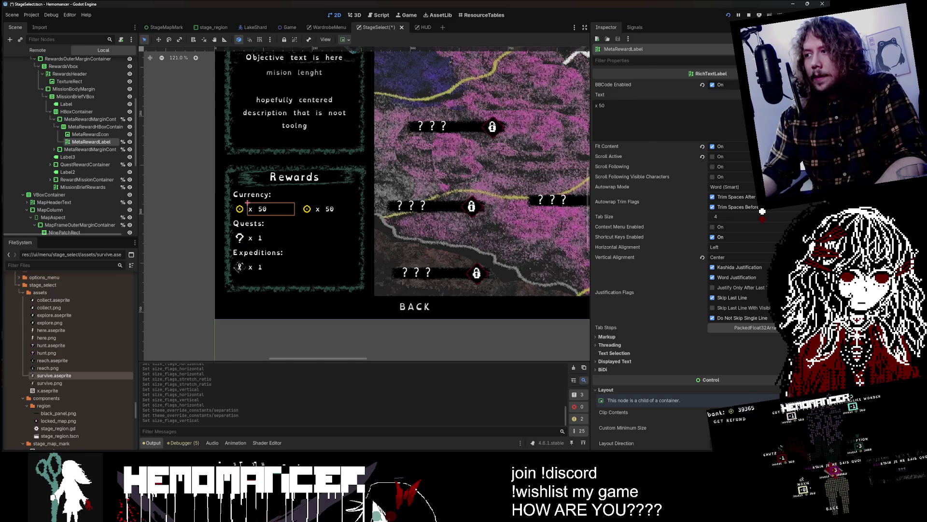
pyautogui.scroll(5, 291, 191)
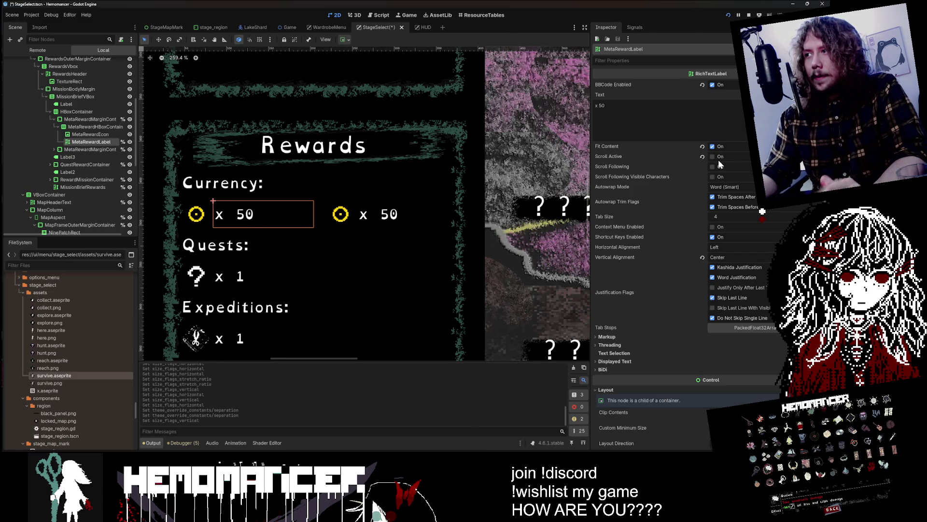
pyautogui.click(712, 146)
# Try fit-content and horizontal expand/shrink sizing on the reward amount label
pyautogui.click(712, 146)
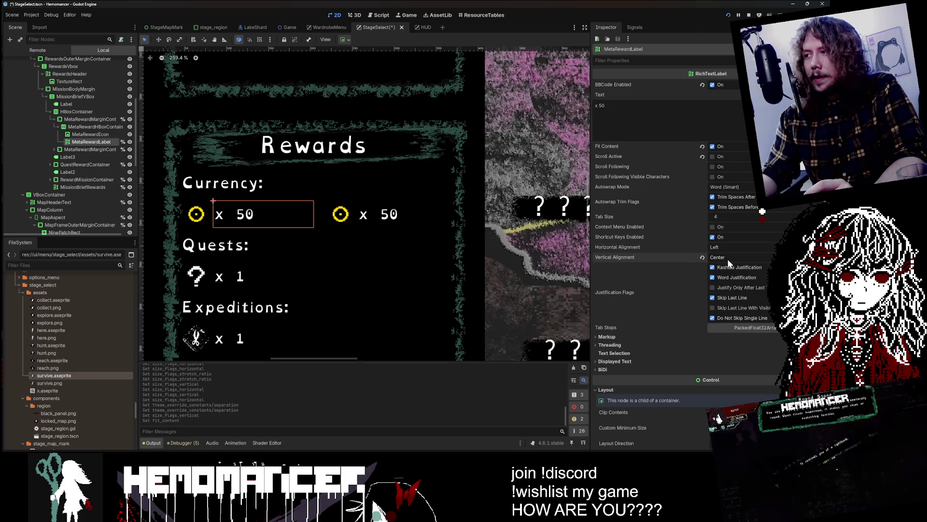
pyautogui.scroll(-5, 729, 256)
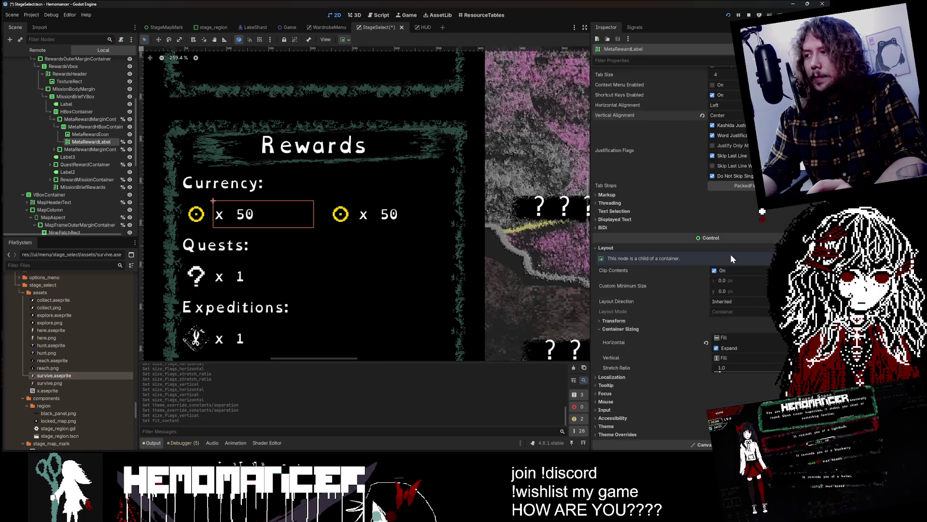
pyautogui.click(724, 349)
pyautogui.click(725, 349)
pyautogui.click(725, 338)
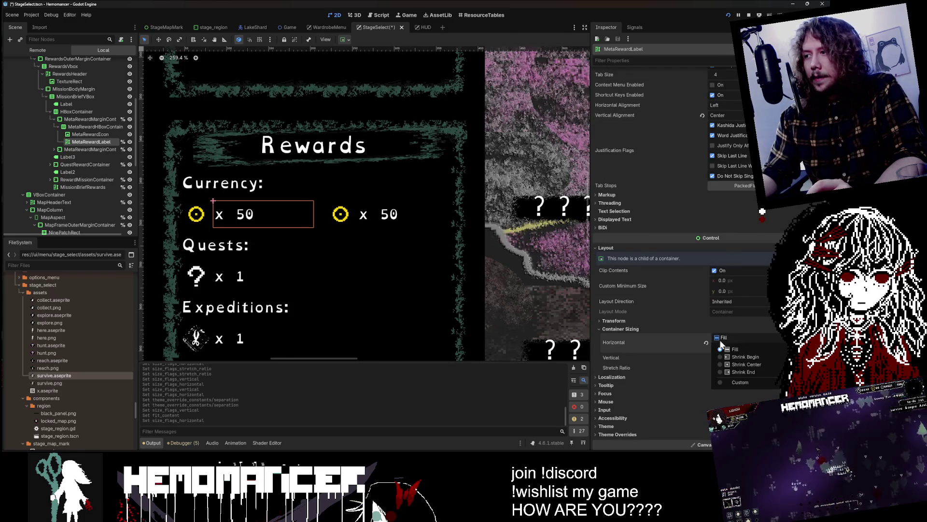
pyautogui.click(735, 355)
pyautogui.click(728, 347)
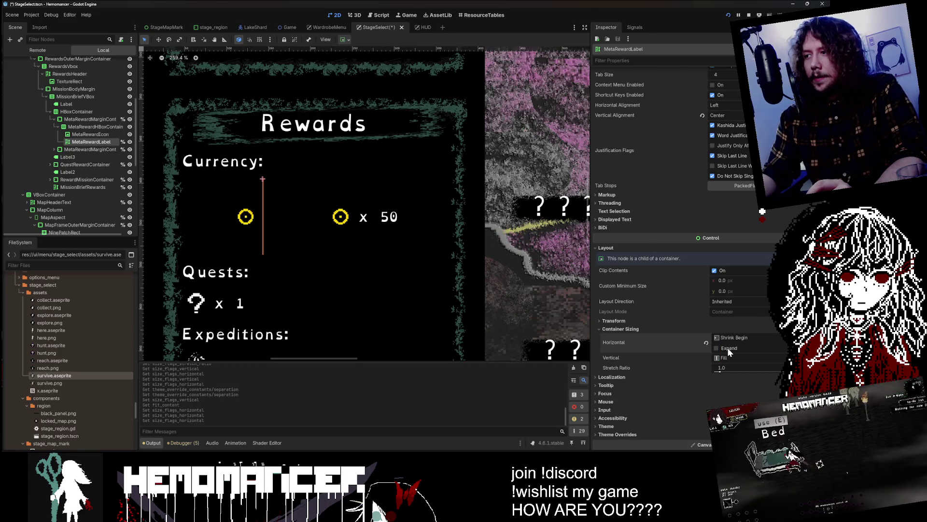
pyautogui.click(706, 343)
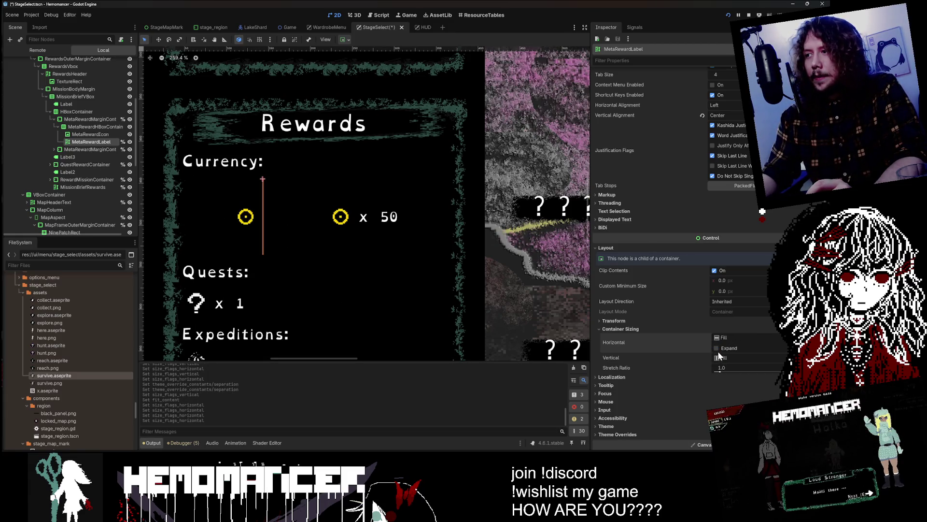
pyautogui.click(716, 347)
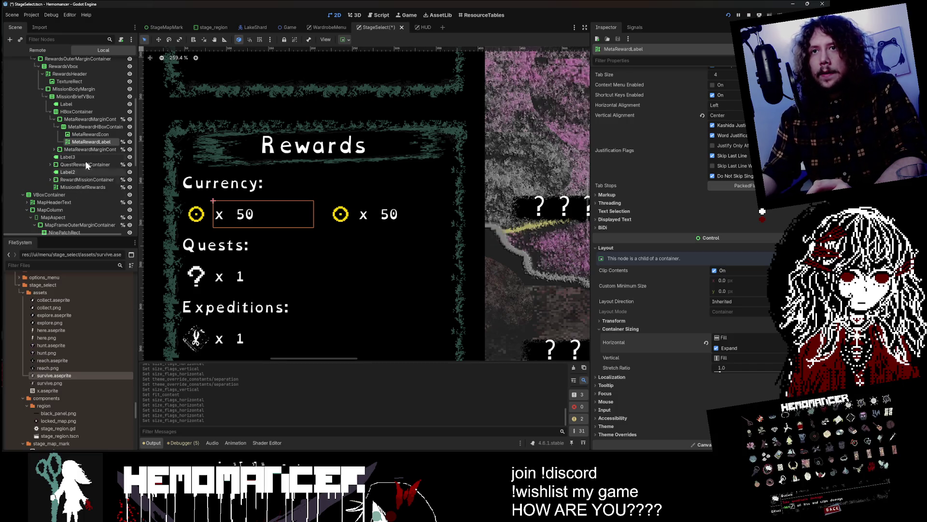
# Inspect the currency icon and the reward row's HBoxContainer, then reselect the reward label
pyautogui.click(88, 134)
pyautogui.click(87, 142)
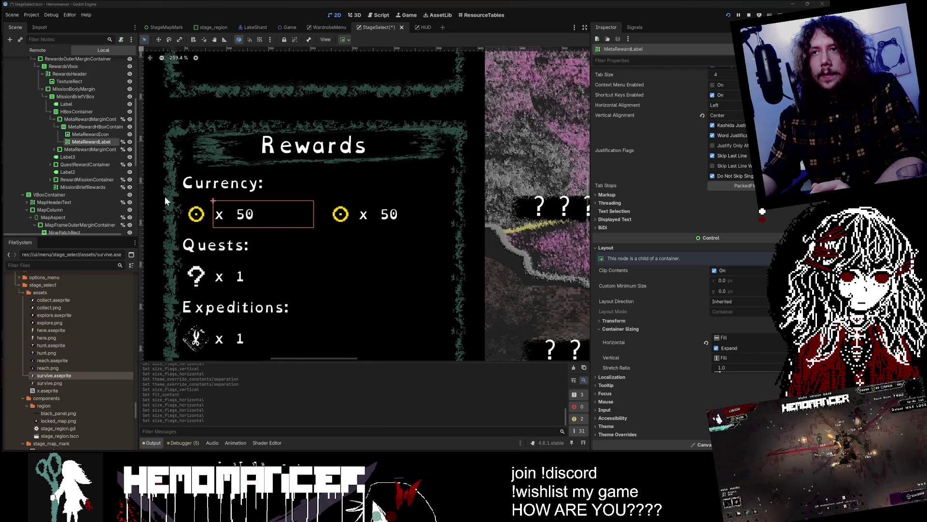
pyautogui.click(77, 126)
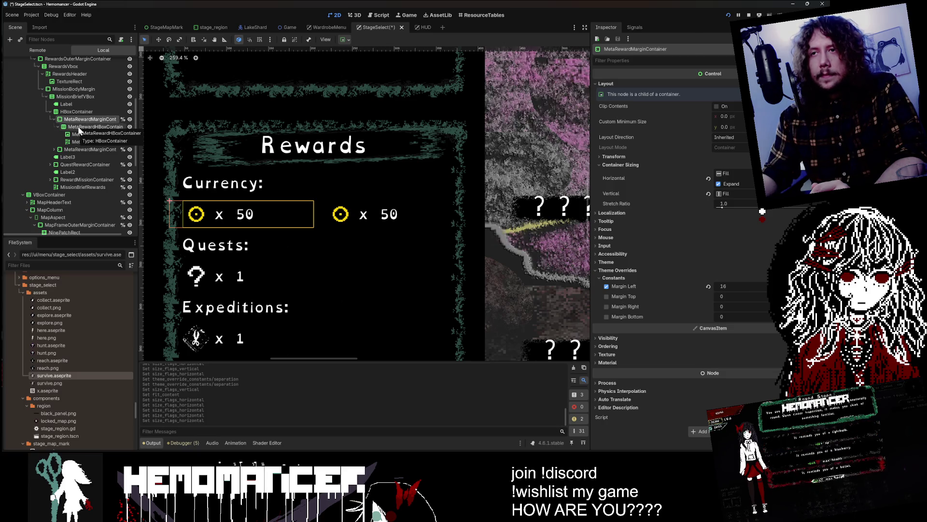
pyautogui.click(81, 134)
pyautogui.click(90, 141)
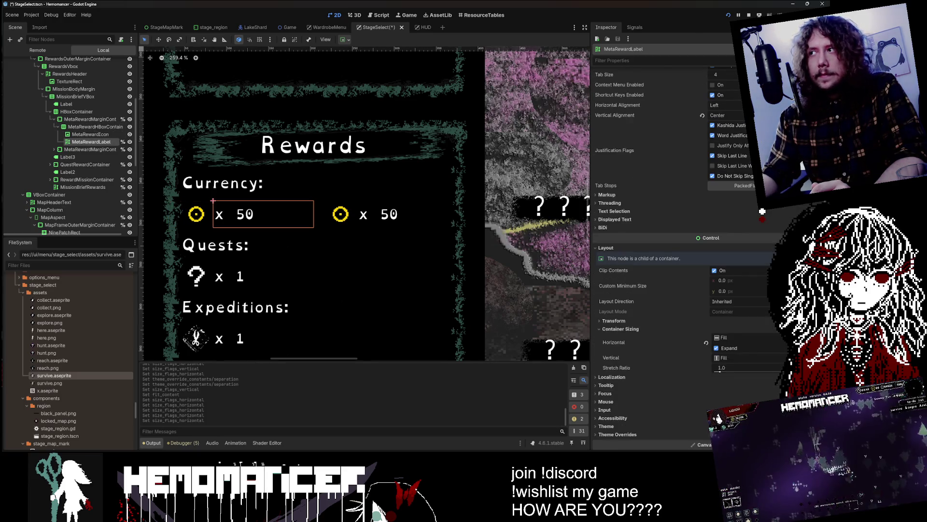
# Trim the trailing spaces after 'x 50' and keep autowrap mode as Word (Smart)
pyautogui.click(666, 116)
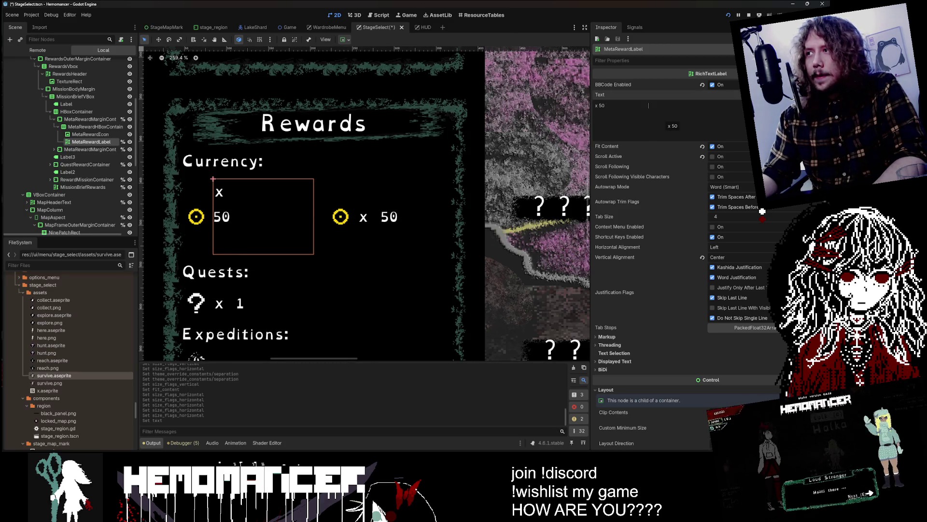
pyautogui.press('BackSpace')
pyautogui.press('BackSpace')
pyautogui.press('BackSpace')
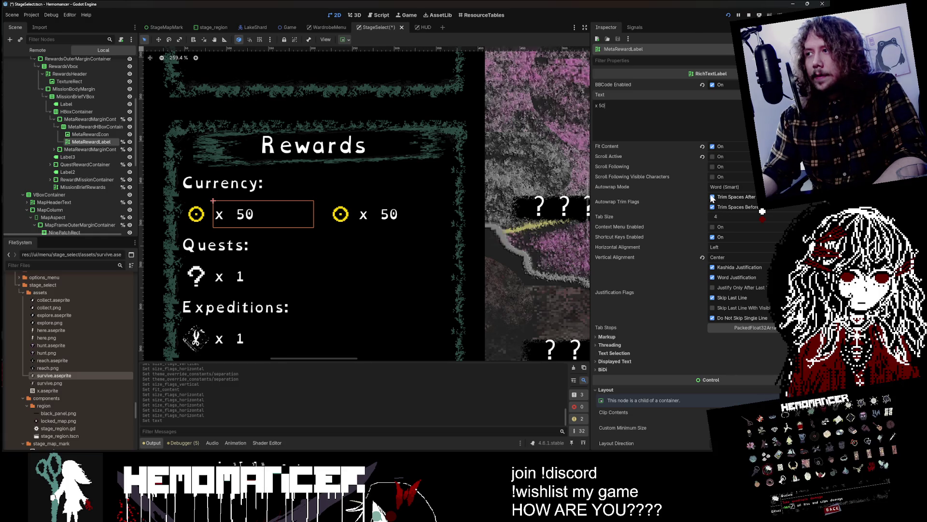
pyautogui.click(712, 198)
pyautogui.click(715, 187)
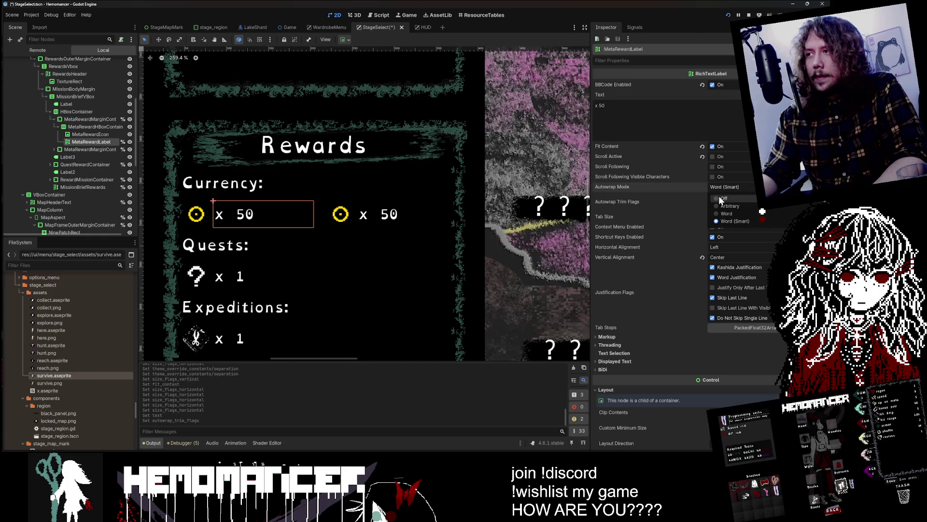
pyautogui.click(720, 198)
pyautogui.click(706, 186)
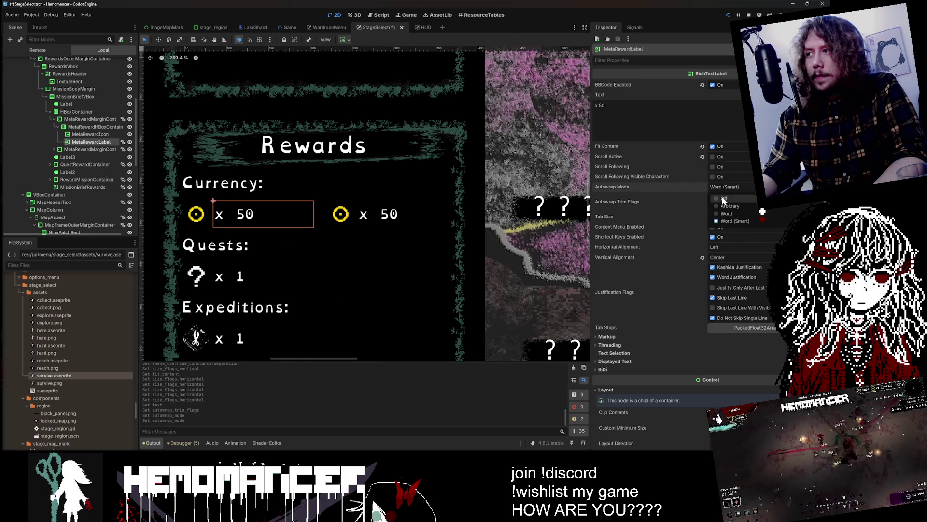
pyautogui.click(723, 199)
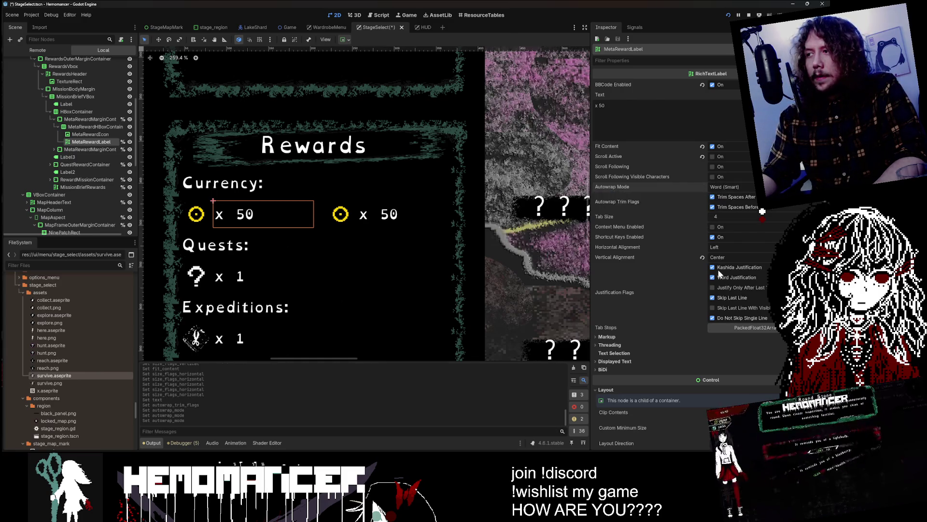
# Try top and centre alignment on the label text, then return it to left alignment
pyautogui.click(703, 258)
pyautogui.hotkey('ctrl', 'z')
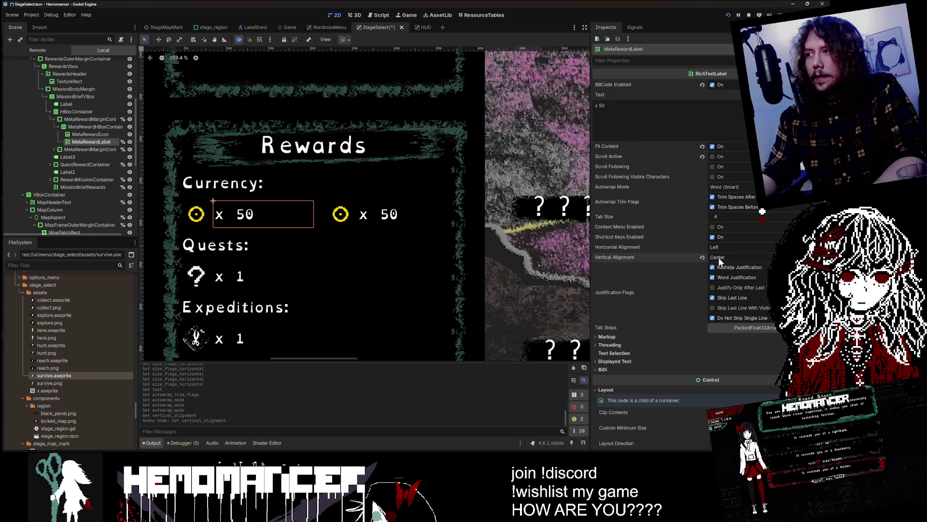
pyautogui.click(716, 247)
pyautogui.click(732, 268)
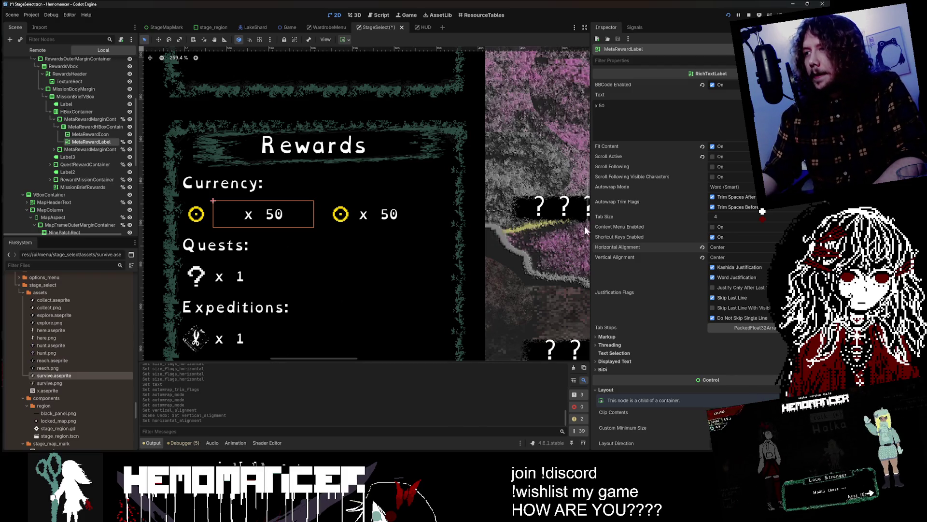
pyautogui.click(703, 247)
# Untick horizontal Expand and set the label's custom minimum width to 50
pyautogui.scroll(-4, 706, 245)
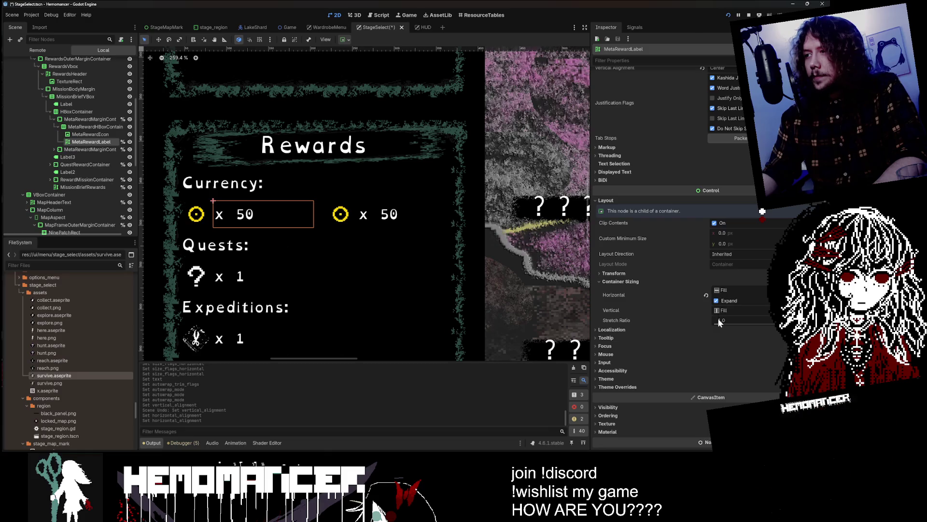
pyautogui.click(716, 300)
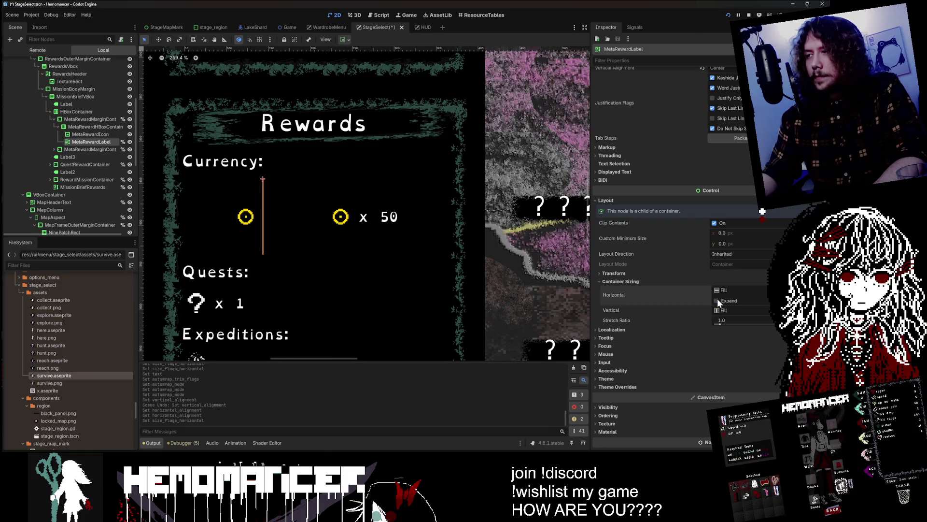
pyautogui.click(737, 232)
pyautogui.write('30')
pyautogui.press('Return')
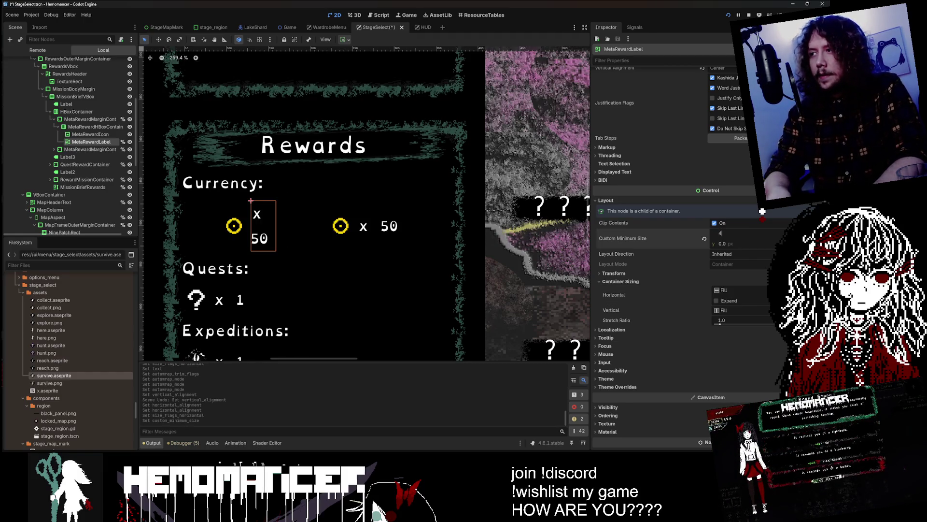
pyautogui.write('40')
pyautogui.press('Return')
pyautogui.write('5')
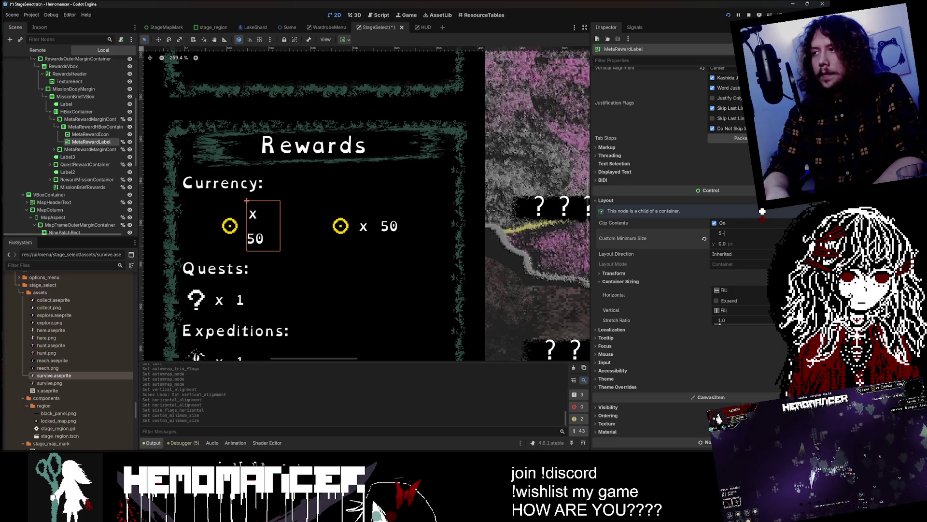
pyautogui.write('0.0')
pyautogui.press('Return')
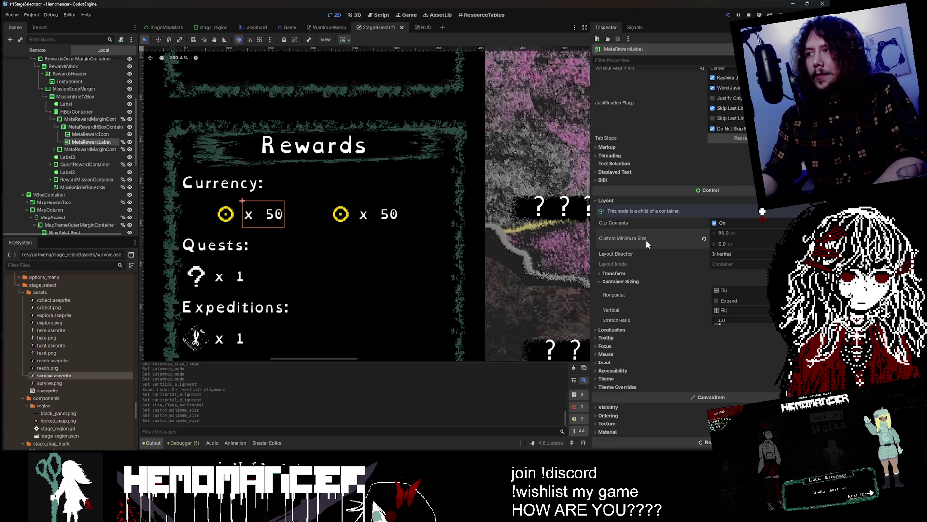
# Undo the minimum width change and try shrink versus expand sizing on the reward margin container
pyautogui.keyDown('shift'); pyautogui.click(84, 120); pyautogui.keyUp('shift')
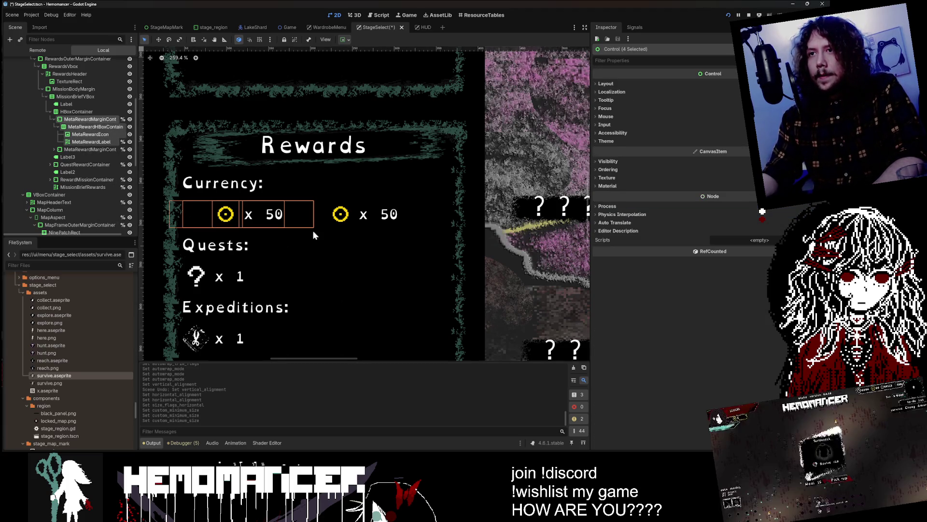
pyautogui.click(97, 134)
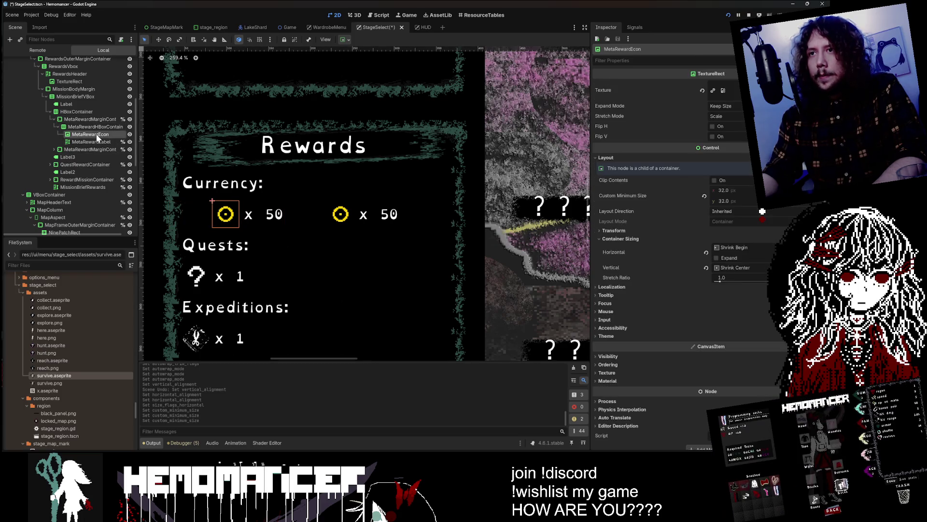
pyautogui.hotkey('ctrl', 'z')
pyautogui.hotkey('ctrl', 'z')
pyautogui.hotkey('ctrl', 'z')
pyautogui.hotkey('ctrl', 'z')
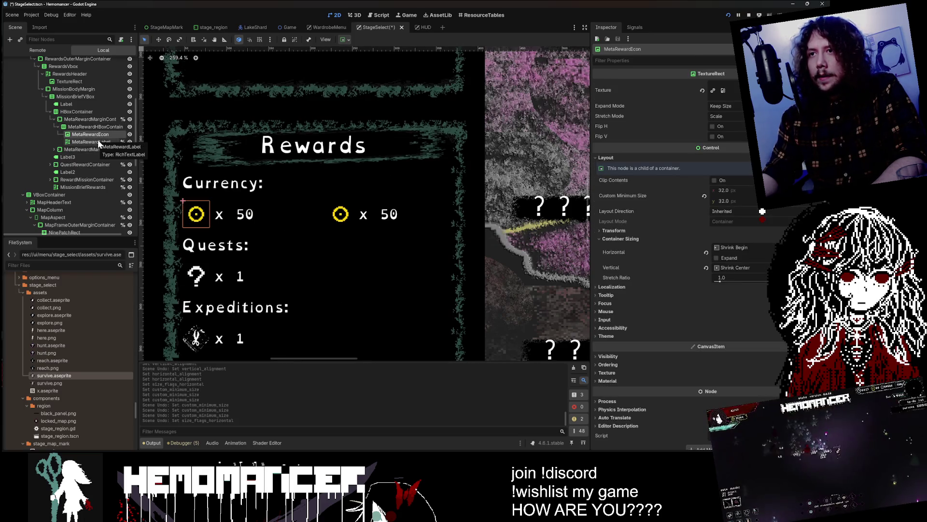
pyautogui.click(82, 119)
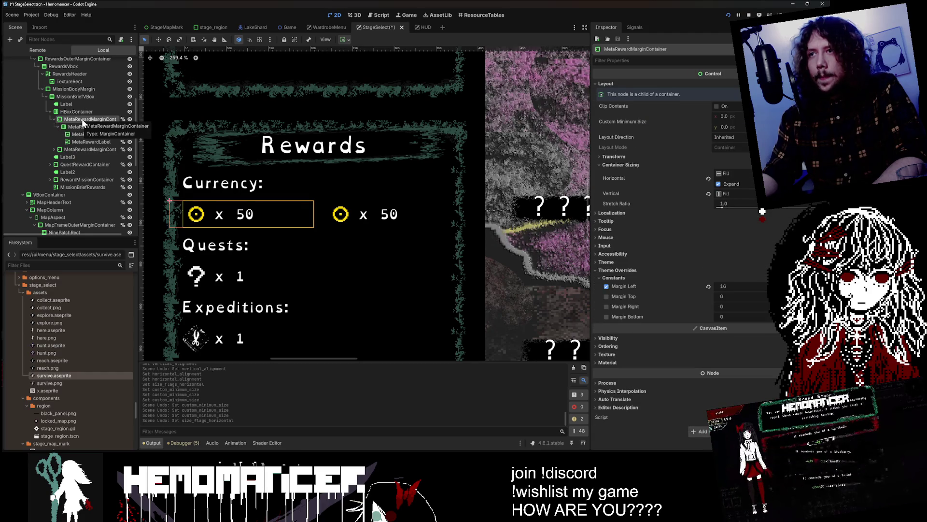
pyautogui.click(728, 173)
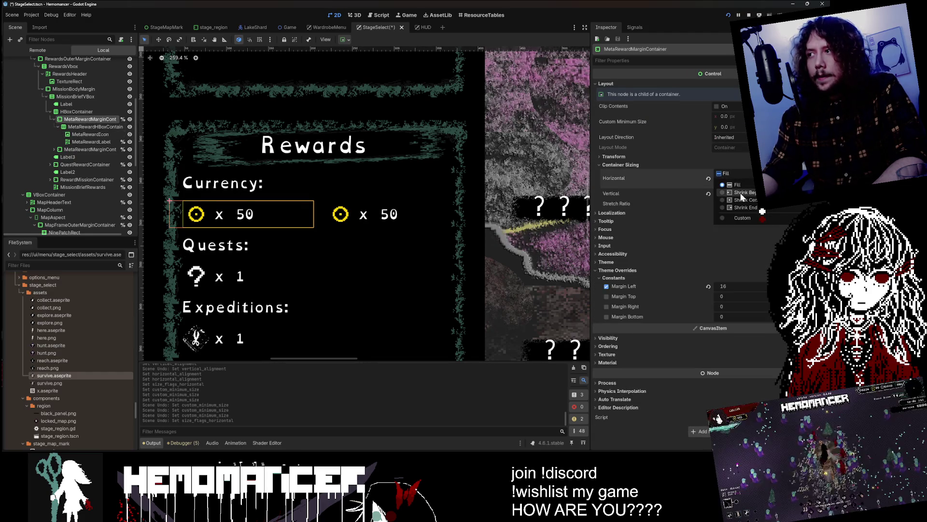
pyautogui.click(739, 192)
pyautogui.click(718, 184)
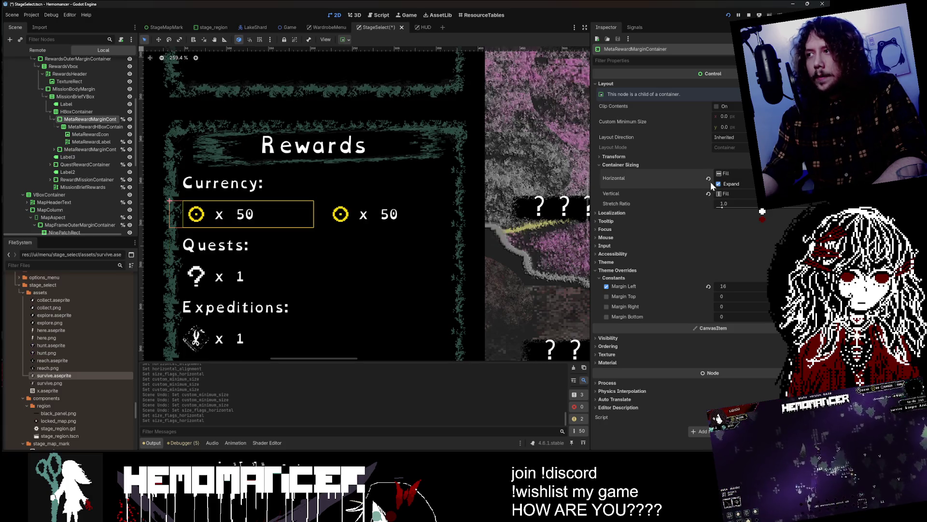
# Try shrink sizing on the reward row's HBoxContainer, then restore Fill
pyautogui.click(92, 126)
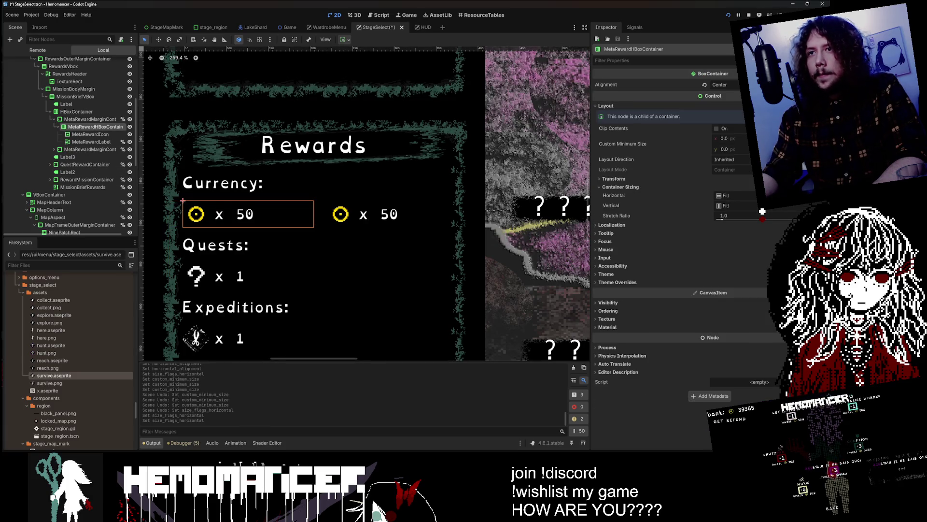
pyautogui.click(728, 195)
pyautogui.click(734, 215)
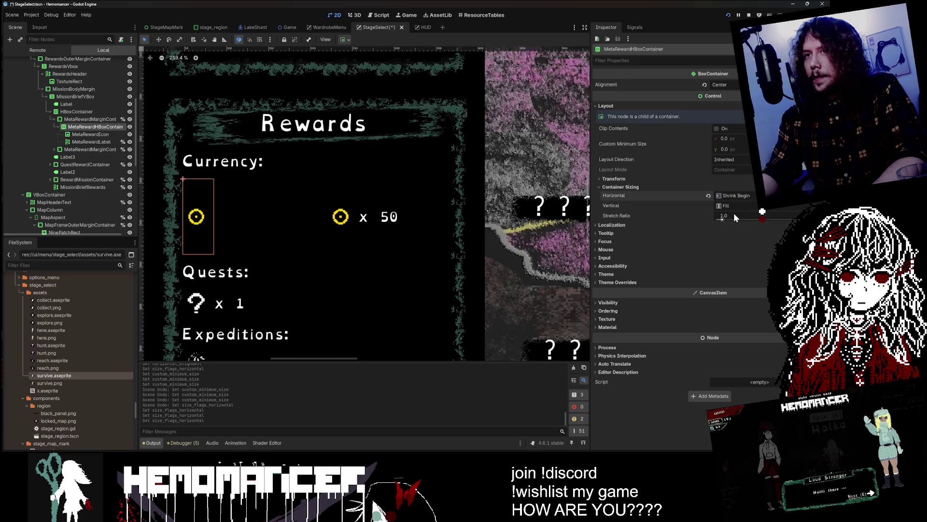
pyautogui.click(727, 195)
pyautogui.click(726, 205)
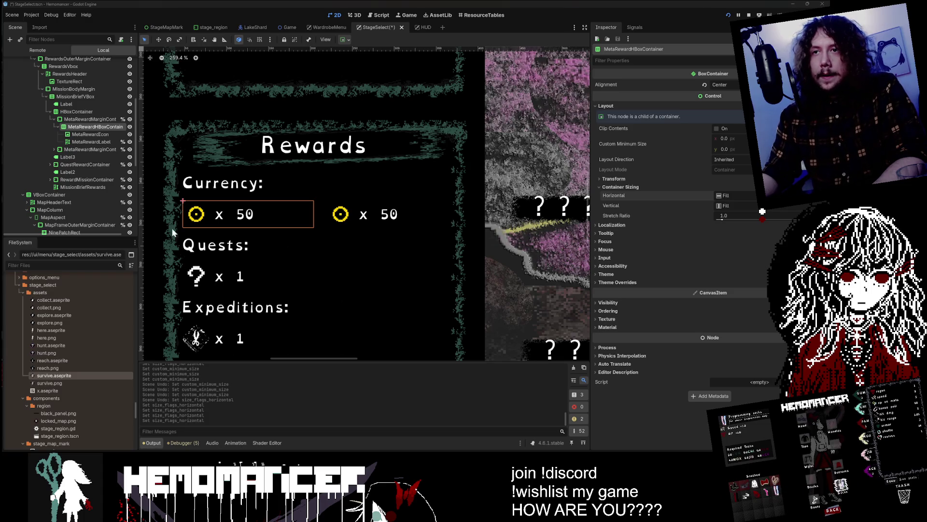
# Delete the duplicate currency row's margin container and confirm the removal
pyautogui.press('Down')
pyautogui.press('Down')
pyautogui.press('Left')
pyautogui.press('Left')
pyautogui.press('Left')
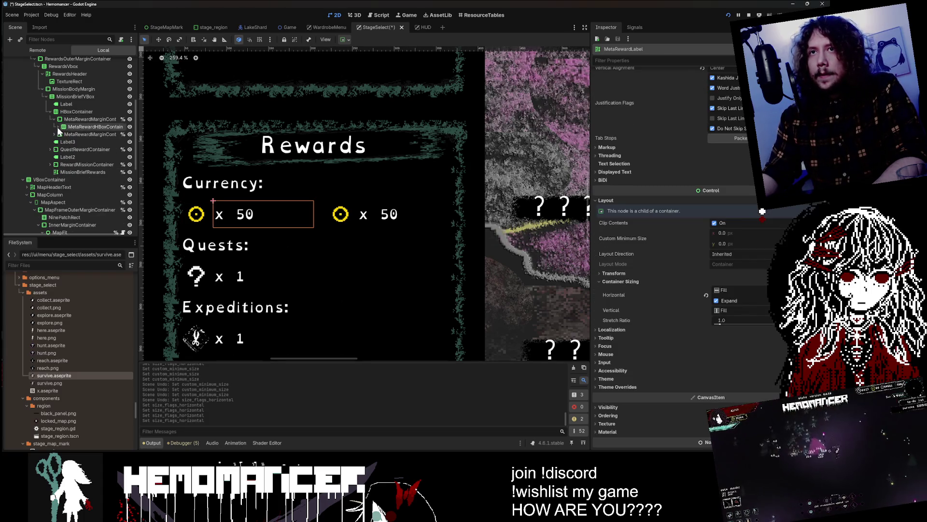
pyautogui.press('Left')
pyautogui.click(75, 126)
pyautogui.click(77, 118)
pyautogui.click(80, 127)
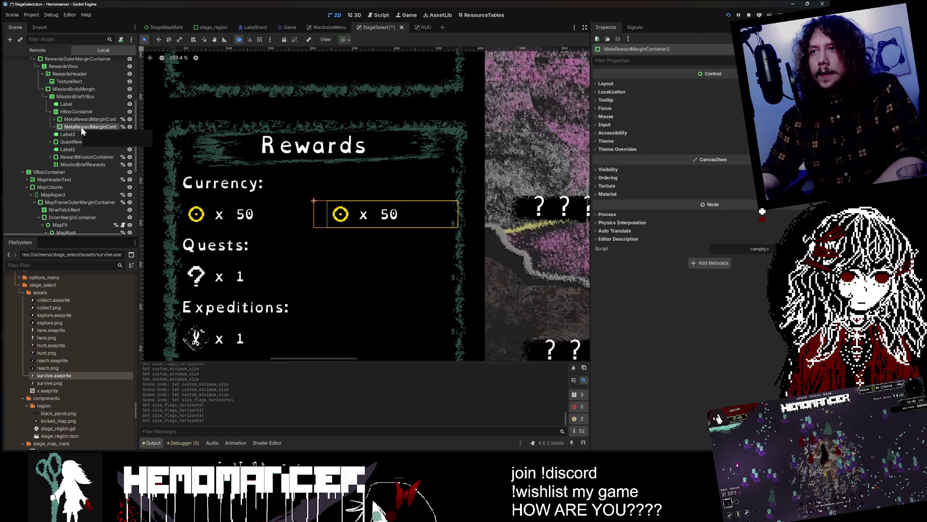
pyautogui.press('Delete')
pyautogui.click(386, 239)
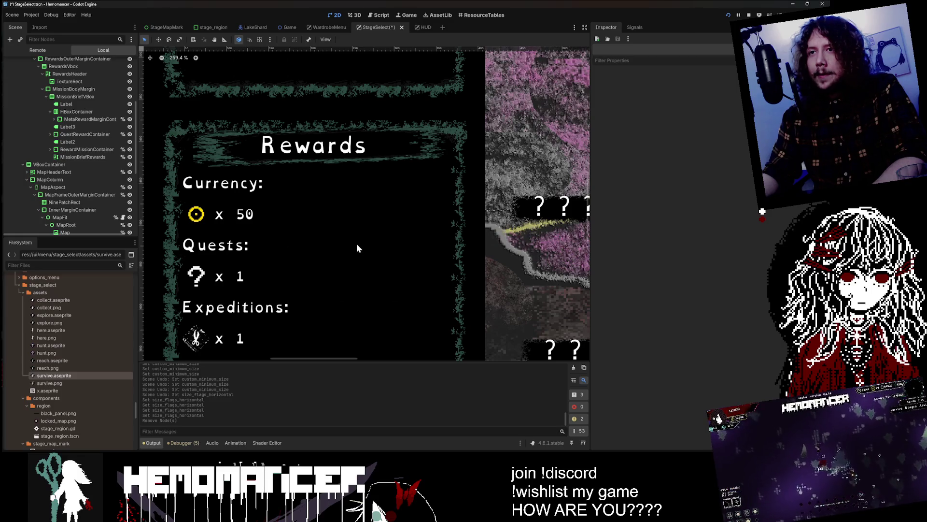
# Check the StageSelect Rewards panel in the canvas, then switch to the running Hemomancer game
pyautogui.scroll(-5, 355, 242)
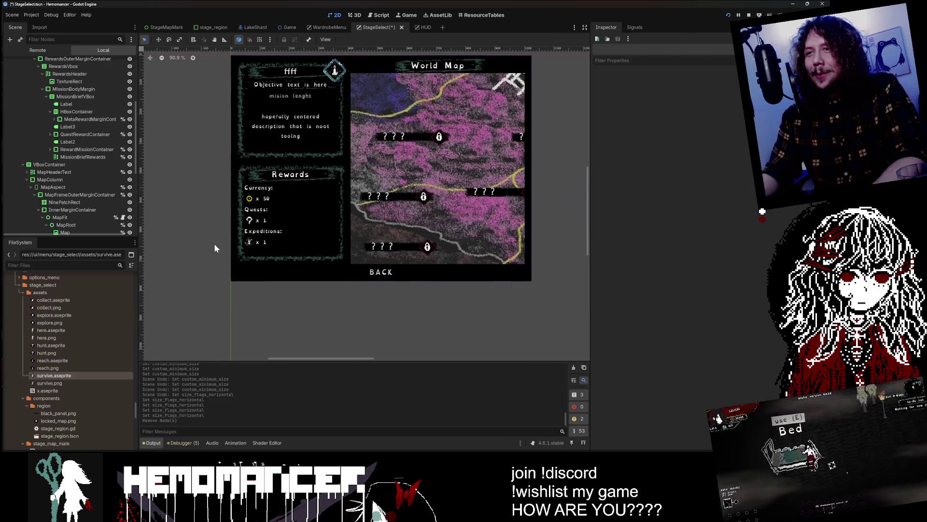
pyautogui.scroll(3, 212, 245)
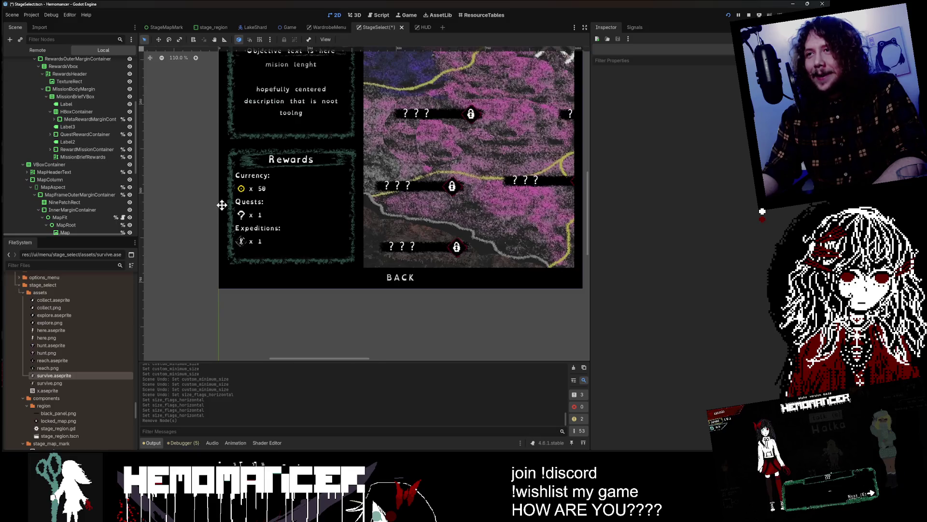
pyautogui.moveTo(221, 203); pyautogui.dragTo(194, 233)
pyautogui.click(56, 149)
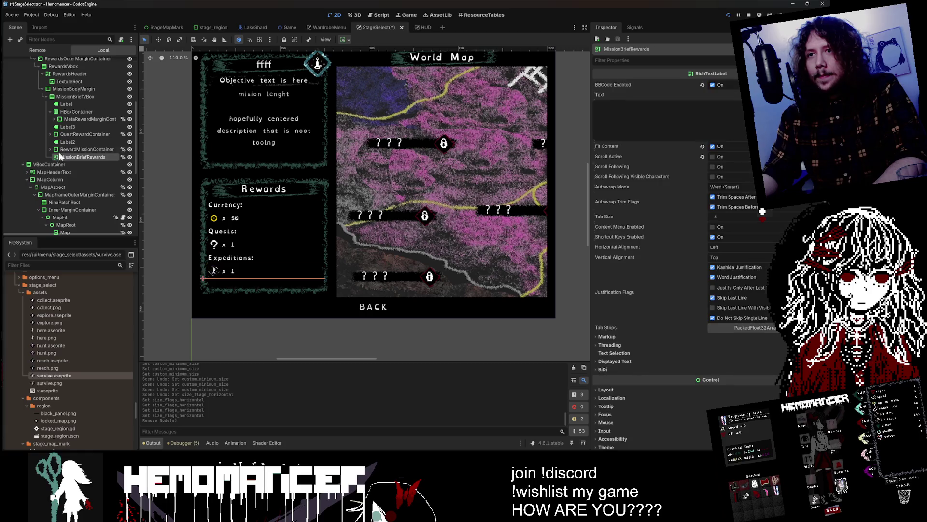
pyautogui.scroll(-4, 239, 152)
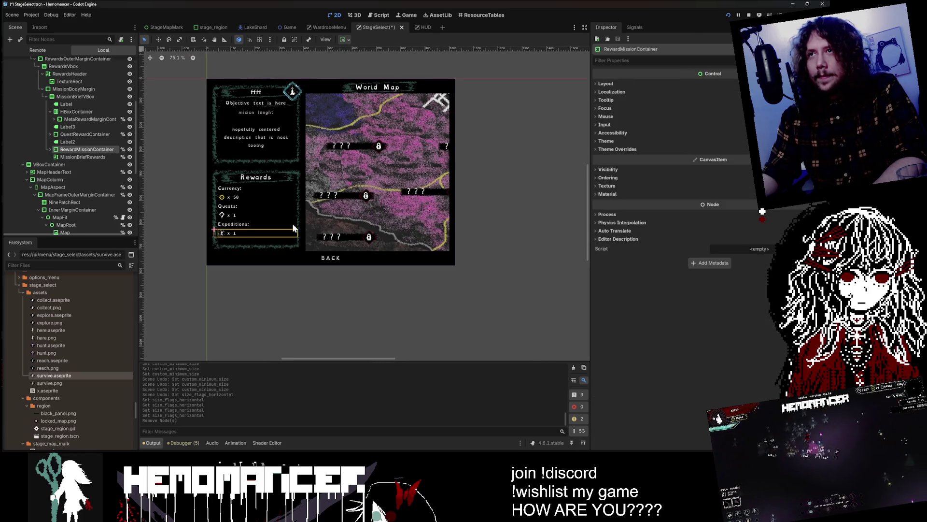
pyautogui.click(493, 430)
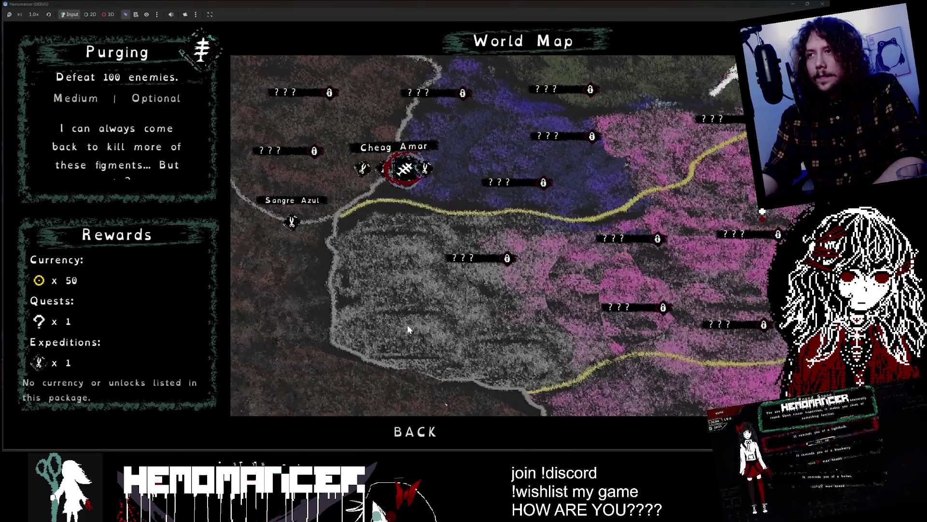
# Cycle between Cheag Amar's missions and Prelude at Sangre Azul, reading their Rewards, then minimize the game
pyautogui.press('Left')
pyautogui.press('Right')
pyautogui.press('Right')
pyautogui.press('Right')
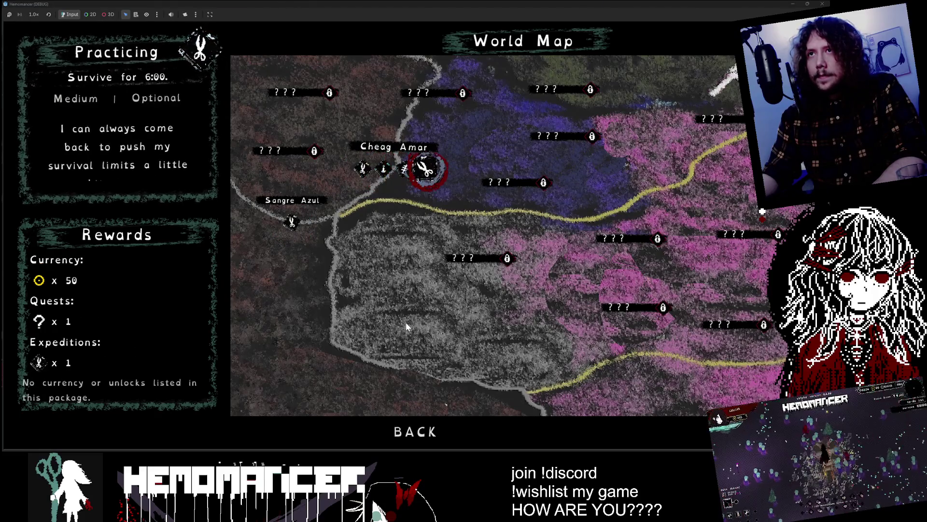
pyautogui.press('Left')
pyautogui.press('Left')
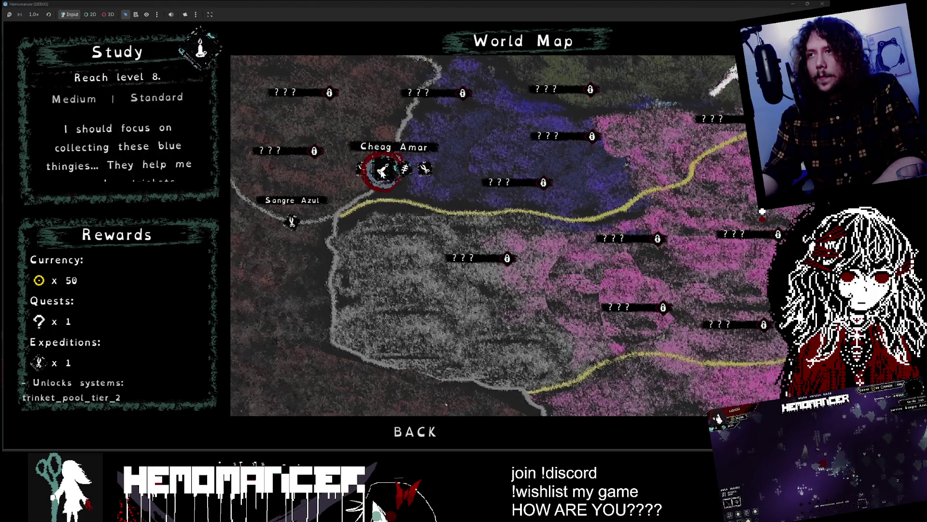
pyautogui.press('Left')
pyautogui.press('Left')
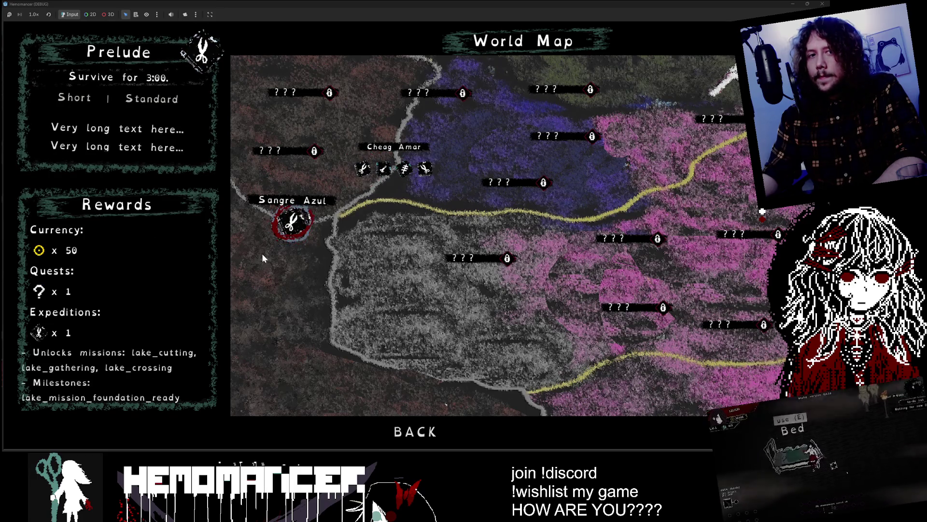
pyautogui.press('Right')
pyautogui.press('Right')
pyautogui.press('Right')
pyautogui.press('Left')
pyautogui.press('Left')
pyautogui.press('Left')
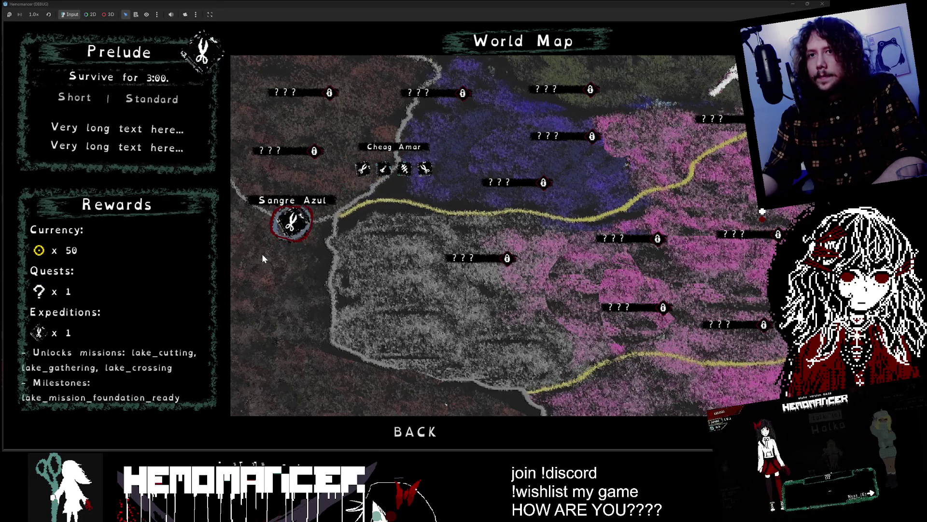
pyautogui.press('Right')
pyautogui.press('Right')
pyautogui.press('Right')
pyautogui.press('Left')
pyautogui.press('Left')
pyautogui.press('Right')
pyautogui.press('Right')
pyautogui.press('Right')
pyautogui.press('Left')
pyautogui.press('Left')
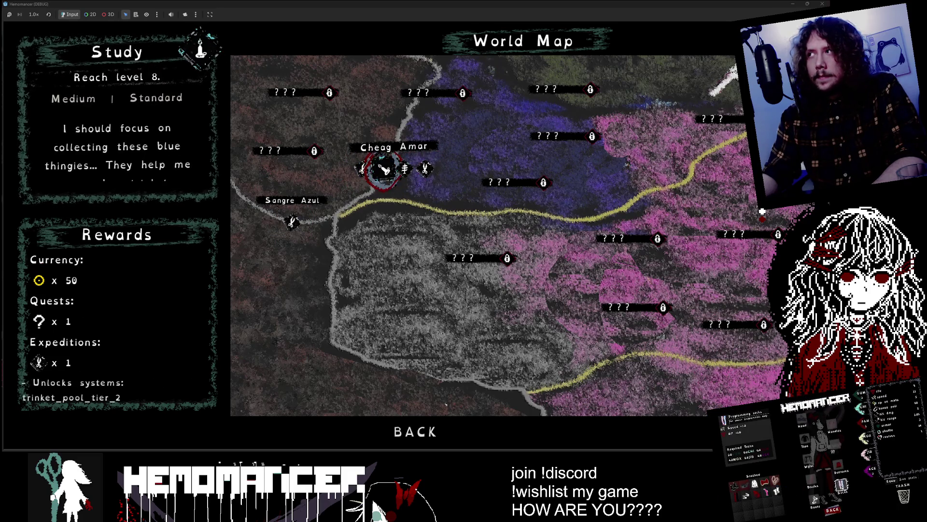
pyautogui.click(793, 6)
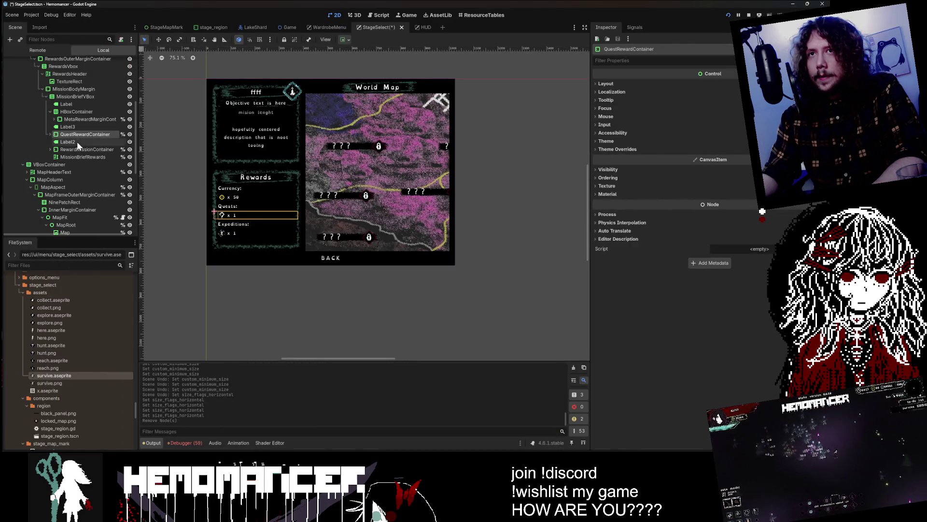
pyautogui.click(77, 140)
pyautogui.click(86, 126)
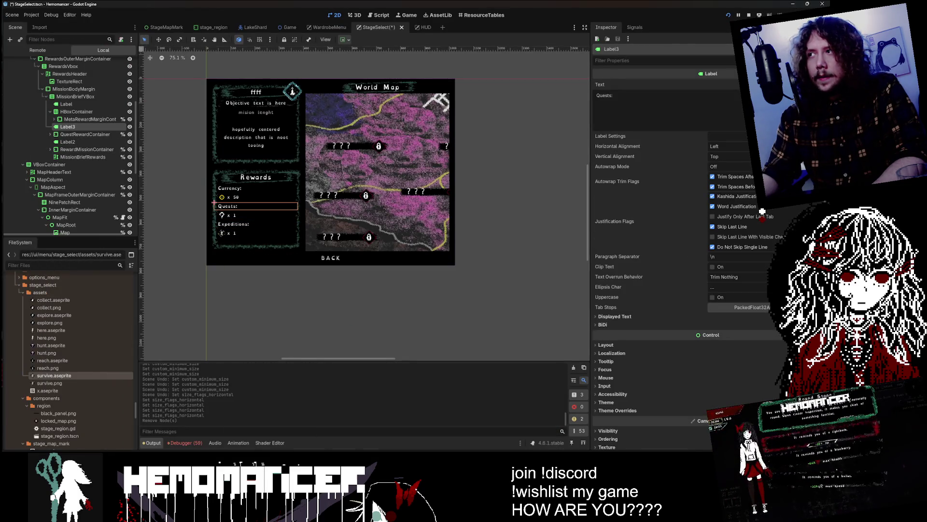
pyautogui.scroll(6, 213, 190)
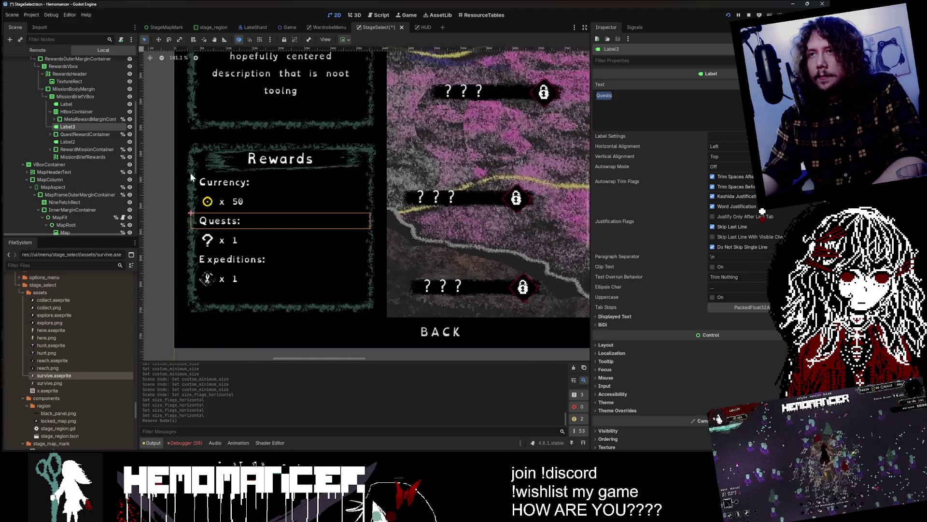
pyautogui.scroll(-2, 212, 193)
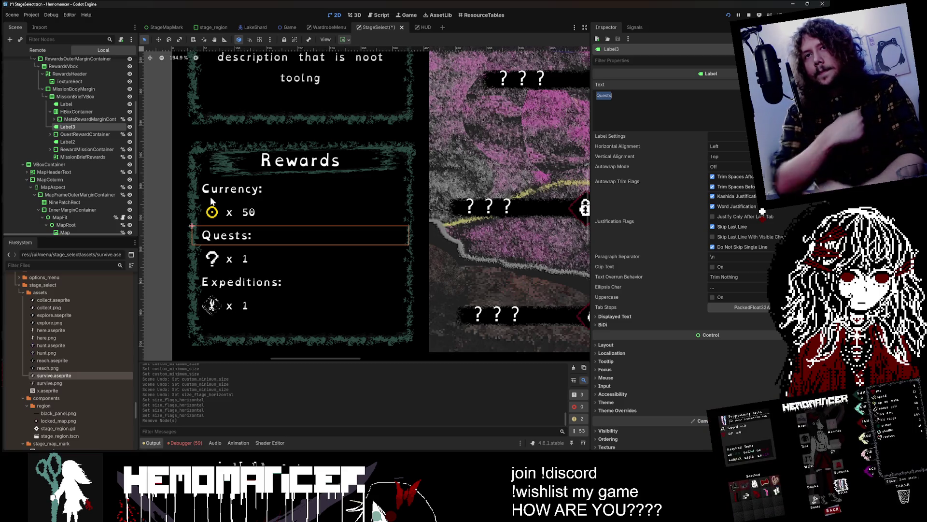
pyautogui.click(50, 112)
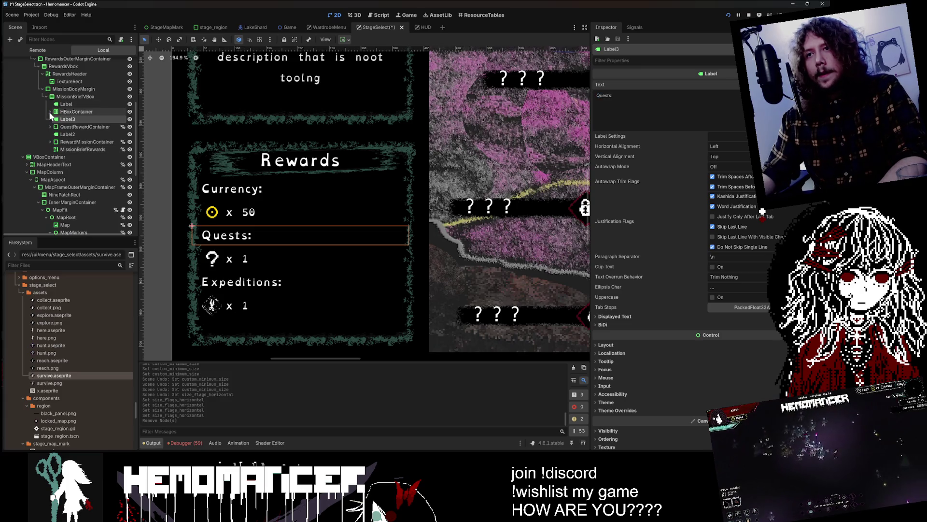
pyautogui.click(48, 96)
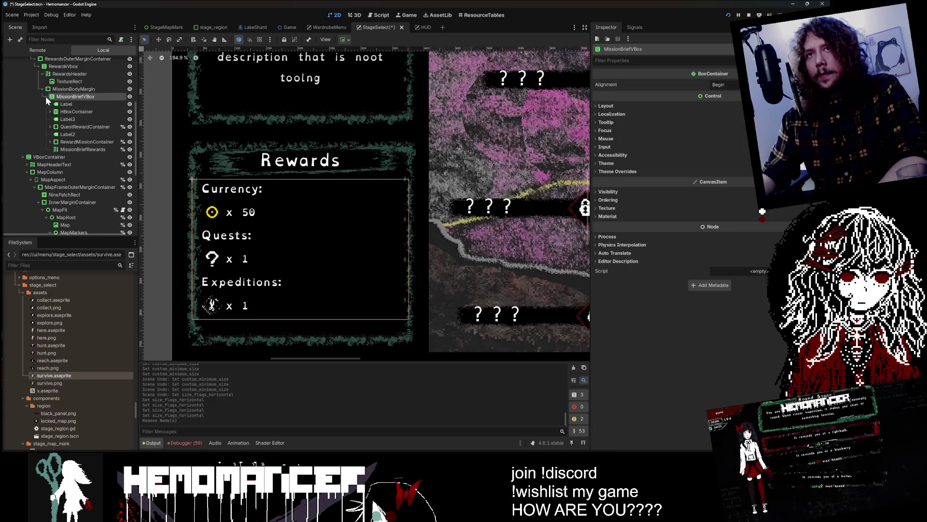
pyautogui.click(47, 97)
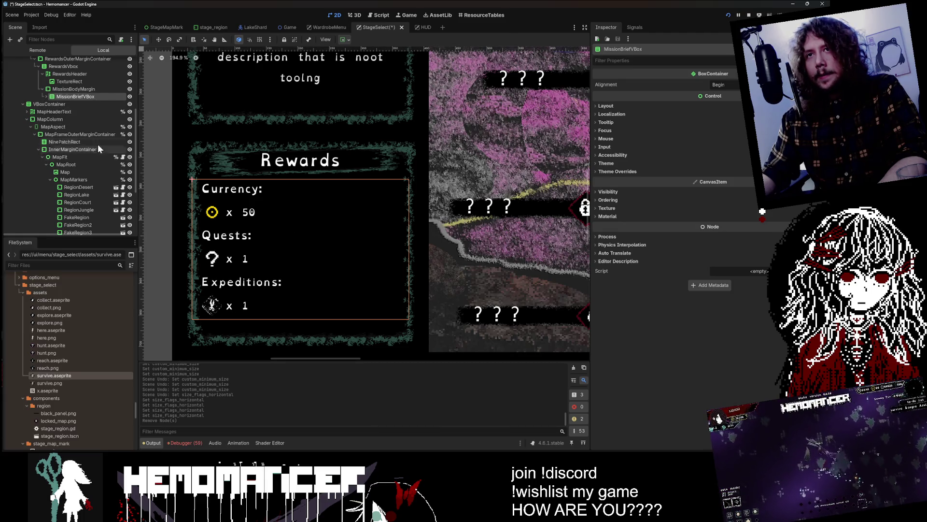
# Add an HBoxContainer as a child of MissionBodyMargin
pyautogui.click(53, 88)
pyautogui.rightClick(57, 89)
pyautogui.click(94, 96)
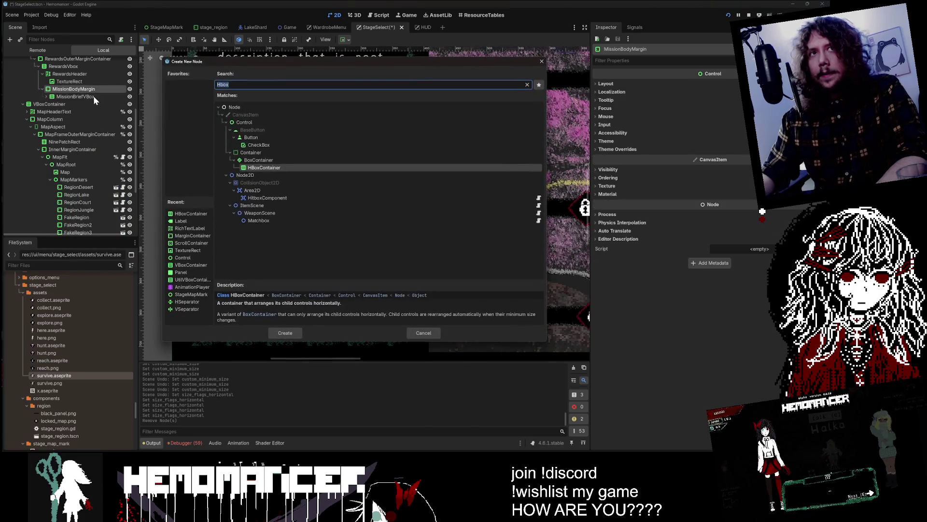
pyautogui.write('Vbo')
pyautogui.hotkey('ctrl', 'a')
pyautogui.write('Hbo')
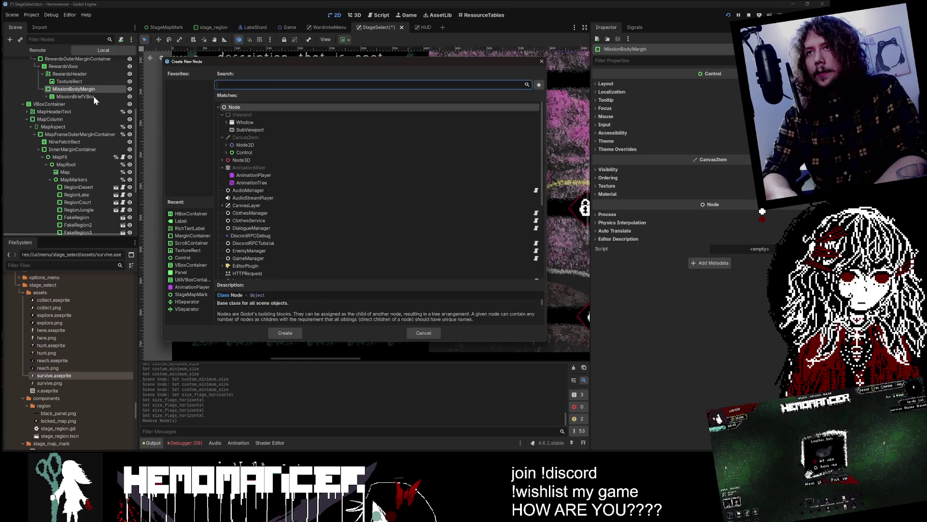
pyautogui.press('Return')
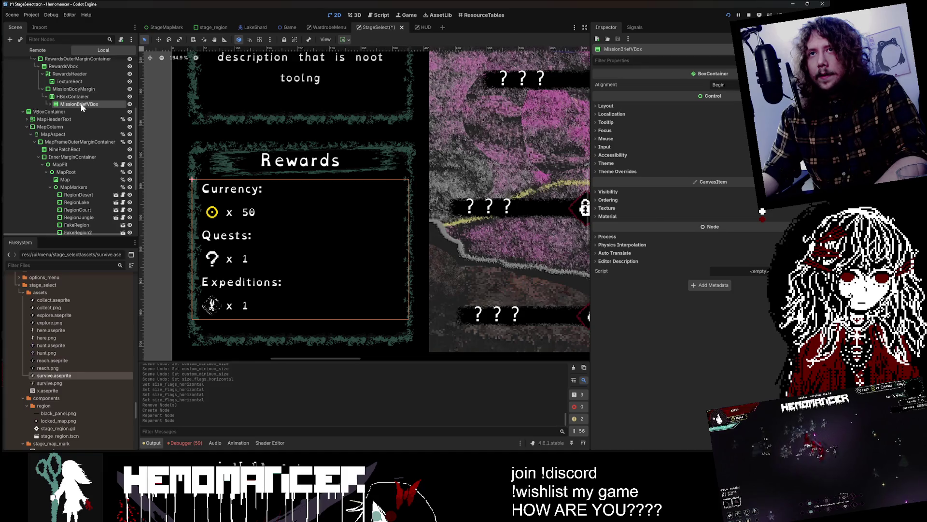
# Move MissionBriefVBox into the HBoxContainer and duplicate it as MissionBriefVBox2
pyautogui.moveTo(80, 103); pyautogui.dragTo(82, 97)
pyautogui.click(82, 103)
pyautogui.hotkey('ctrl', 'd')
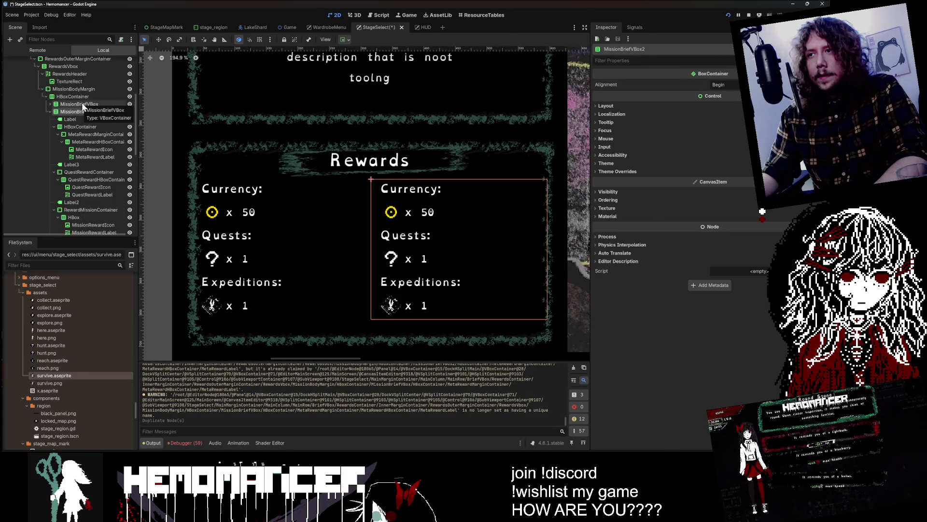
pyautogui.click(50, 111)
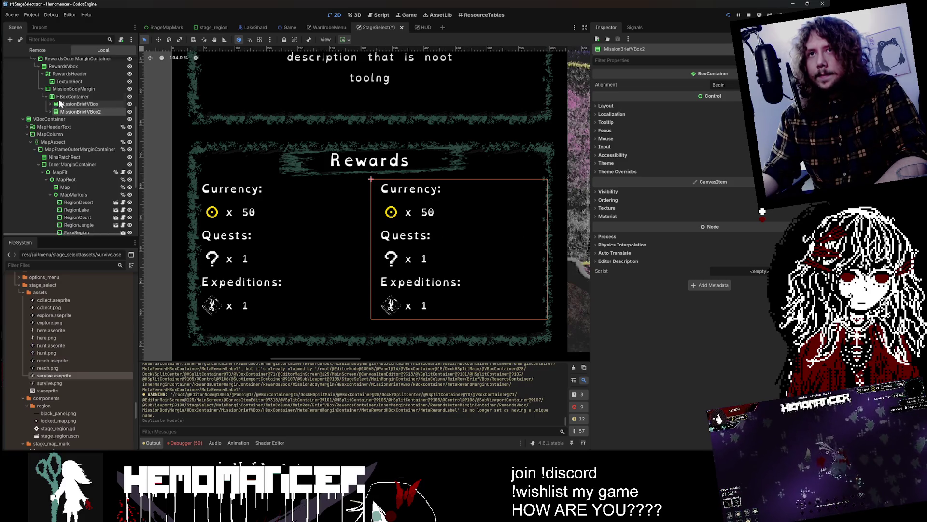
pyautogui.doubleClick(73, 96)
pyautogui.click(96, 111)
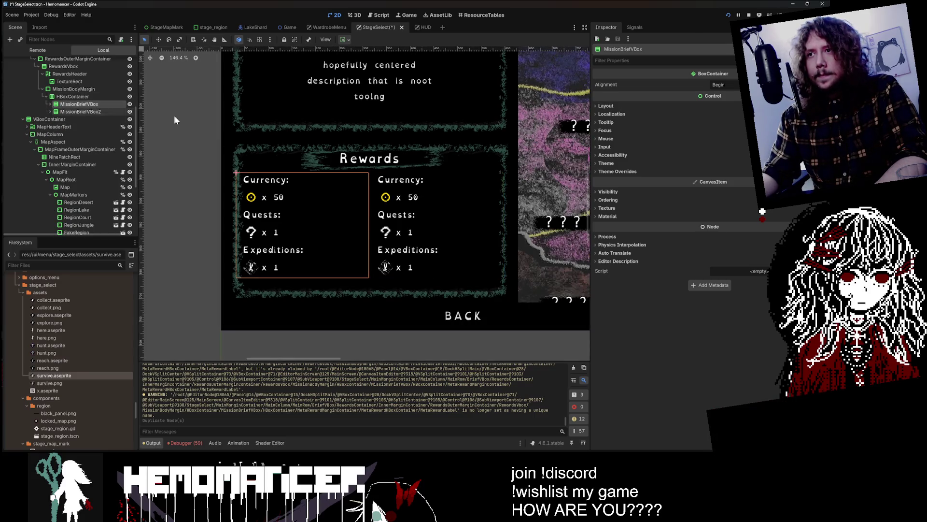
pyautogui.scroll(-3, 205, 126)
pyautogui.click(83, 97)
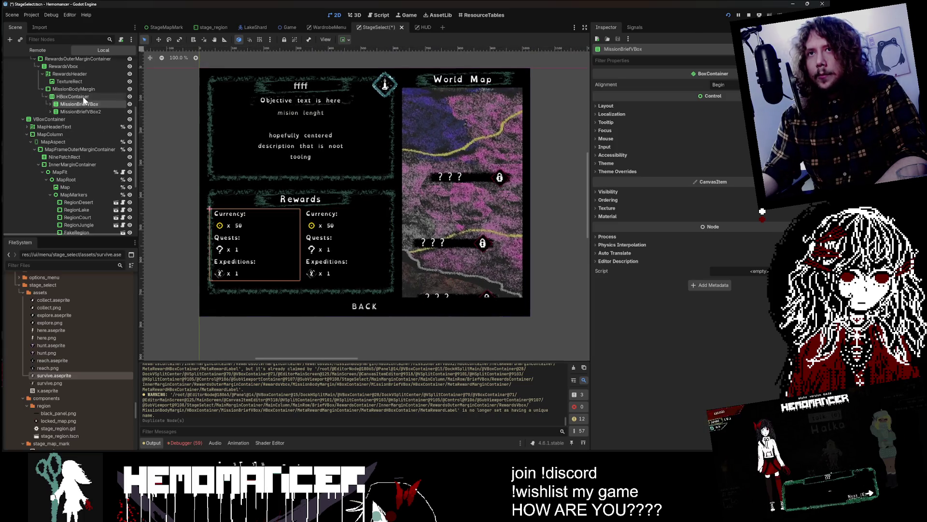
# Set the HBoxContainer's horizontal and vertical sizing to Shrink Center
pyautogui.click(685, 105)
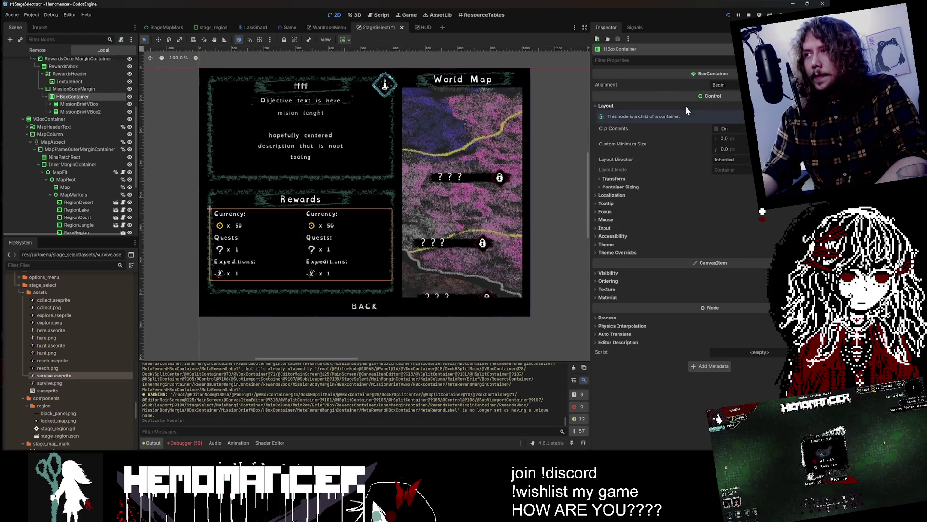
pyautogui.click(686, 186)
pyautogui.click(722, 197)
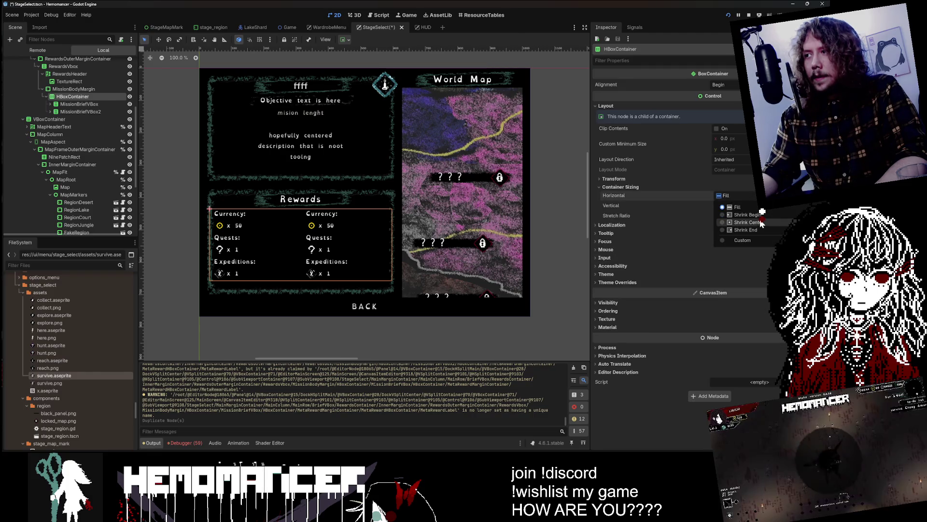
pyautogui.click(758, 221)
pyautogui.click(741, 206)
pyautogui.click(737, 231)
# Toggle MissionBriefVBox2's visibility to compare the columns, leaving it shown
pyautogui.click(75, 104)
pyautogui.click(76, 91)
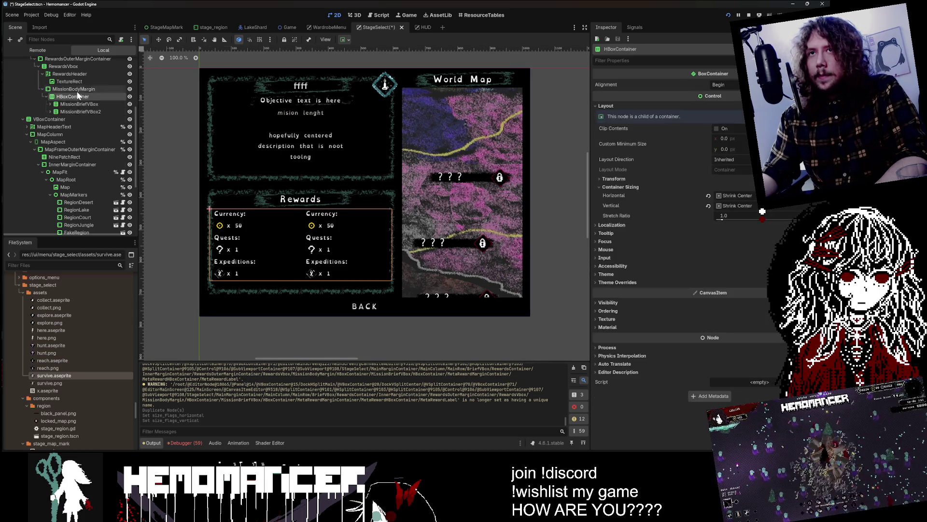
pyautogui.click(76, 97)
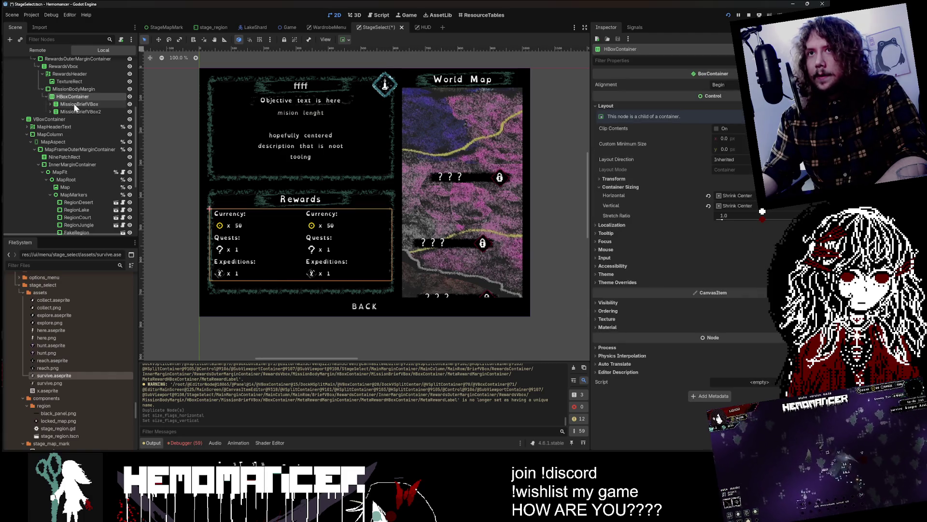
pyautogui.click(74, 109)
pyautogui.click(130, 112)
pyautogui.click(129, 112)
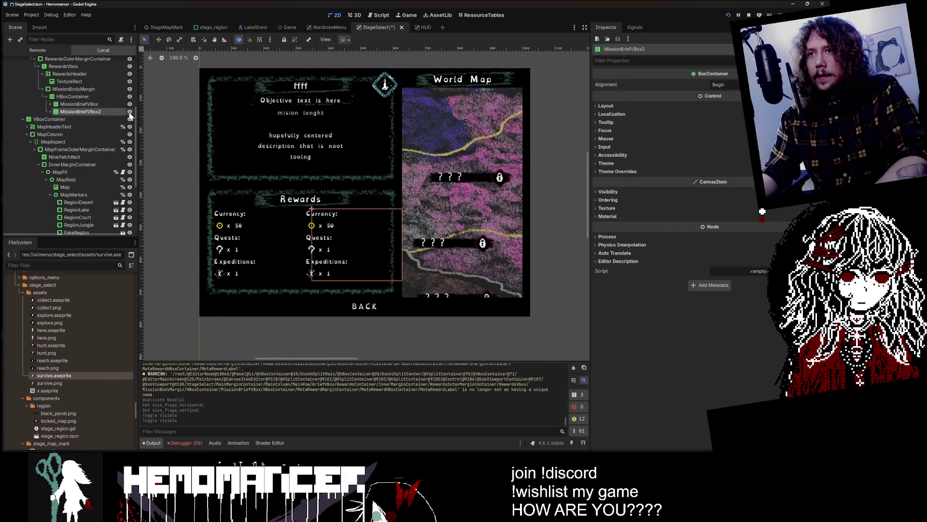
pyautogui.click(129, 112)
pyautogui.click(130, 113)
pyautogui.click(129, 112)
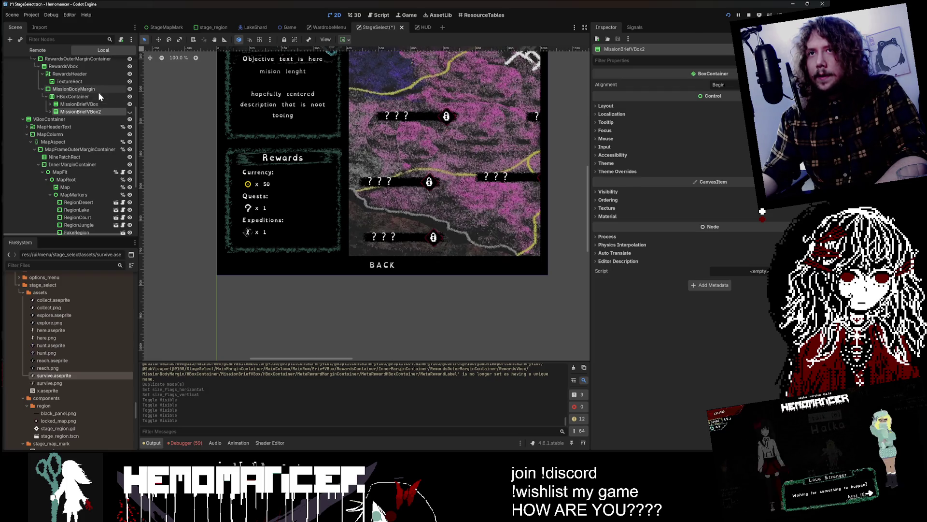
pyautogui.click(95, 104)
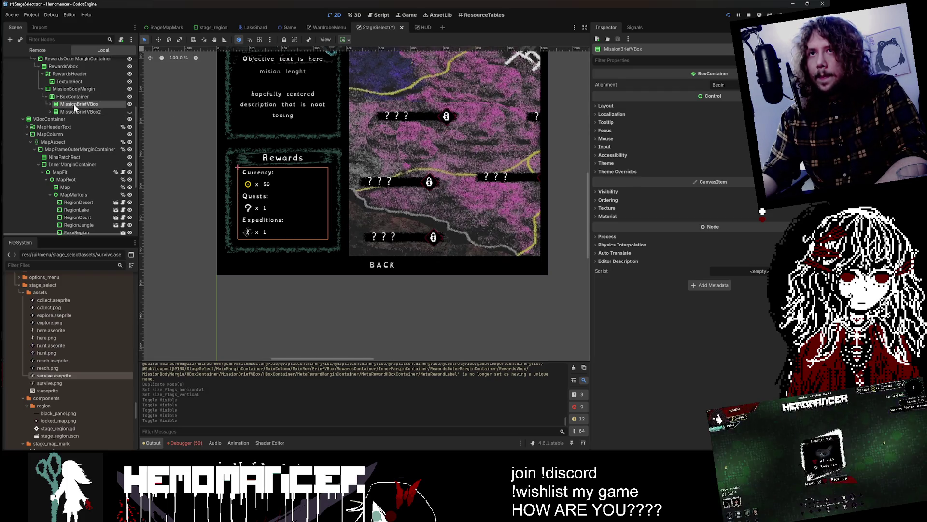
pyautogui.click(129, 113)
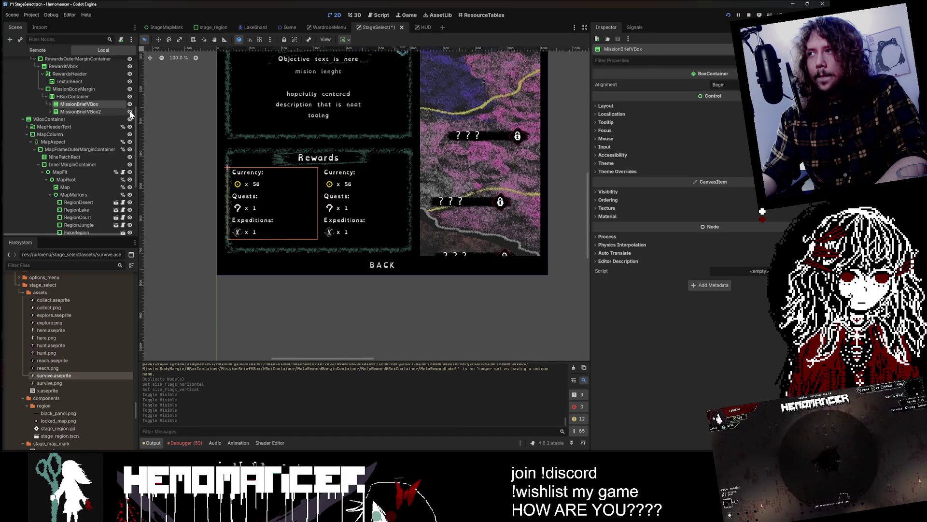
pyautogui.click(700, 106)
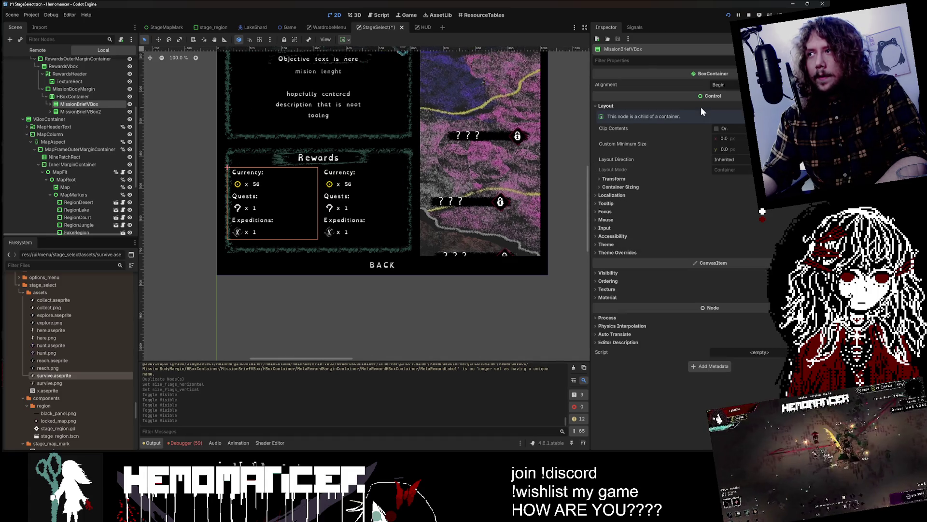
pyautogui.click(85, 112)
# Set MissionBriefVBox2's vertical Container Sizing to Shrink Center
pyautogui.click(606, 105)
pyautogui.click(606, 106)
pyautogui.click(606, 106)
pyautogui.click(688, 187)
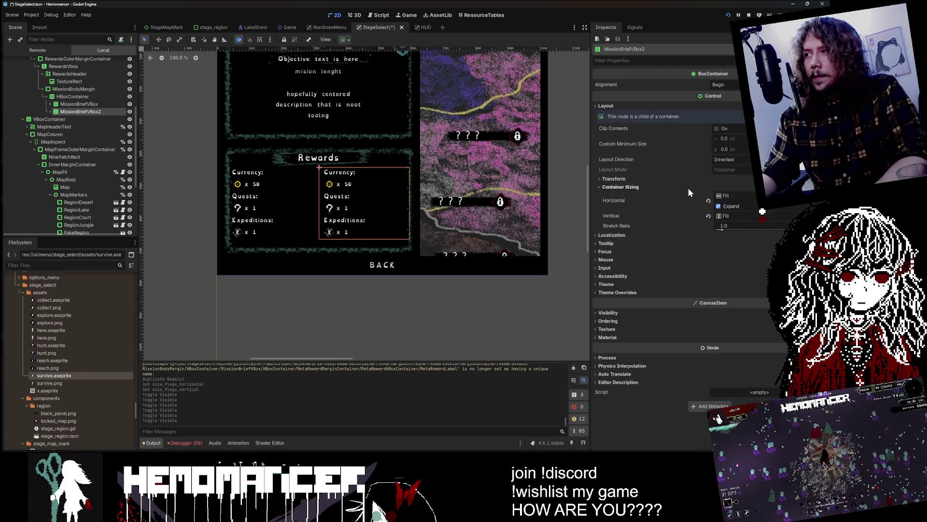
pyautogui.click(719, 206)
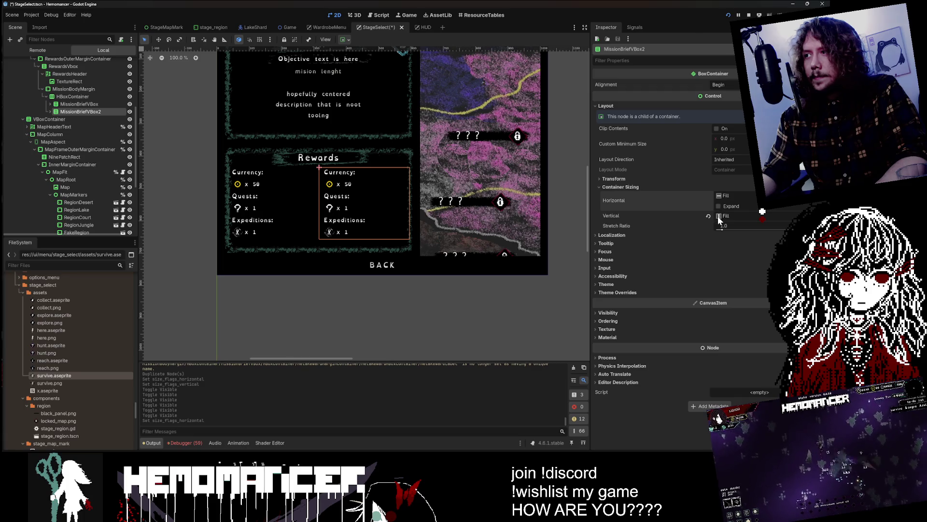
pyautogui.click(718, 216)
pyautogui.click(727, 242)
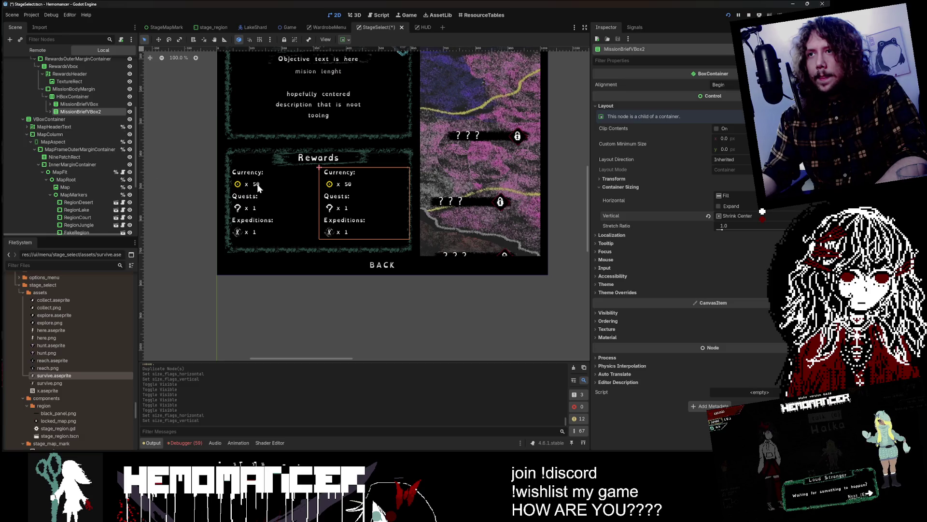
pyautogui.scroll(4, 372, 195)
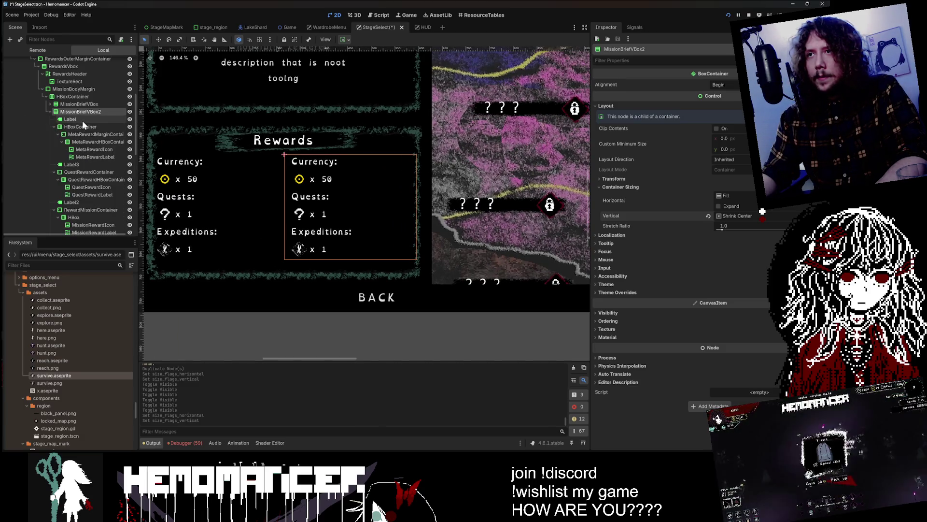
# Collapse the reward groups and inspect layout and alignment options for the second column's children
pyautogui.click(72, 119)
pyautogui.click(54, 141)
pyautogui.click(53, 157)
pyautogui.click(70, 156)
pyautogui.click(74, 112)
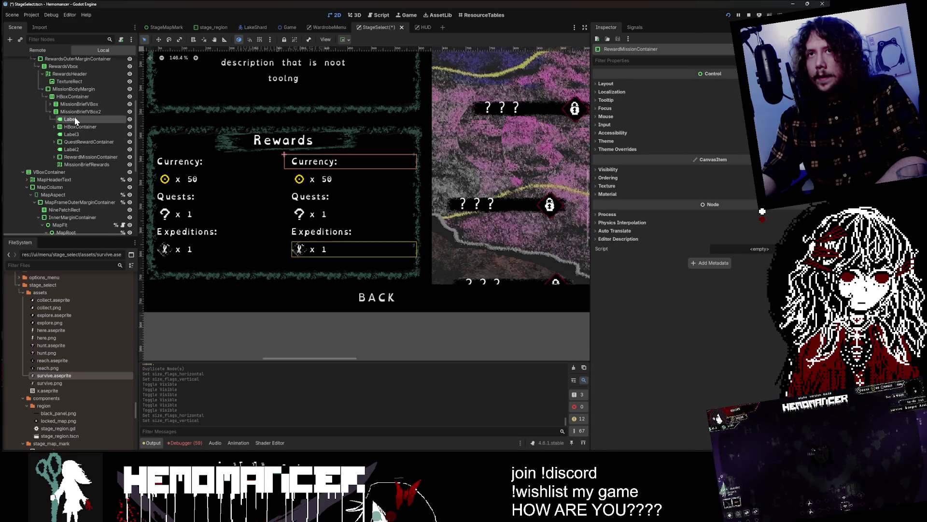
pyautogui.keyDown('shift'); pyautogui.click(83, 165); pyautogui.keyUp('shift')
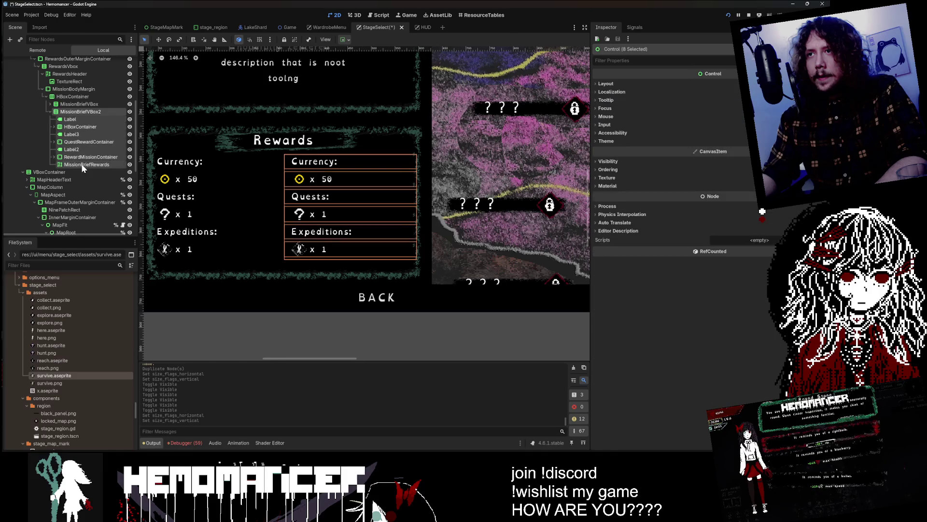
pyautogui.click(694, 83)
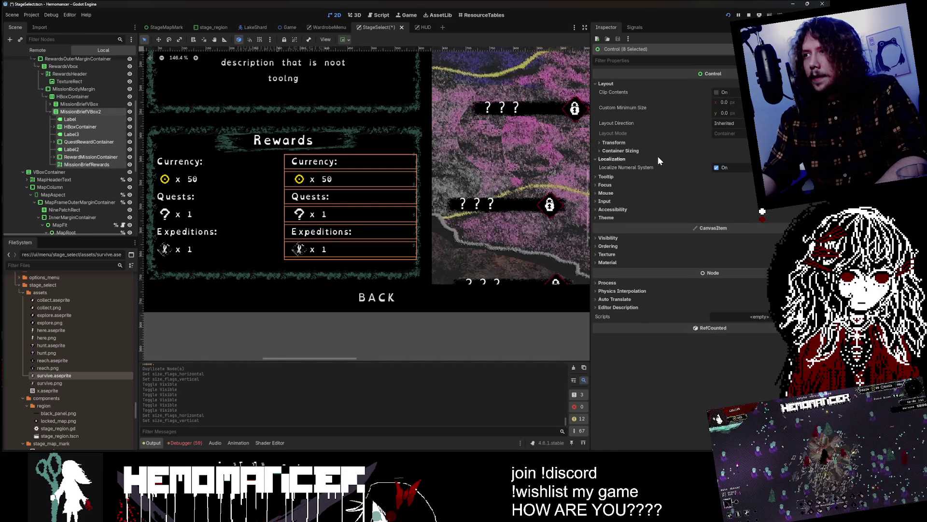
pyautogui.click(656, 143)
pyautogui.click(657, 143)
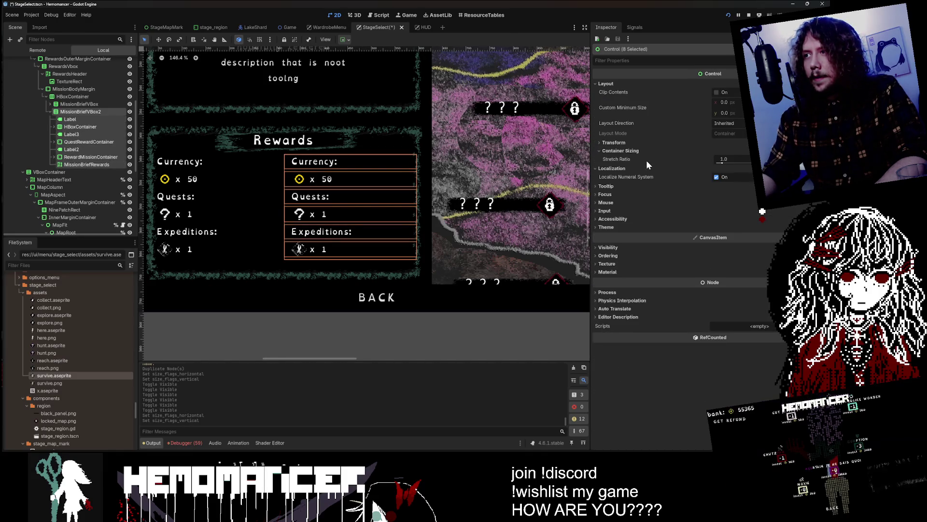
pyautogui.click(349, 40)
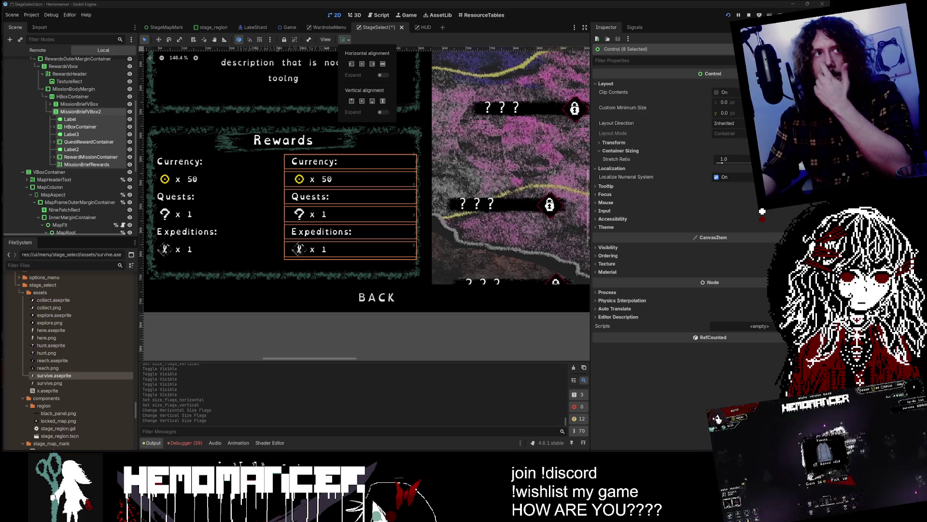
pyautogui.press('Escape')
pyautogui.scroll(-4, 299, 316)
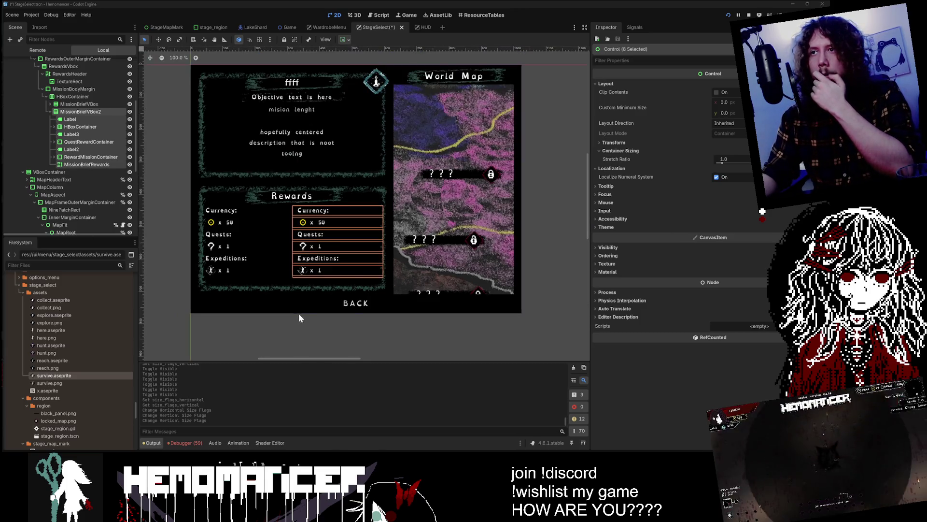
# Select the seven children from the Currency label down and delete them, confirming with OK
pyautogui.click(69, 111)
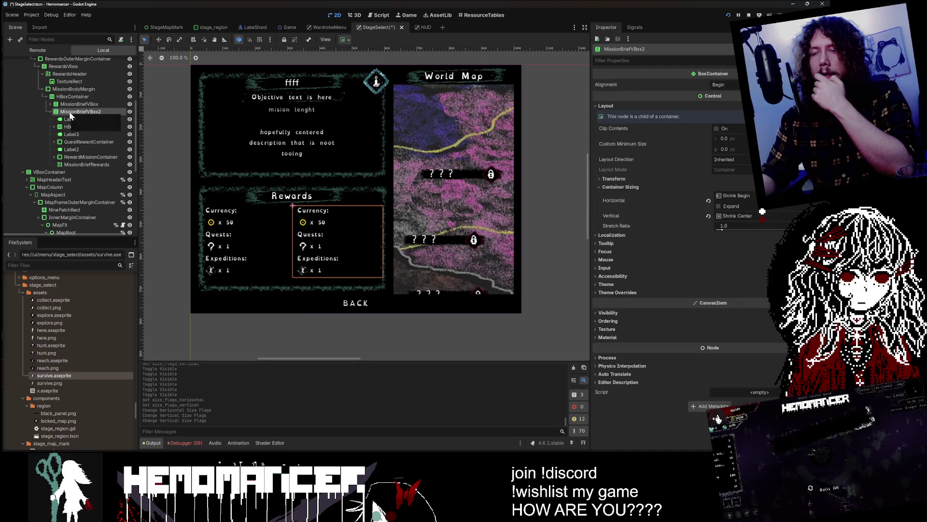
pyautogui.click(79, 120)
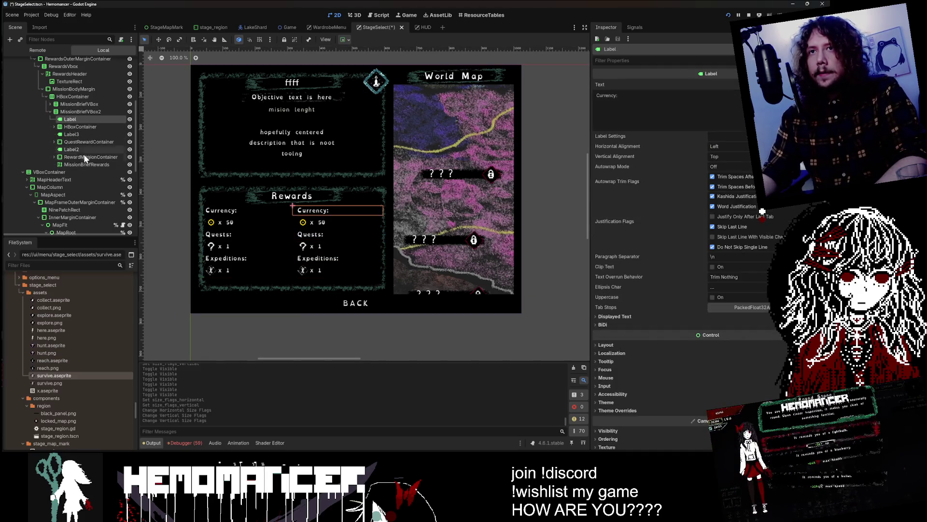
pyautogui.keyDown('shift'); pyautogui.click(86, 163); pyautogui.keyUp('shift')
pyautogui.press('Delete')
pyautogui.click(383, 238)
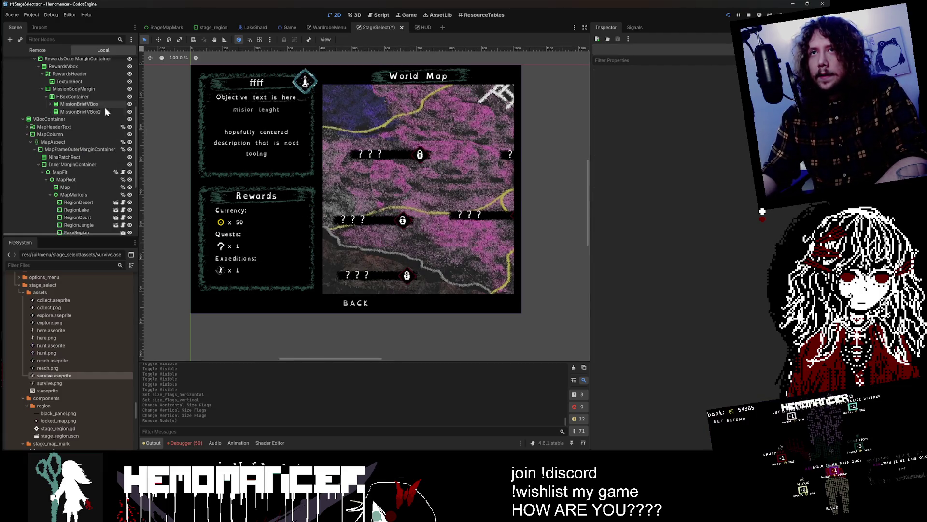
# Check the emptied column's visibility, then delete MissionBriefVBox2 from the HBoxContainer
pyautogui.click(130, 111)
pyautogui.click(130, 112)
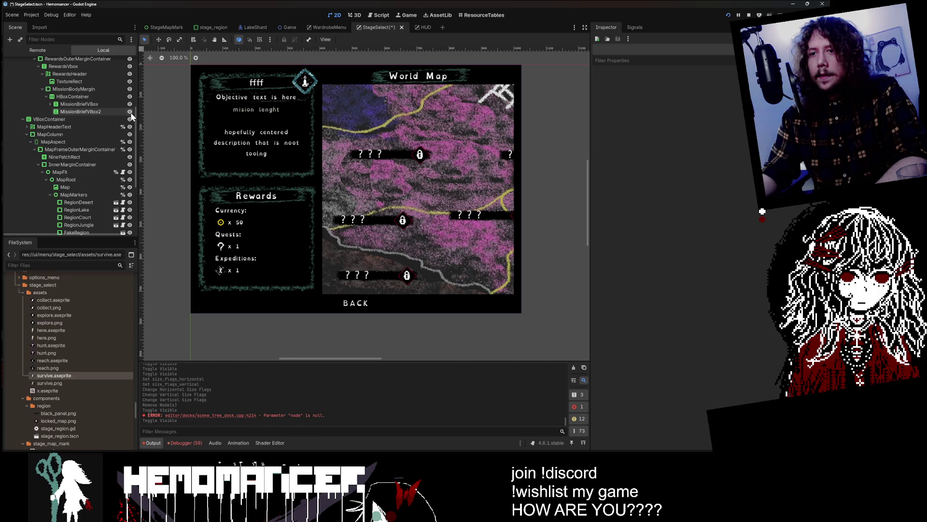
pyautogui.click(130, 111)
pyautogui.click(130, 111)
pyautogui.click(117, 106)
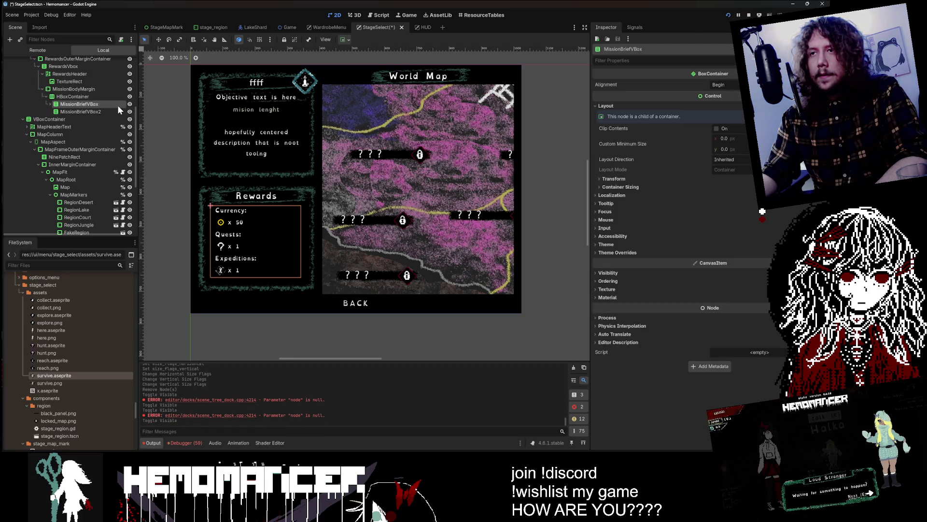
pyautogui.click(55, 99)
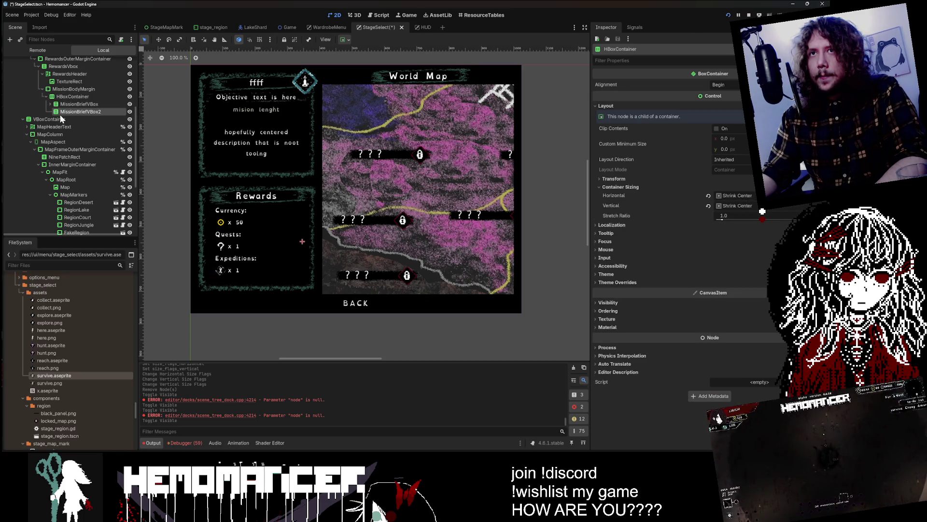
pyautogui.press('Delete')
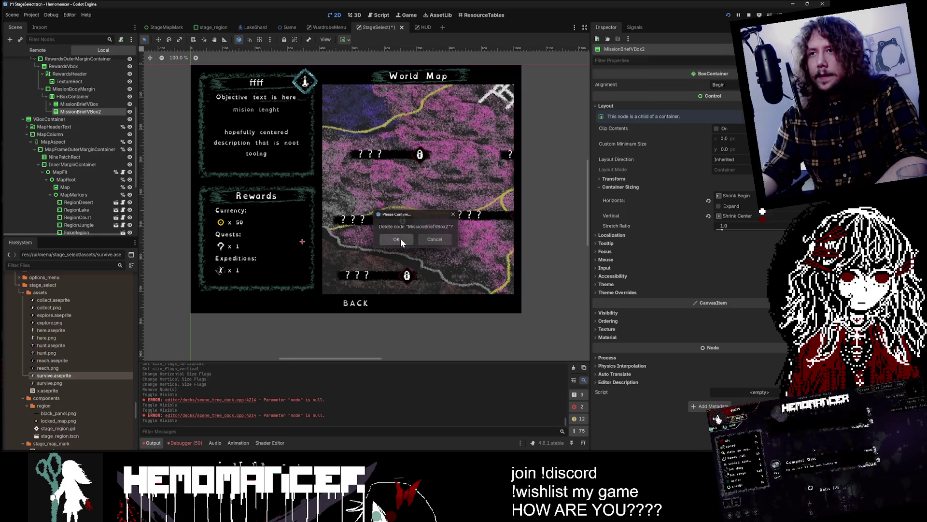
pyautogui.click(397, 239)
# Save the stage-select scene and run Hemomancer in a debug window with F5
pyautogui.click(77, 96)
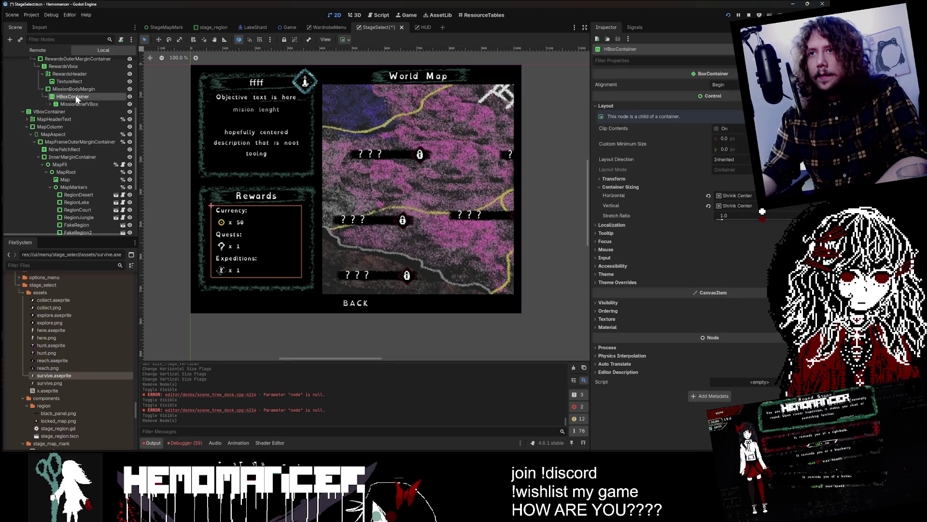
pyautogui.scroll(-3, 208, 177)
pyautogui.press('F5')
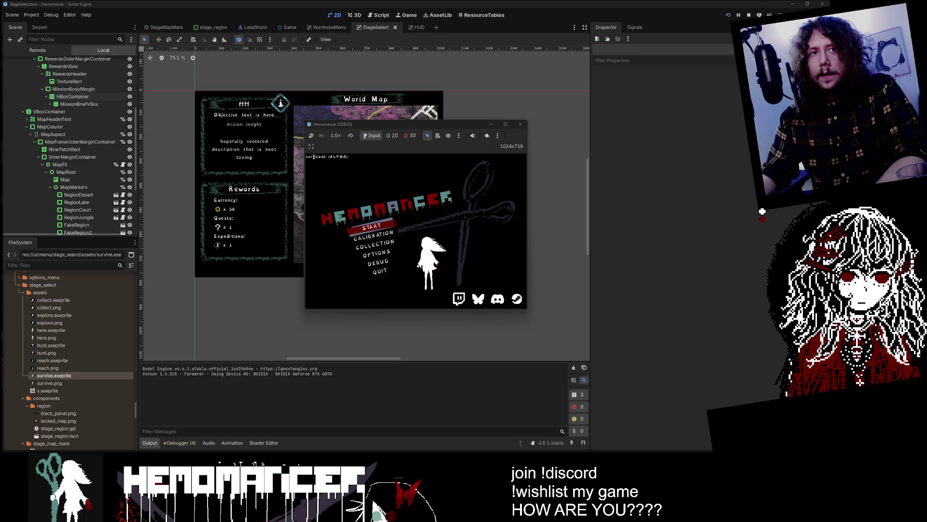
# Enlarge the game window, start the game and move the world map selection to Cheag Amar
pyautogui.doubleClick(405, 125)
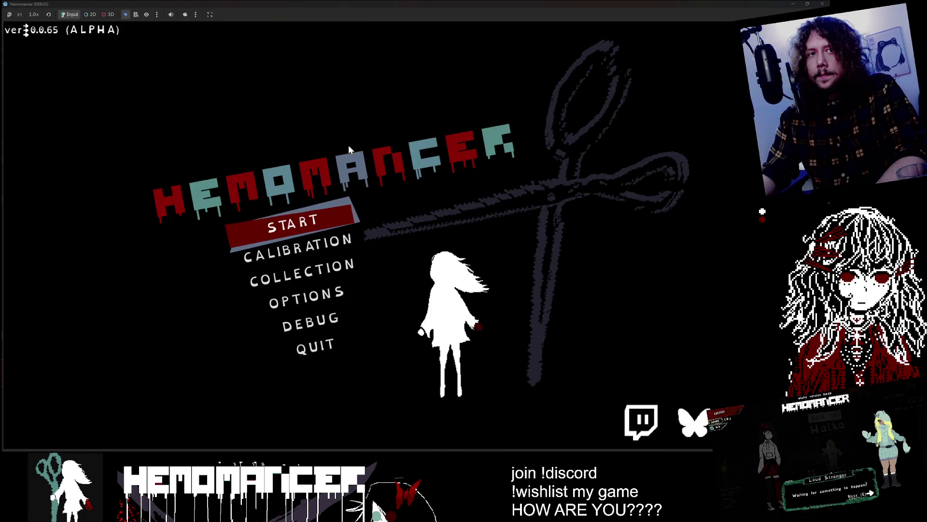
pyautogui.click(296, 228)
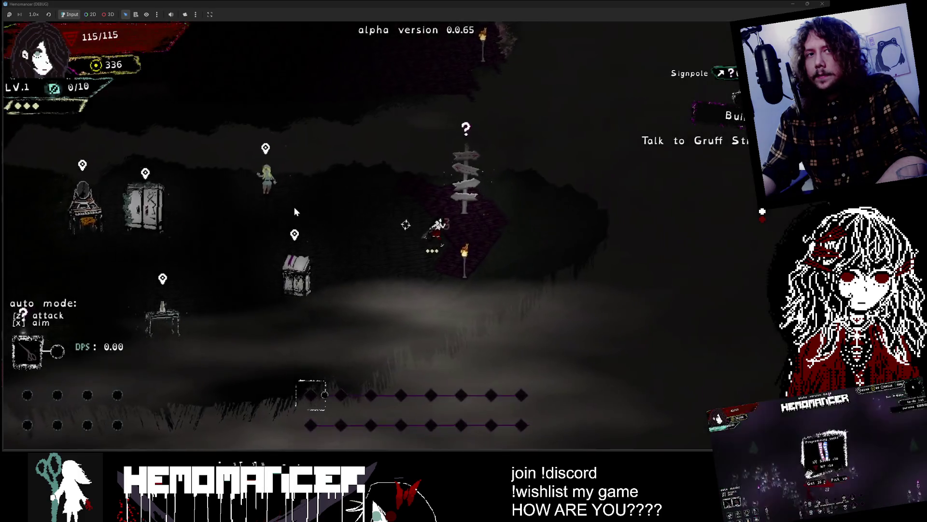
pyautogui.press('e')
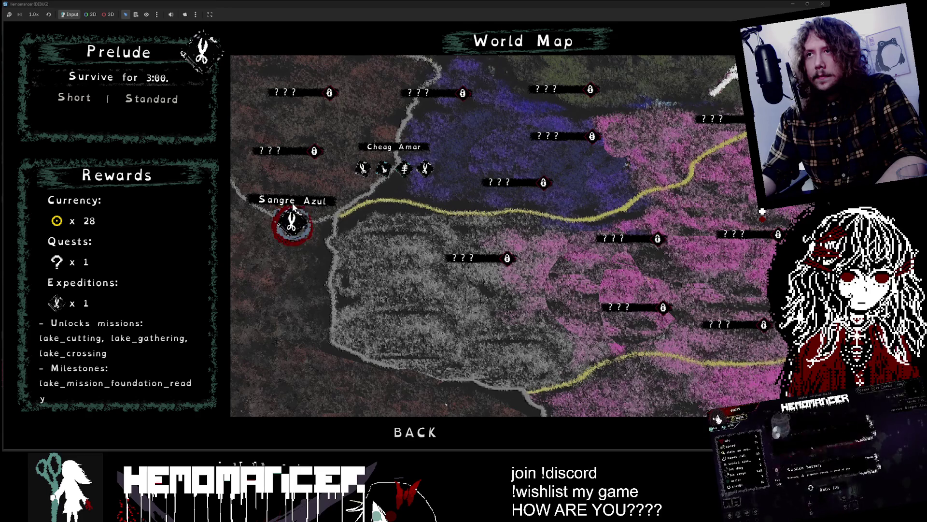
pyautogui.press('Right')
pyautogui.press('Right')
pyautogui.press('Left')
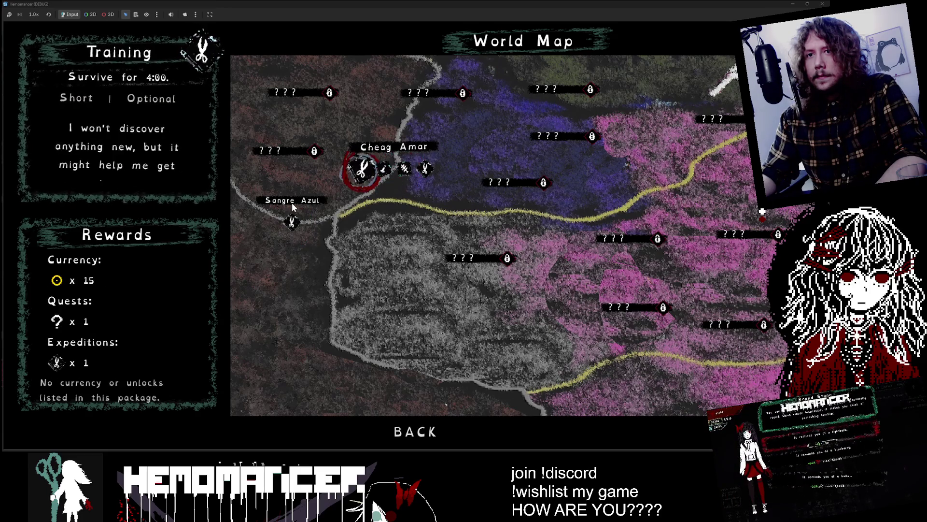
pyautogui.press('Left')
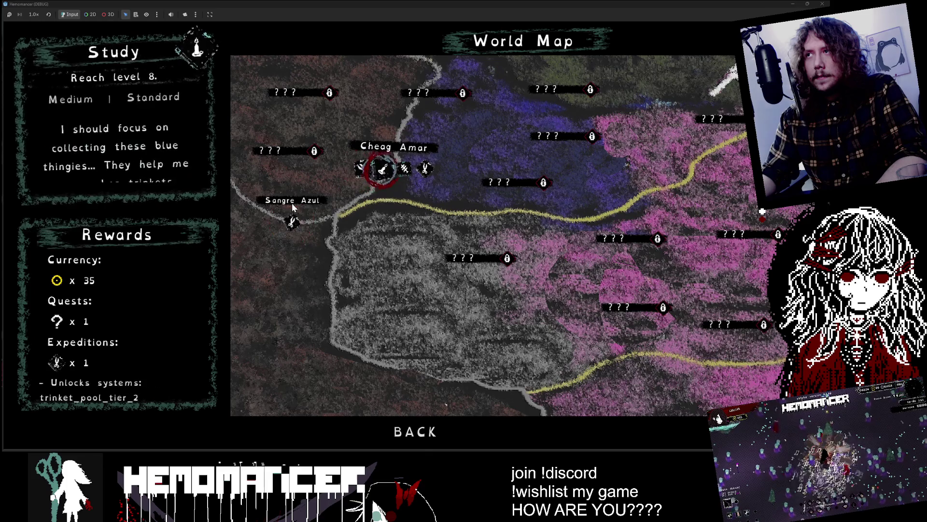
pyautogui.moveTo(476, 4)
pyautogui.mouseDown()
pyautogui.moveTo(324, 97)
pyautogui.moveTo(231, 117)
pyautogui.mouseUp()
pyautogui.moveTo(322, 283)
pyautogui.mouseDown()
pyautogui.moveTo(442, 295)
pyautogui.moveTo(594, 290)
pyautogui.moveTo(650, 335)
pyautogui.moveTo(696, 256)
pyautogui.moveTo(675, 240)
pyautogui.moveTo(617, 242)
pyautogui.moveTo(507, 290)
pyautogui.moveTo(430, 372)
pyautogui.moveTo(440, 426)
pyautogui.moveTo(547, 420)
pyautogui.mouseUp()
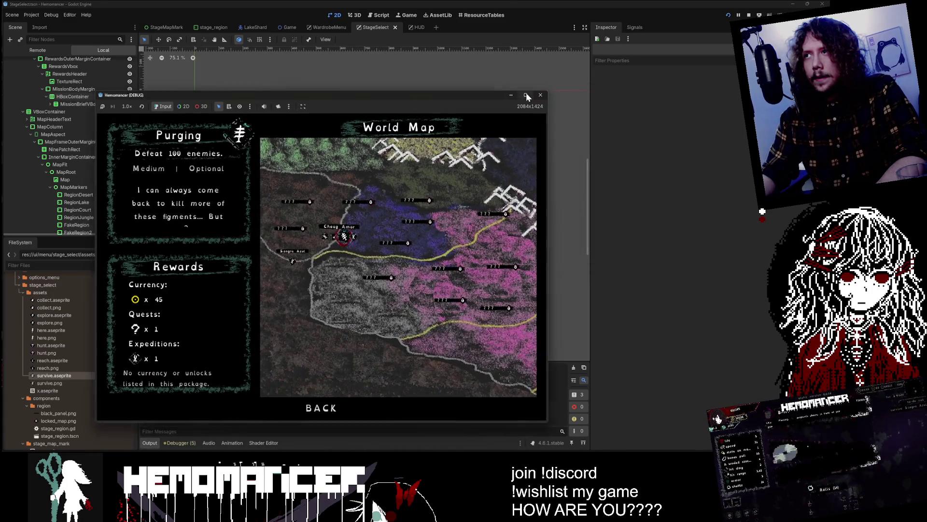
pyautogui.click(526, 95)
pyautogui.press('Left')
pyautogui.press('Left')
pyautogui.press('Left')
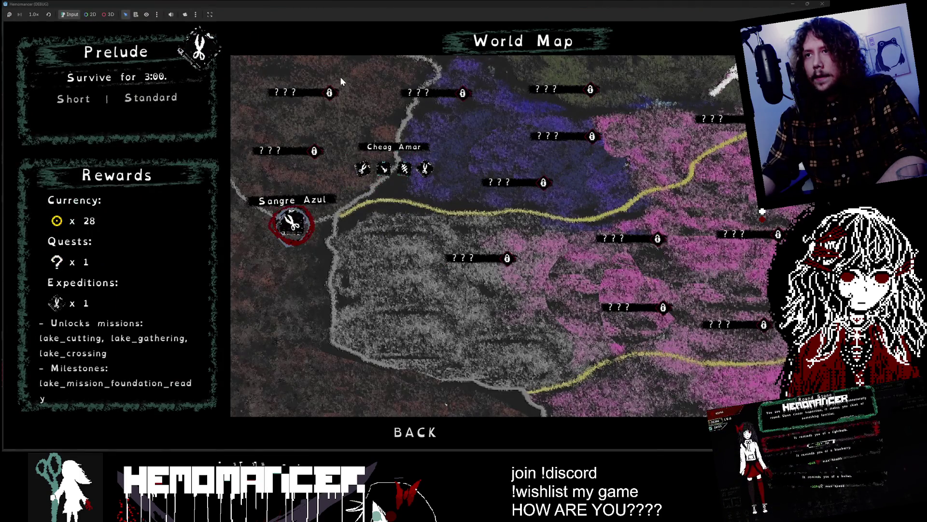
pyautogui.press('Right')
pyautogui.press('Right')
pyautogui.press('Right')
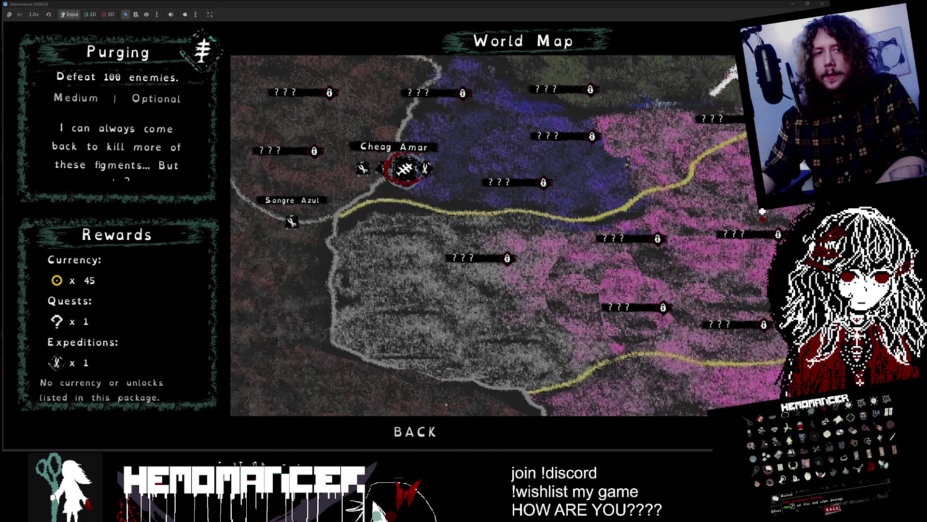
# Compare the Training, Study and Purging rewards, then embark on the Purging mission
pyautogui.click(362, 168)
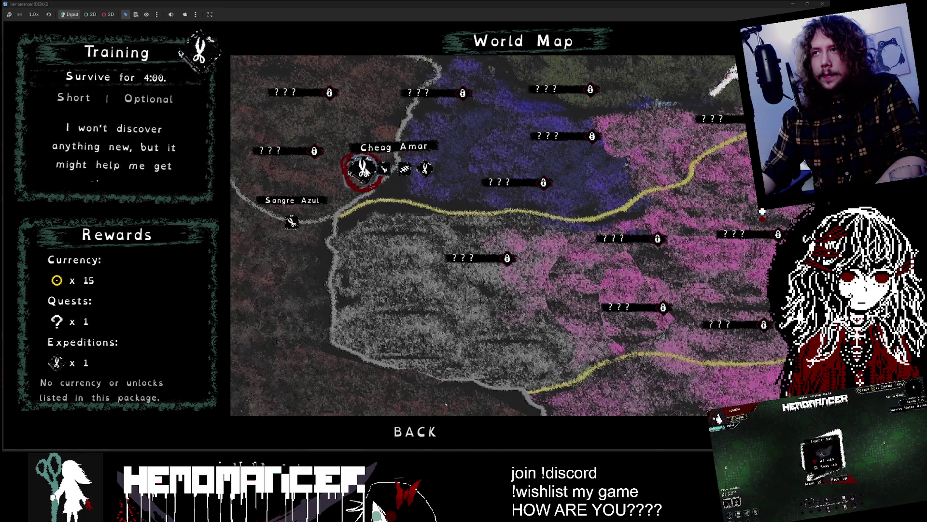
pyautogui.click(384, 169)
pyautogui.press('Right')
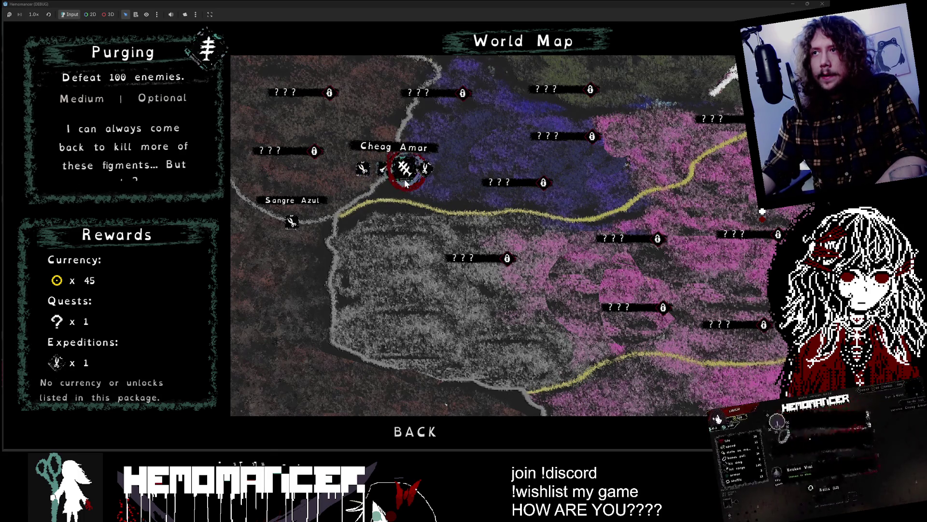
pyautogui.click(379, 174)
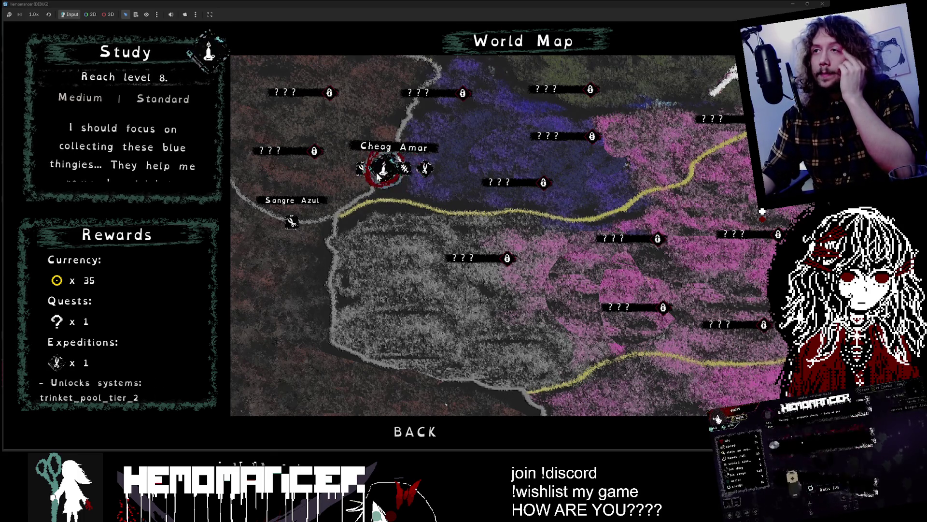
pyautogui.click(409, 175)
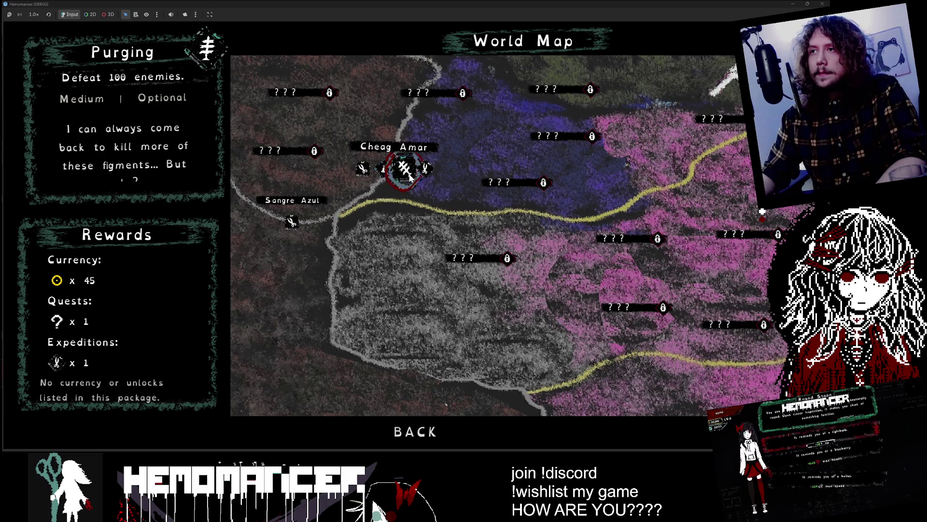
pyautogui.click(409, 177)
pyautogui.press('Return')
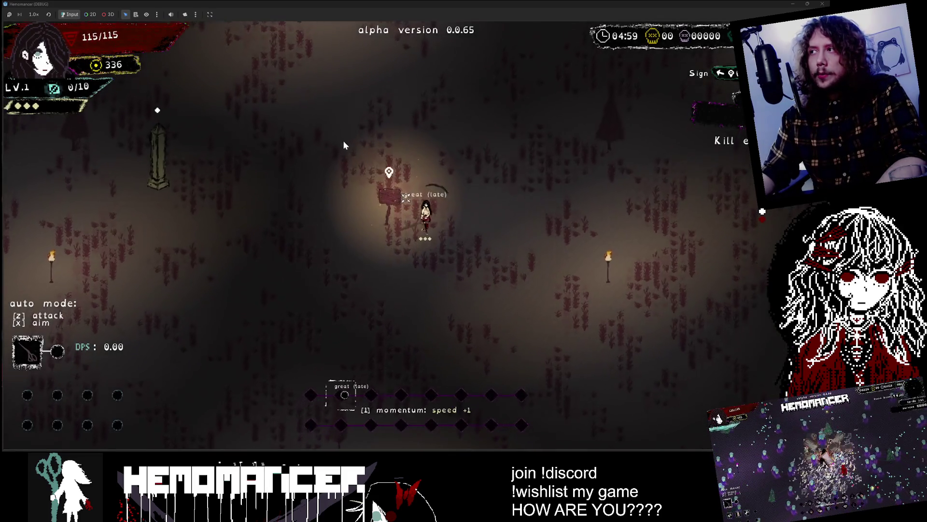
# Fight upward through the enemies and pick Vigil light as the level-up reward
pyautogui.press('w')
pyautogui.press('d')
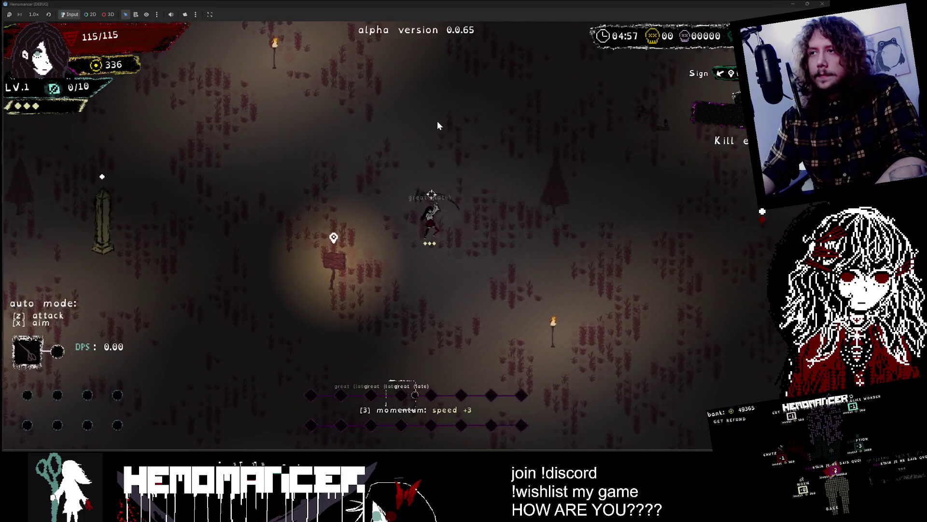
pyautogui.press('w')
pyautogui.press('d')
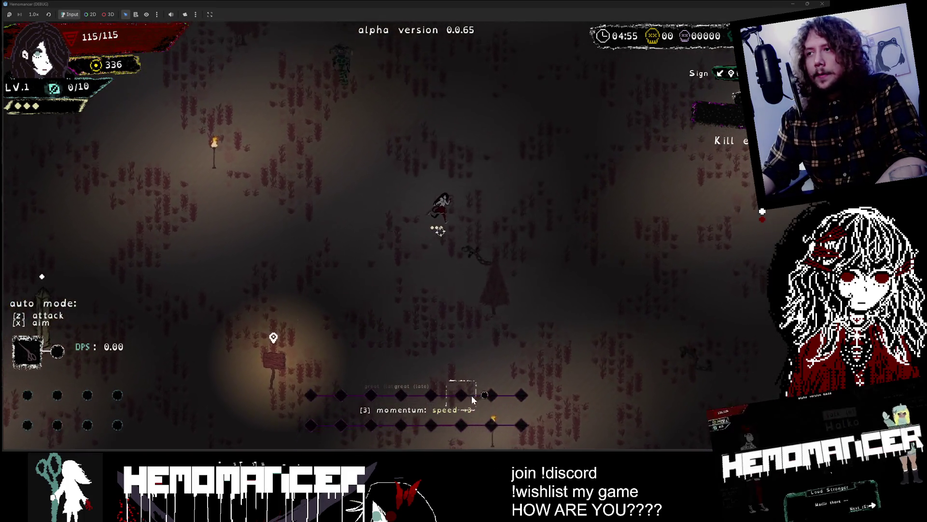
pyautogui.press('w')
pyautogui.press('d')
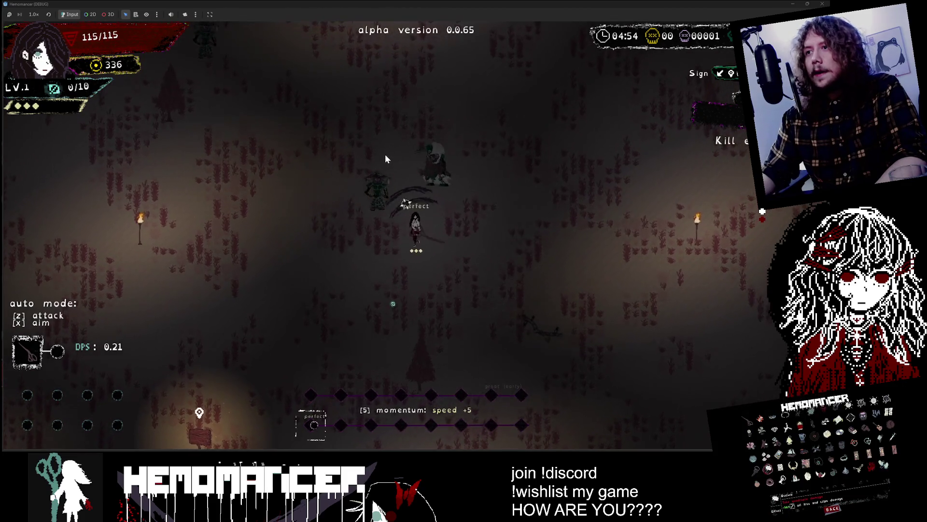
pyautogui.press('a')
pyautogui.press('s')
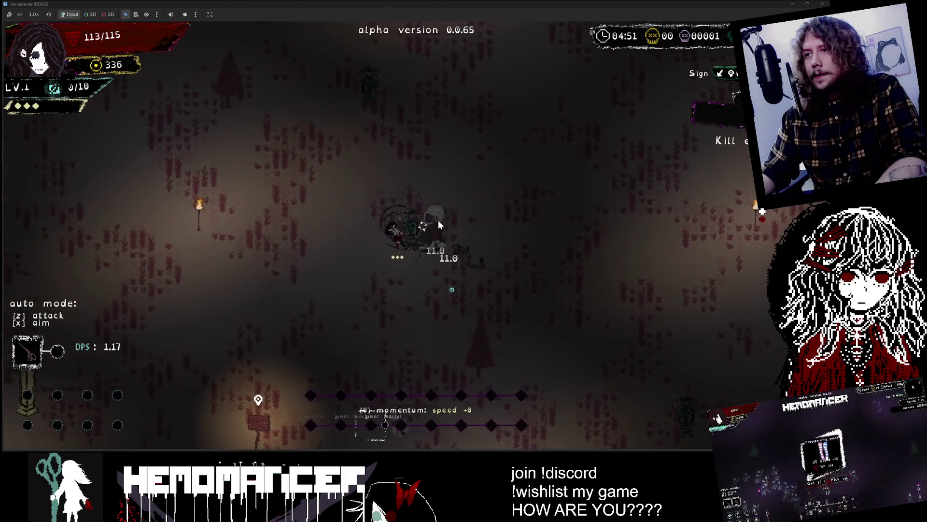
pyautogui.press('a')
pyautogui.press('w')
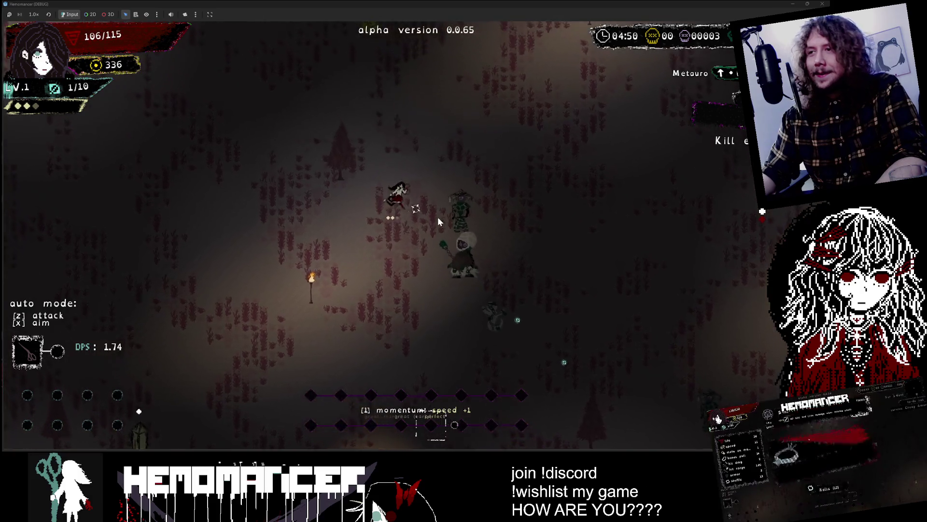
pyautogui.press('w')
pyautogui.press('a')
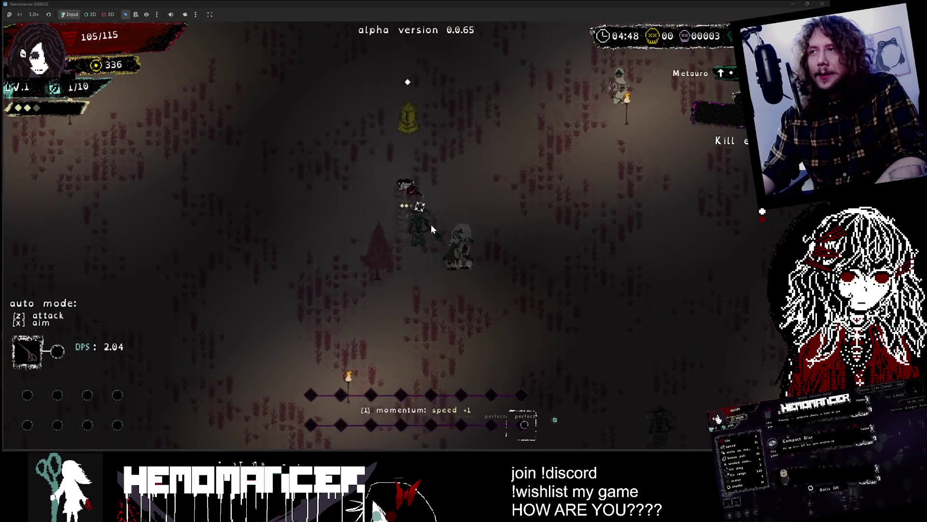
pyautogui.press('w')
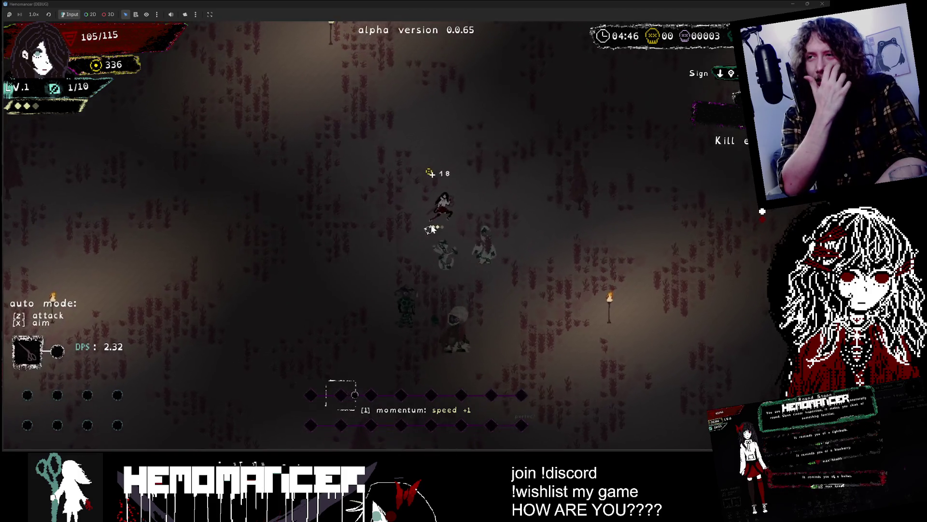
pyautogui.press('w')
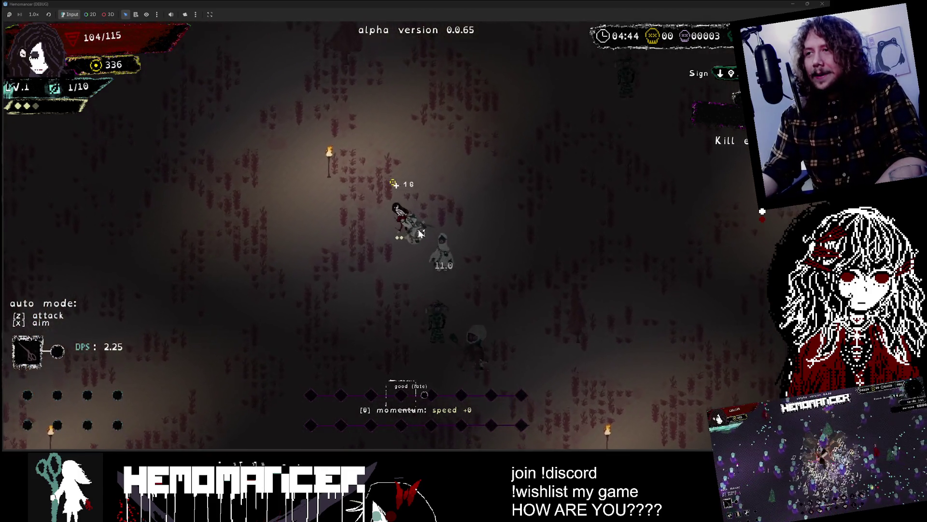
pyautogui.press('w')
pyautogui.press('a')
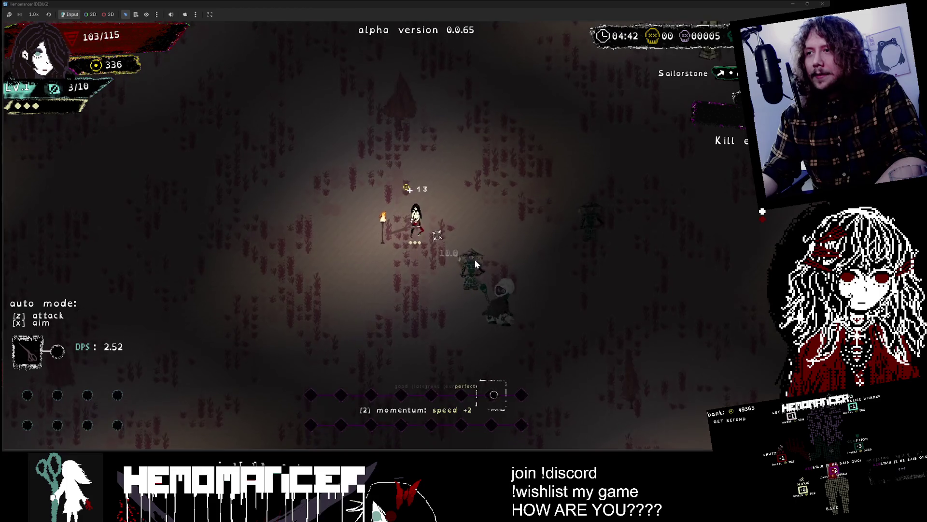
pyautogui.press('w')
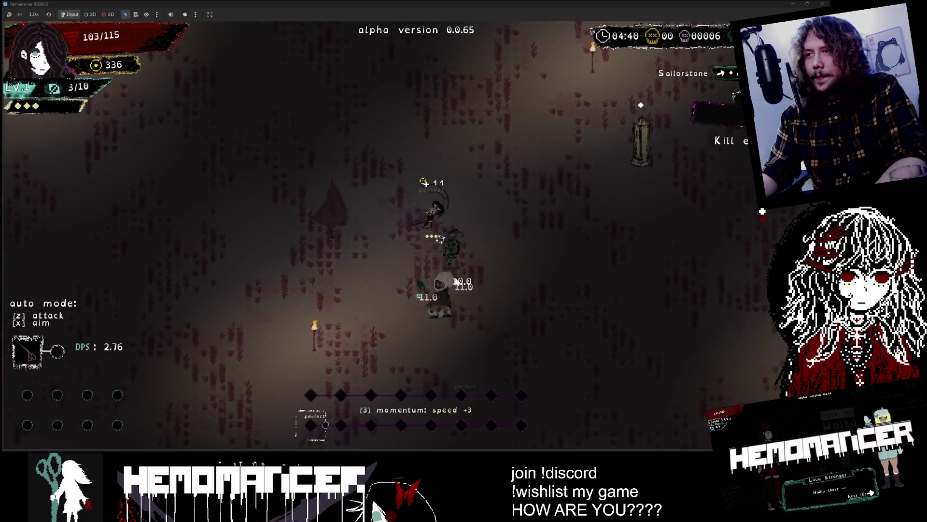
pyautogui.press('w')
pyautogui.press('a')
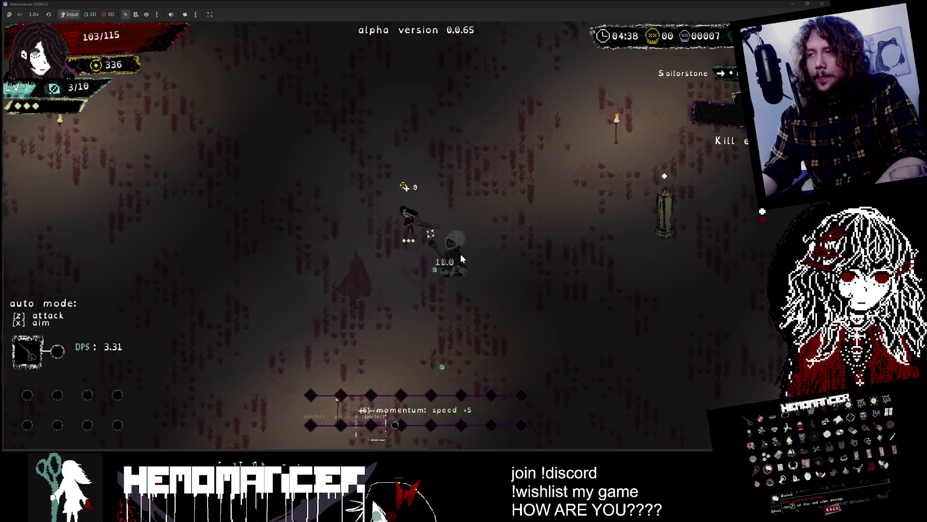
pyautogui.press('d')
pyautogui.press('s')
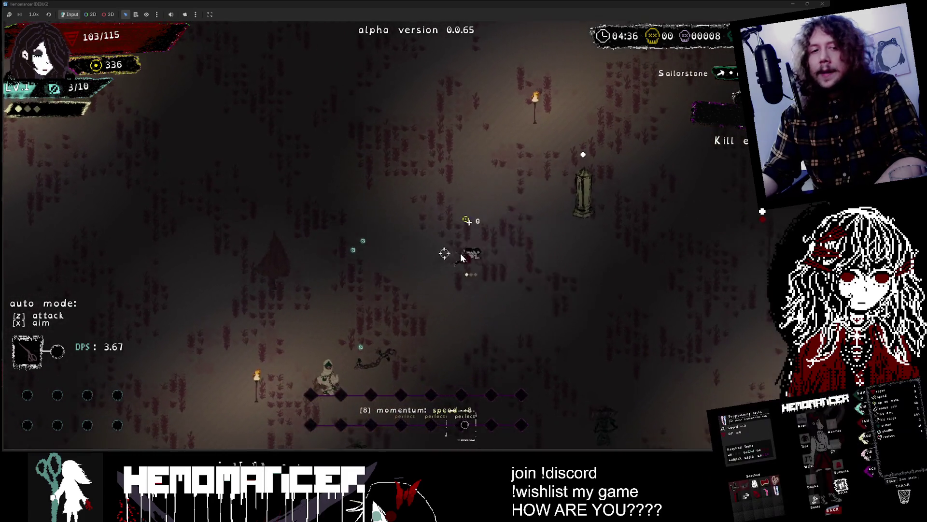
pyautogui.press('d')
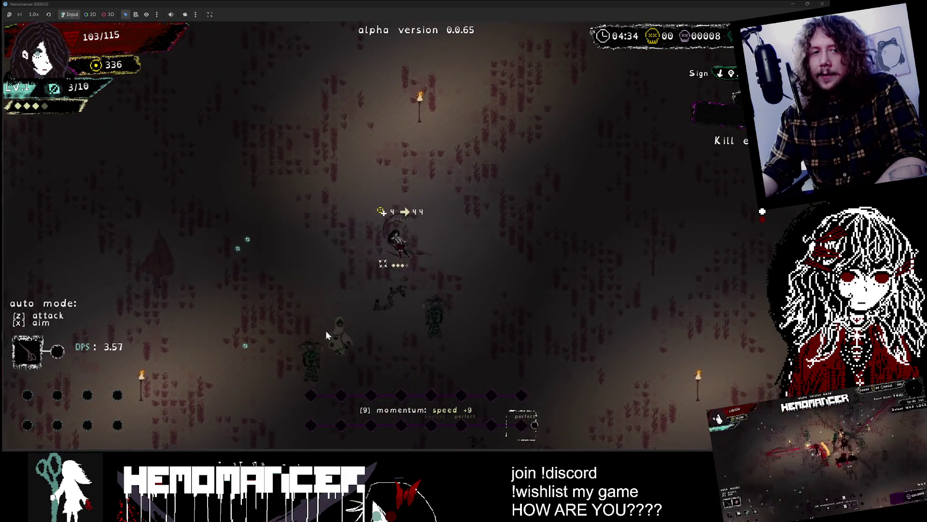
pyautogui.press('a')
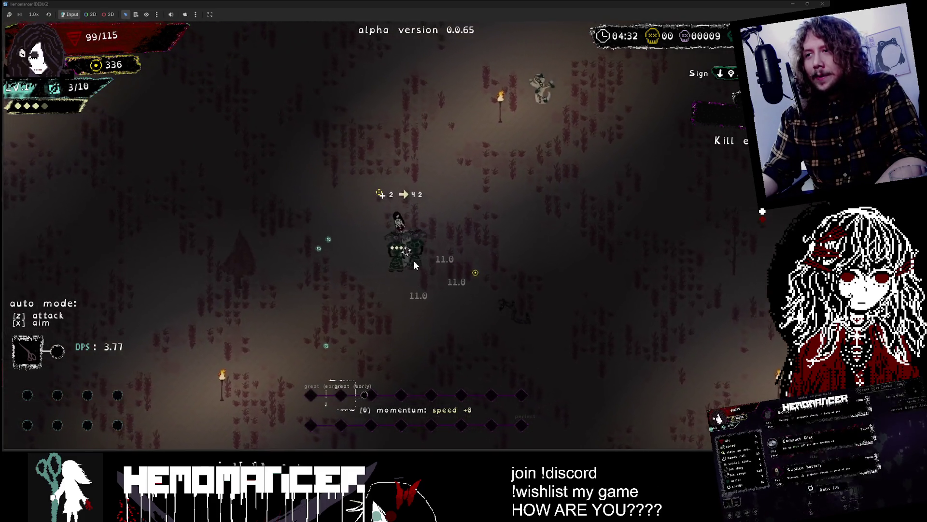
pyautogui.press('a')
pyautogui.press('w')
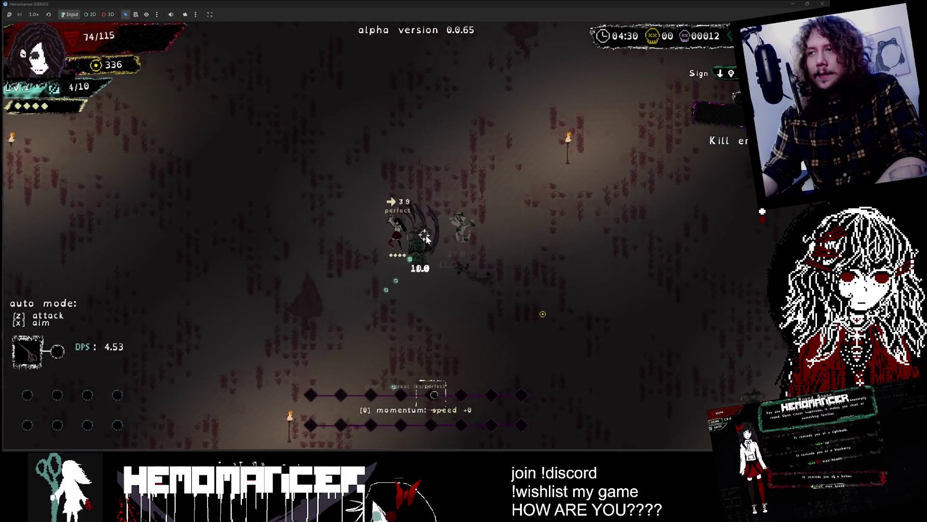
pyautogui.press('a')
pyautogui.press('s')
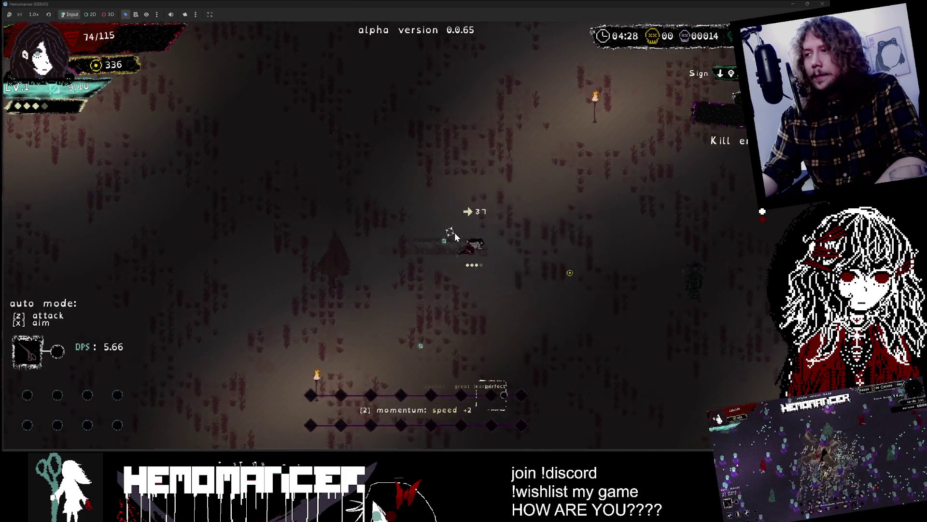
pyautogui.press('d')
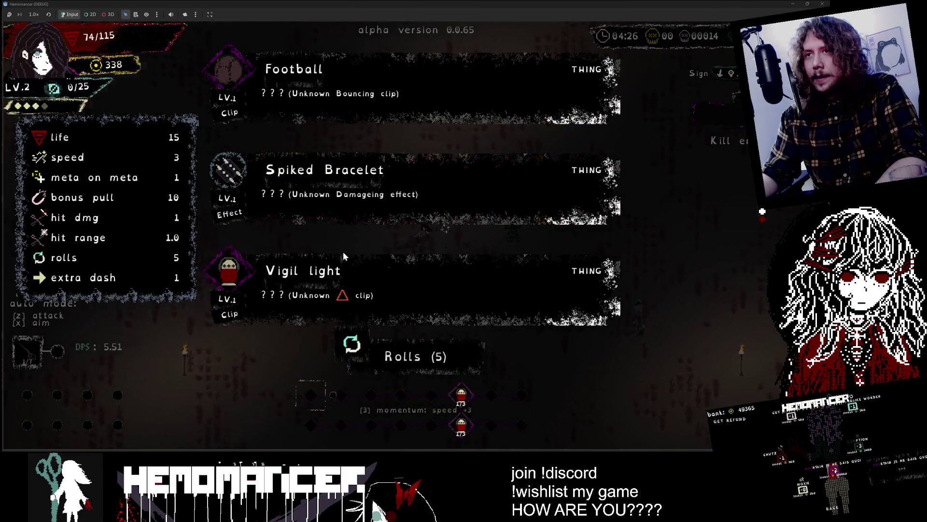
pyautogui.click(343, 254)
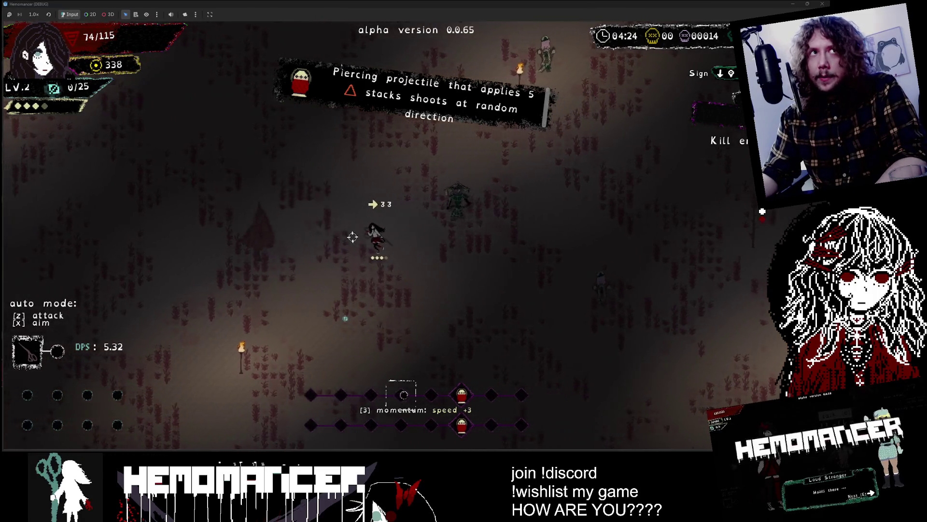
# Keep moving around the field past the pickup while killing enemies
pyautogui.press('a')
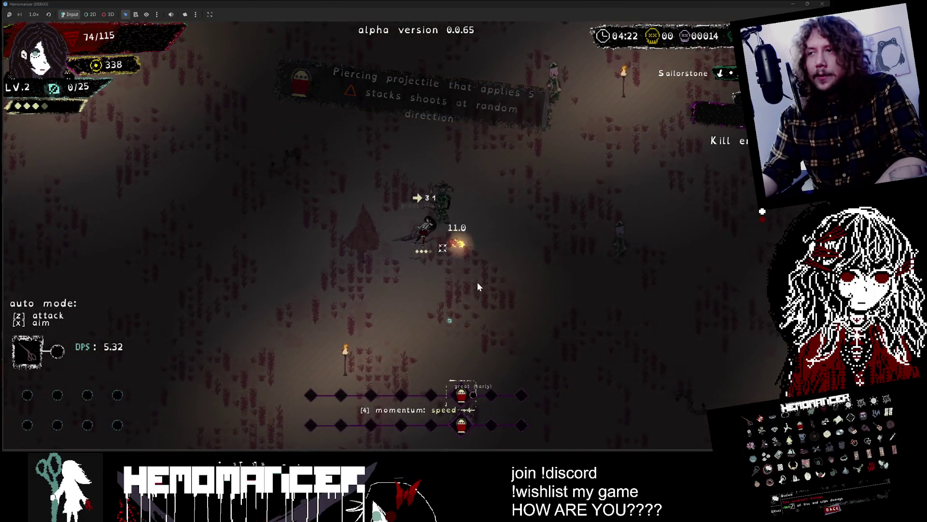
pyautogui.press('w')
pyautogui.press('a')
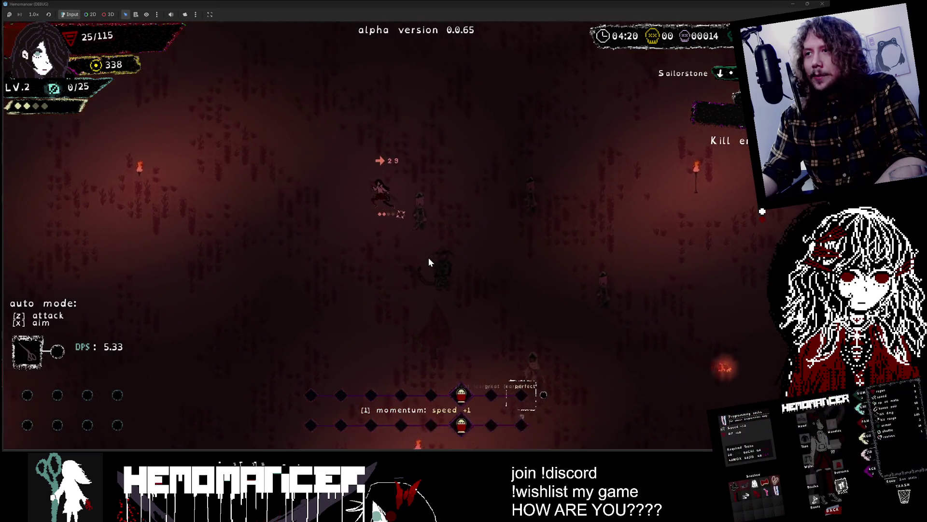
pyautogui.press('w')
pyautogui.press('a')
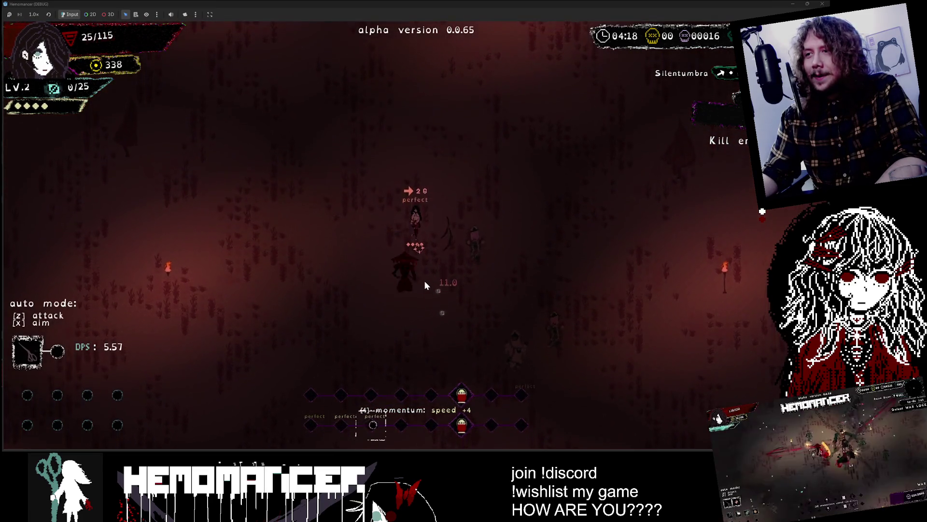
pyautogui.press('w')
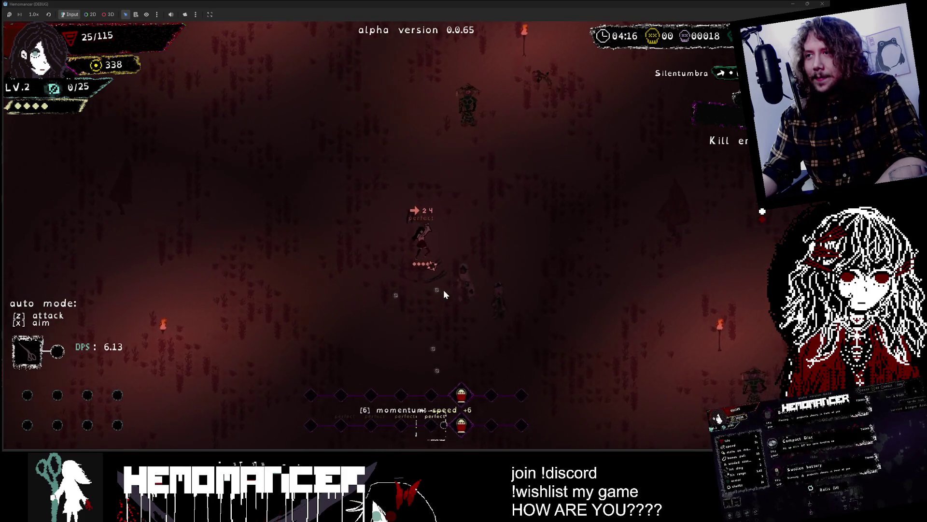
pyautogui.press('s')
pyautogui.press('a')
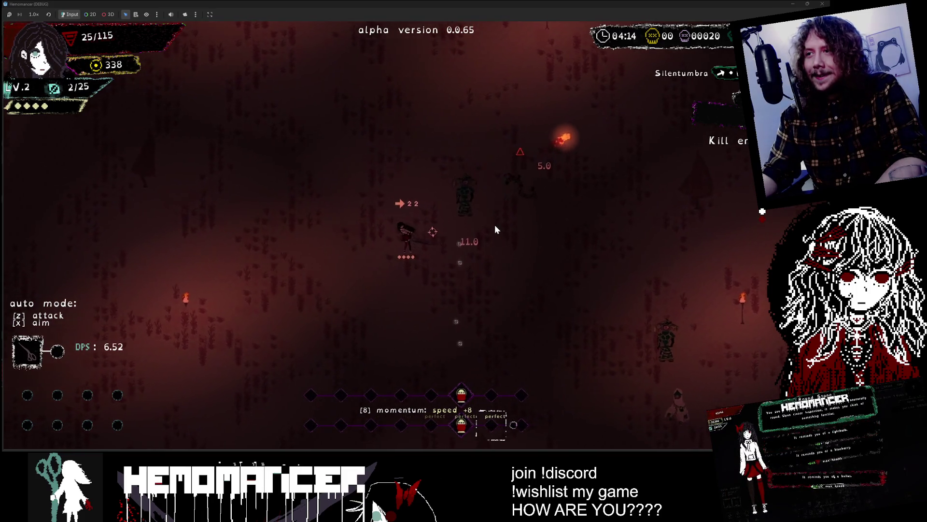
pyautogui.press('w')
pyautogui.press('a')
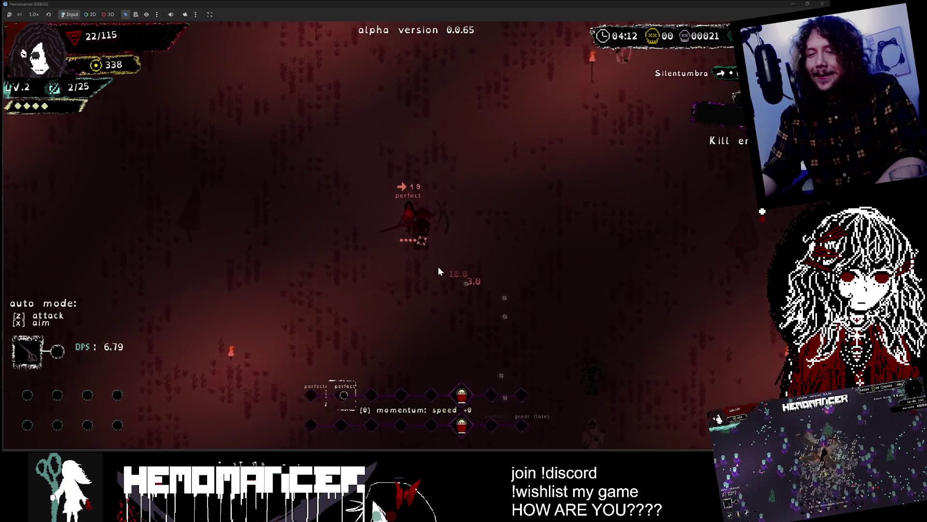
pyautogui.press('w')
pyautogui.press('d')
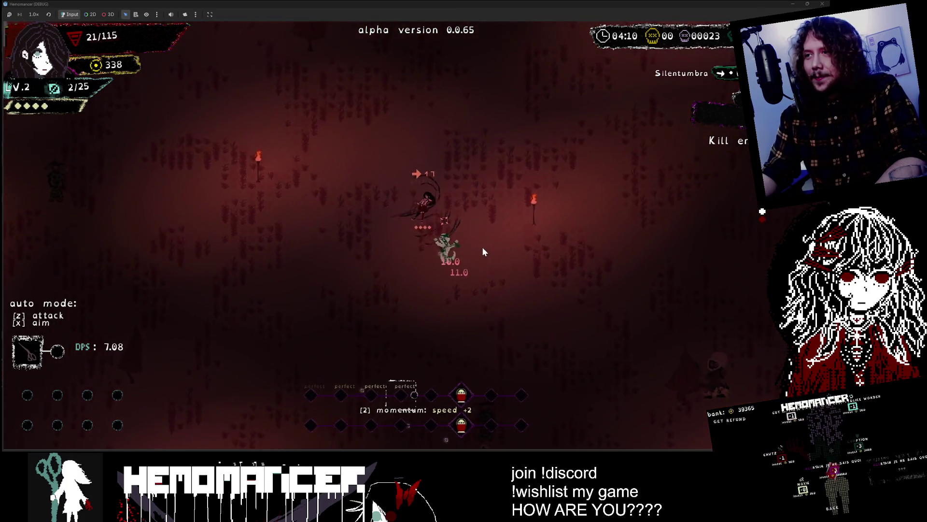
pyautogui.press('d')
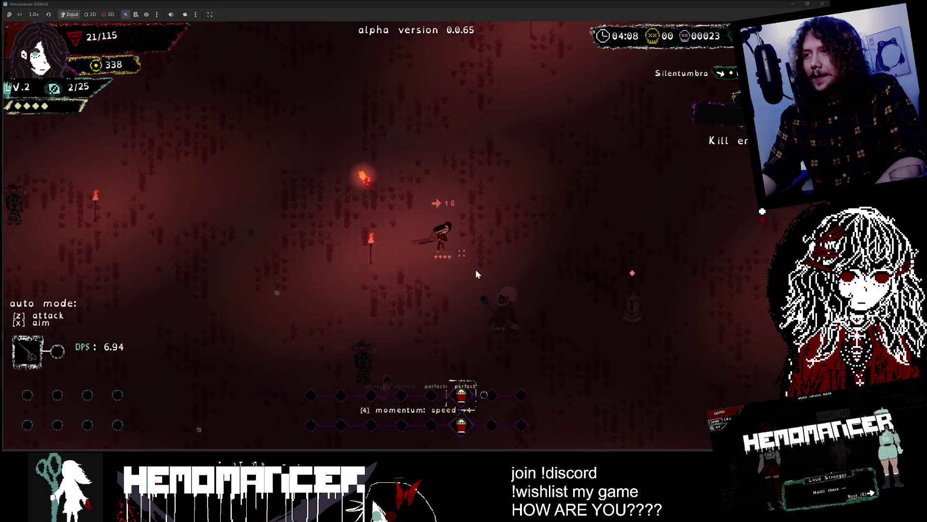
pyautogui.press('d')
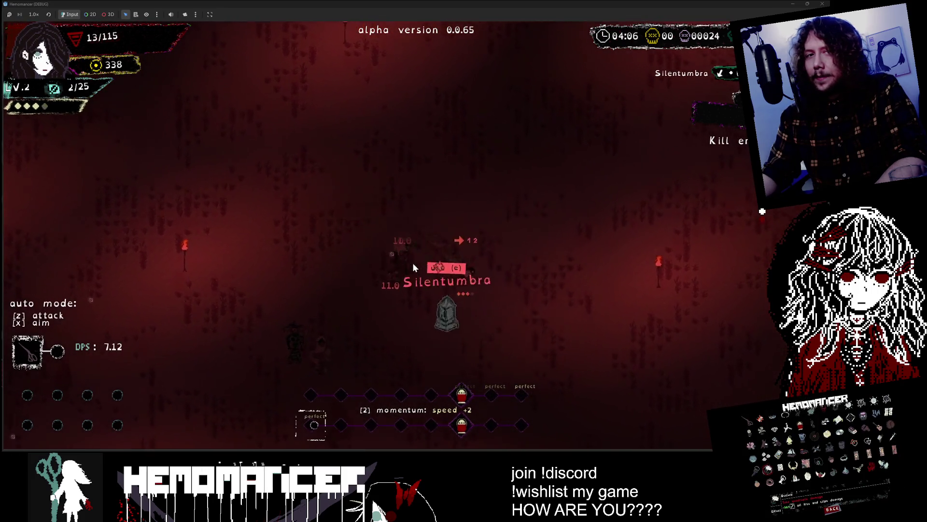
pyautogui.press('e')
pyautogui.press('s')
pyautogui.press('d')
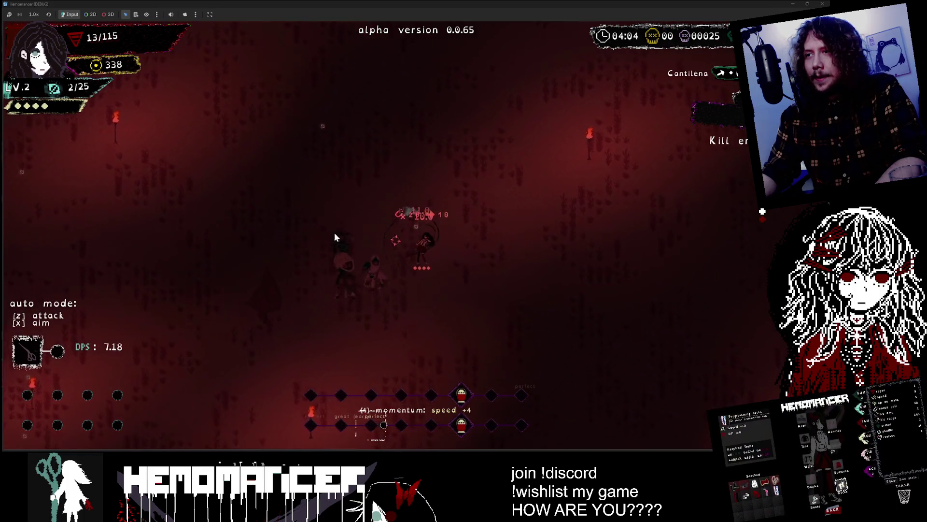
pyautogui.press('d')
pyautogui.press('s')
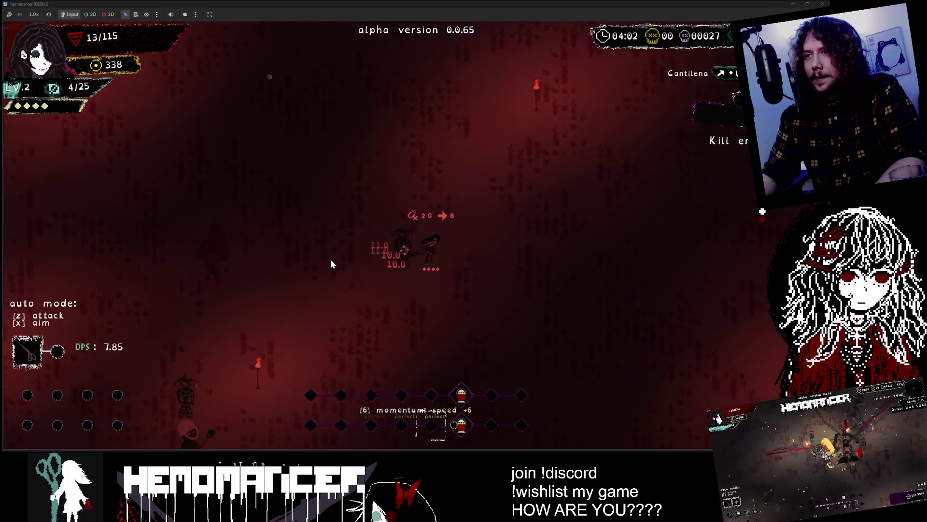
pyautogui.press('d')
pyautogui.press('s')
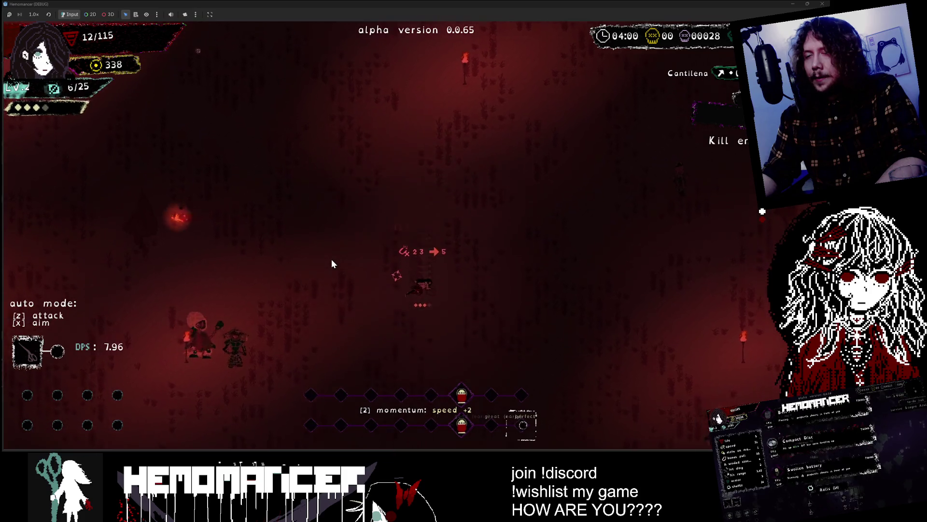
pyautogui.press('d')
pyautogui.press('w')
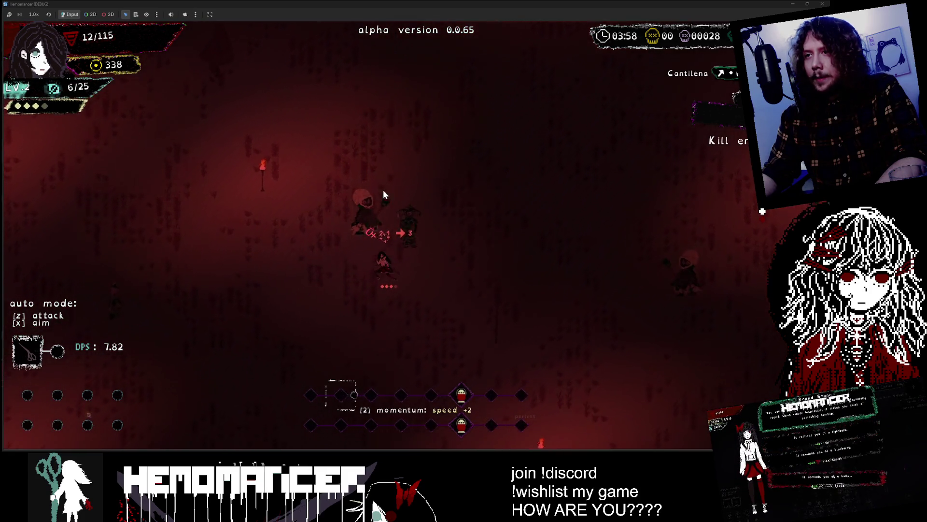
pyautogui.press('s')
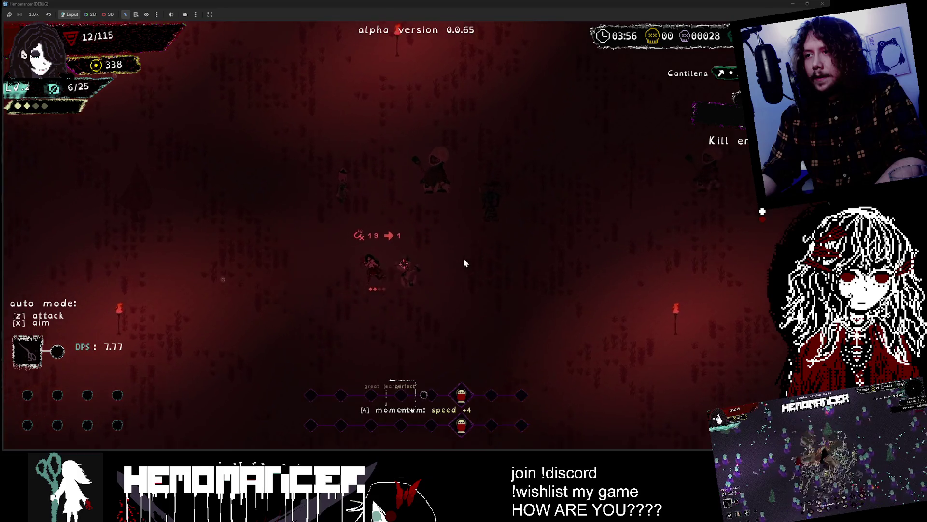
pyautogui.press('a')
pyautogui.press('s')
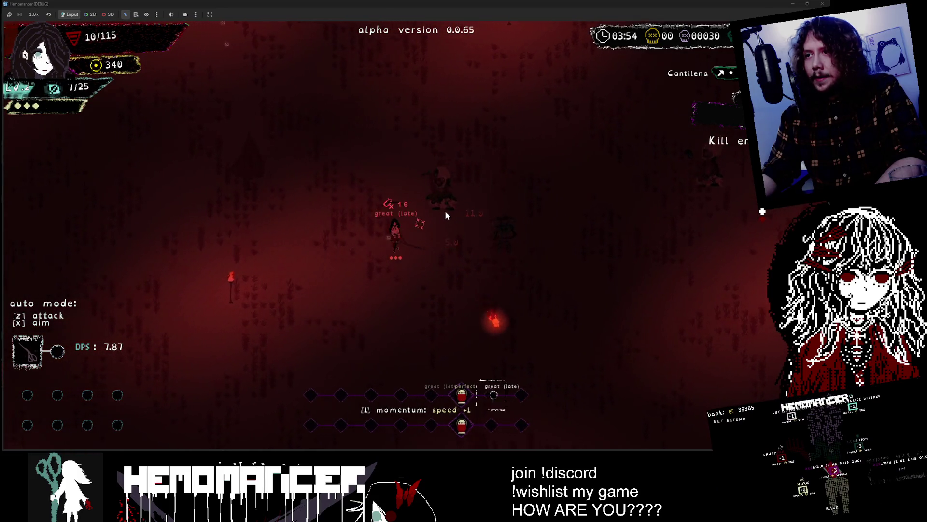
# Push up-left through the crowd and step onto the gravestone for its blessings
pyautogui.press('a')
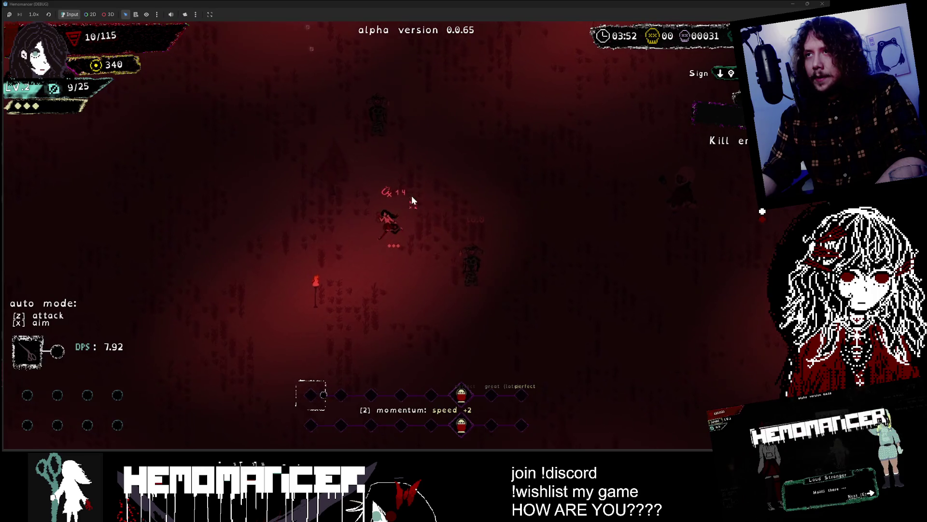
pyautogui.press('a')
pyautogui.press('w')
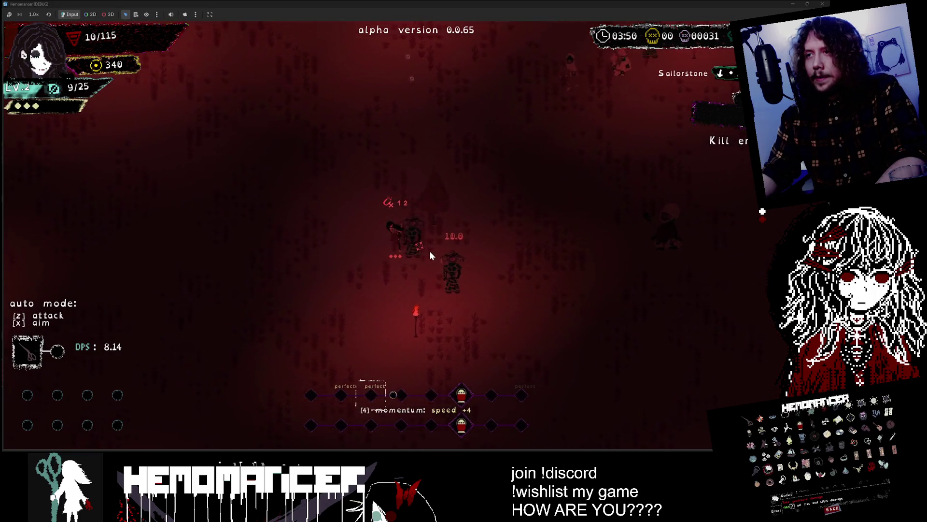
pyautogui.press('a')
pyautogui.press('w')
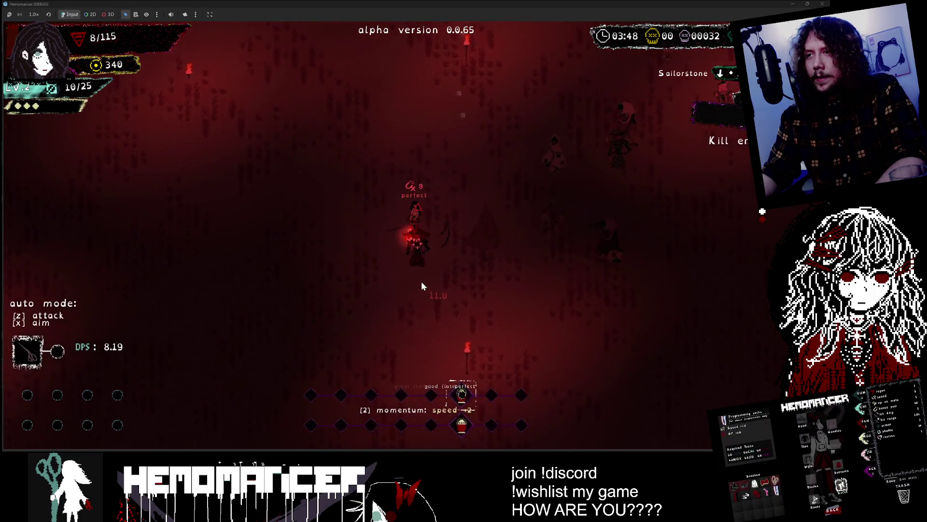
pyautogui.press('w')
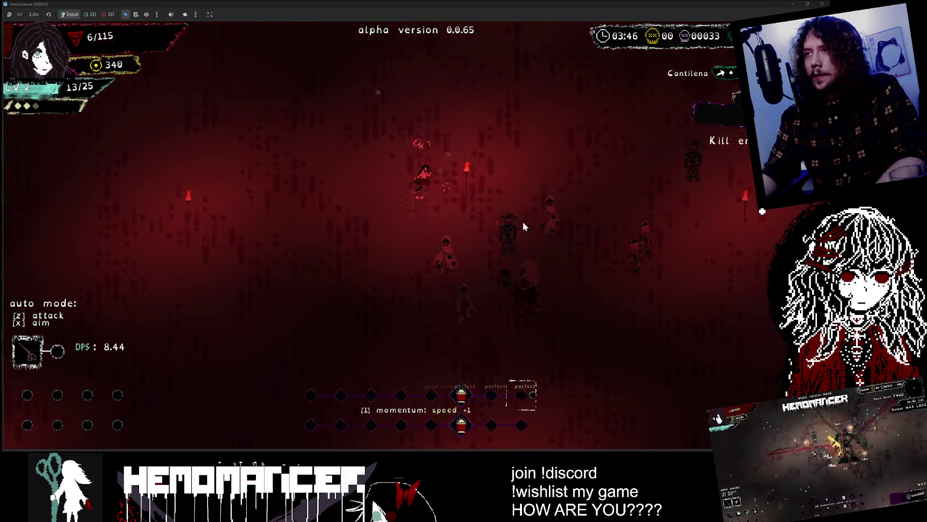
pyautogui.press('w')
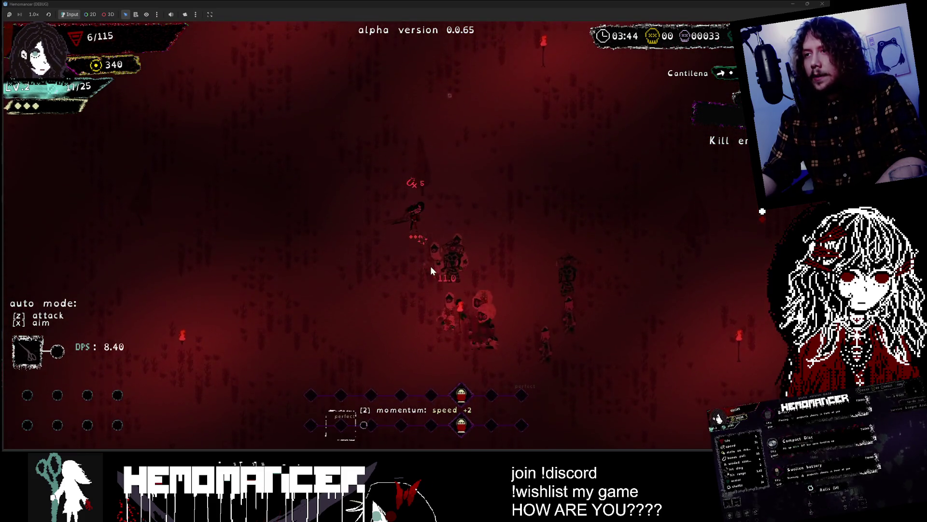
pyautogui.press('w')
pyautogui.press('a')
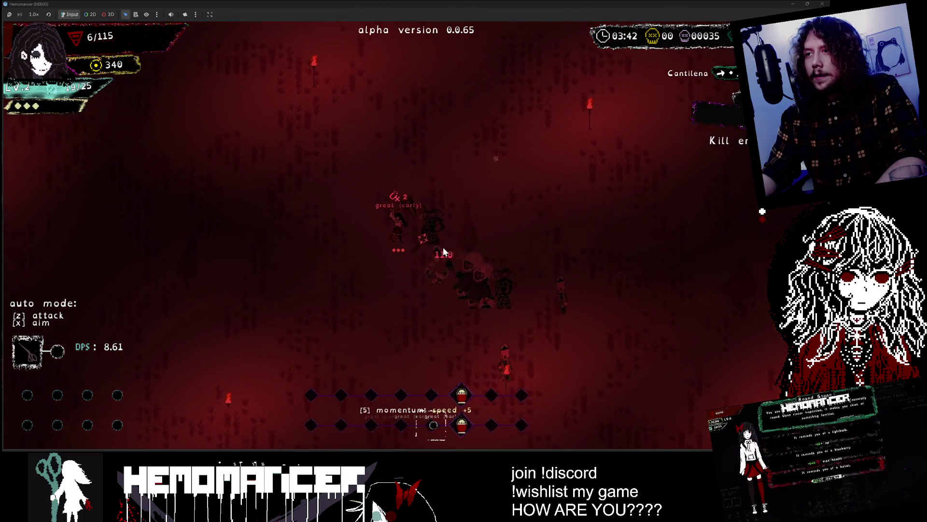
pyautogui.press('a')
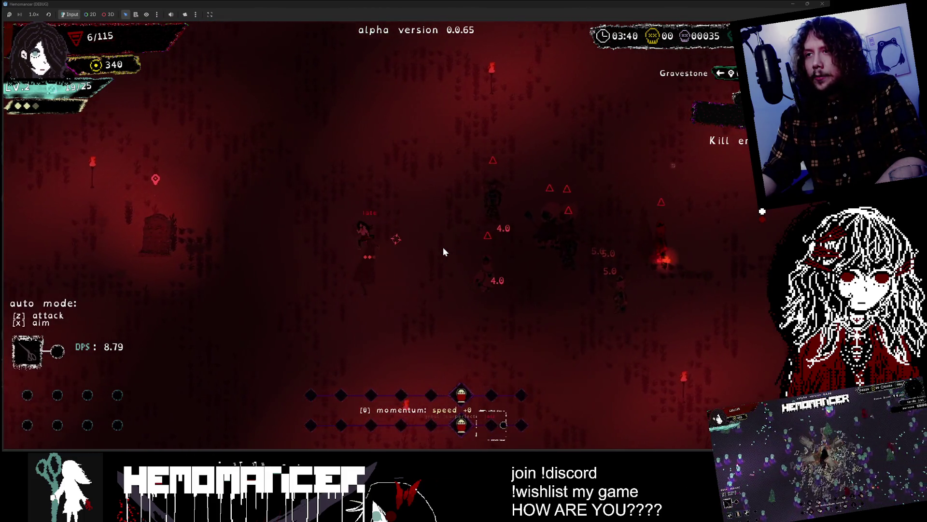
pyautogui.press('a')
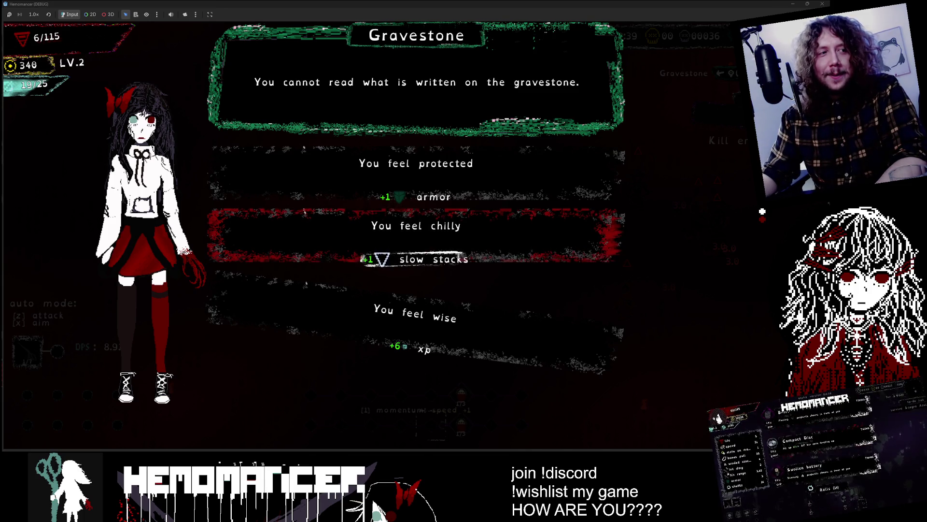
# Take the 'You feel chilly' blessing and the Noon item, then fight on until the run ends
pyautogui.click(367, 242)
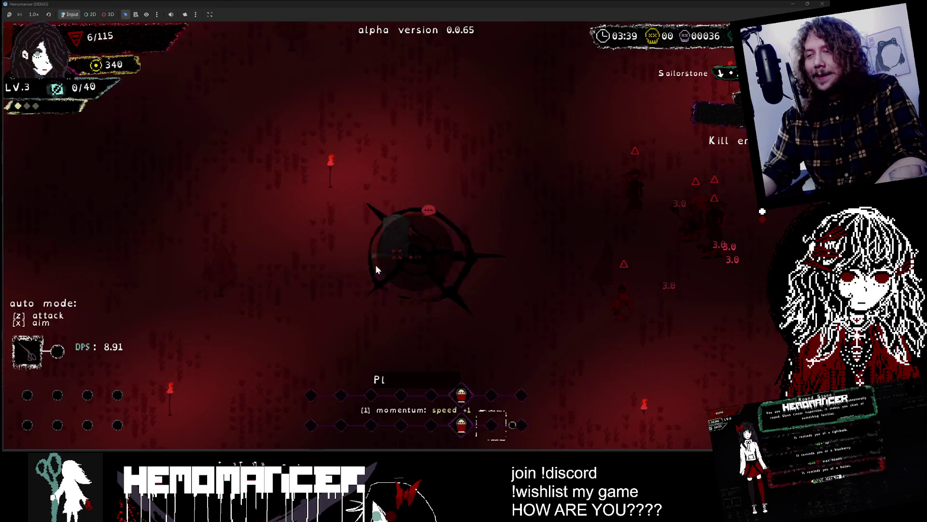
pyautogui.click(348, 207)
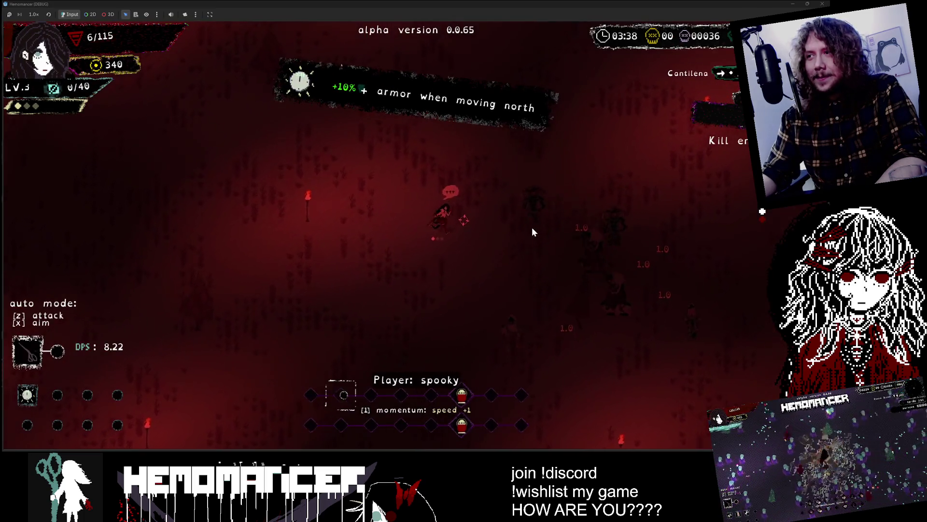
pyautogui.press('a')
pyautogui.press('w')
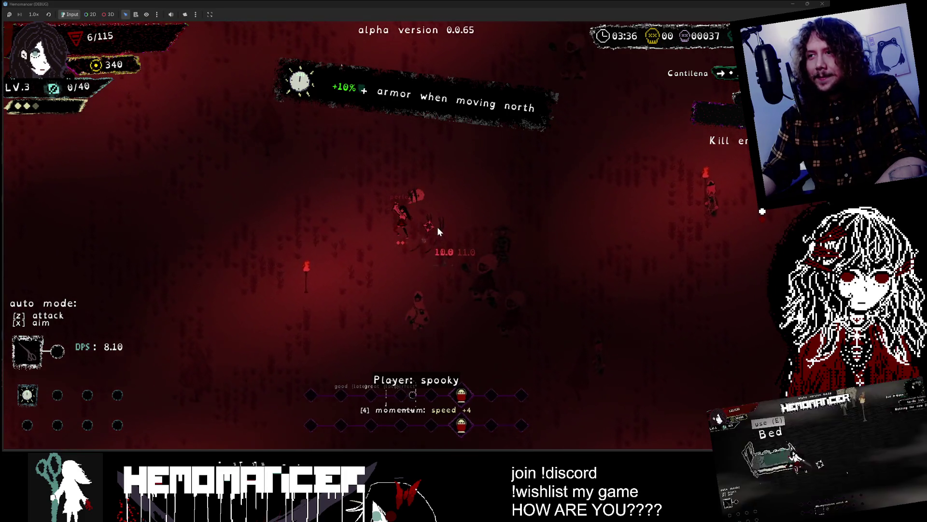
pyautogui.press('a')
pyautogui.press('w')
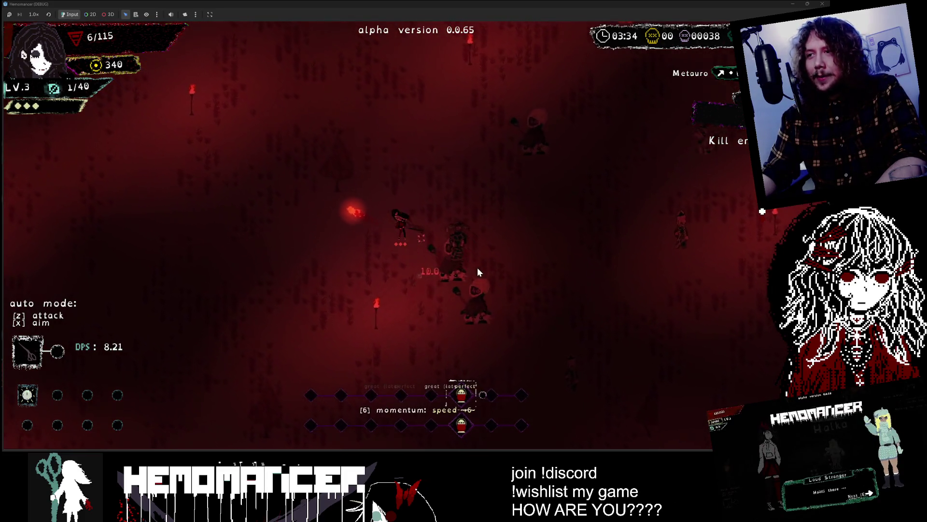
pyautogui.press('a')
pyautogui.press('w')
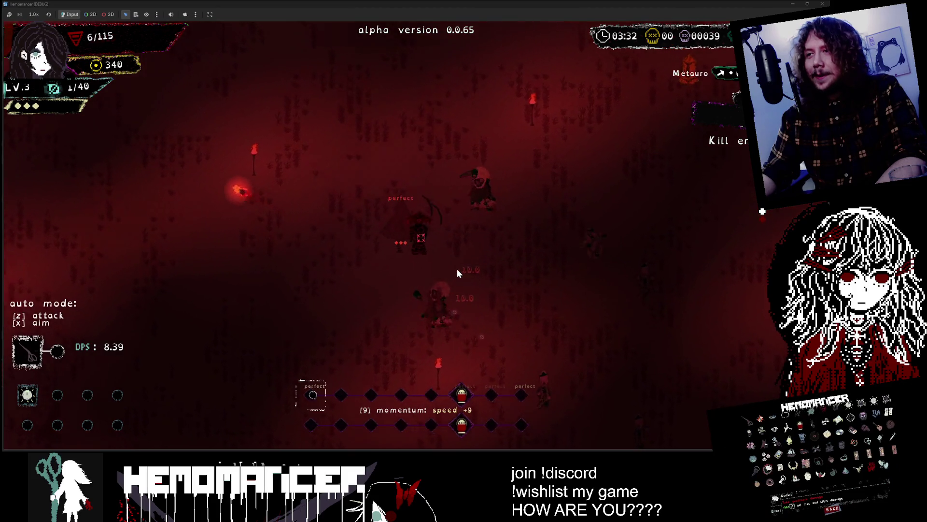
pyautogui.press('a')
pyautogui.press('w')
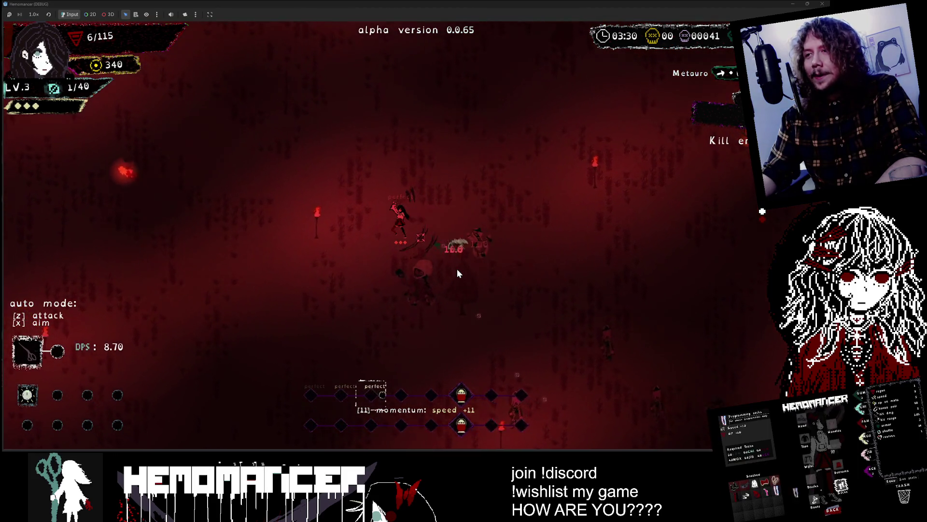
pyautogui.press('a')
pyautogui.press('w')
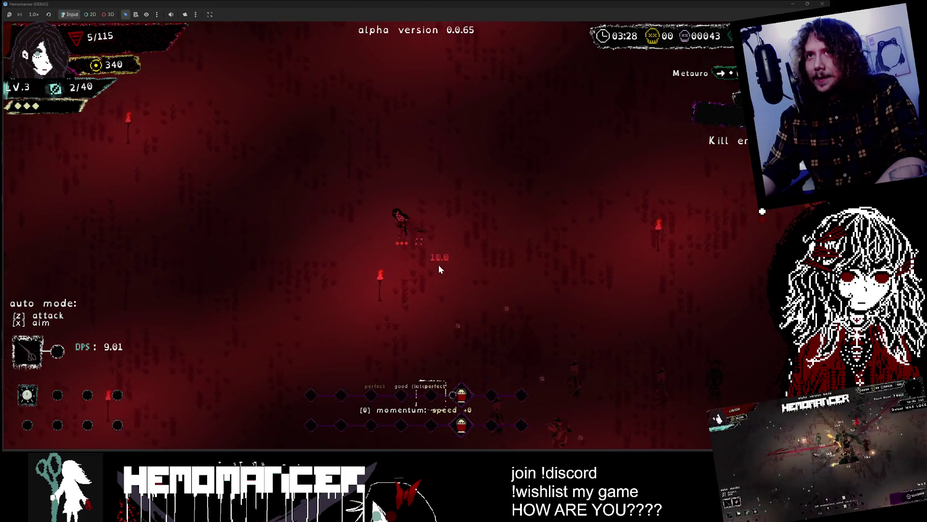
pyautogui.press('a')
pyautogui.press('w')
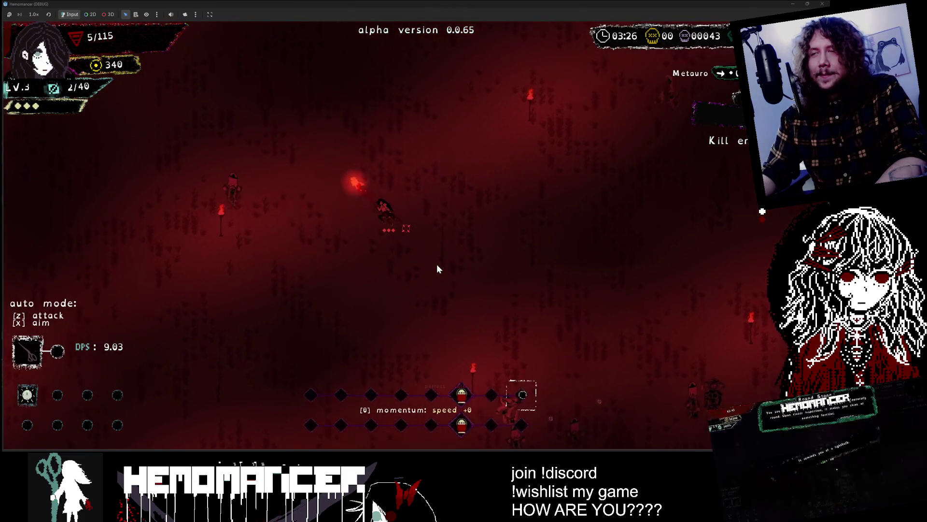
pyautogui.press('a')
pyautogui.press('s')
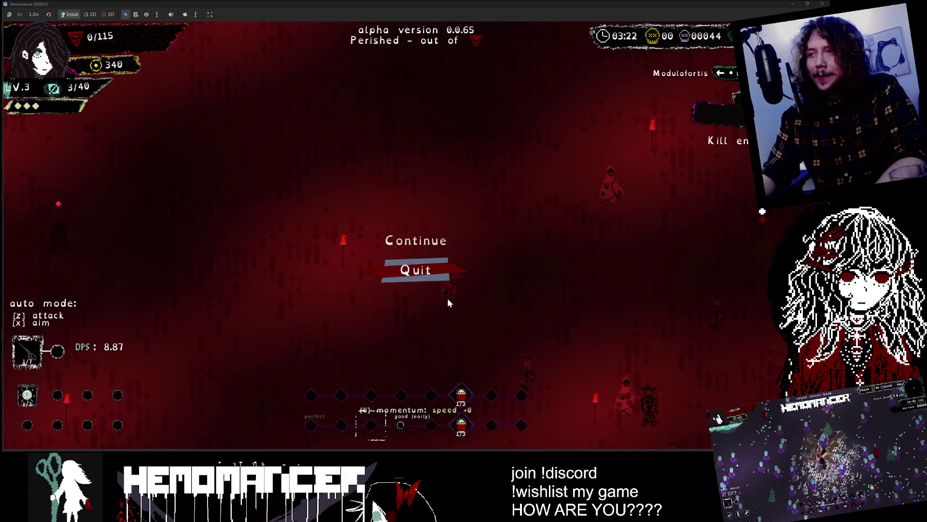
# Return to the hub, open the World Map at the signpole, then close the debug game
pyautogui.press('Return')
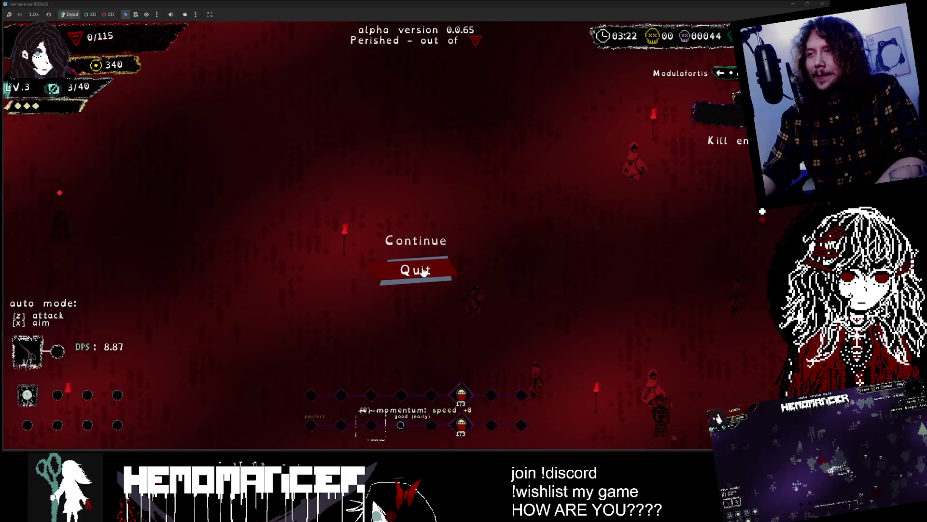
pyautogui.press('Return')
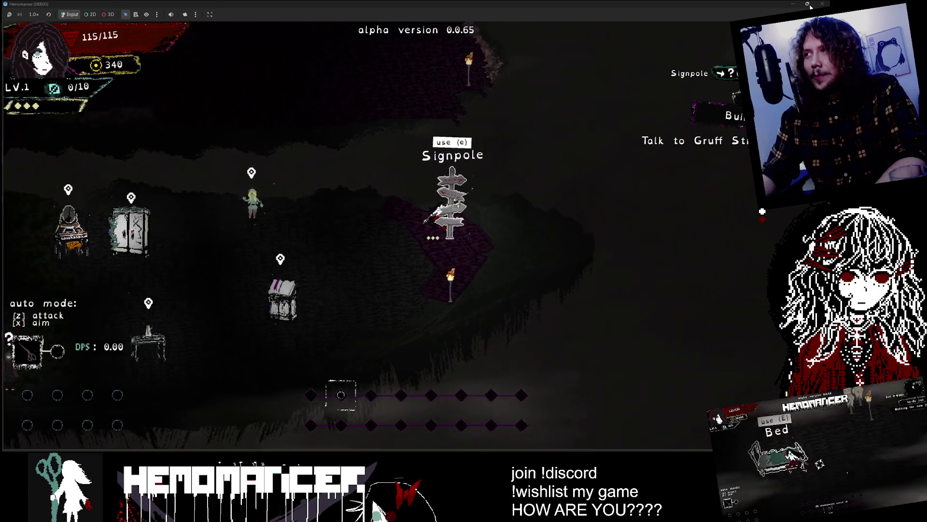
pyautogui.press('e')
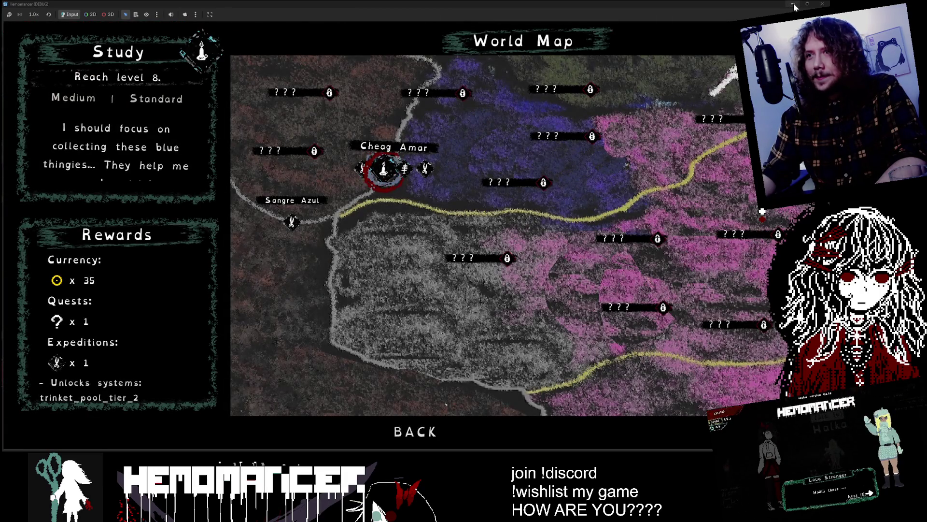
pyautogui.click(792, 6)
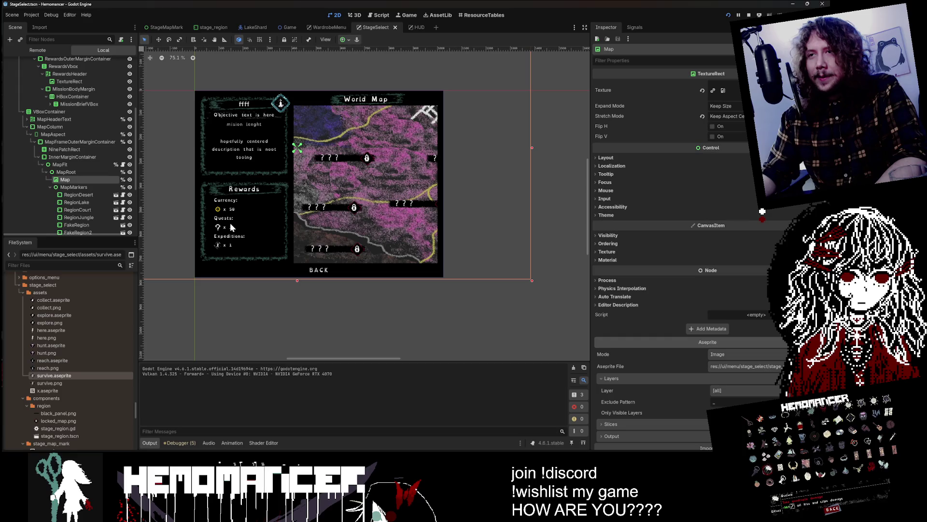
# Expand MissionBriefVBox and select the RewardMissionContainer and MissionBriefRewards nodes
pyautogui.scroll(2, 83, 202)
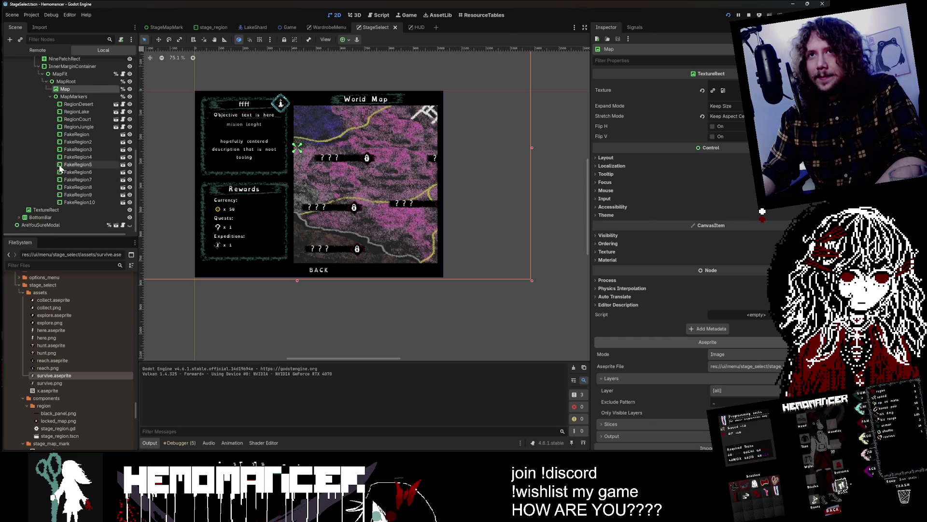
pyautogui.click(68, 112)
pyautogui.click(68, 104)
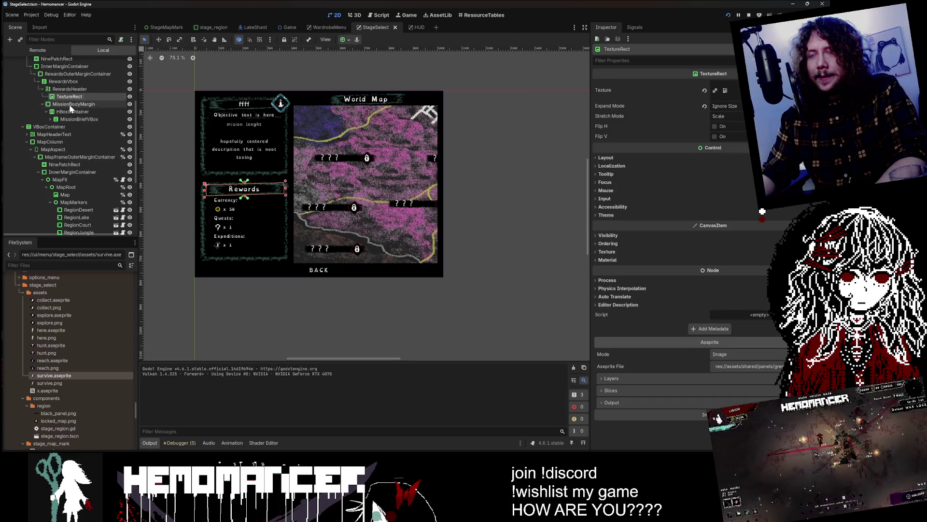
pyautogui.click(72, 111)
pyautogui.scroll(1, 176, 158)
pyautogui.scroll(3, 65, 114)
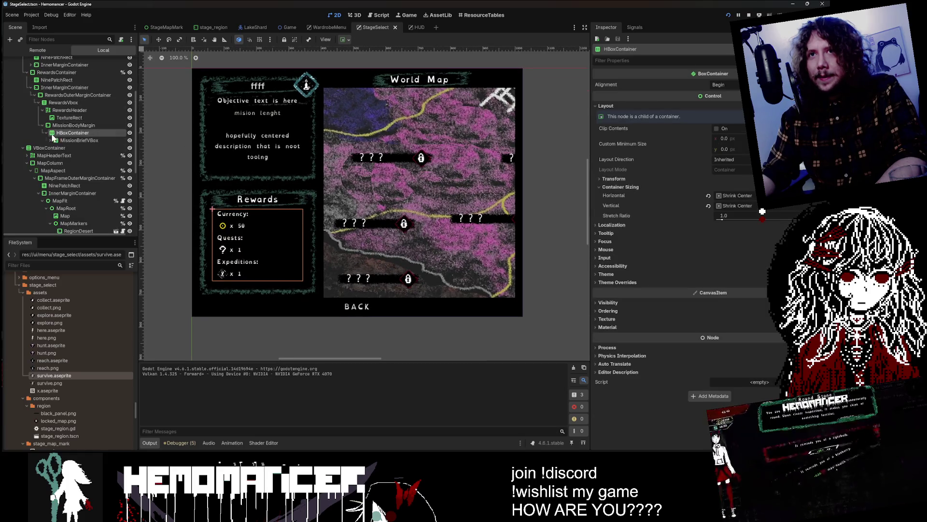
pyautogui.click(52, 139)
pyautogui.click(95, 180)
pyautogui.click(94, 186)
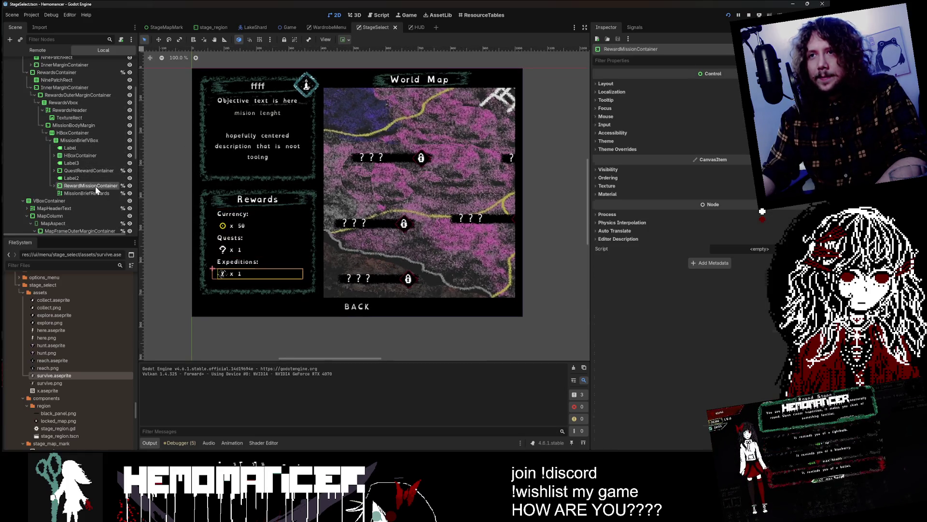
pyautogui.keyDown('ctrl'); pyautogui.click(96, 192); pyautogui.keyUp('ctrl')
# Toggle the Quests and Expeditions rows' visibility until both show, then select the Label node
pyautogui.click(130, 187)
pyautogui.click(130, 193)
pyautogui.click(129, 193)
pyautogui.click(131, 187)
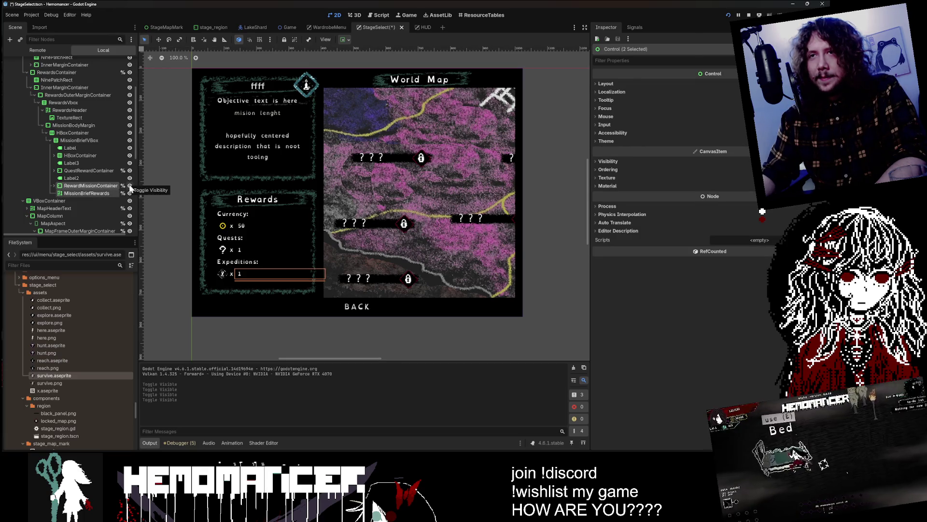
pyautogui.click(129, 193)
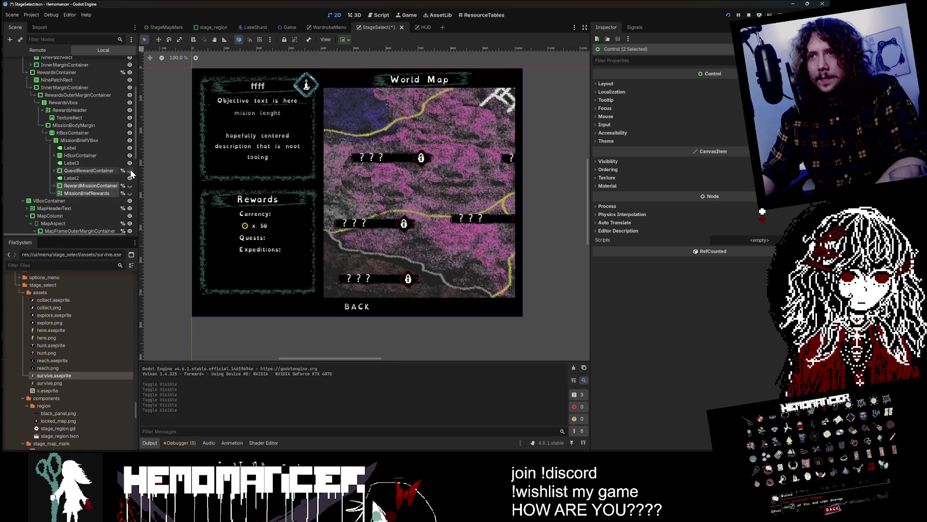
pyautogui.click(130, 186)
pyautogui.click(130, 186)
pyautogui.click(129, 186)
pyautogui.click(129, 170)
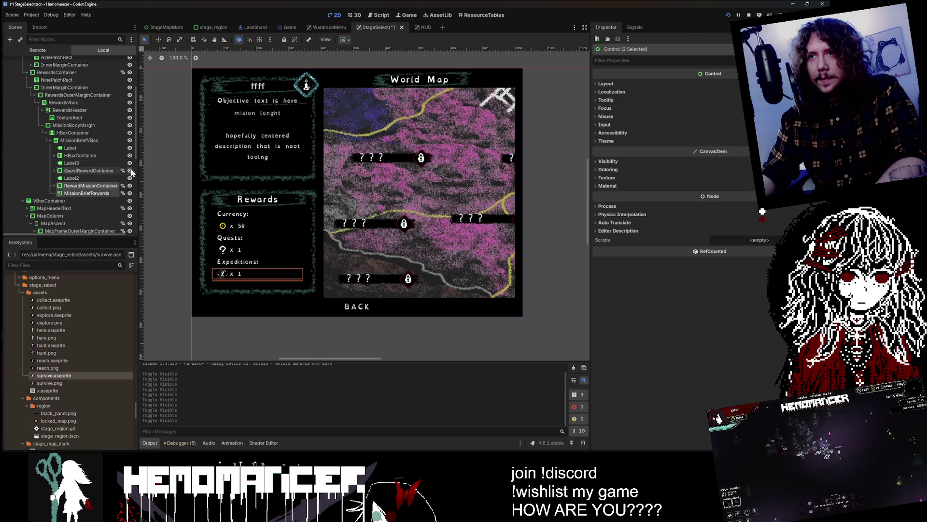
pyautogui.click(70, 156)
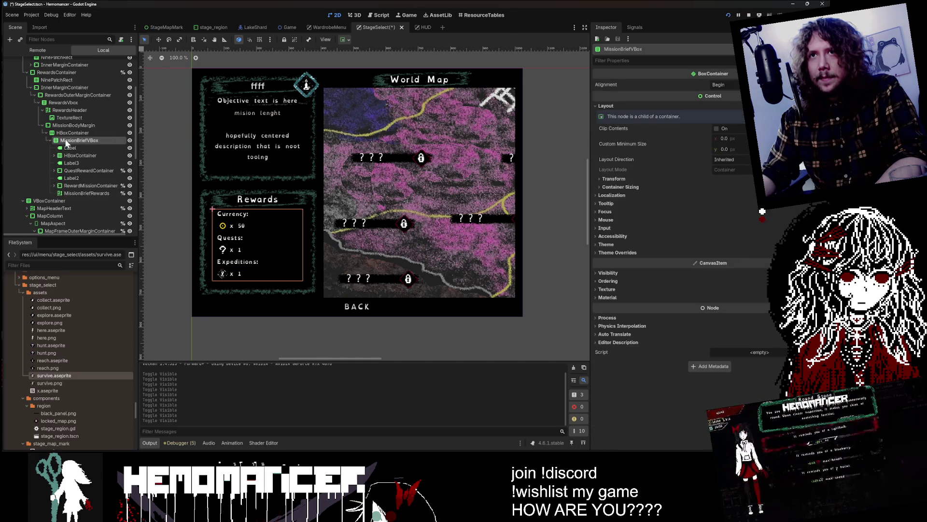
# Hide Label, Label3 through MissionBriefRewards, and the Currency: label, leaving only the coin icon
pyautogui.click(69, 148)
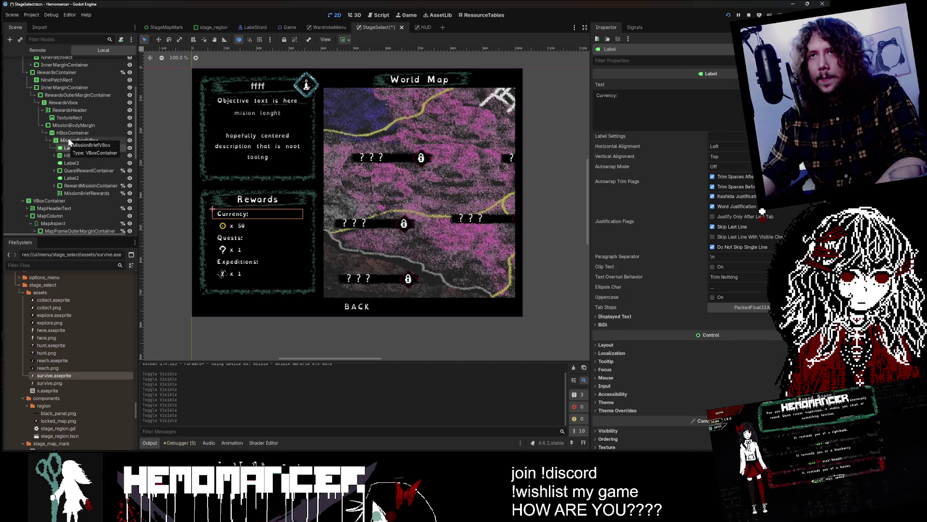
pyautogui.click(101, 164)
pyautogui.keyDown('shift'); pyautogui.click(94, 193); pyautogui.keyUp('shift')
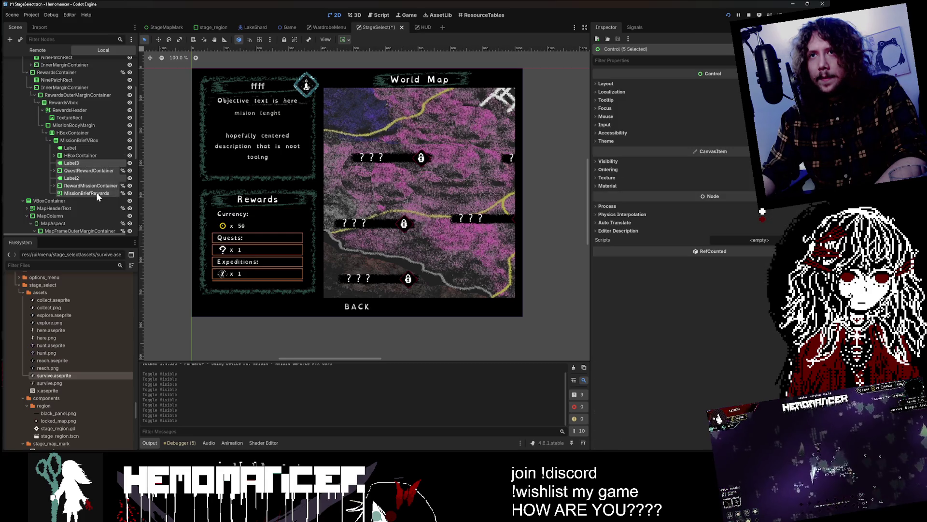
pyautogui.click(130, 163)
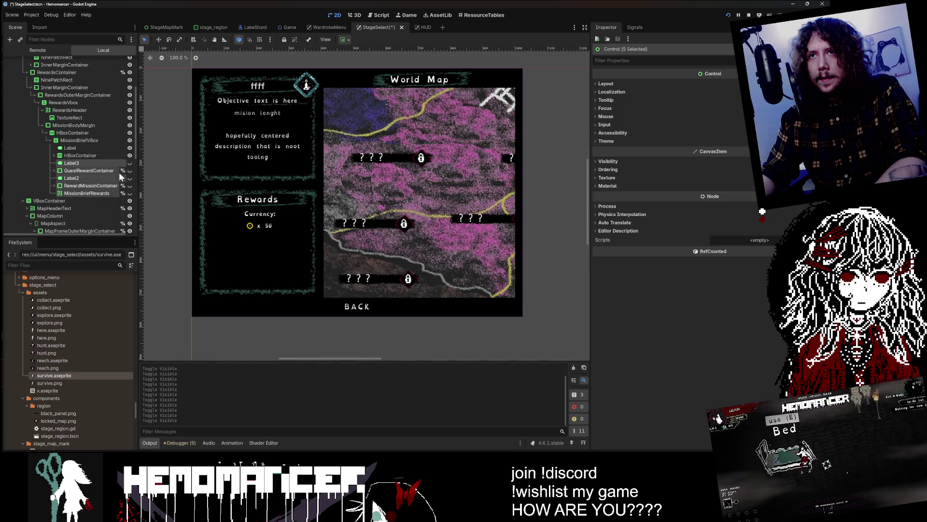
pyautogui.scroll(-2, 121, 169)
pyautogui.click(125, 127)
pyautogui.click(130, 127)
pyautogui.click(130, 127)
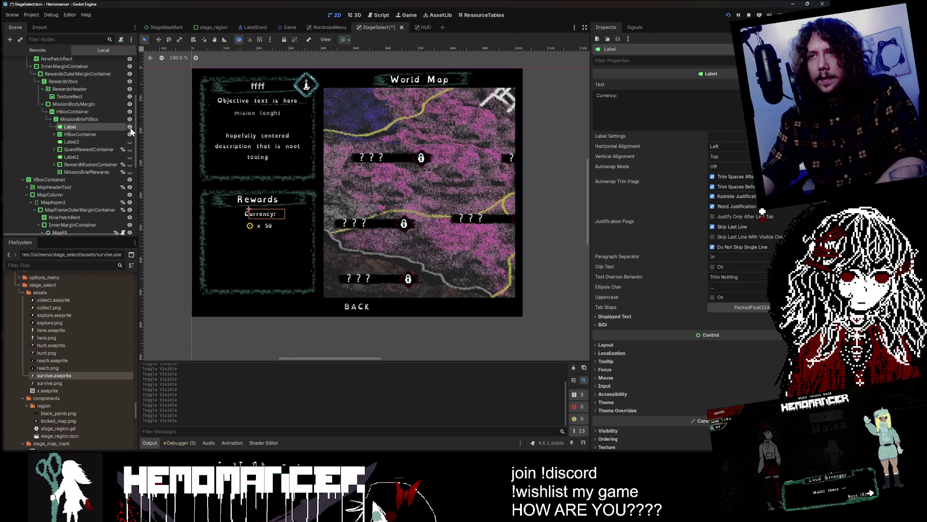
pyautogui.click(96, 136)
pyautogui.click(87, 127)
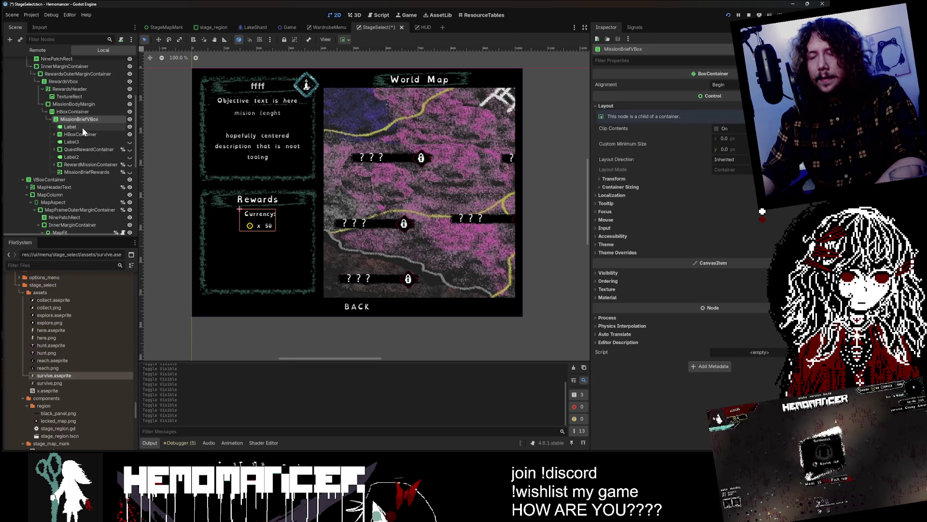
pyautogui.click(130, 127)
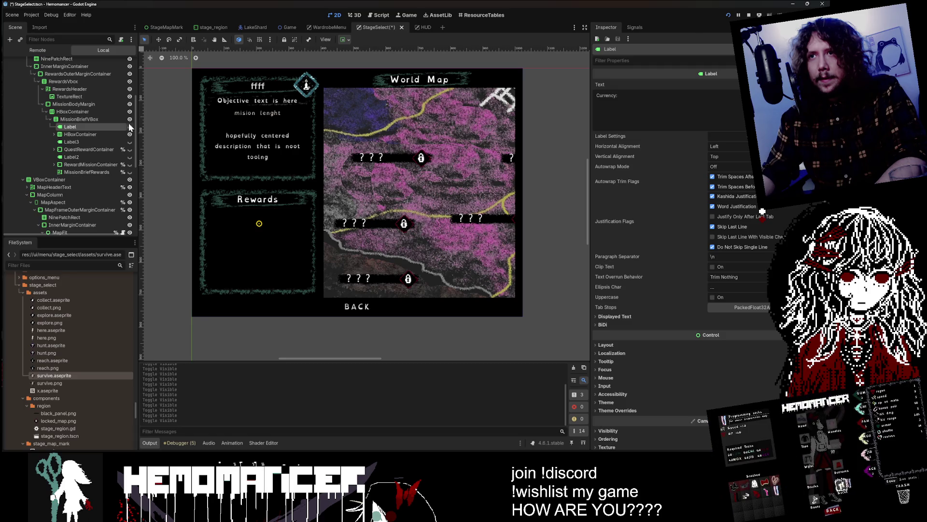
# Toggle Container Sizing Horizontal Expand on MetaRewardMarginContainer inside the currency HBoxContainer
pyautogui.click(101, 136)
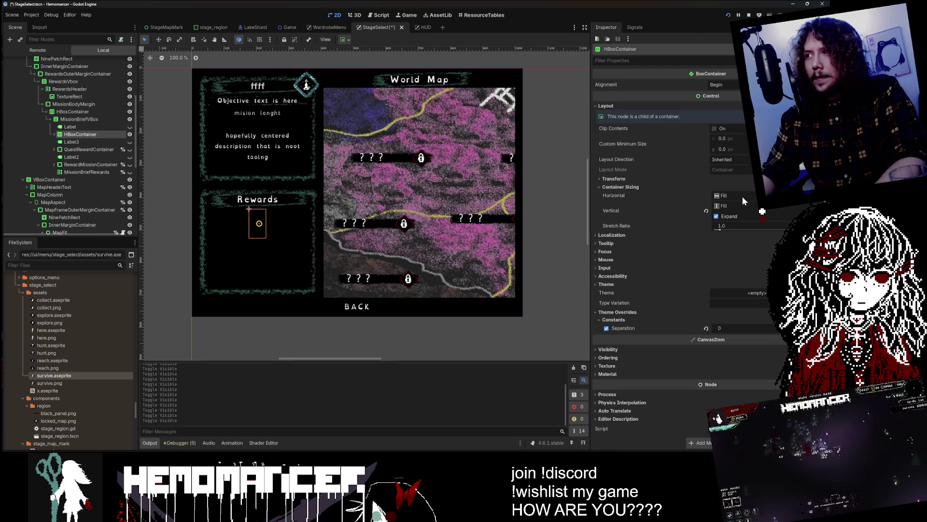
pyautogui.click(55, 134)
pyautogui.click(77, 141)
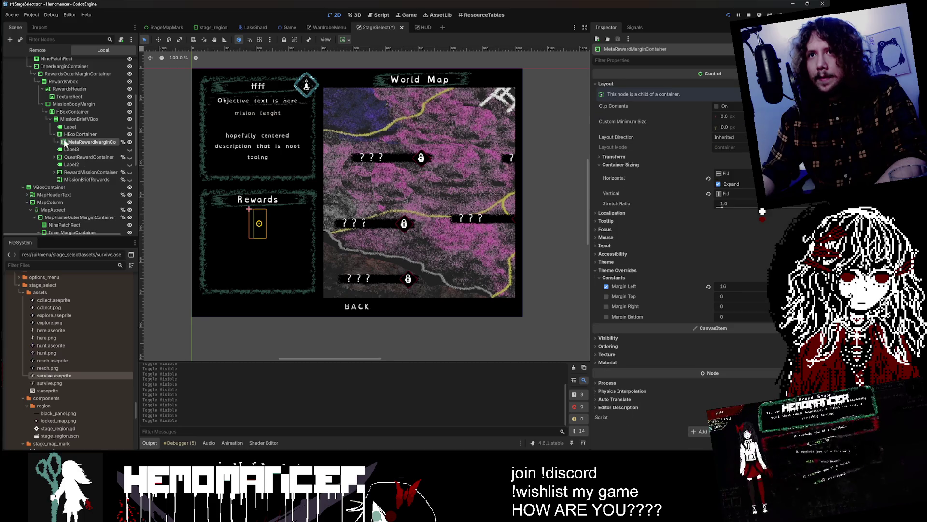
pyautogui.click(58, 141)
pyautogui.click(718, 185)
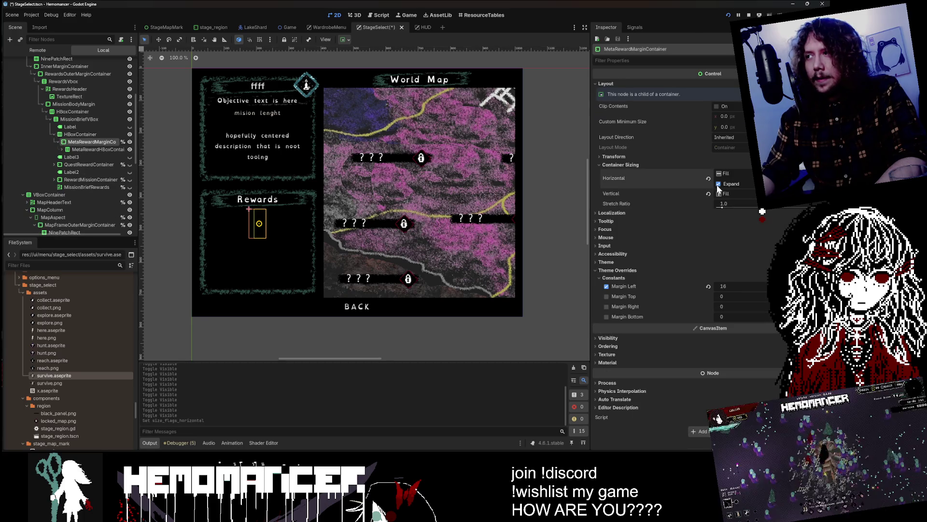
pyautogui.click(64, 149)
pyautogui.click(68, 149)
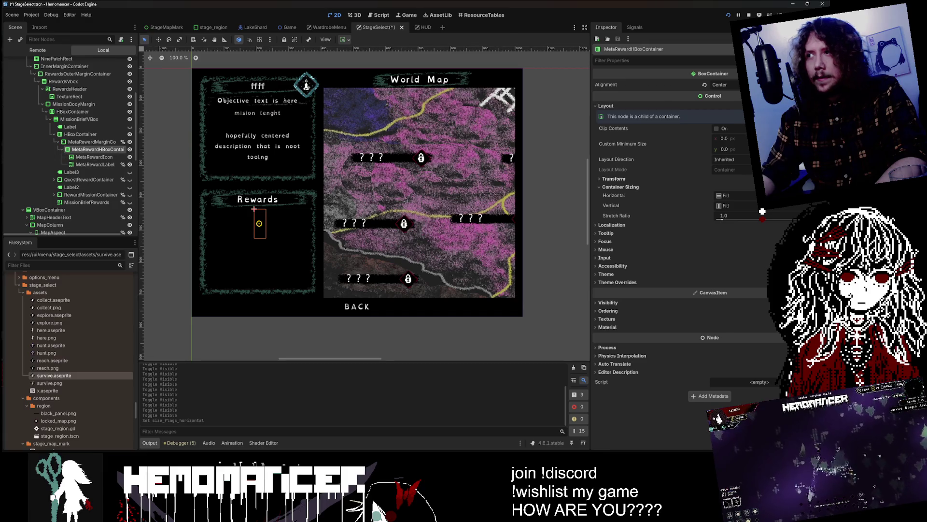
# Uncheck Fit Content on the x 50 MetaRewardLabel in the Inspector
pyautogui.click(91, 157)
pyautogui.click(83, 166)
pyautogui.scroll(5, 772, 213)
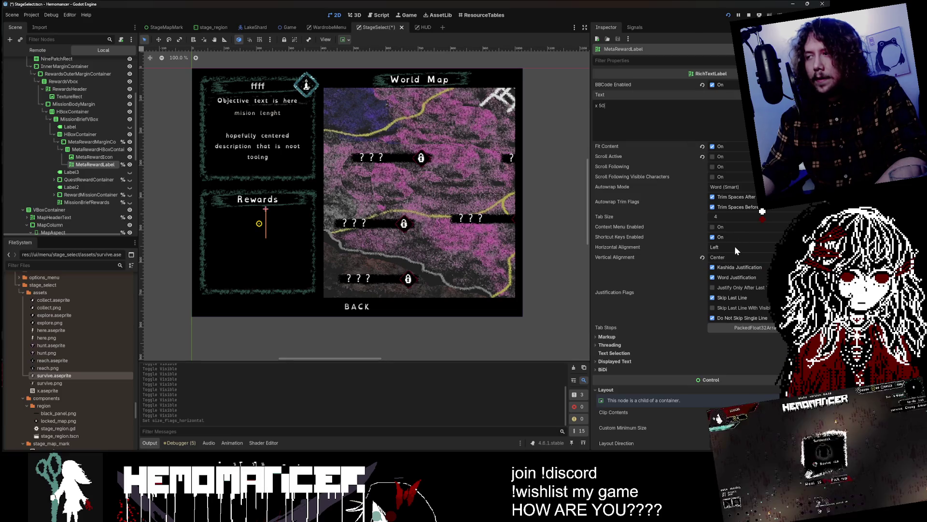
pyautogui.click(712, 147)
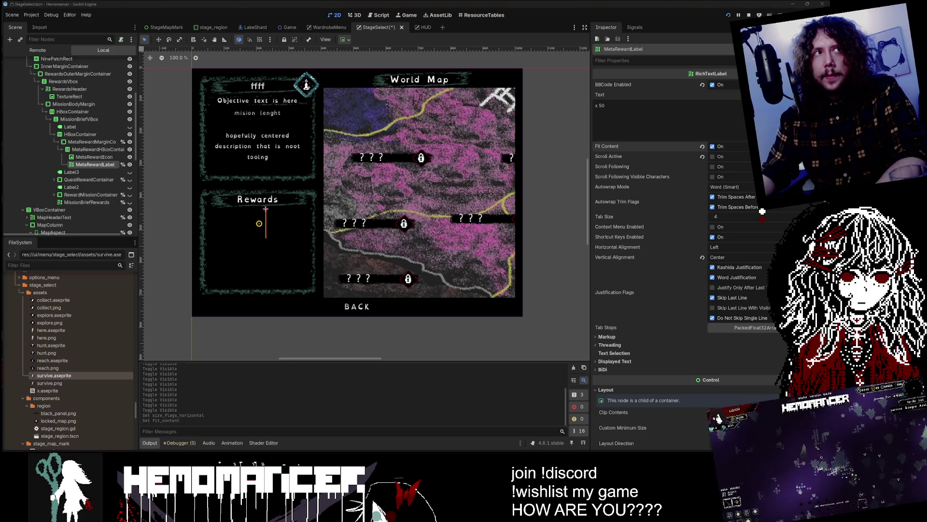
pyautogui.scroll(2, 497, 224)
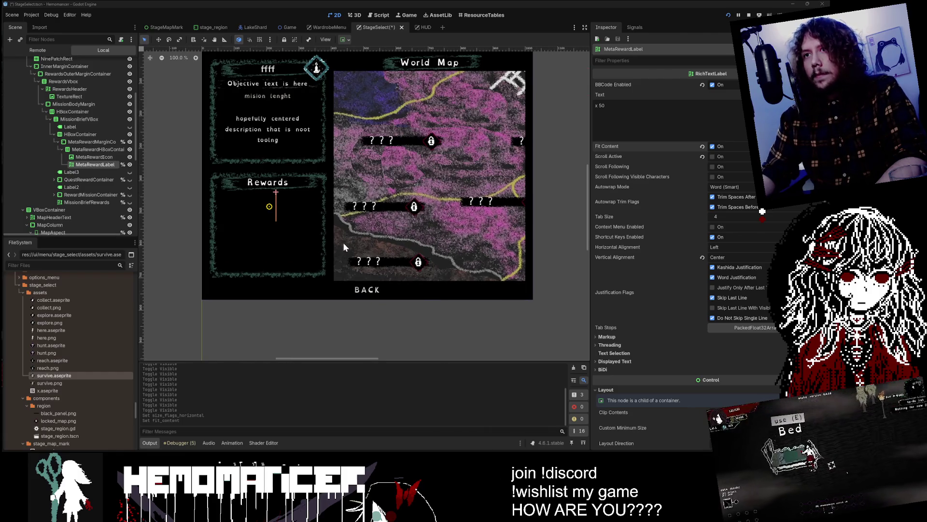
pyautogui.click(77, 157)
pyautogui.click(81, 150)
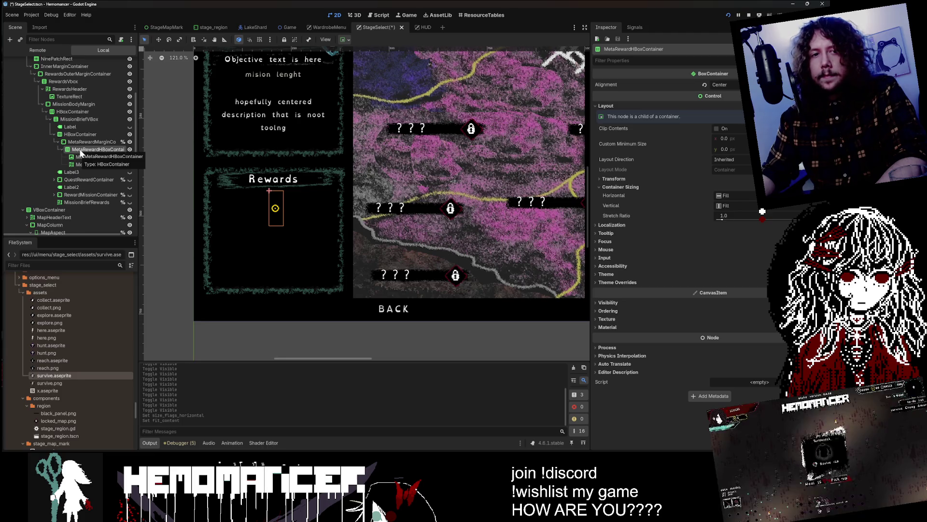
pyautogui.click(118, 172)
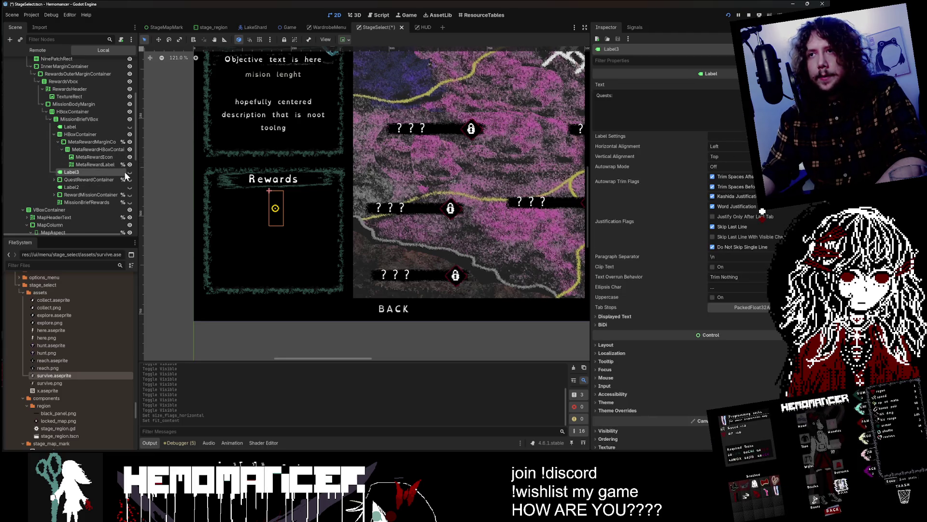
# Make MissionBriefRewards visible so the coin x 50 row reappears under Rewards
pyautogui.click(130, 172)
pyautogui.click(129, 172)
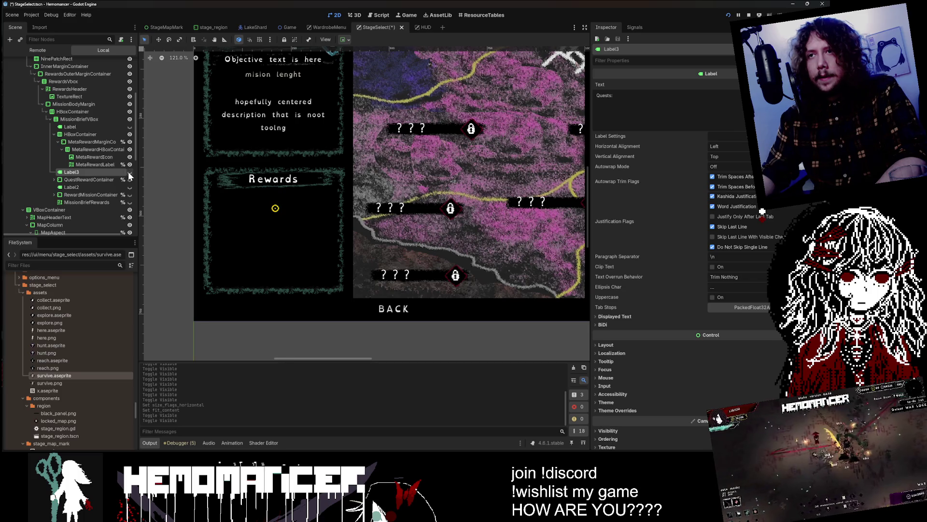
pyautogui.click(86, 179)
pyautogui.click(89, 201)
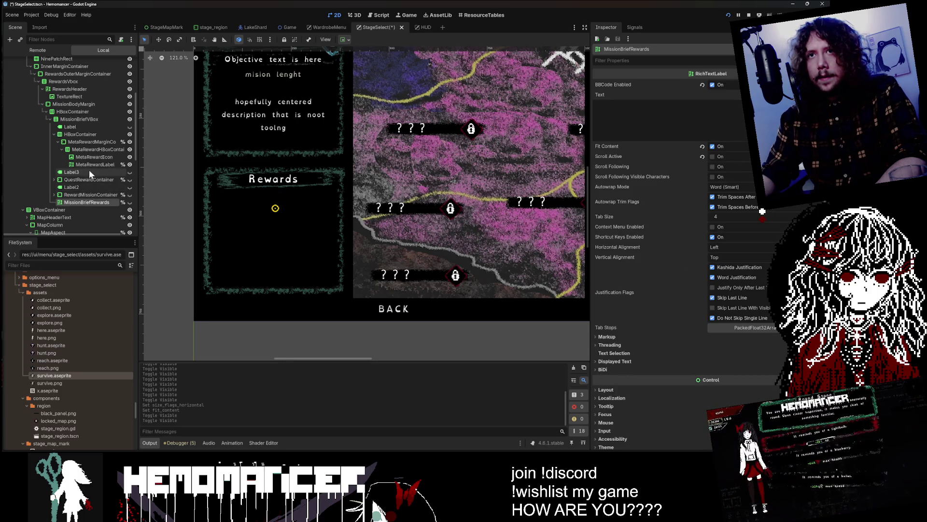
pyautogui.click(129, 201)
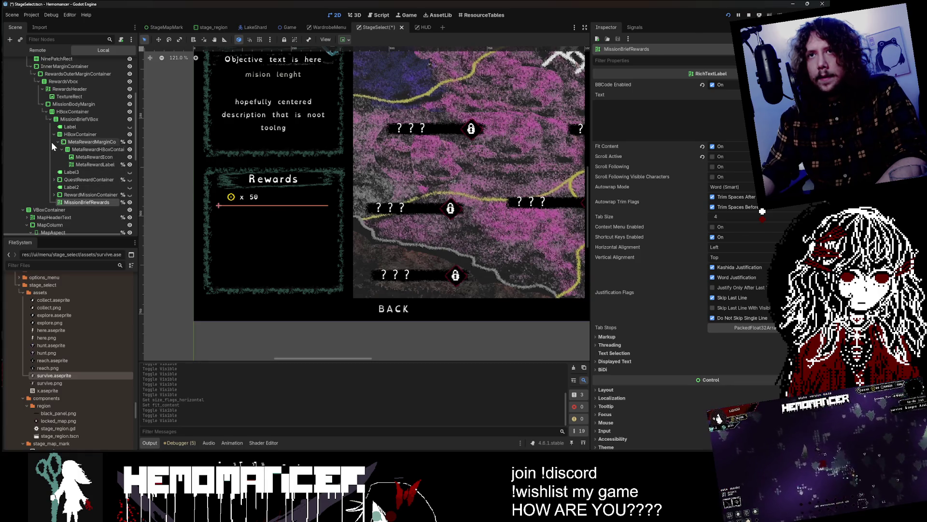
# Check MissionBriefRewards' Layout and Container Sizing settings, then save and run with F5
pyautogui.click(68, 149)
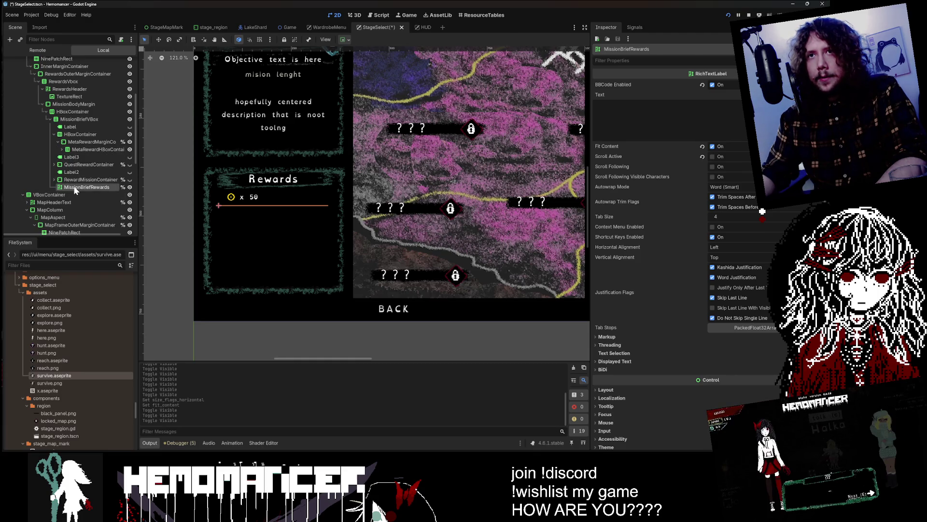
pyautogui.scroll(-5, 652, 342)
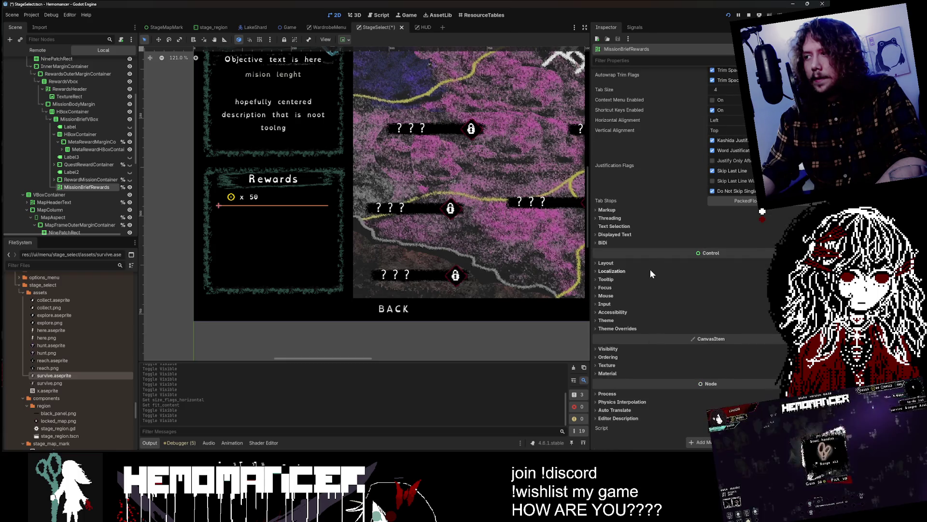
pyautogui.click(648, 263)
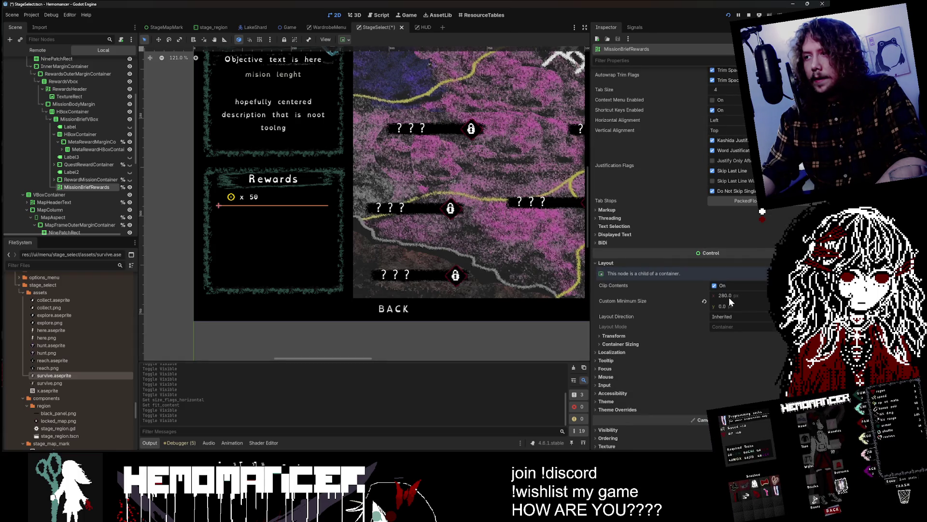
pyautogui.click(617, 343)
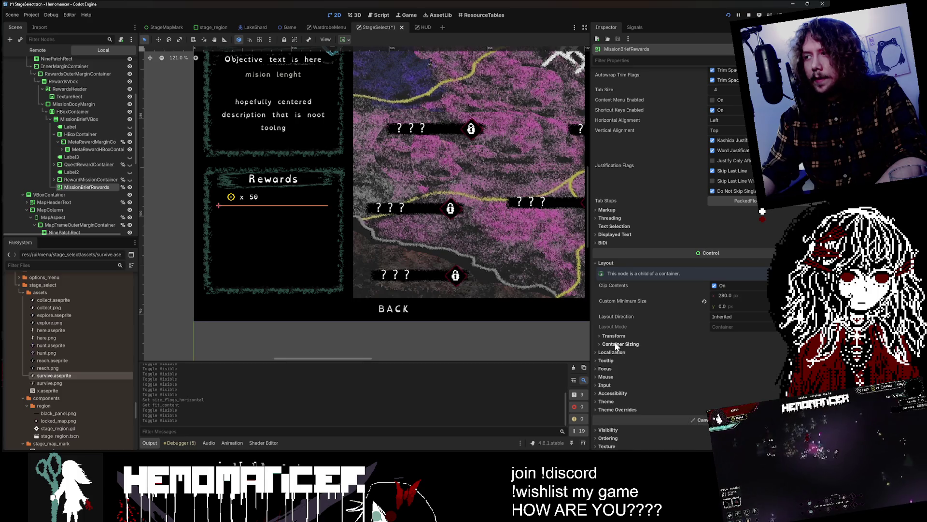
pyautogui.press('F5')
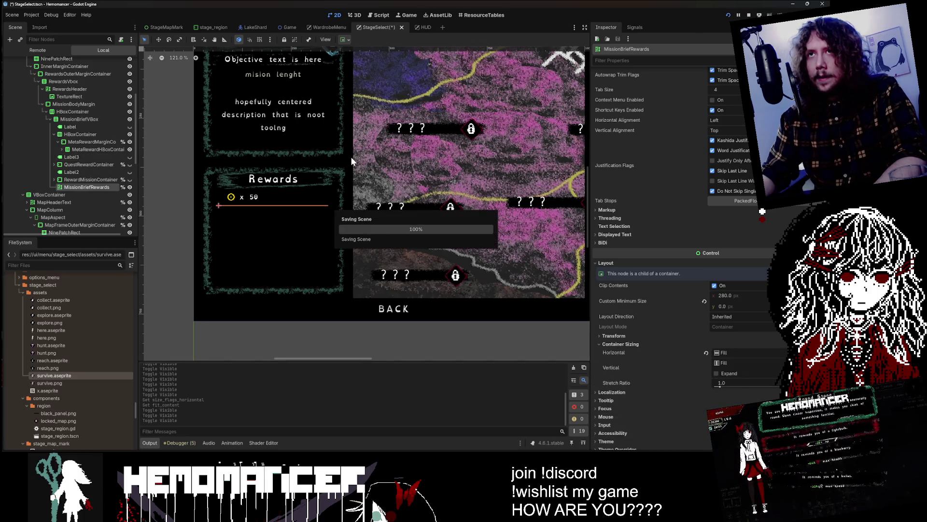
# Maximize the game, enter the world map, and step through stages comparing their reward panels
pyautogui.scroll(-5, 346, 91)
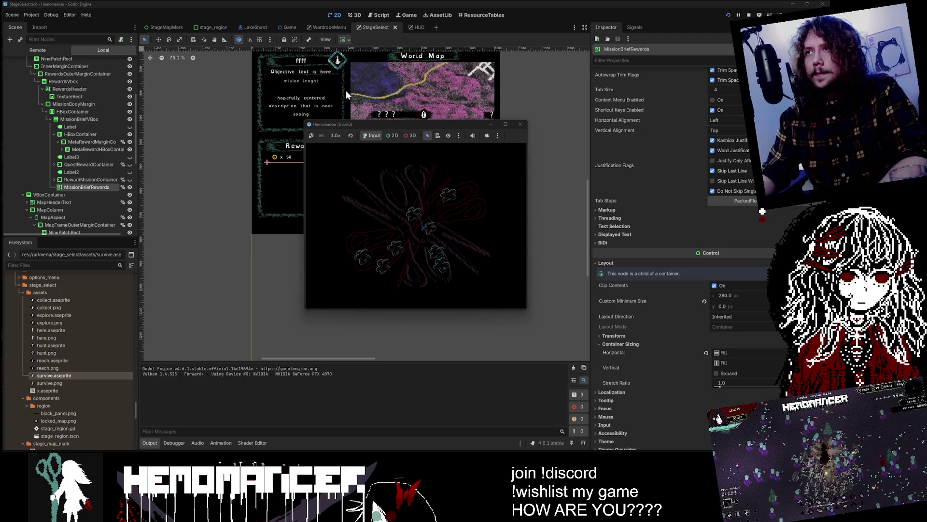
pyautogui.click(506, 123)
pyautogui.click(334, 218)
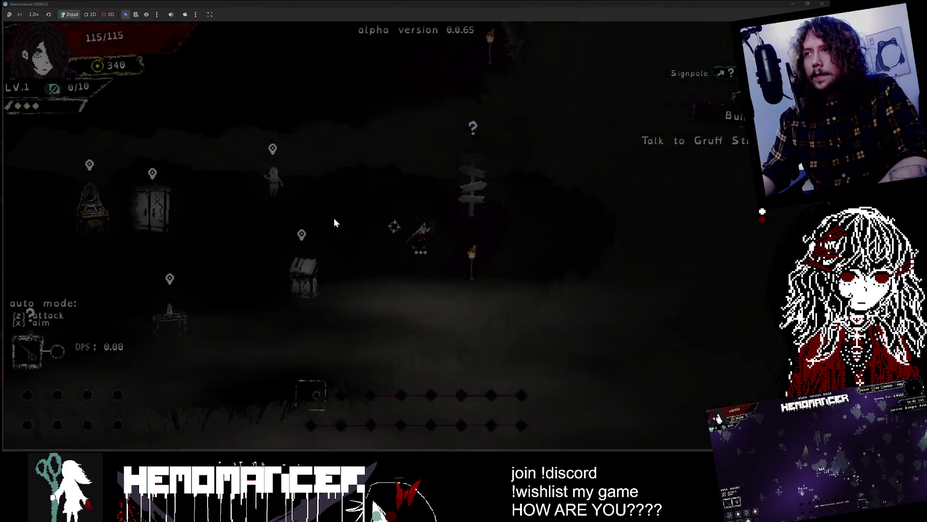
pyautogui.press('Left')
pyautogui.press('Right')
pyautogui.press('Left')
pyautogui.press('Right')
pyautogui.press('Left')
pyautogui.press('Left')
pyautogui.press('Right')
pyautogui.press('Right')
pyautogui.press('Right')
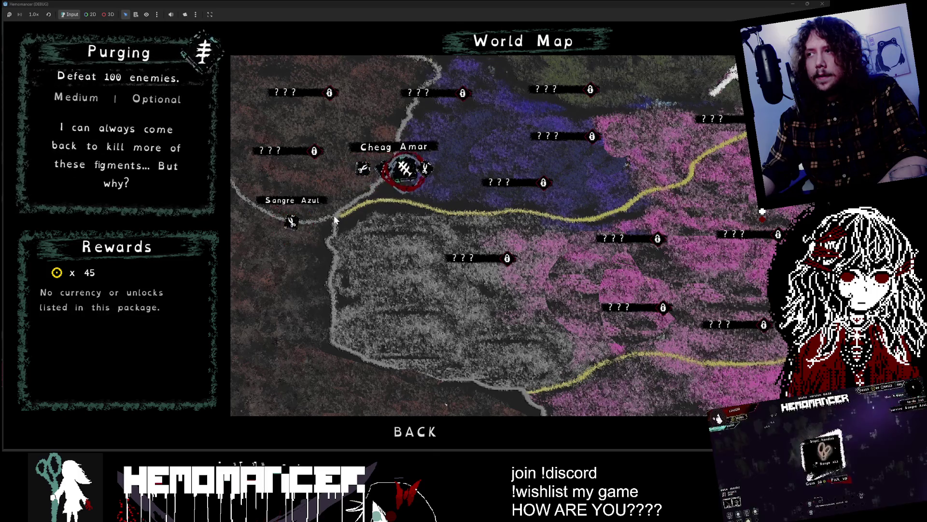
pyautogui.press('Right')
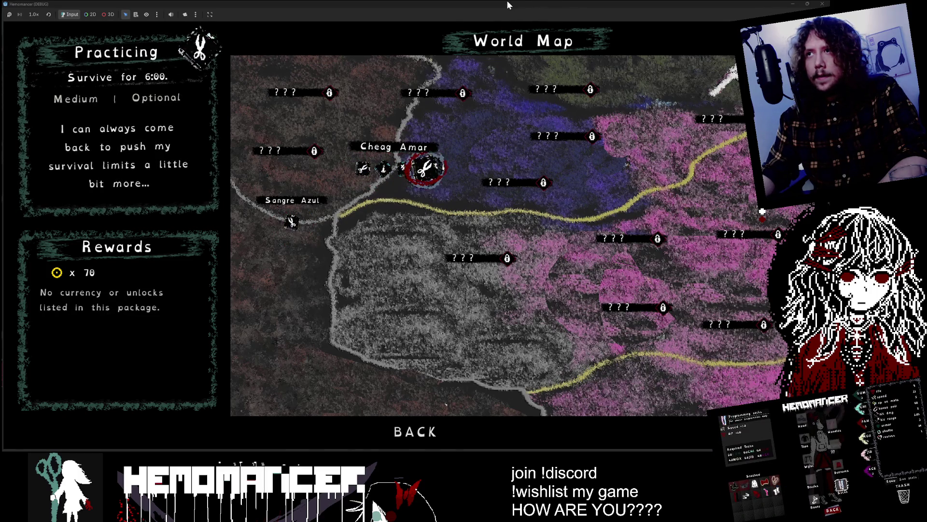
# Restore the game to a larger floating window, then stop the debug run
pyautogui.moveTo(545, 4); pyautogui.dragTo(158, 60)
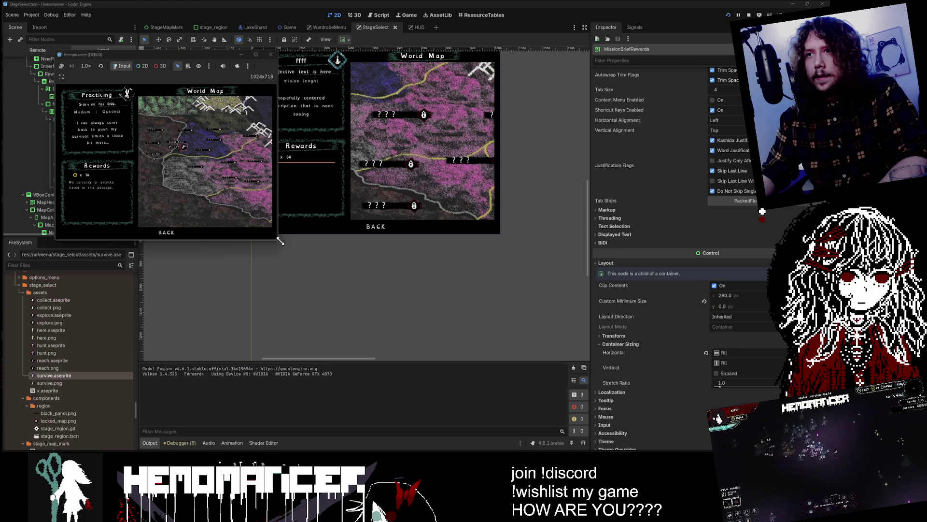
pyautogui.moveTo(278, 243)
pyautogui.mouseDown()
pyautogui.moveTo(425, 316)
pyautogui.moveTo(497, 367)
pyautogui.moveTo(585, 398)
pyautogui.moveTo(343, 364)
pyautogui.moveTo(351, 361)
pyautogui.mouseUp()
pyautogui.click(346, 54)
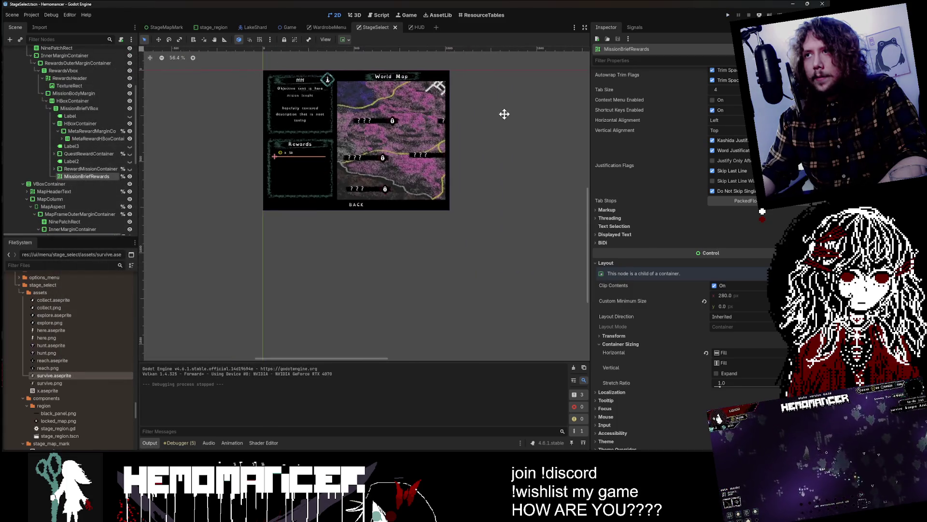
# Fold RewardsOuterMarginContainer's children in the Scene dock
pyautogui.scroll(5, 71, 118)
pyautogui.click(72, 108)
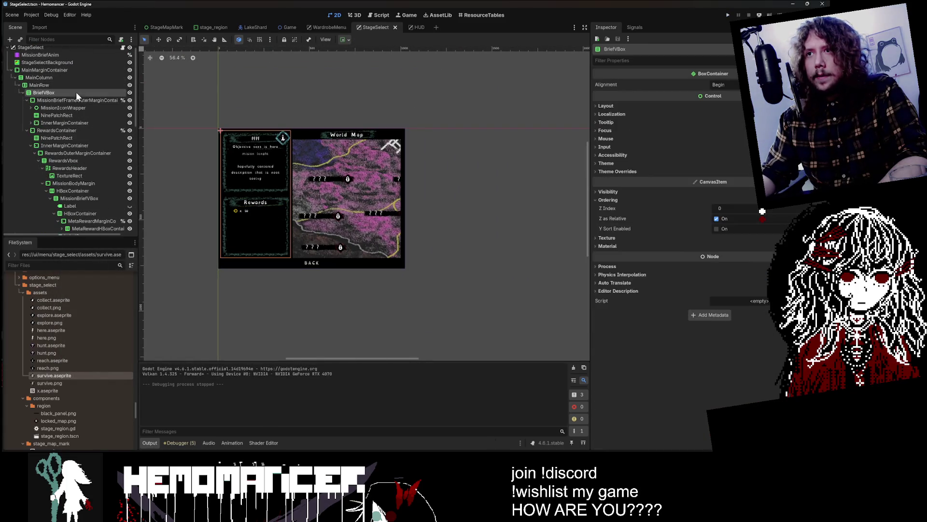
pyautogui.click(69, 138)
pyautogui.click(72, 153)
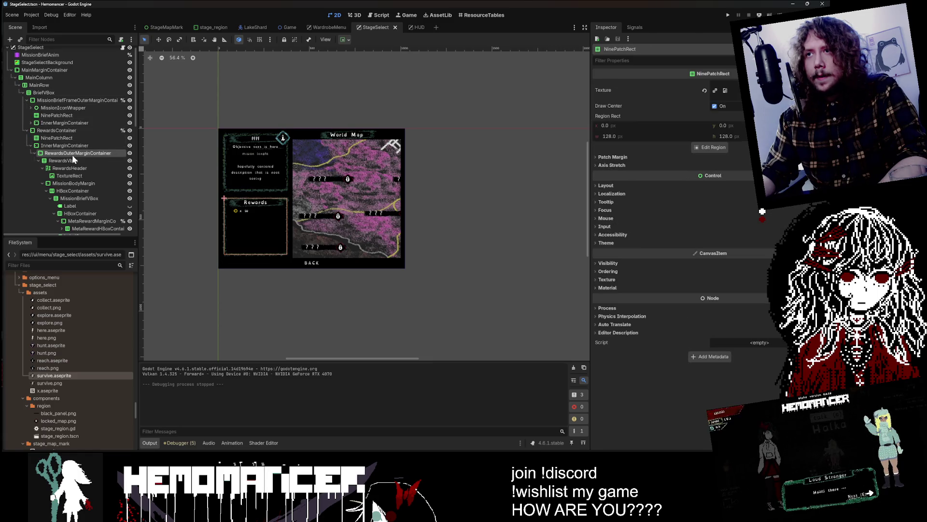
pyautogui.click(34, 153)
pyautogui.click(43, 160)
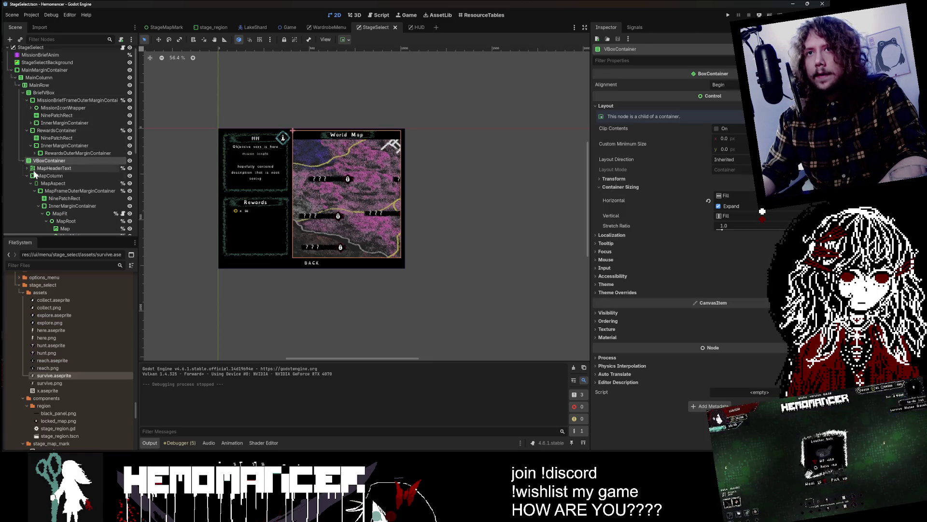
# Collapse BriefVBox, VBoxContainer, MainRow and BottomBar, select MainColumn, and switch to VS Code
pyautogui.click(23, 92)
pyautogui.click(22, 100)
pyautogui.click(19, 85)
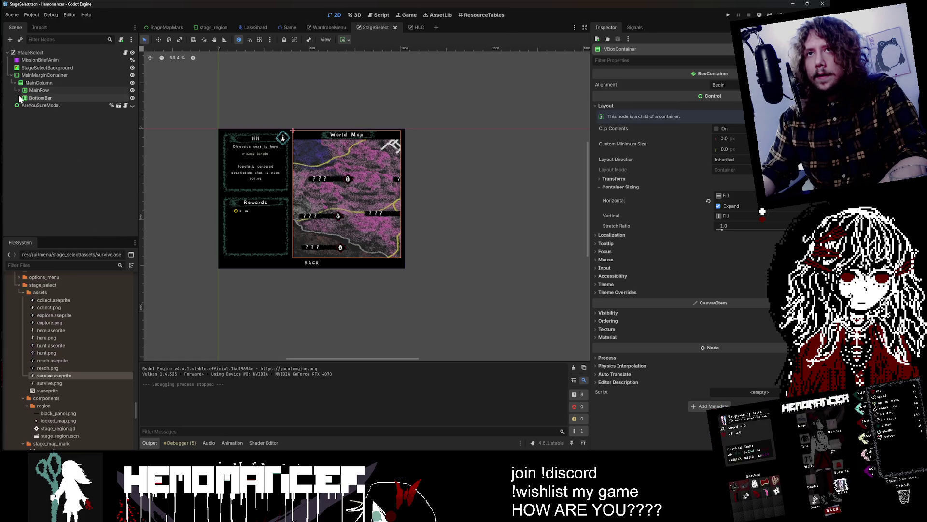
pyautogui.click(18, 97)
pyautogui.click(39, 82)
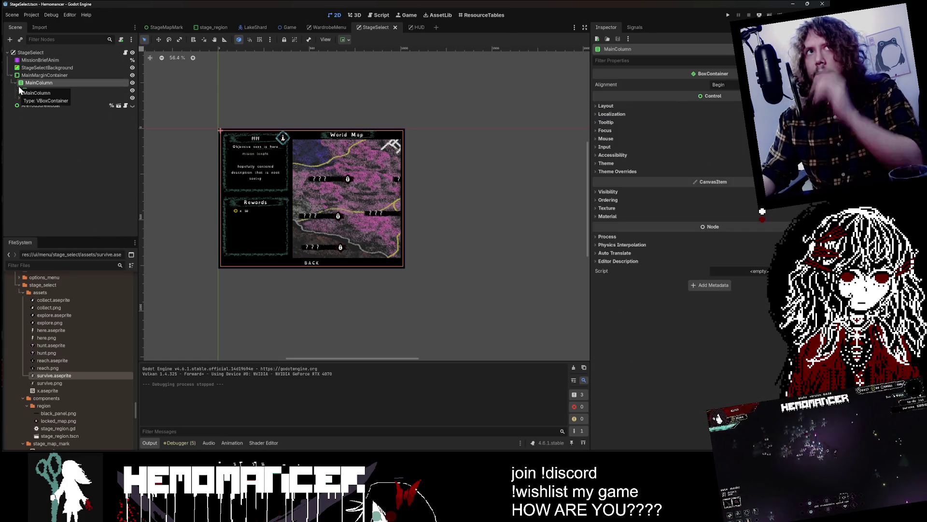
pyautogui.hotkey('alt', 'Tab')
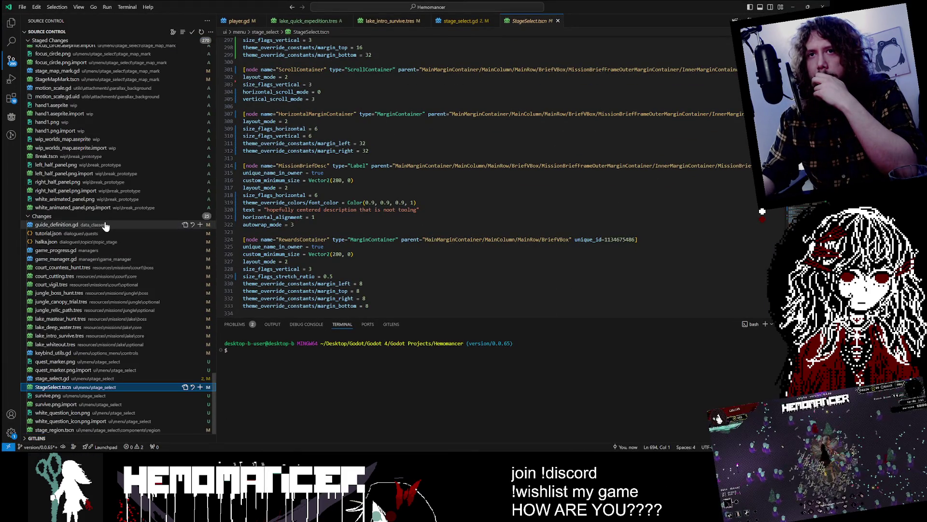
# Scroll through the stage_select.gd working-tree diff, then return to Godot
pyautogui.click(91, 379)
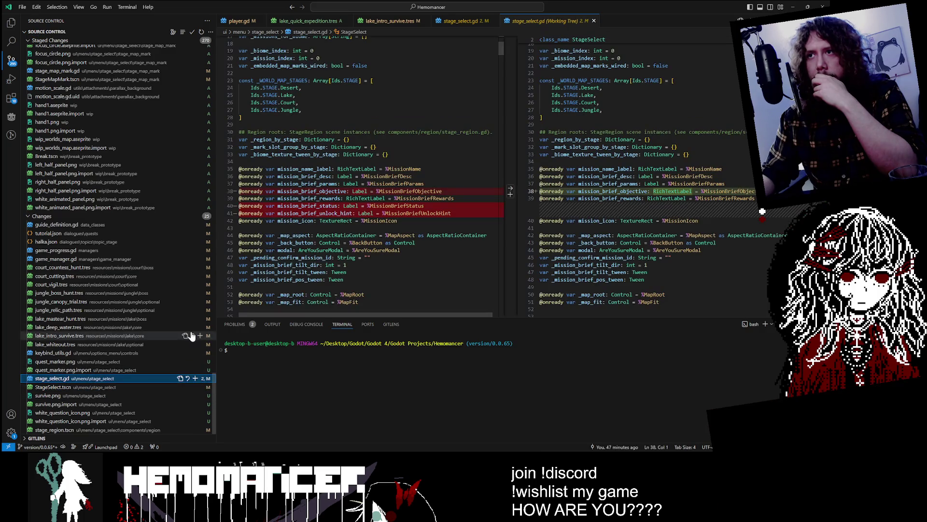
pyautogui.scroll(-20, 372, 174)
pyautogui.scroll(-12, 372, 174)
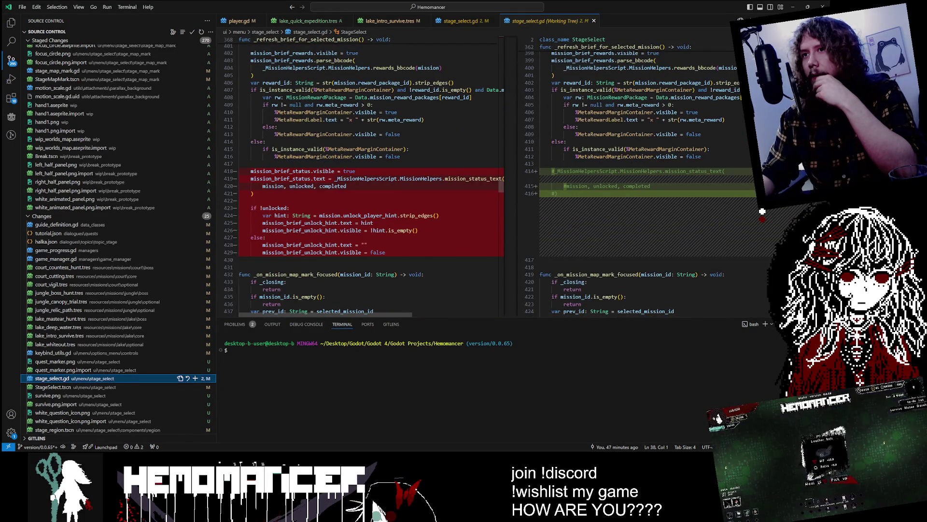
pyautogui.scroll(-15, 372, 174)
pyautogui.scroll(-12, 372, 174)
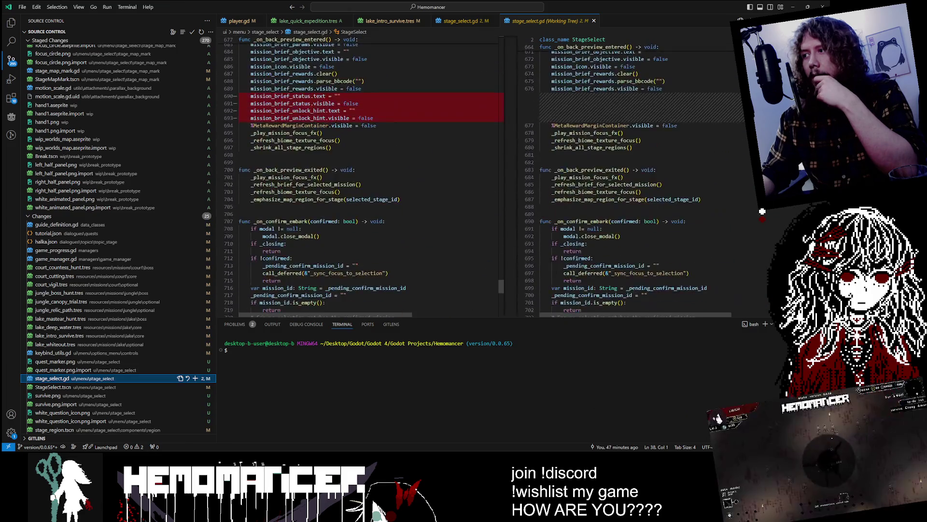
pyautogui.scroll(2, 372, 174)
pyautogui.scroll(1, 372, 174)
pyautogui.scroll(20, 762, 211)
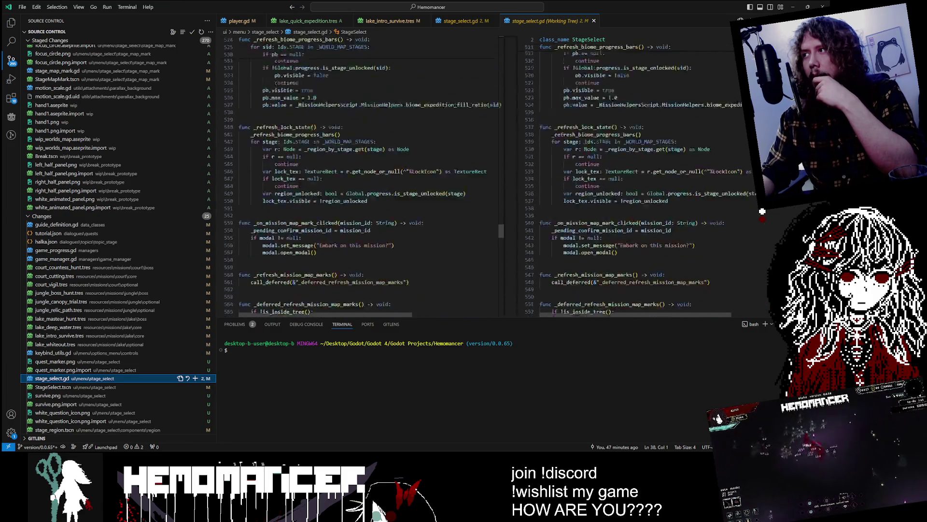
pyautogui.scroll(2, 762, 211)
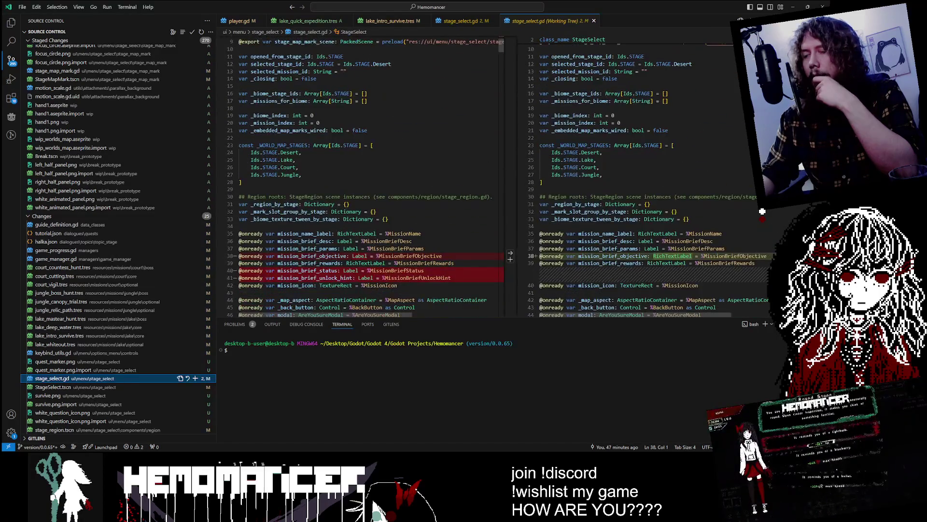
pyautogui.scroll(-3, 762, 211)
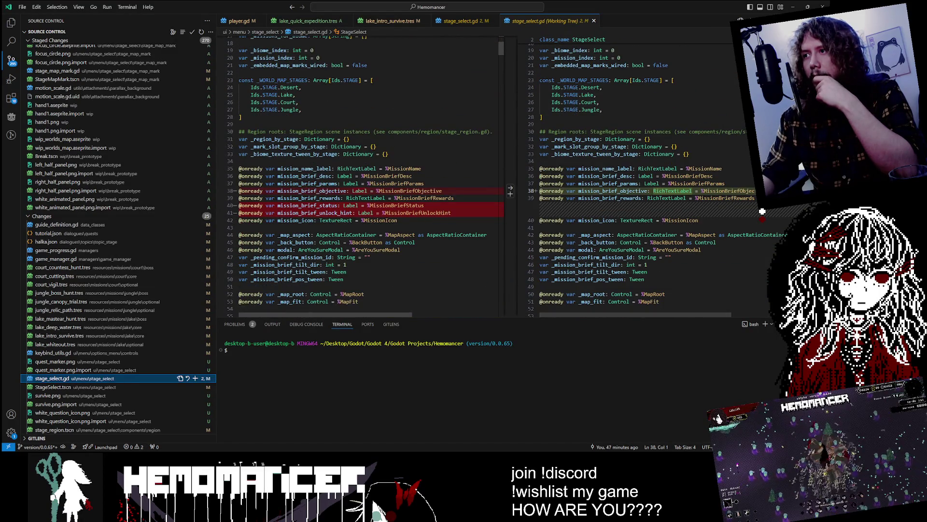
pyautogui.hotkey('alt', 'Tab')
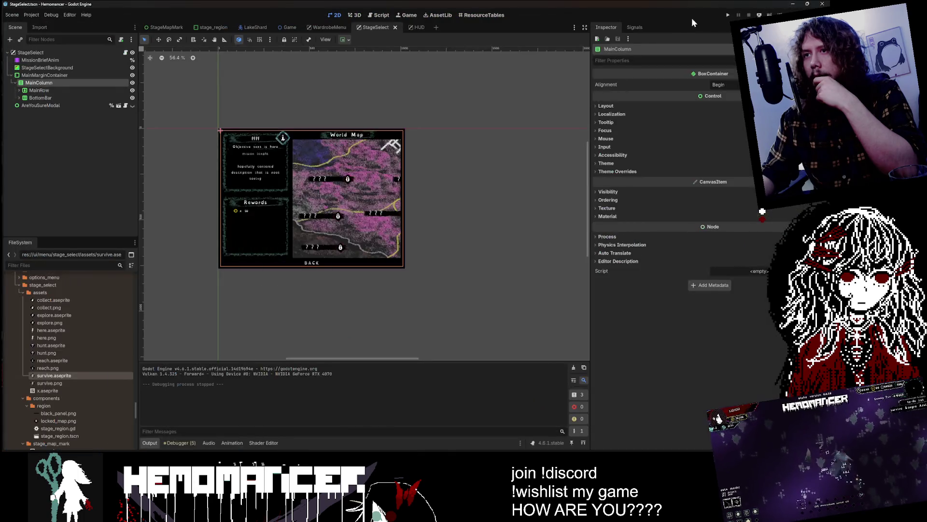
# Test MainRow's visibility and expand it to show MapColumn
pyautogui.click(73, 90)
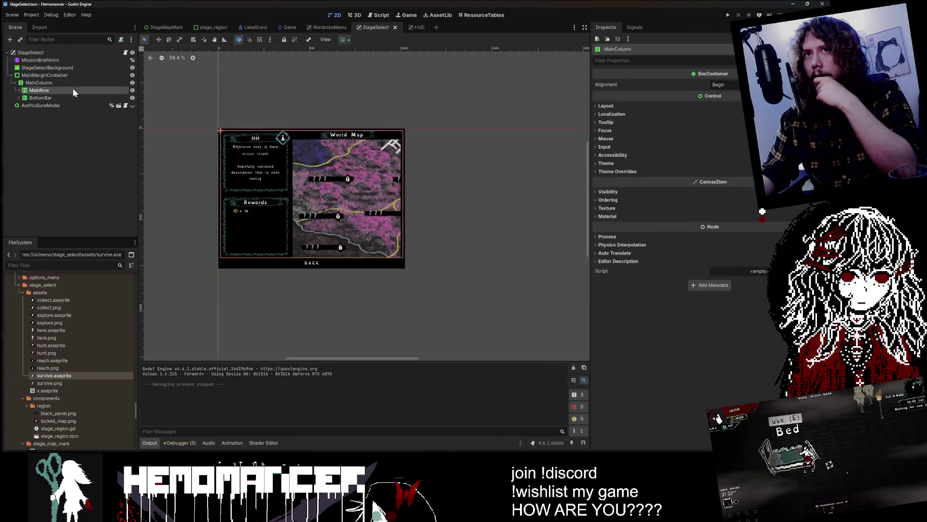
pyautogui.click(131, 90)
pyautogui.click(132, 90)
pyautogui.click(18, 91)
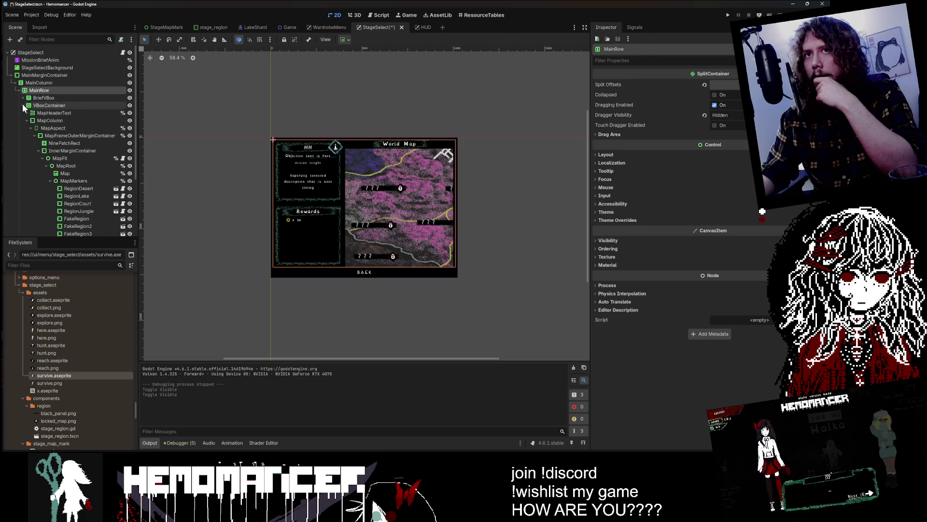
pyautogui.click(28, 120)
pyautogui.click(28, 120)
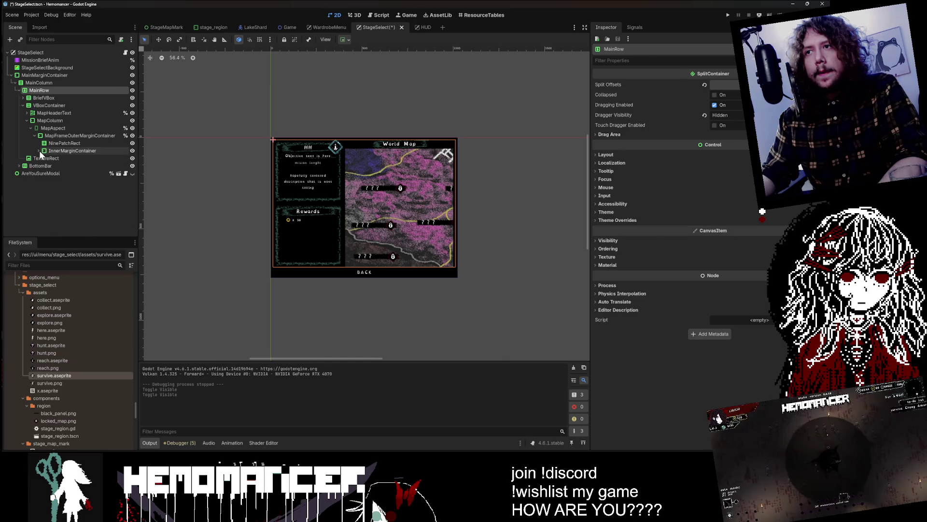
# Frame the canvas on MapFit and inspect its MapRoot and MapMarkers children
pyautogui.click(54, 158)
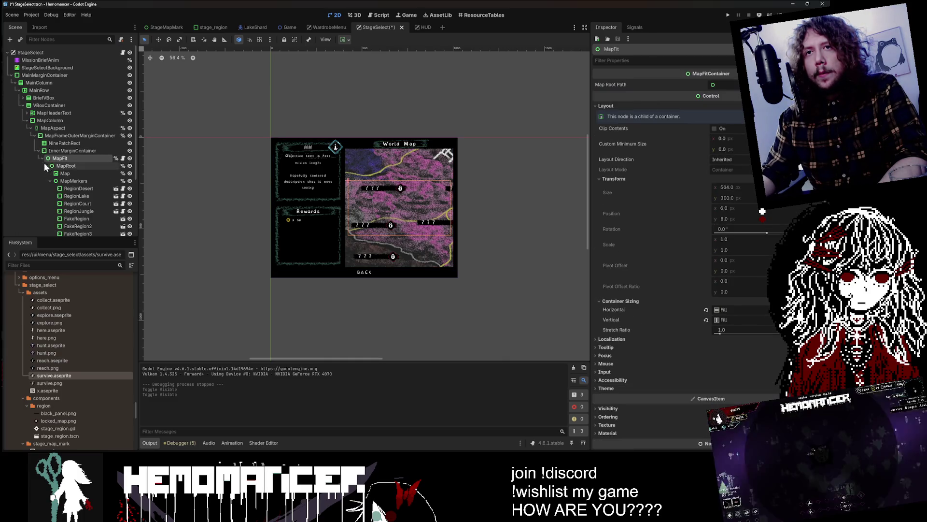
pyautogui.press('f')
pyautogui.press('Left')
pyautogui.click(42, 158)
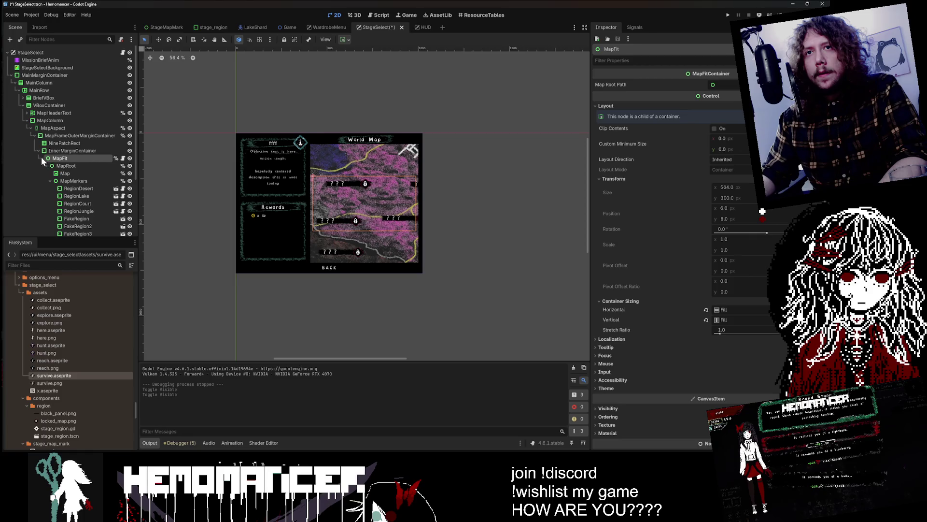
pyautogui.click(54, 165)
pyautogui.click(59, 180)
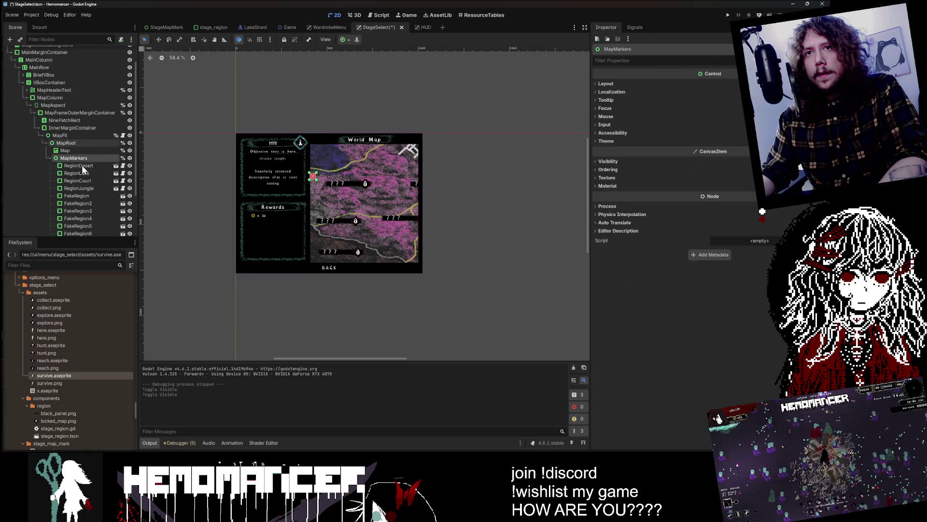
pyautogui.press('Left')
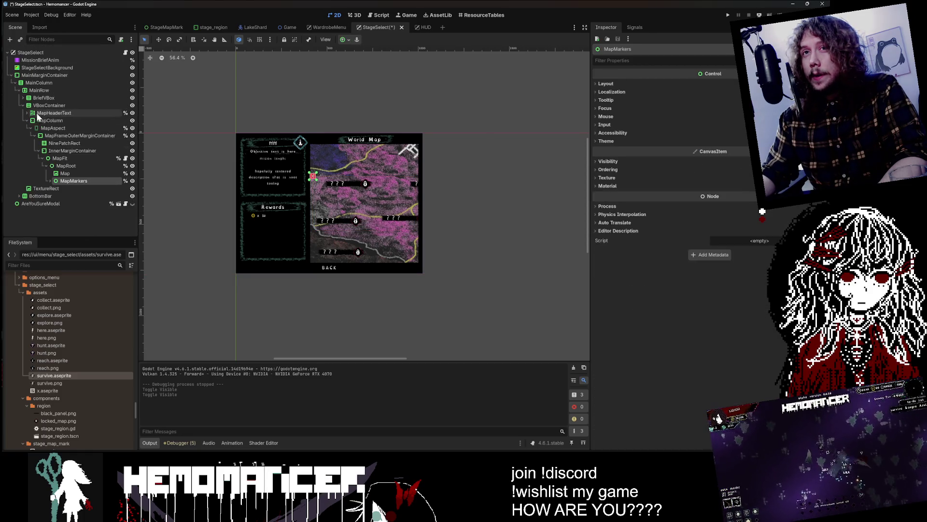
# Hide RewardsContainer under BriefVBox and run the project with F5
pyautogui.click(22, 98)
pyautogui.click(38, 107)
pyautogui.click(43, 121)
pyautogui.click(42, 136)
pyautogui.click(130, 136)
pyautogui.press('F5')
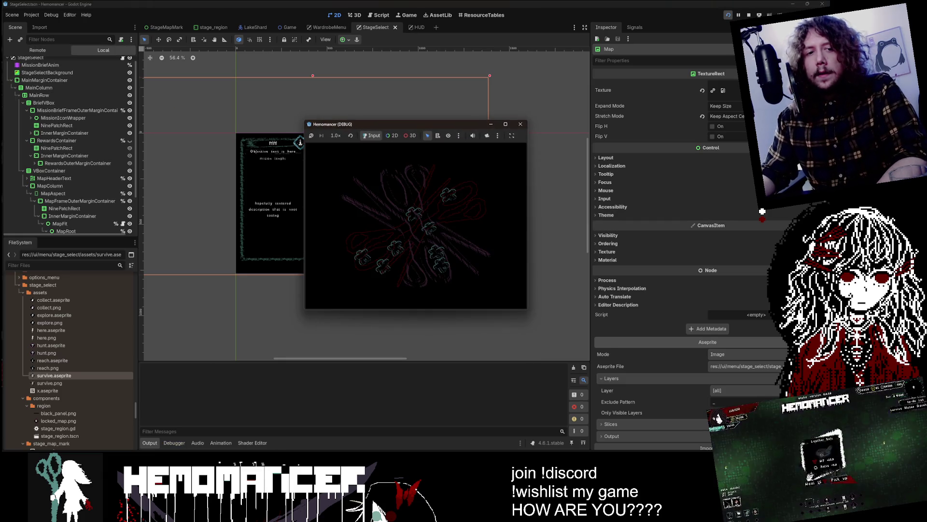
# Open the world map and re-show RewardsContainer, revealing x 35 plus trinket_pool_tier_2 for Study
pyautogui.click(506, 124)
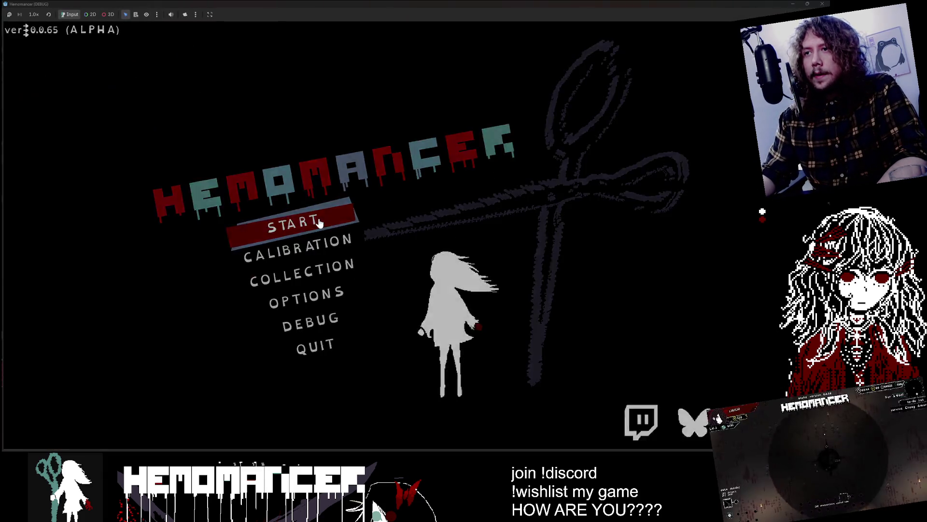
pyautogui.press('e')
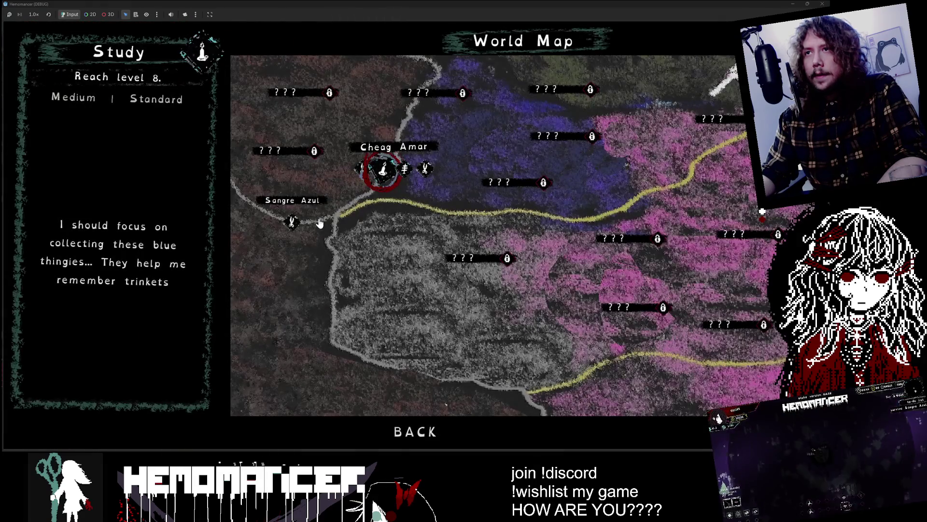
pyautogui.doubleClick(743, 10)
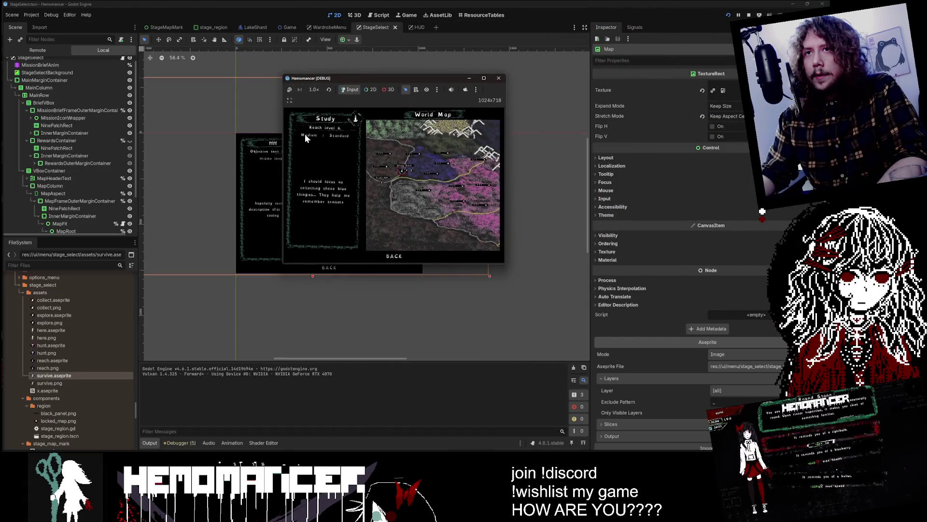
pyautogui.click(130, 140)
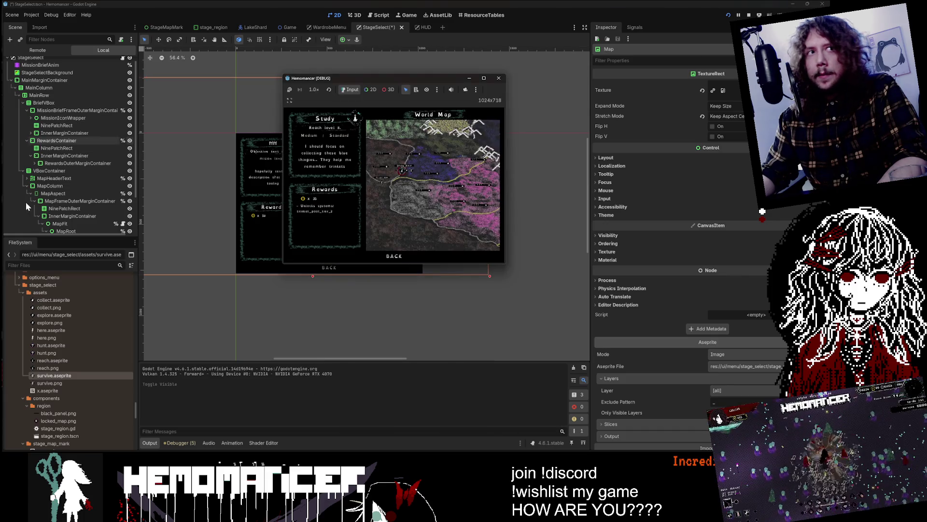
pyautogui.doubleClick(442, 79)
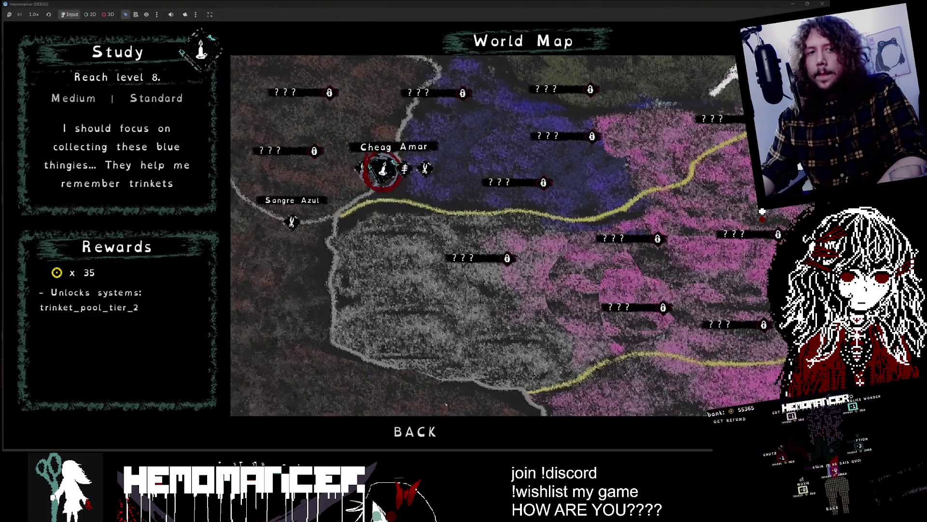
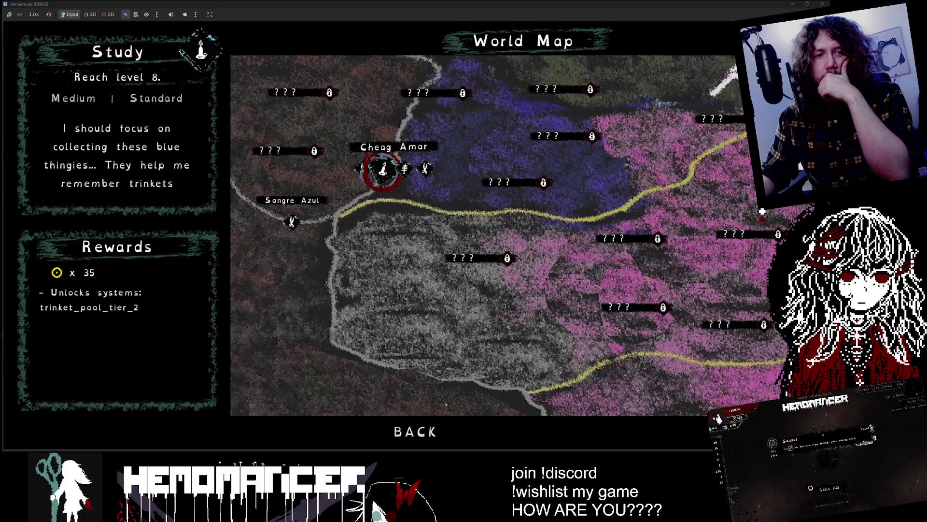
# Cycle the world map between the Training, Purging and Study stages to compare rewards
pyautogui.press('Left')
pyautogui.press('Right')
pyautogui.press('Right')
pyautogui.press('Left')
pyautogui.press('Left')
pyautogui.press('Right')
pyautogui.press('Right')
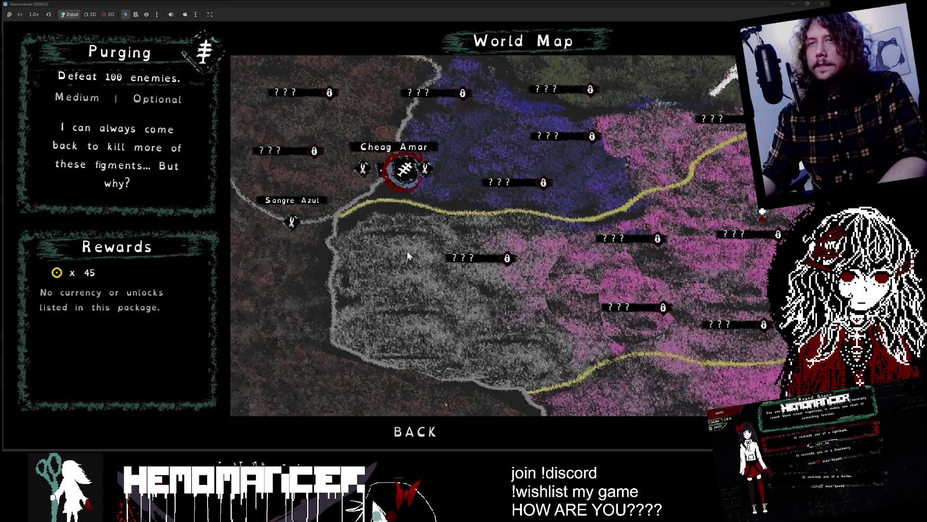
pyautogui.press('Left')
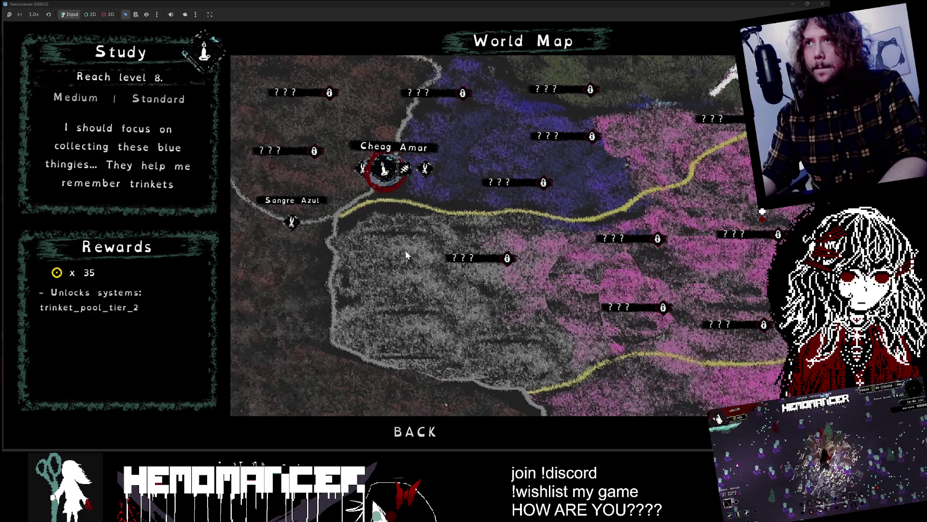
# Check the Sangre Azul Prelude and Practicing rewards, then exit the world map to the hub
pyautogui.press('Down')
pyautogui.press('Up')
pyautogui.press('Right')
pyautogui.press('Right')
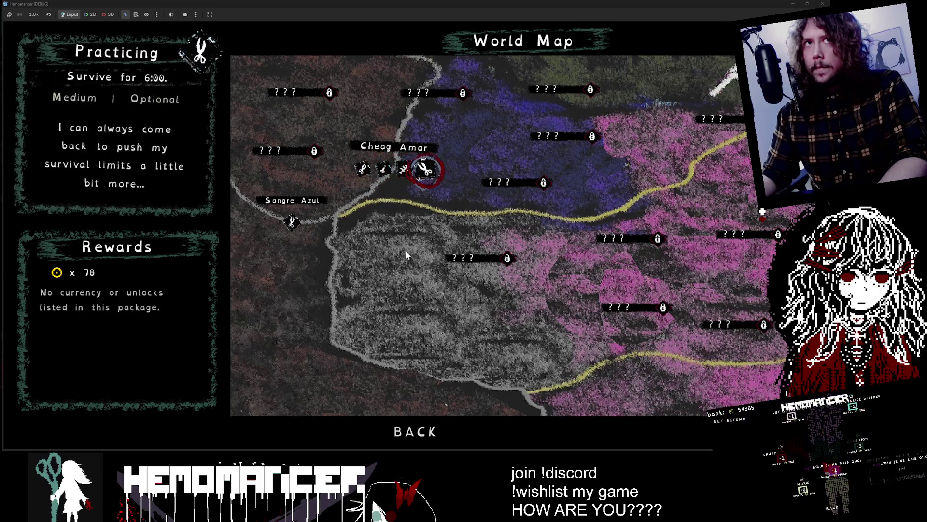
pyautogui.press('Left')
pyautogui.press('Down')
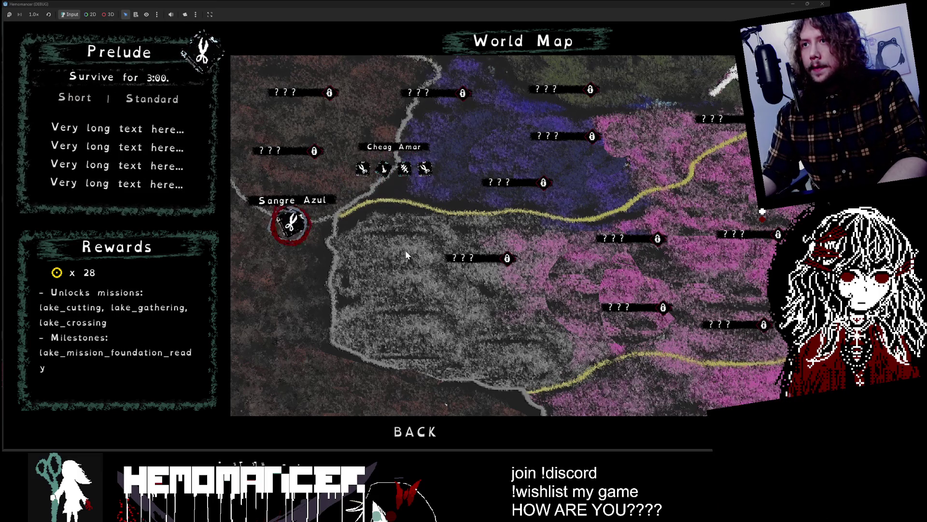
pyautogui.press('Escape')
pyautogui.press('Left')
pyautogui.press('Left')
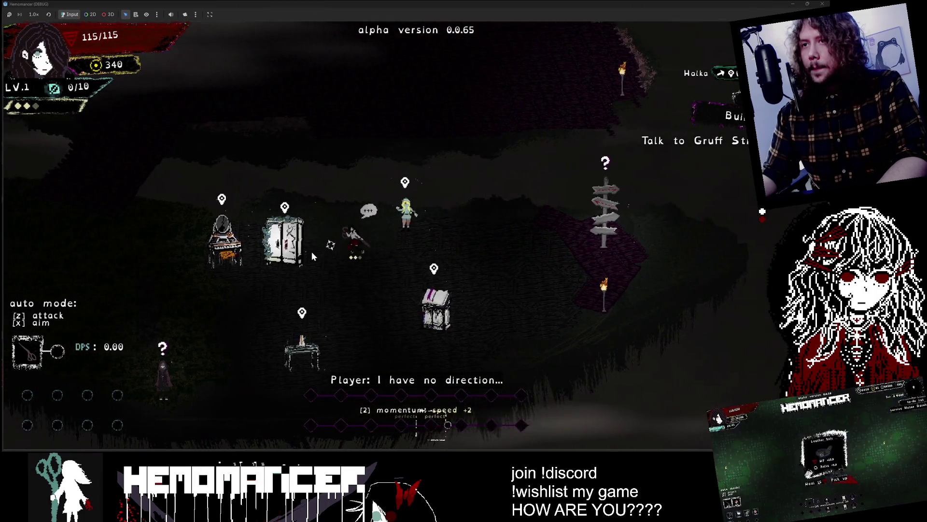
# Walk left to the wardrobe and briefly open its equipment
pyautogui.press('Left')
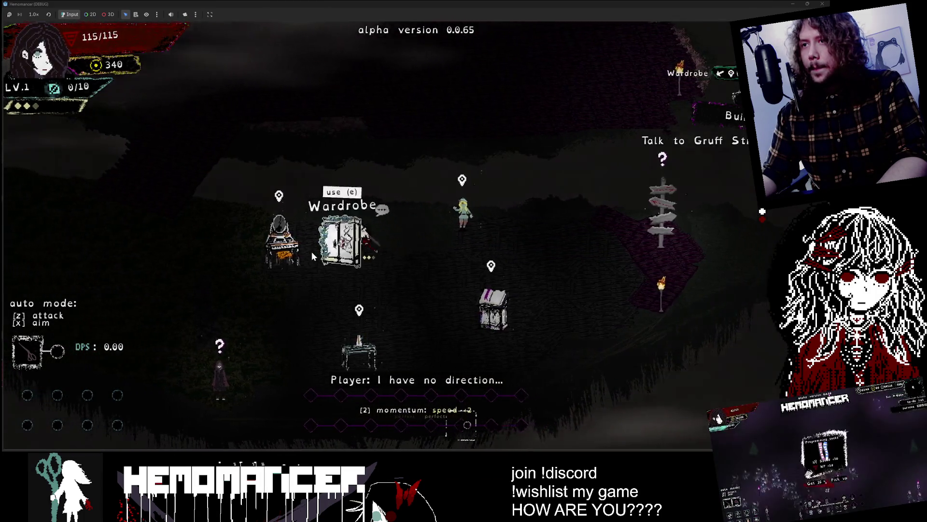
pyautogui.press('e')
pyautogui.press('Escape')
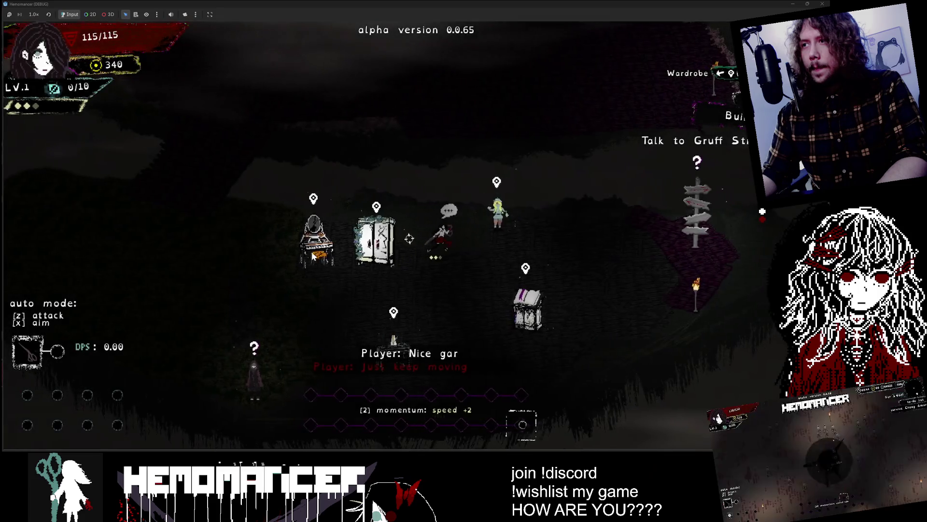
pyautogui.press('Escape')
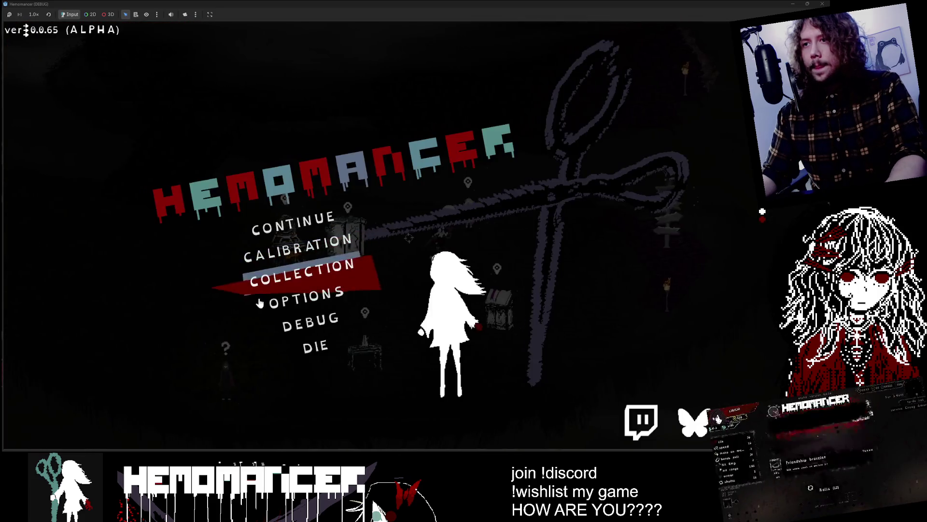
# Delete the save file from the Options gameplay settings and confirm
pyautogui.click(289, 302)
pyautogui.click(410, 190)
pyautogui.click(425, 377)
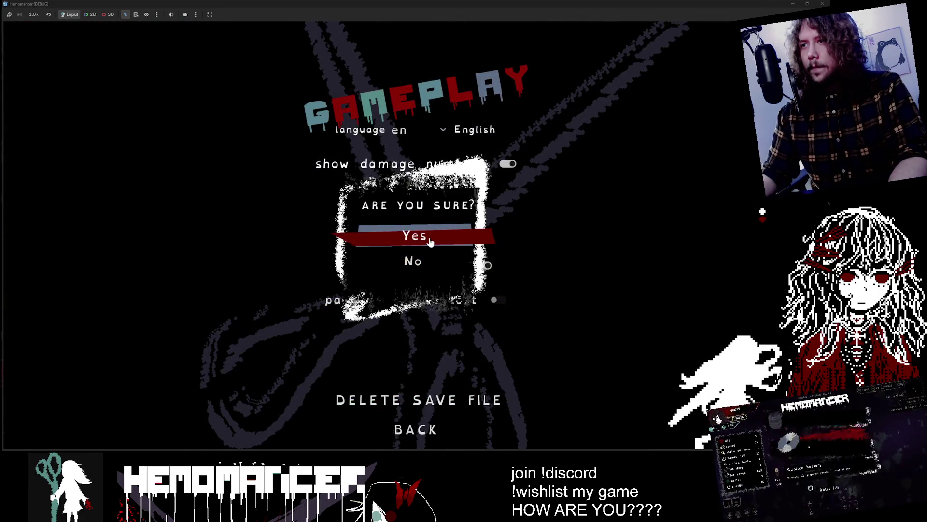
pyautogui.click(430, 239)
# Start a new game, dismiss Guides, and choose the Metronome from the Gruff Stranger
pyautogui.click(303, 227)
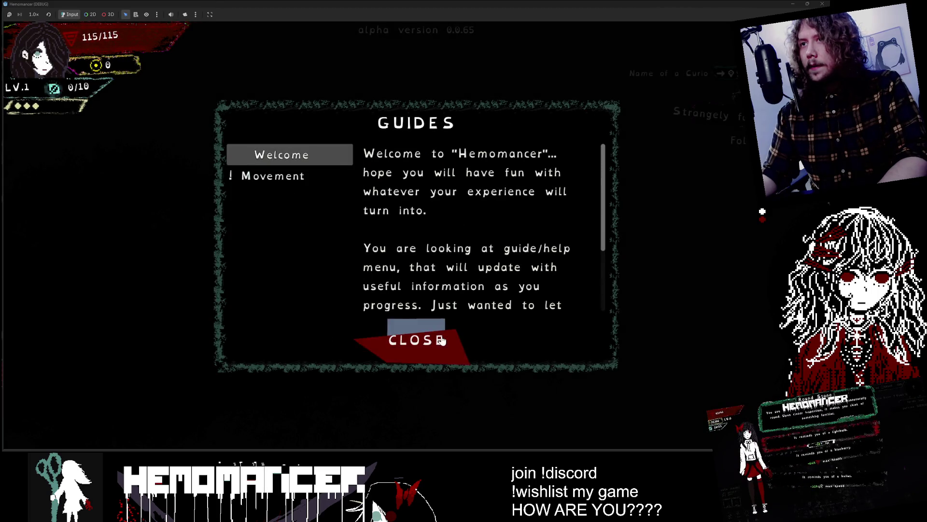
pyautogui.click(415, 340)
pyautogui.press('a')
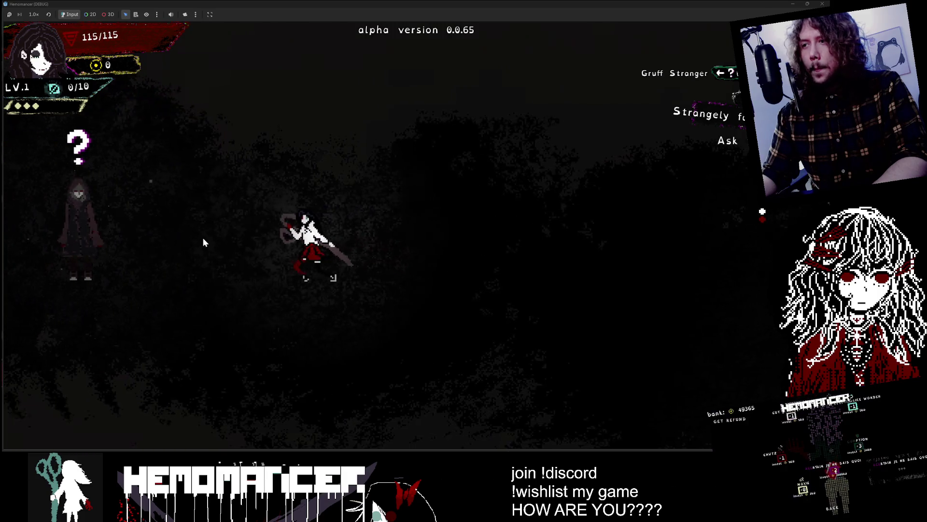
pyautogui.press('e')
pyautogui.press('e')
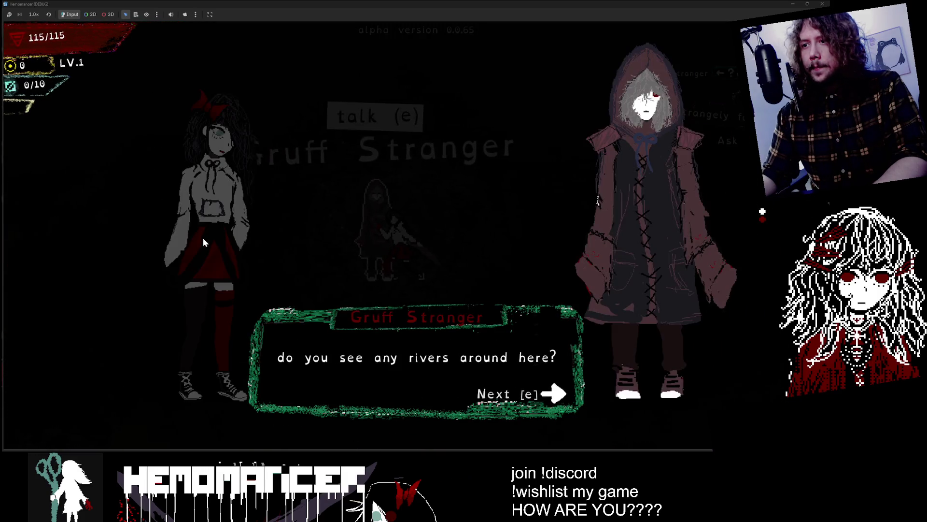
pyautogui.press('e')
pyautogui.press('e')
pyautogui.press('e')
pyautogui.press('e')
pyautogui.press('a')
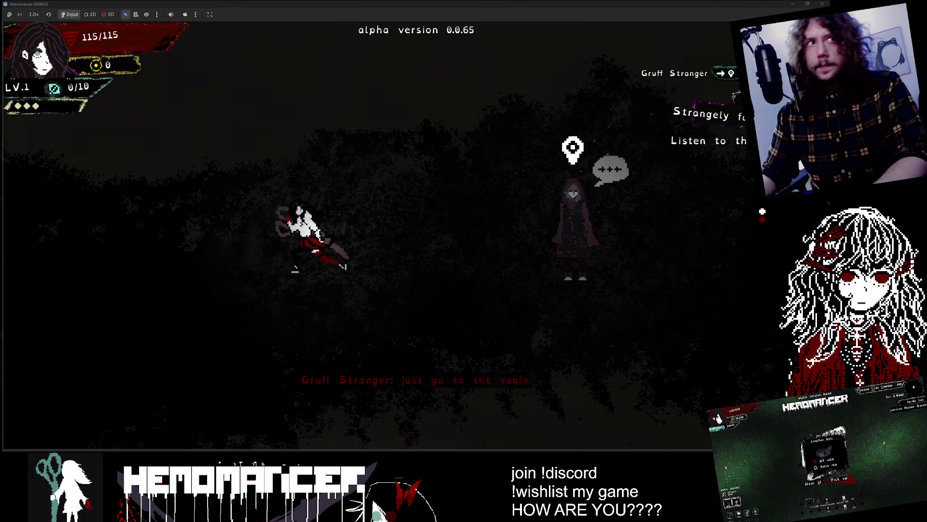
pyautogui.press('a')
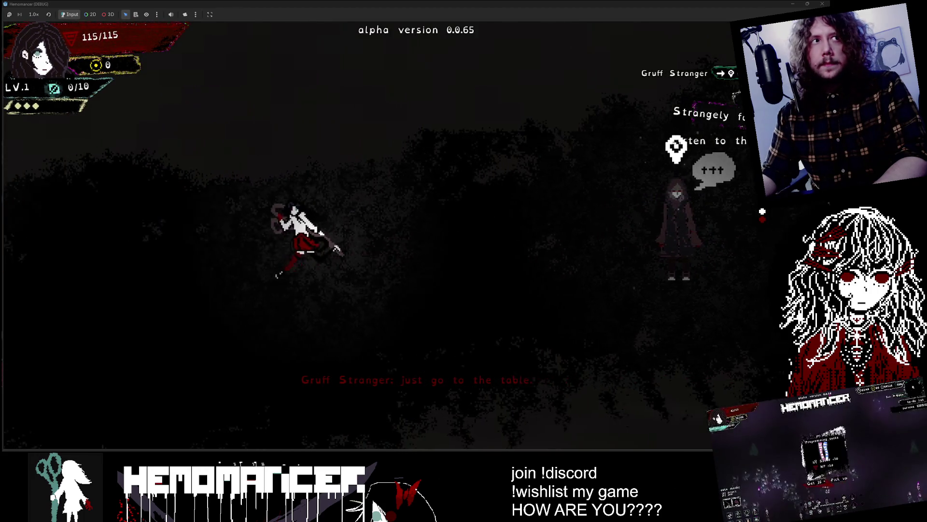
pyautogui.press('a')
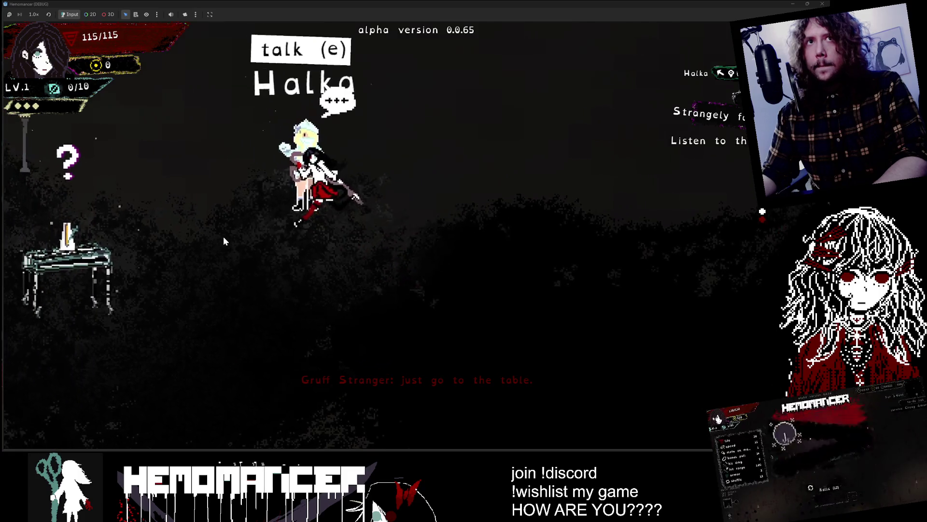
# Complete the metronome beat calibration
pyautogui.press('e')
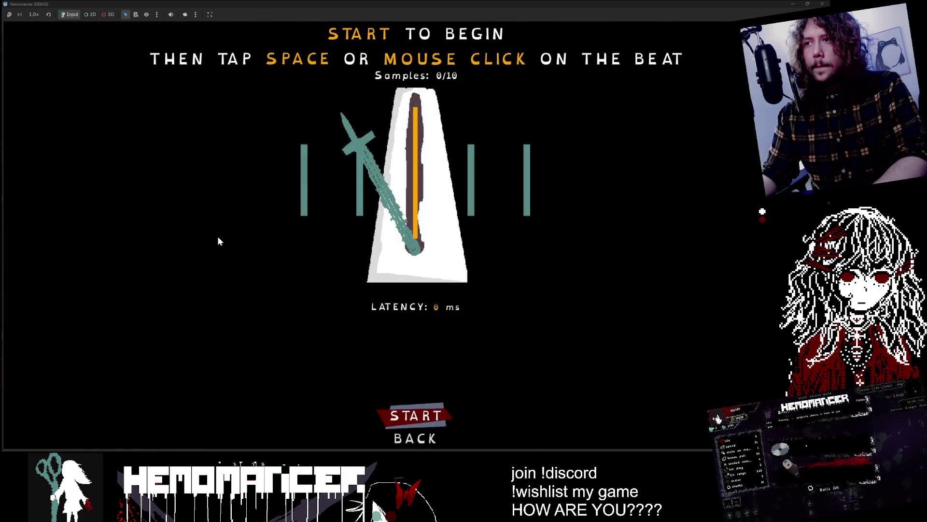
pyautogui.press('Escape')
pyautogui.press('a')
# Destroy the training dummies on the beat, then use the signpole to open the World Map
pyautogui.press('a')
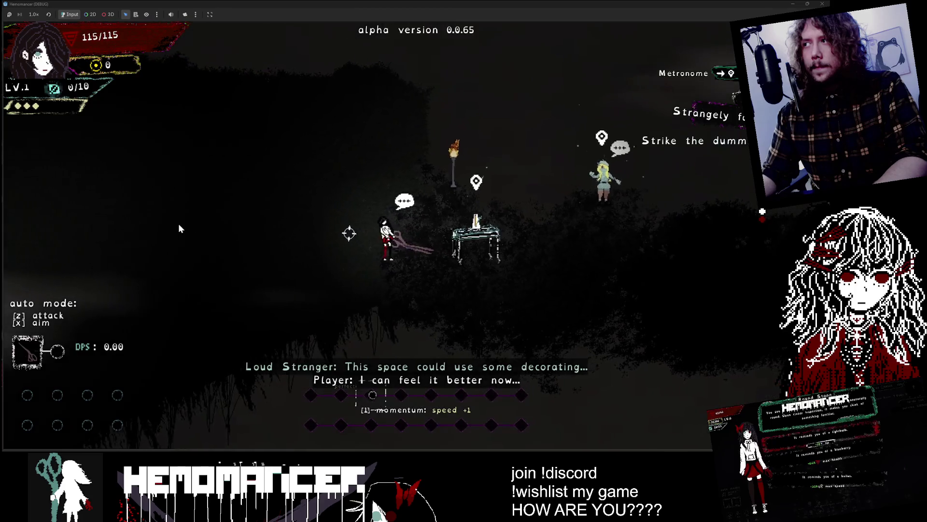
pyautogui.press('a')
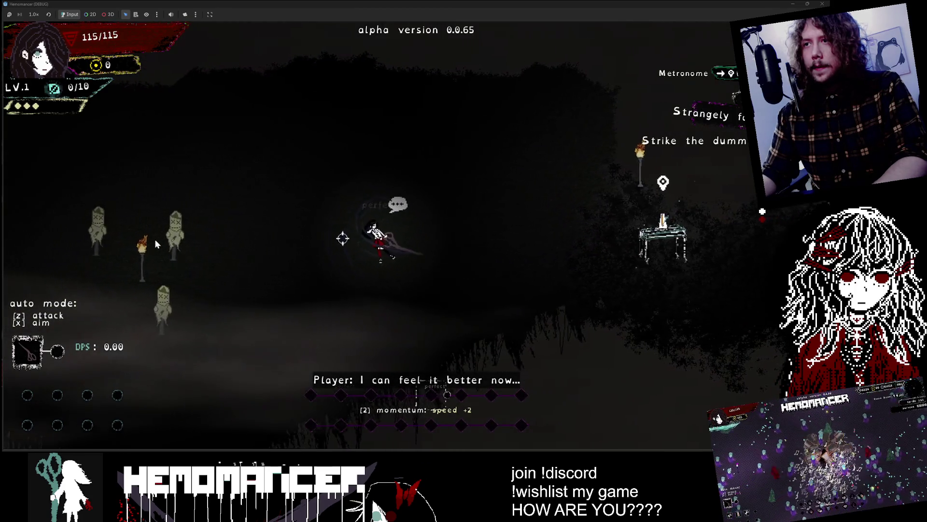
pyautogui.press('a')
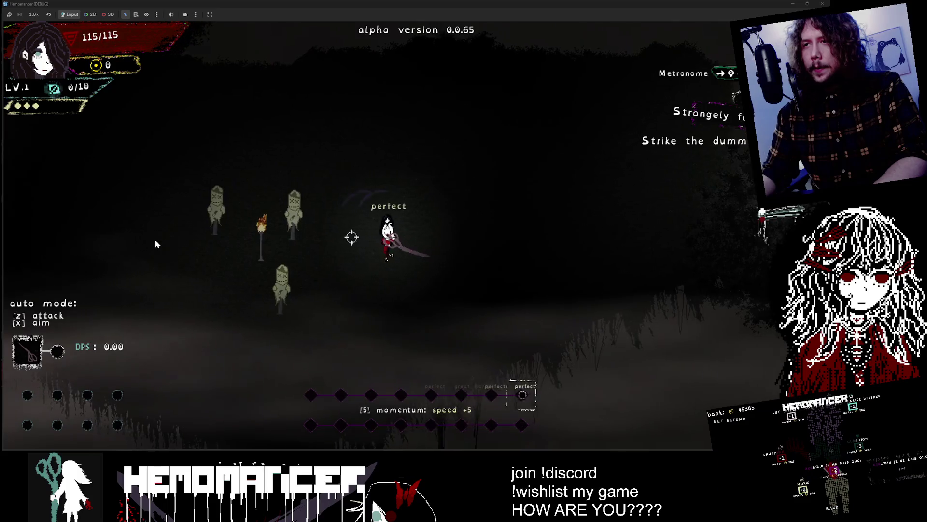
pyautogui.press('a')
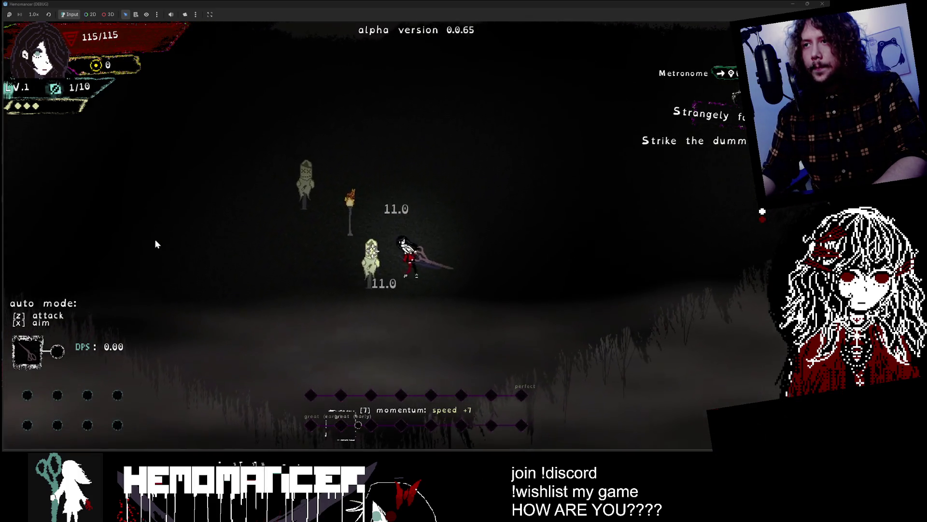
pyautogui.press('s')
pyautogui.press('w')
pyautogui.press('a')
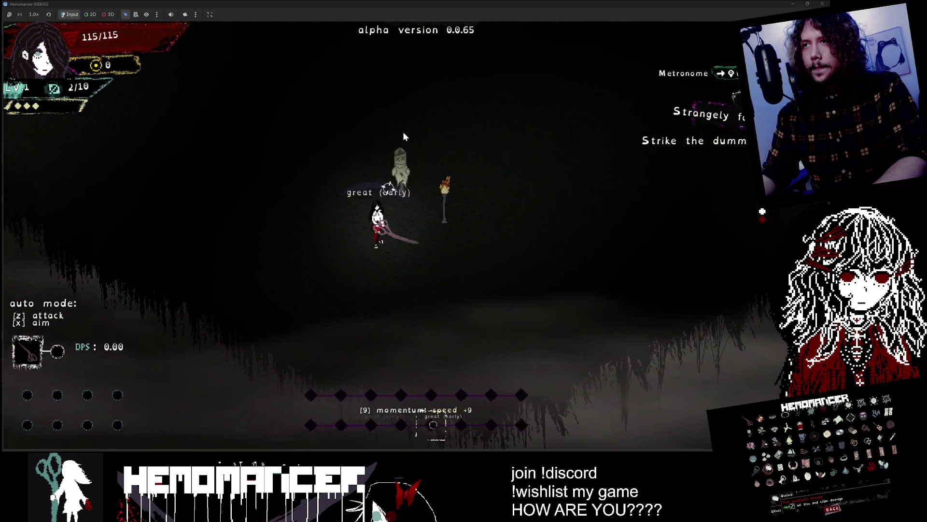
pyautogui.press('w')
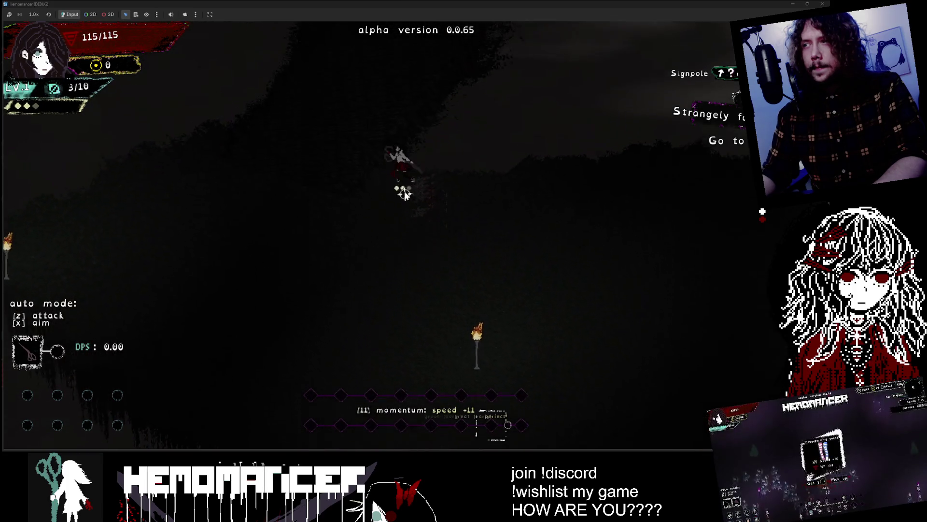
pyautogui.press('w')
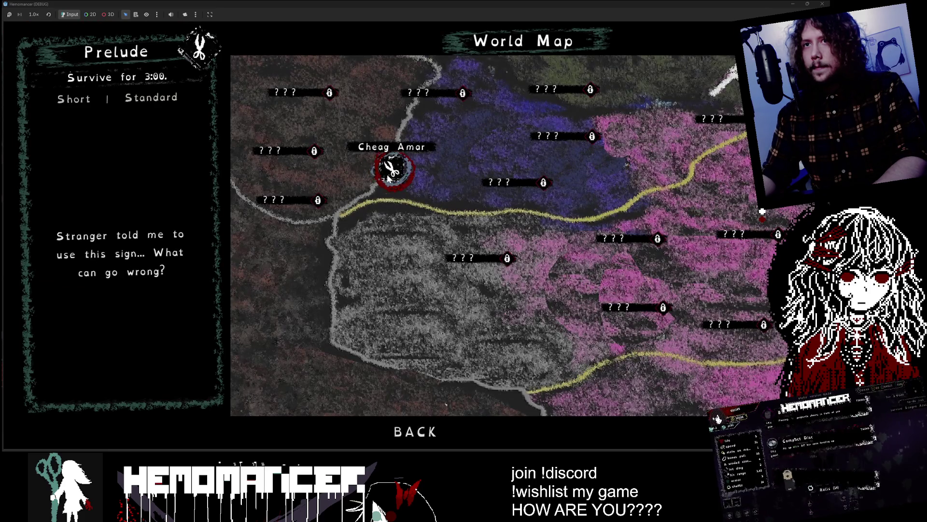
# Restore the game window size and embark on the Cheag Amar mission
pyautogui.doubleClick(366, 5)
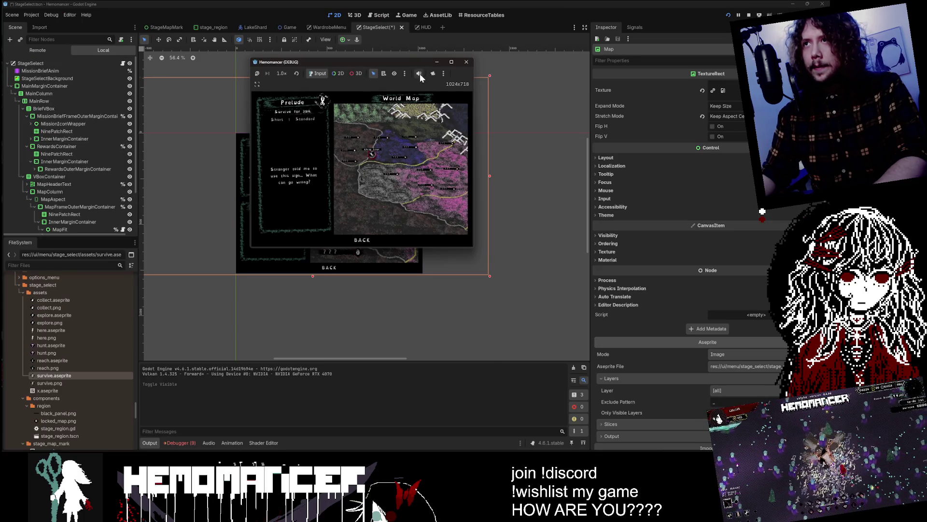
pyautogui.doubleClick(410, 62)
pyautogui.click(385, 172)
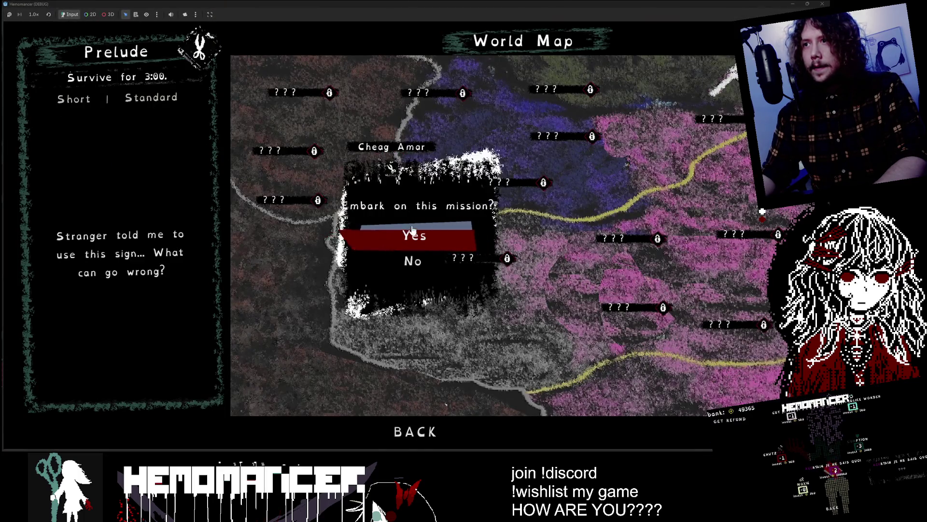
pyautogui.click(411, 233)
# Play briefly, check the DEBUG panel's TIME value, return to the world map, and close the run
pyautogui.press('a')
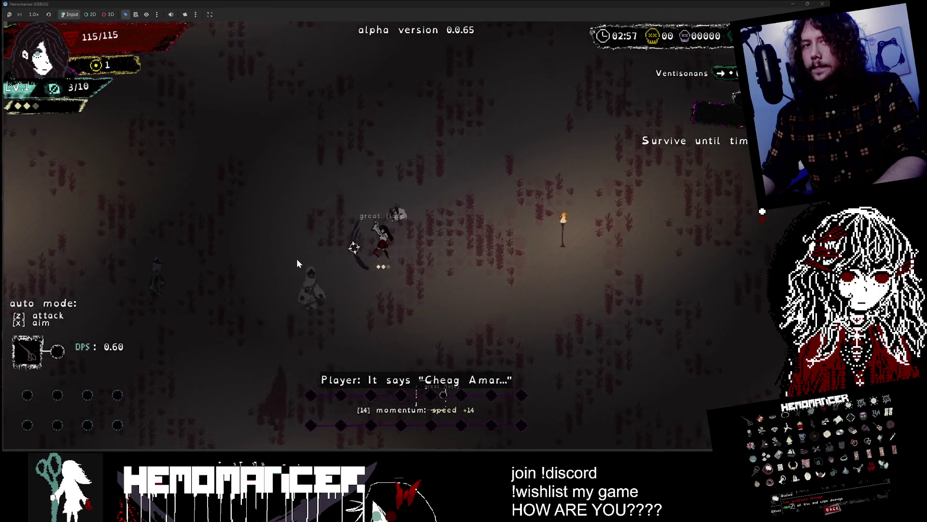
pyautogui.press('Escape')
pyautogui.click(323, 326)
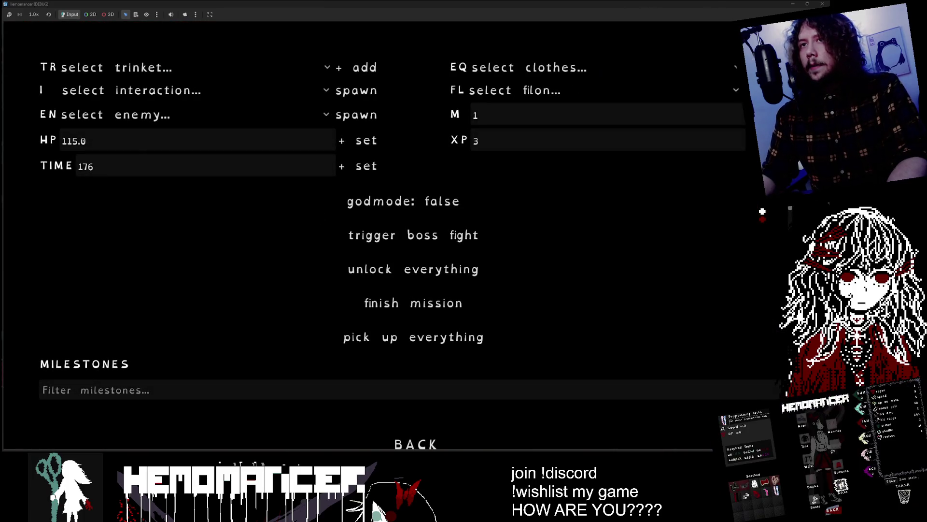
pyautogui.click(145, 166)
pyautogui.press('Escape')
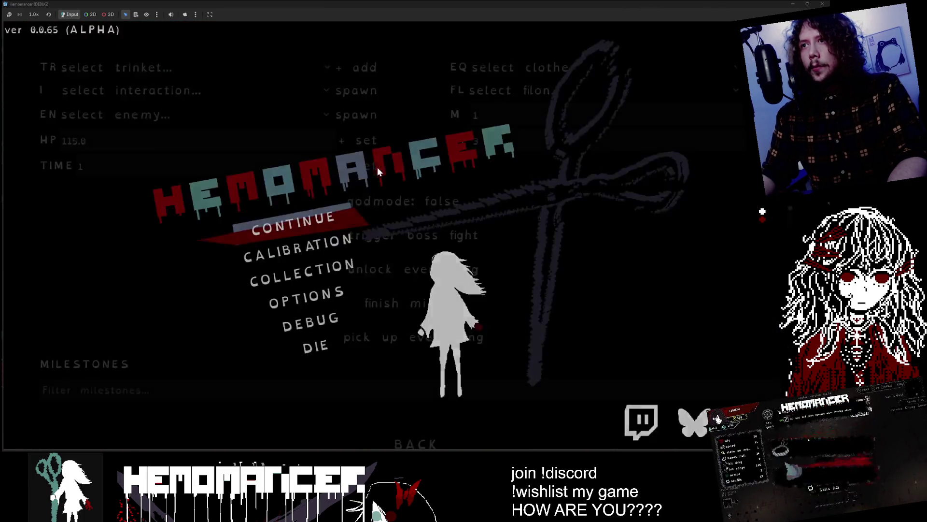
pyautogui.press('Escape')
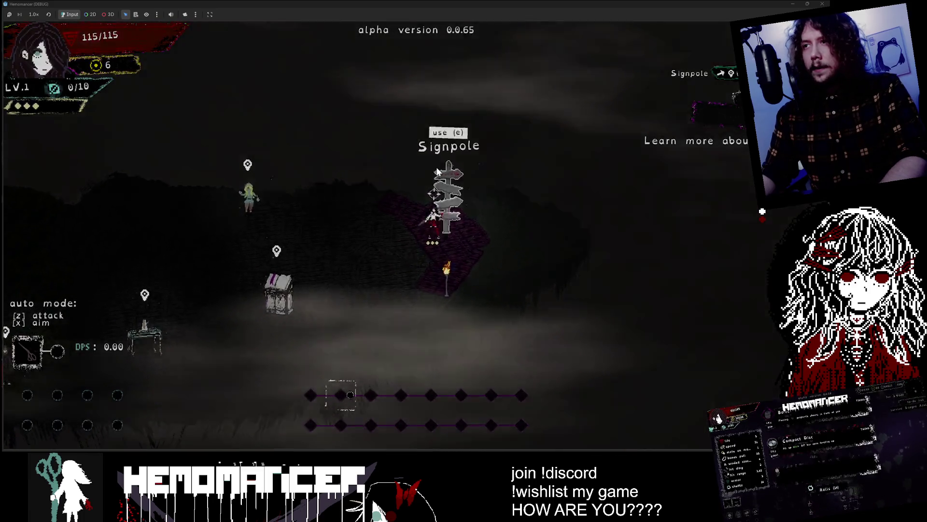
pyautogui.press('e')
pyautogui.click(822, 4)
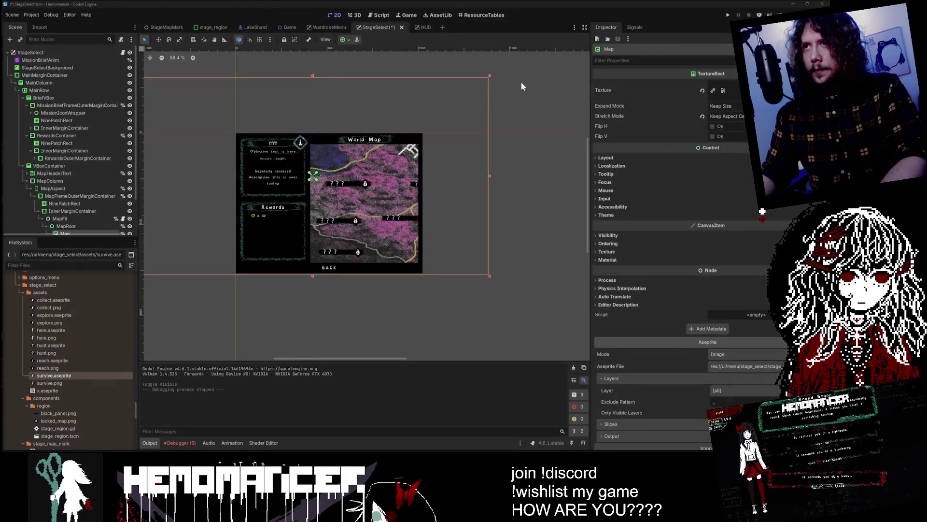
# Save the StageSelect scene, run it with F5, and open the World Map
pyautogui.click(363, 57)
pyautogui.hotkey('ctrl', 's')
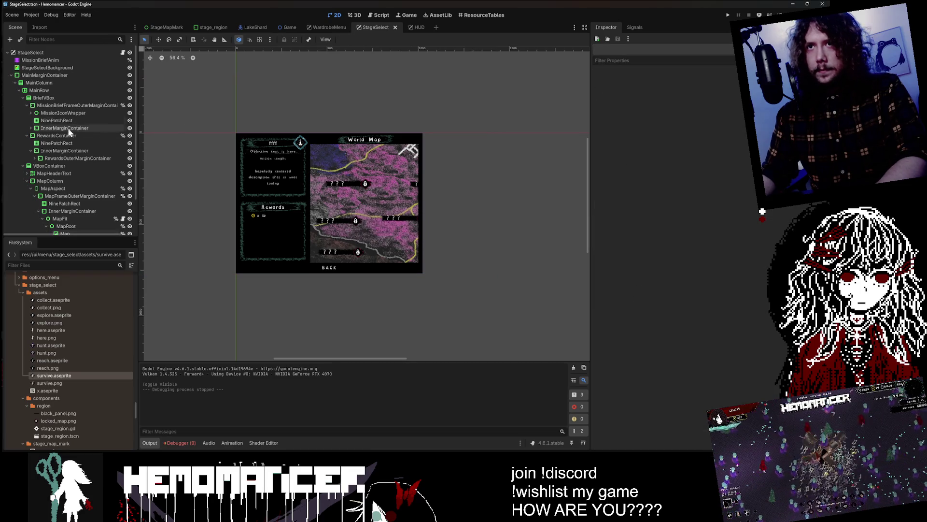
pyautogui.click(363, 121)
pyautogui.press('F5')
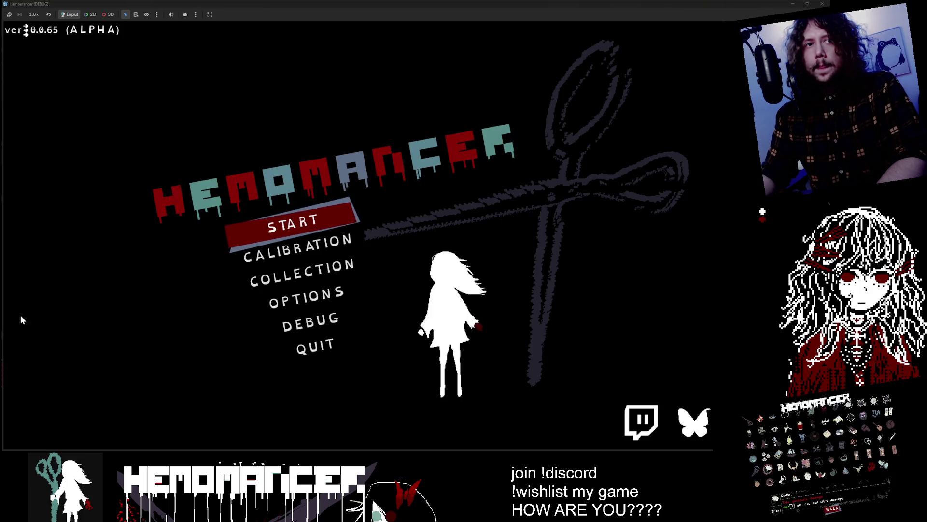
pyautogui.click(273, 223)
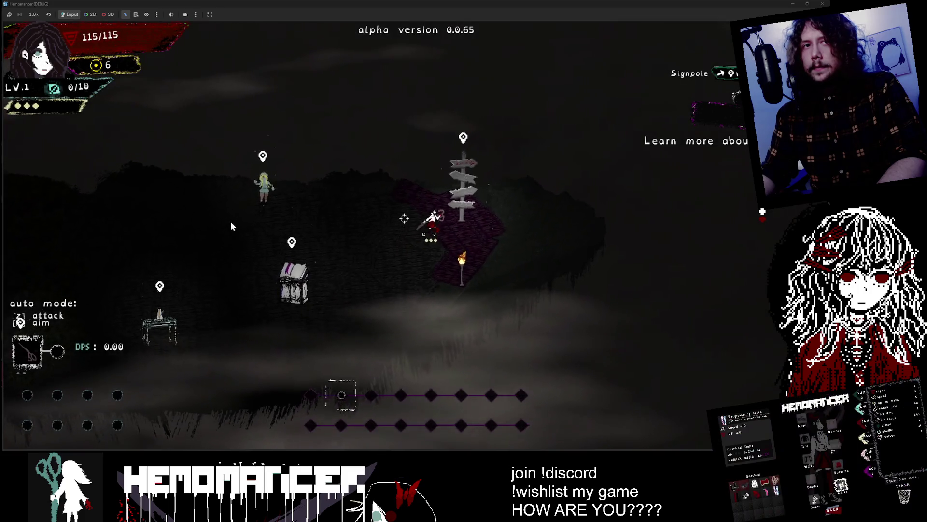
pyautogui.press('e')
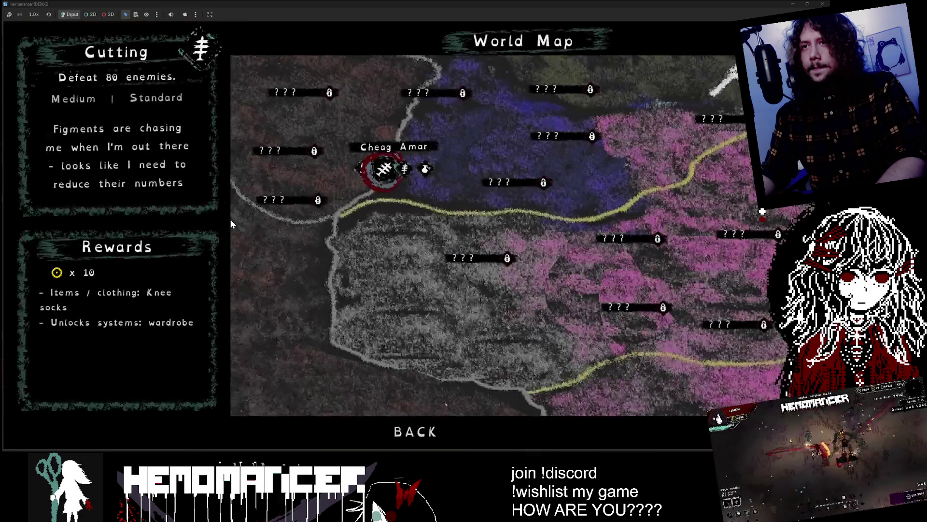
# Cycle the Cutting, Training and Explore quests' rewards, then close the game window
pyautogui.press('Right')
pyautogui.press('Right')
pyautogui.press('Right')
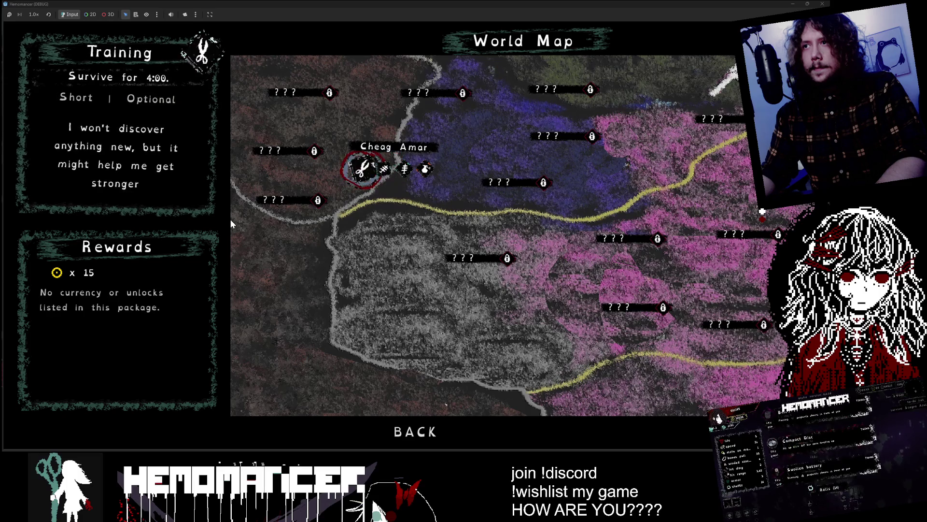
pyautogui.press('Left')
pyautogui.press('Left')
pyautogui.press('Left')
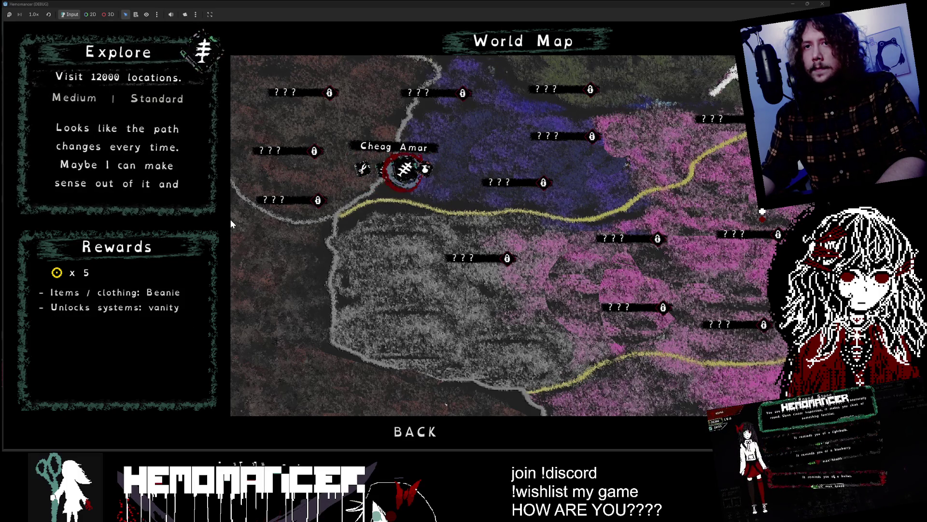
pyautogui.press('Up')
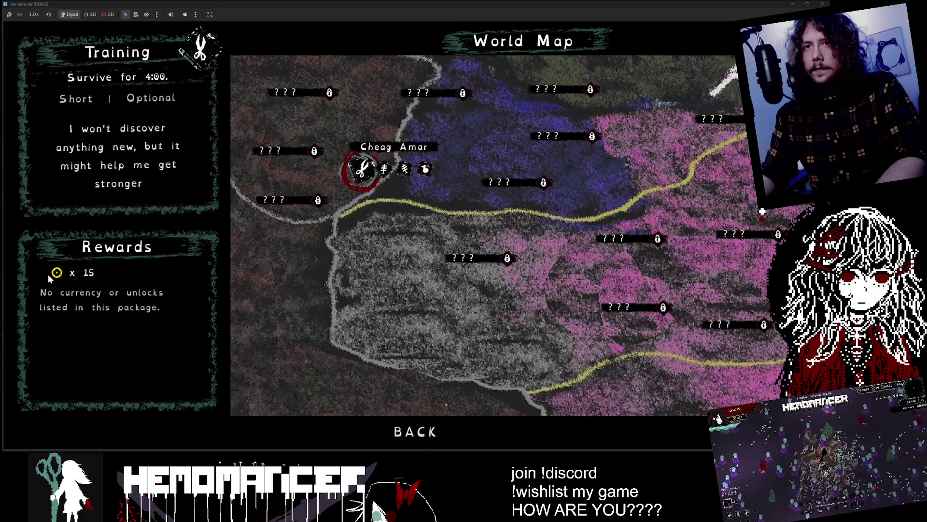
pyautogui.press('Right')
pyautogui.press('Left')
pyautogui.press('Right')
pyautogui.press('Right')
pyautogui.press('Right')
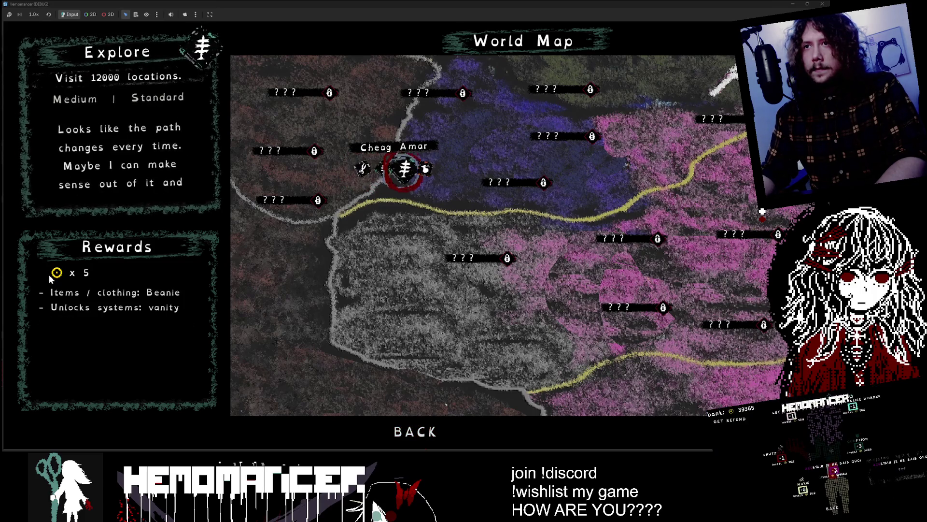
pyautogui.press('Left')
pyautogui.press('Left')
pyautogui.press('Right')
pyautogui.press('Right')
pyautogui.click(794, 5)
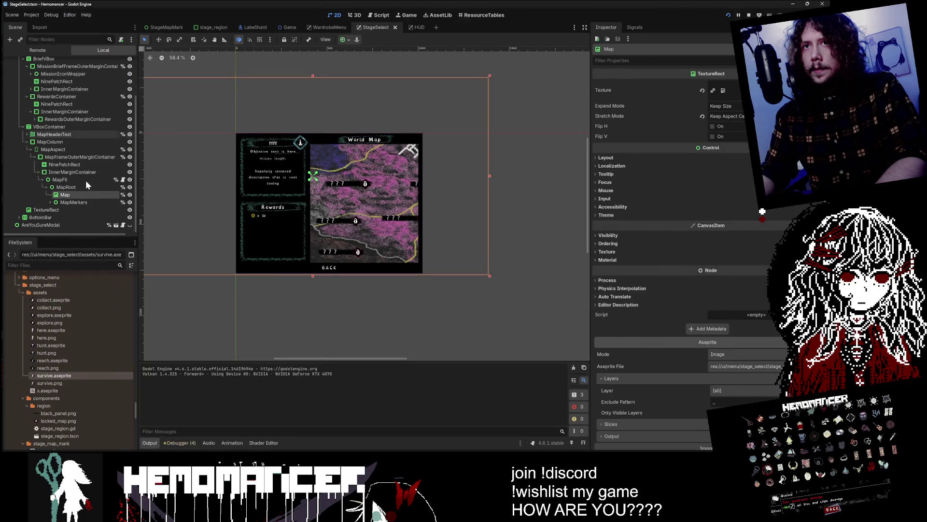
# Inspect the Rewards panel nodes down to the currency row's HBoxContainer
pyautogui.click(46, 211)
pyautogui.click(65, 194)
pyautogui.click(64, 112)
pyautogui.scroll(2, 177, 214)
pyautogui.scroll(3, 272, 248)
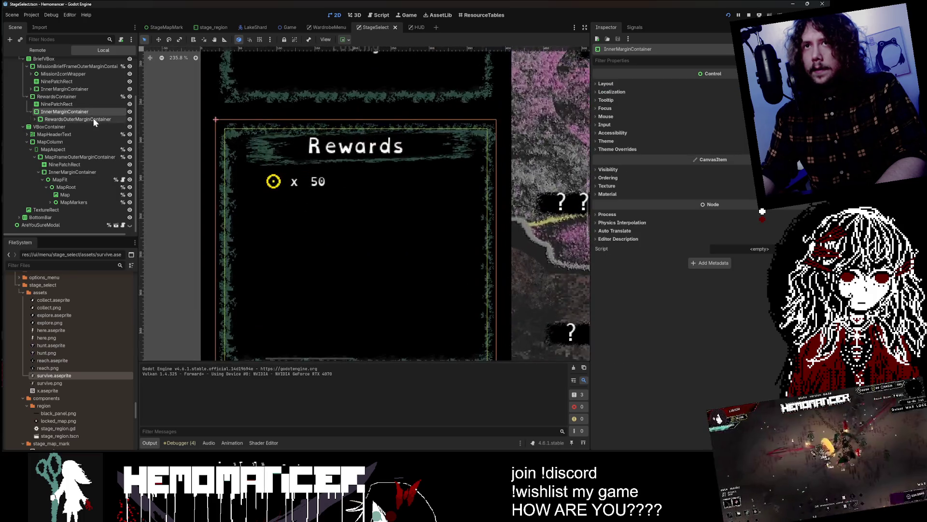
pyautogui.click(35, 120)
pyautogui.click(56, 135)
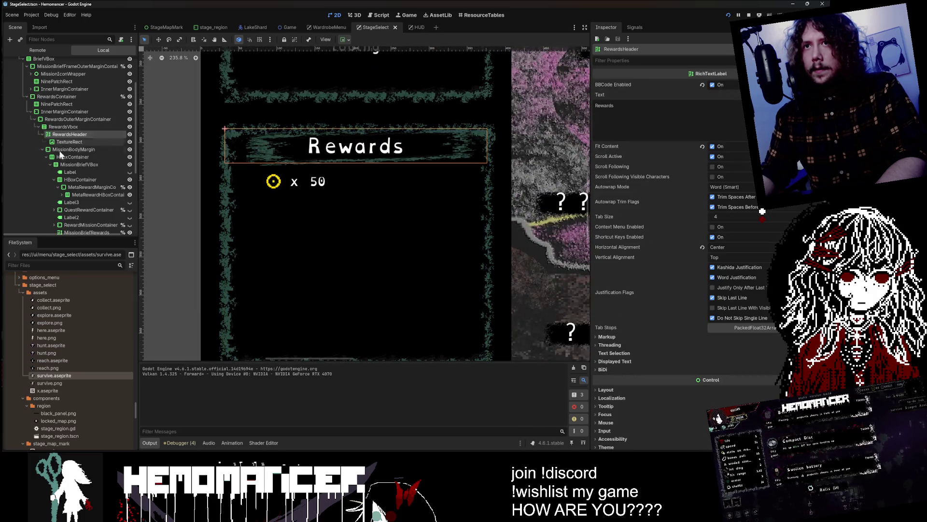
pyautogui.click(75, 188)
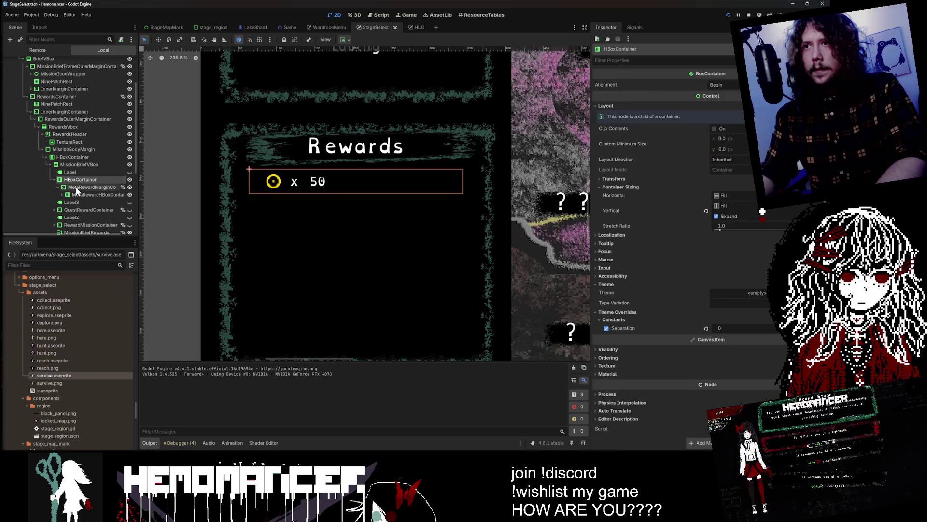
pyautogui.click(81, 180)
pyautogui.click(80, 188)
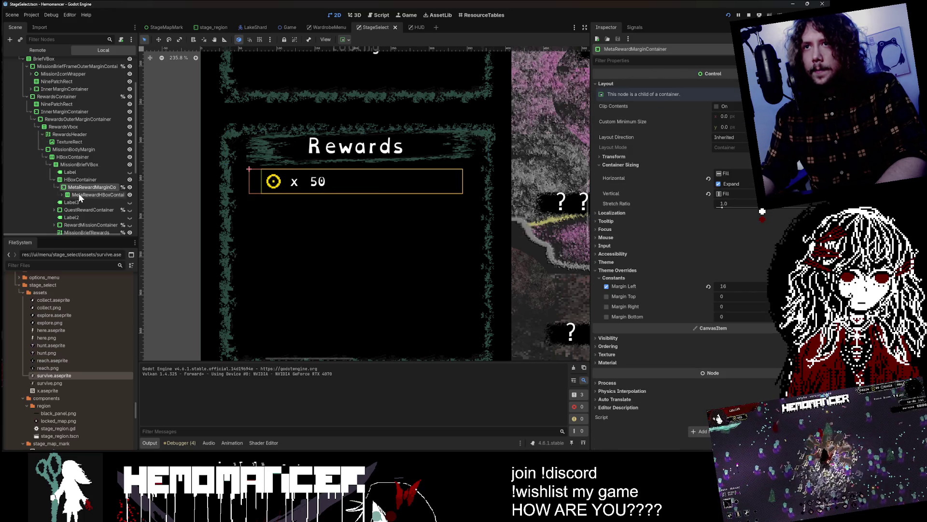
pyautogui.click(77, 180)
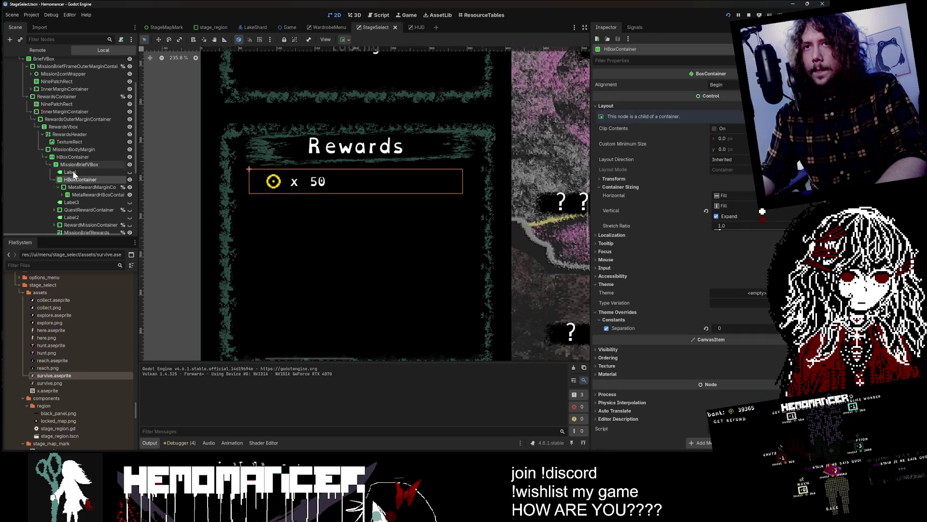
pyautogui.click(647, 188)
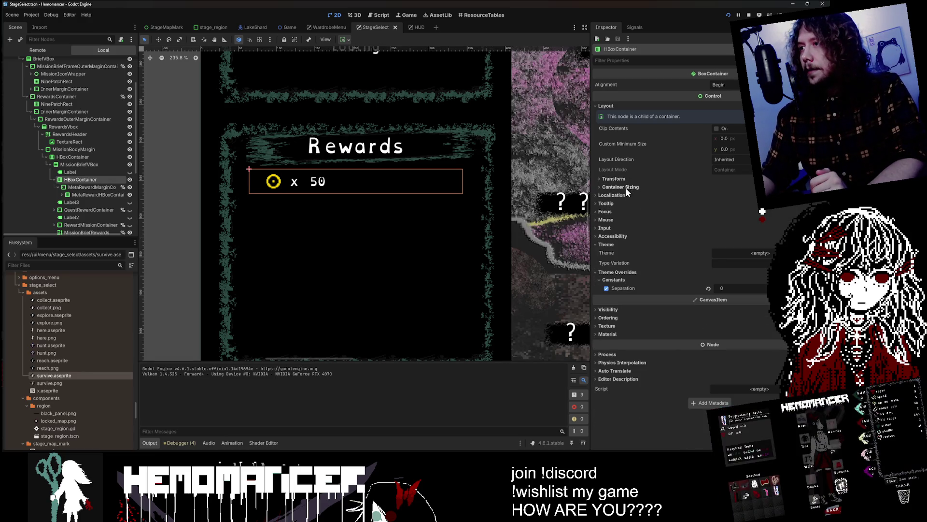
# Reset MetaRewardIcon's 32×32 Custom Minimum Size and enable its Horizontal Expand
pyautogui.click(78, 195)
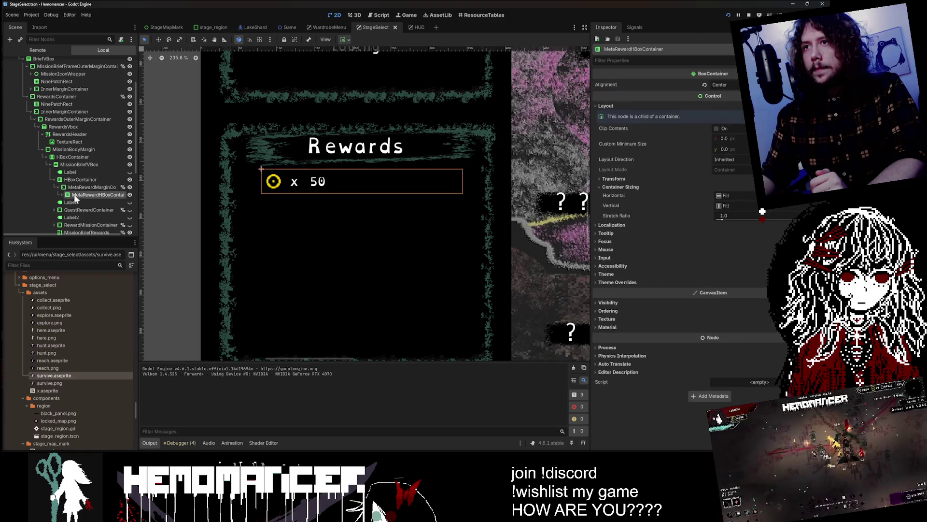
pyautogui.click(78, 202)
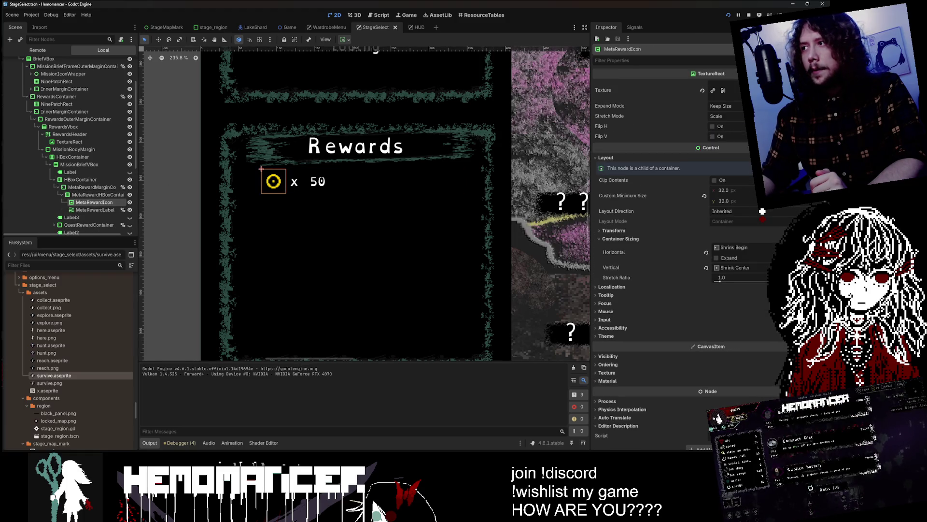
pyautogui.click(703, 194)
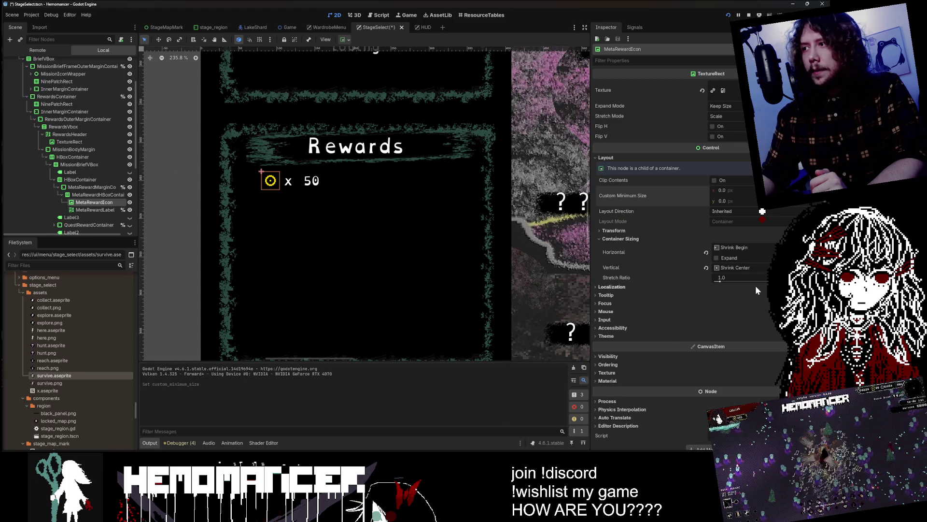
pyautogui.click(717, 258)
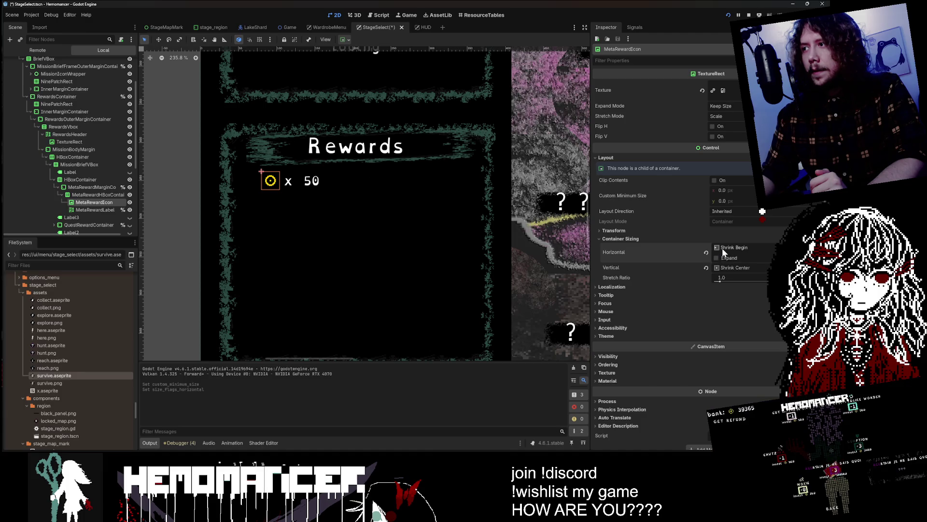
# Enable Horizontal Expand on MissionBriefVBox
pyautogui.click(87, 187)
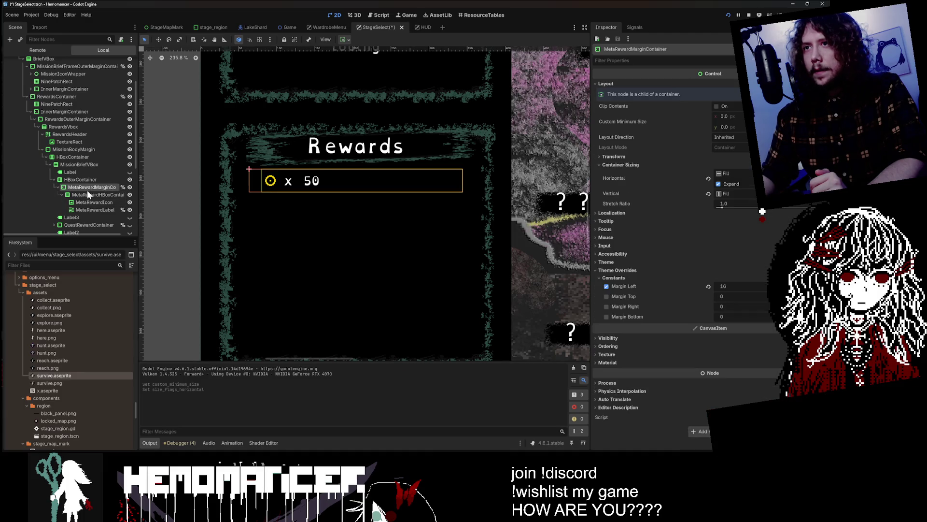
pyautogui.click(91, 164)
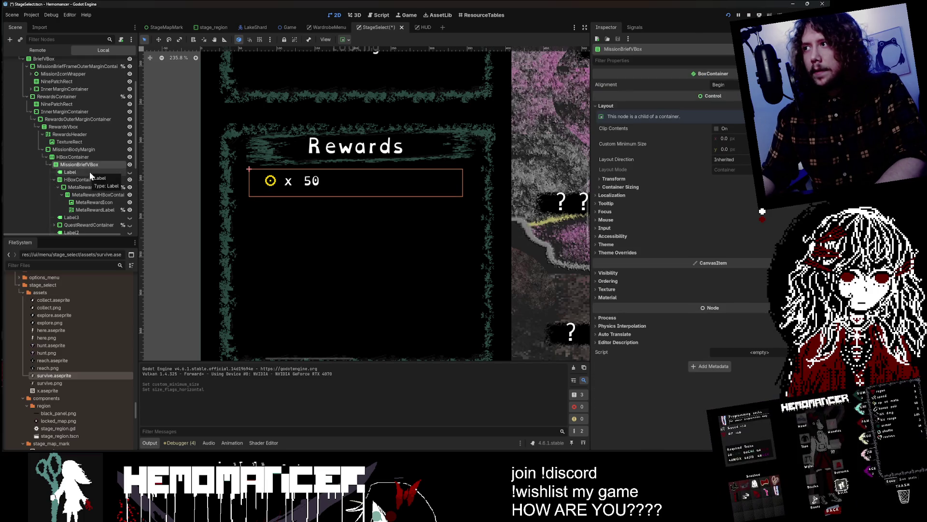
pyautogui.click(667, 185)
pyautogui.click(717, 205)
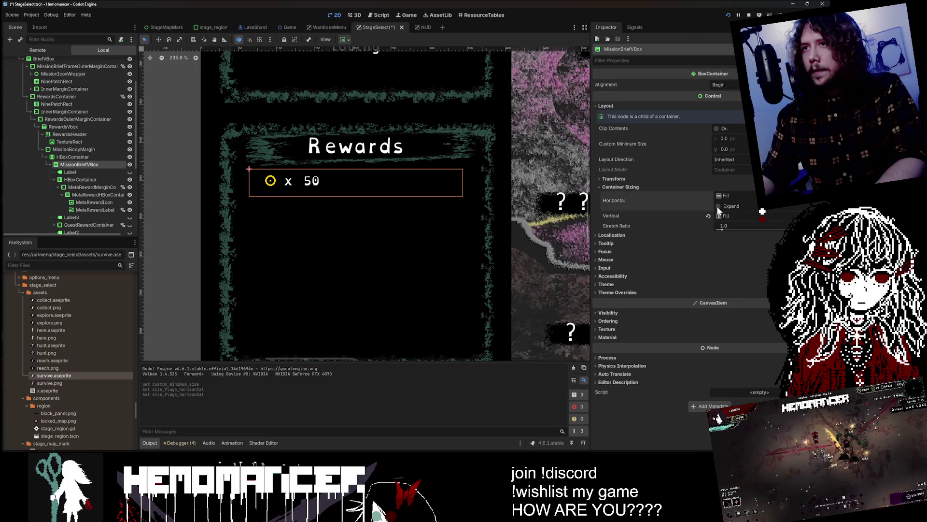
pyautogui.click(717, 206)
# Give MissionBriefVBox a separation theme override of 6, then save and run with F6
pyautogui.click(715, 292)
pyautogui.click(705, 300)
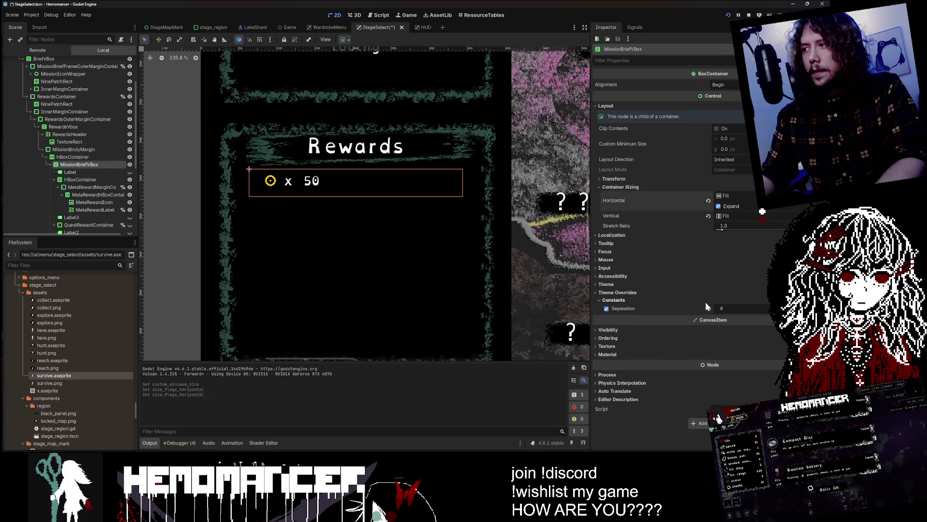
pyautogui.click(608, 307)
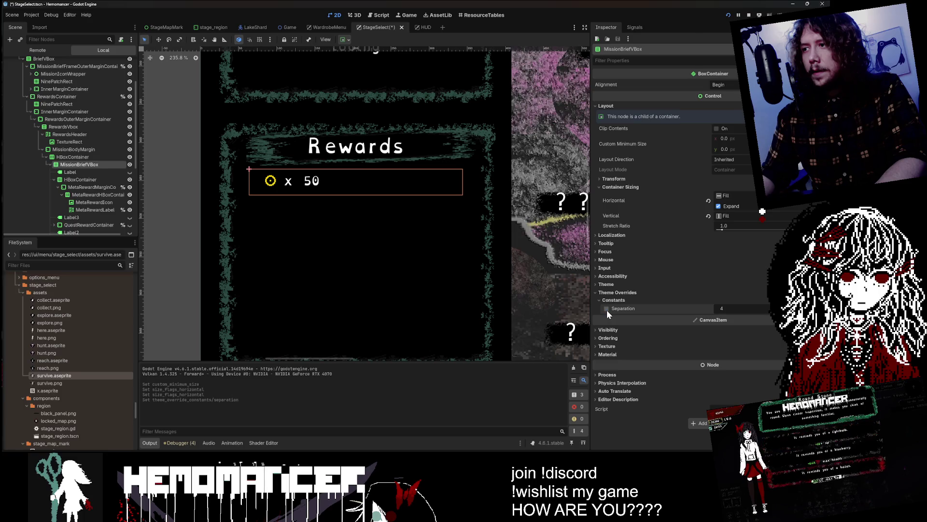
pyautogui.click(607, 308)
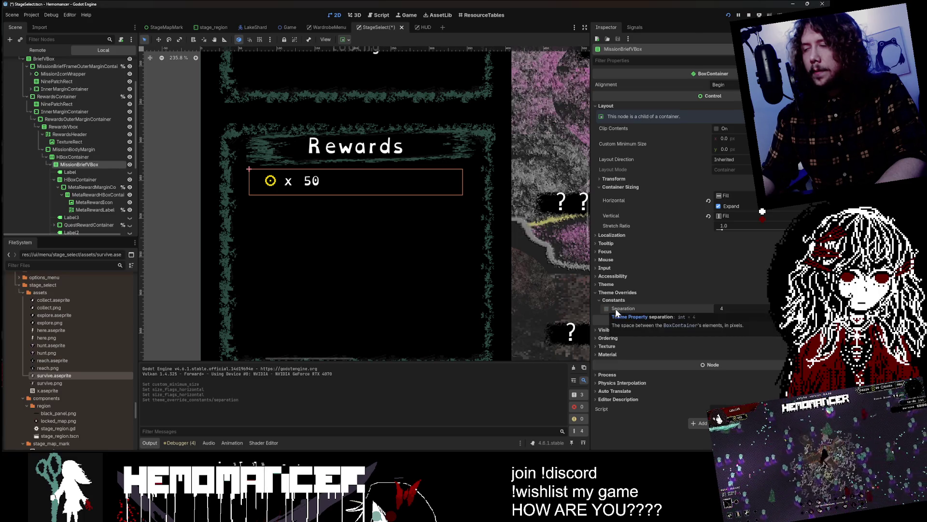
pyautogui.click(54, 179)
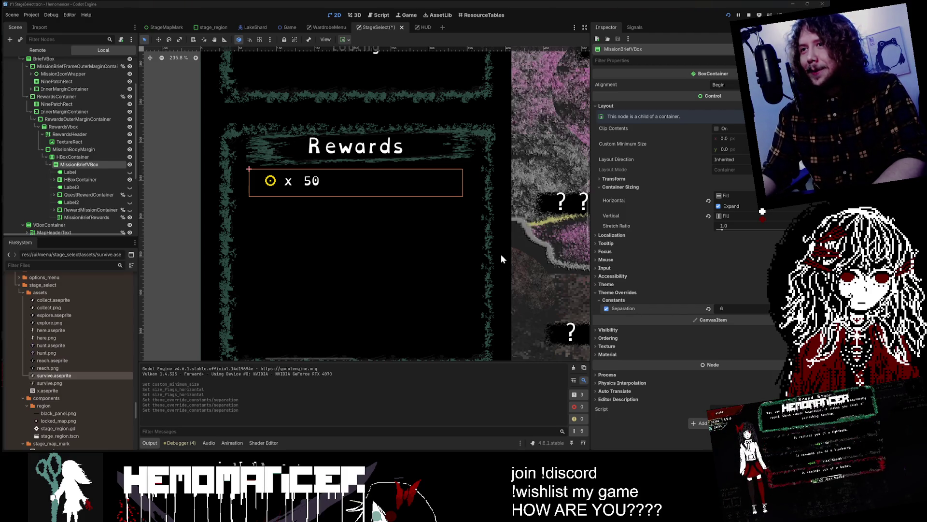
pyautogui.press('F6')
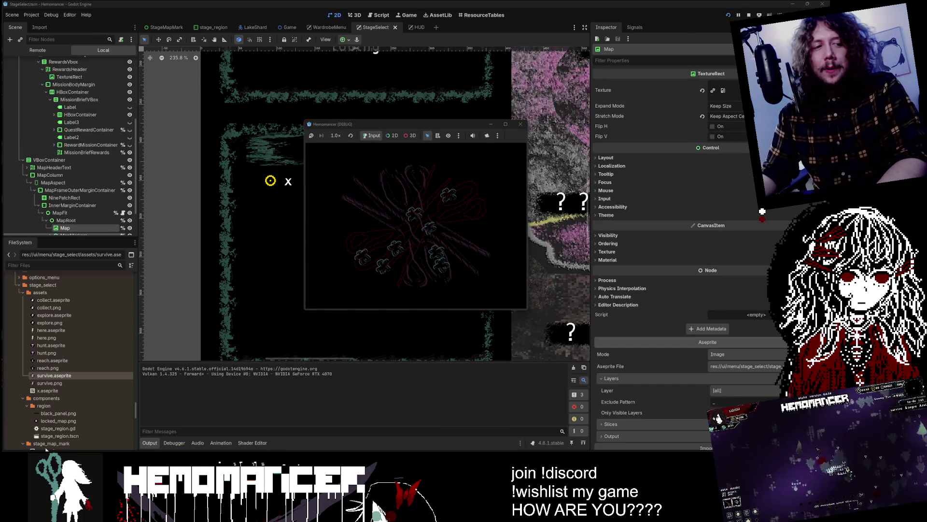
# Start the game, open the World Map, and cycle between the Training and Explore rewards
pyautogui.click(505, 123)
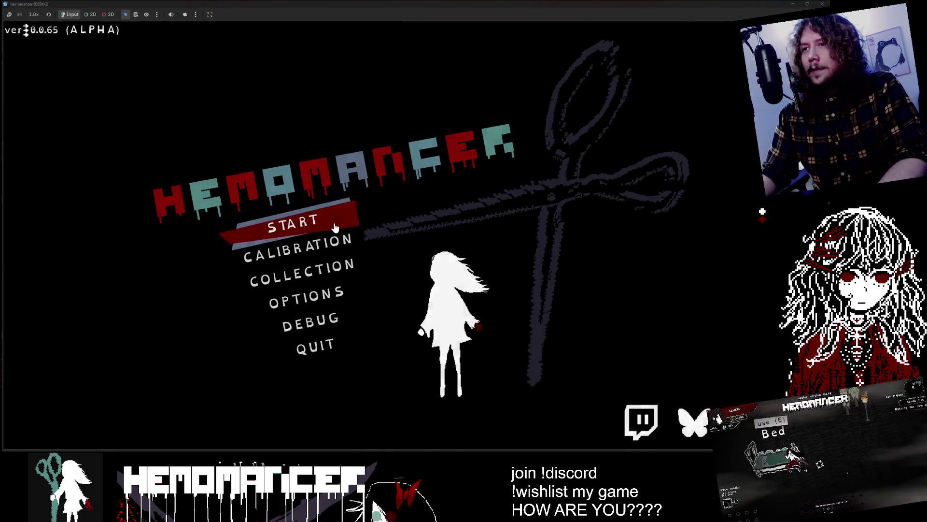
pyautogui.press('e')
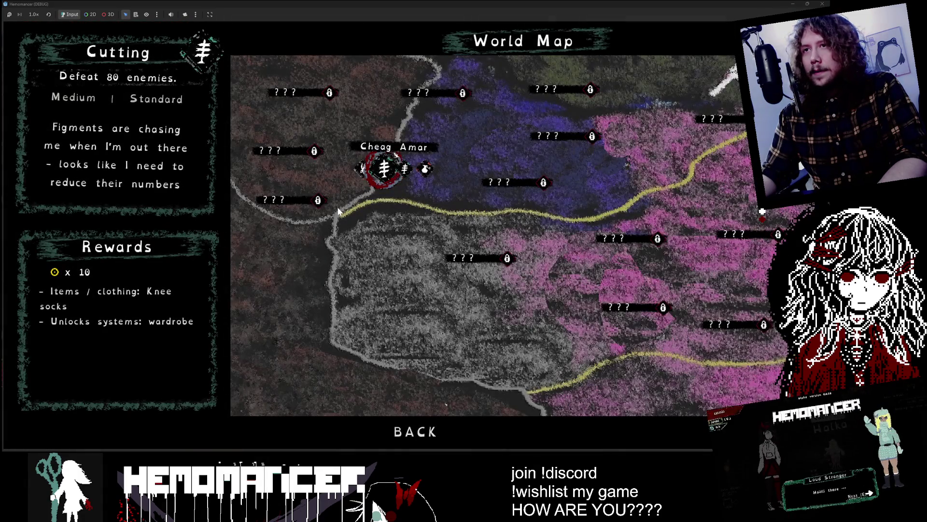
pyautogui.press('Right')
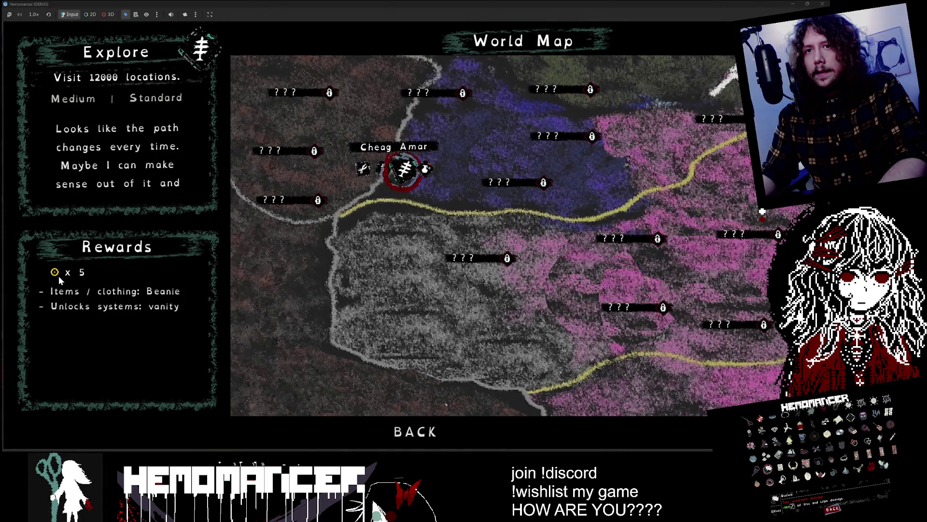
pyautogui.press('Left')
pyautogui.press('Left')
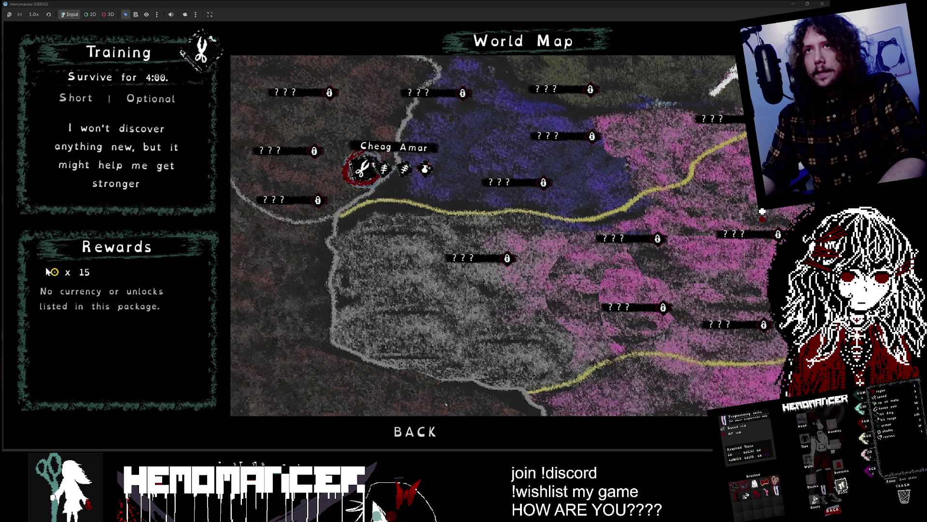
pyautogui.press('Right')
pyautogui.press('Right')
pyautogui.press('Right')
pyautogui.press('Left')
pyautogui.press('Left')
pyautogui.press('Left')
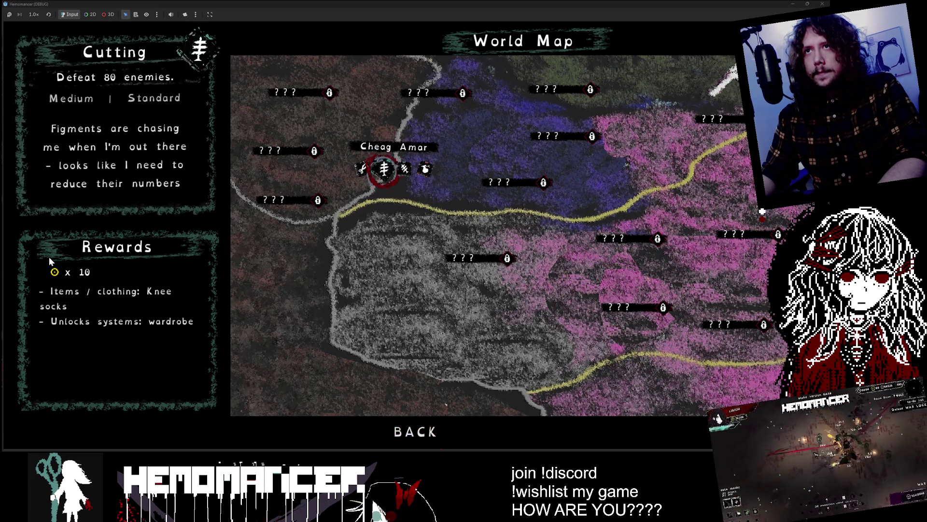
# Check the Collecting and Cutting rewards, then shrink the game to a floating window
pyautogui.press('Right')
pyautogui.press('Right')
pyautogui.press('Right')
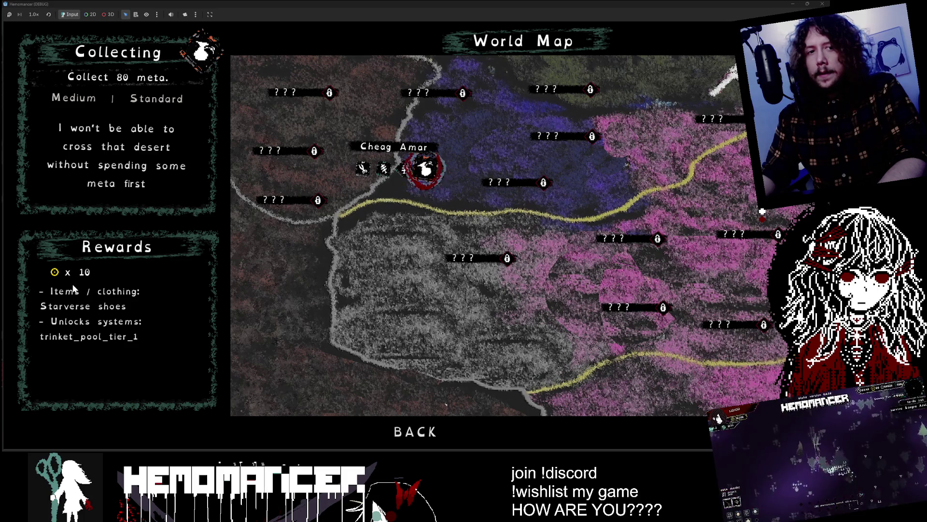
pyautogui.press('Left')
pyautogui.press('Left')
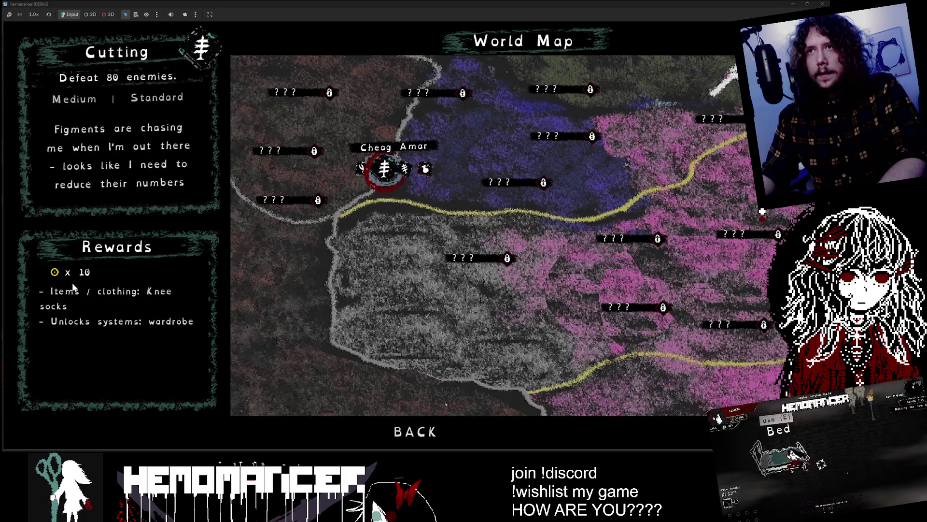
pyautogui.press('super+Down')
pyautogui.moveTo(342, 280)
pyautogui.mouseDown()
pyautogui.moveTo(503, 356)
pyautogui.moveTo(640, 370)
pyautogui.moveTo(426, 410)
pyautogui.moveTo(612, 413)
pyautogui.moveTo(604, 413)
pyautogui.mouseUp()
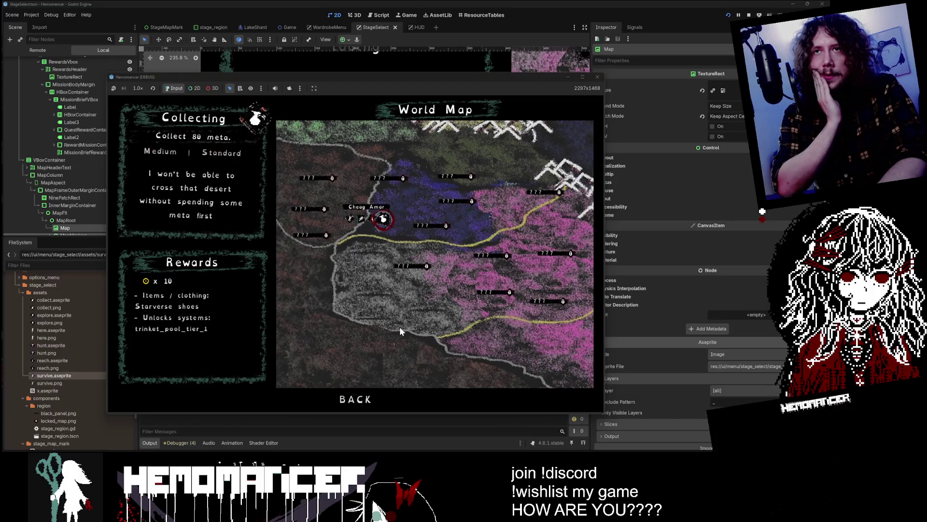
# Cycle the mission rewards, settle on Cutting, and enlarge the game window from its top-left corner
pyautogui.press('Right')
pyautogui.press('Right')
pyautogui.press('Left')
pyautogui.press('Left')
pyautogui.press('Left')
pyautogui.press('Right')
pyautogui.press('Right')
pyautogui.press('Left')
pyautogui.press('Left')
pyautogui.press('Right')
pyautogui.press('Right')
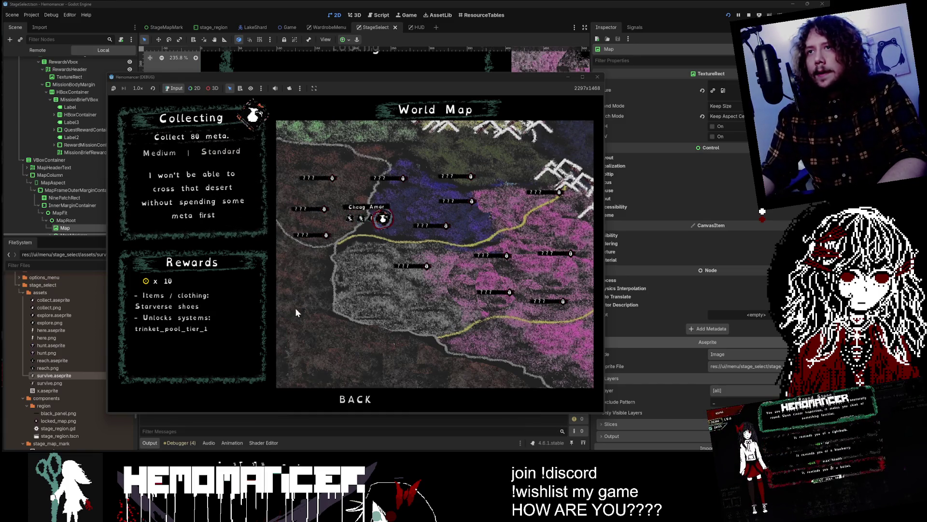
pyautogui.press('Left')
pyautogui.press('Left')
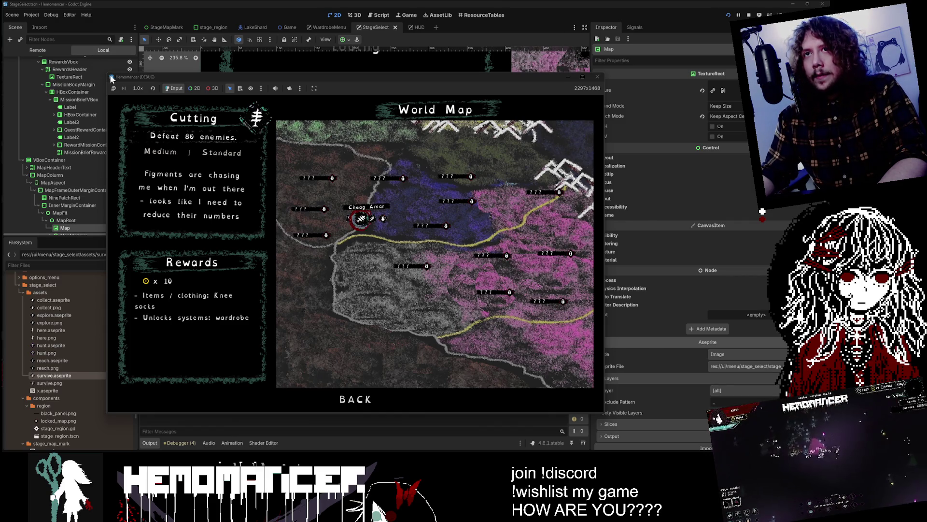
pyautogui.moveTo(106, 71); pyautogui.dragTo(7, 50)
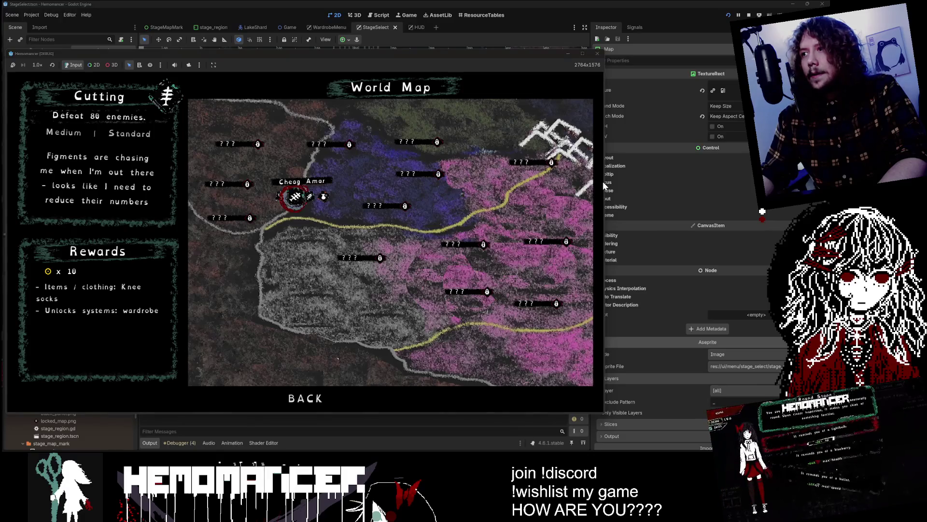
# Stretch the game window wider, taller, and up to the top of the screen
pyautogui.moveTo(608, 184); pyautogui.dragTo(792, 183)
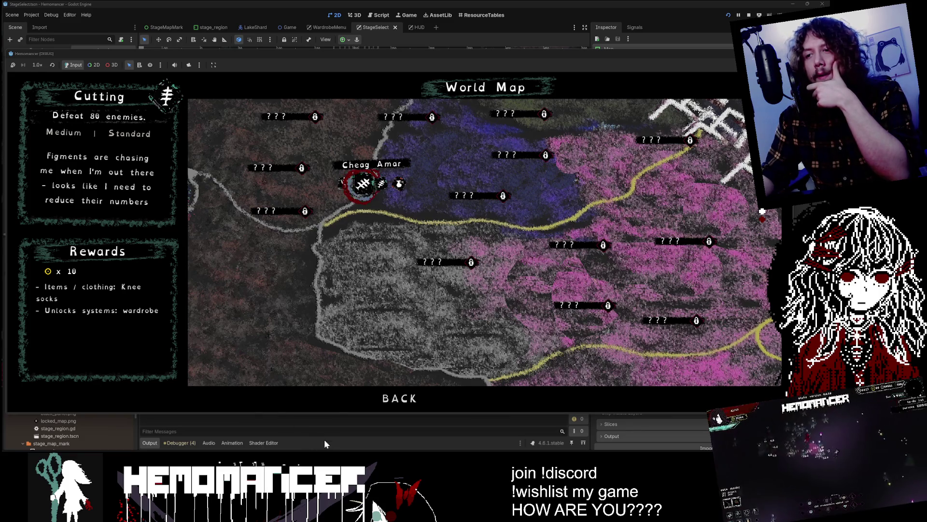
pyautogui.moveTo(329, 414); pyautogui.dragTo(327, 437)
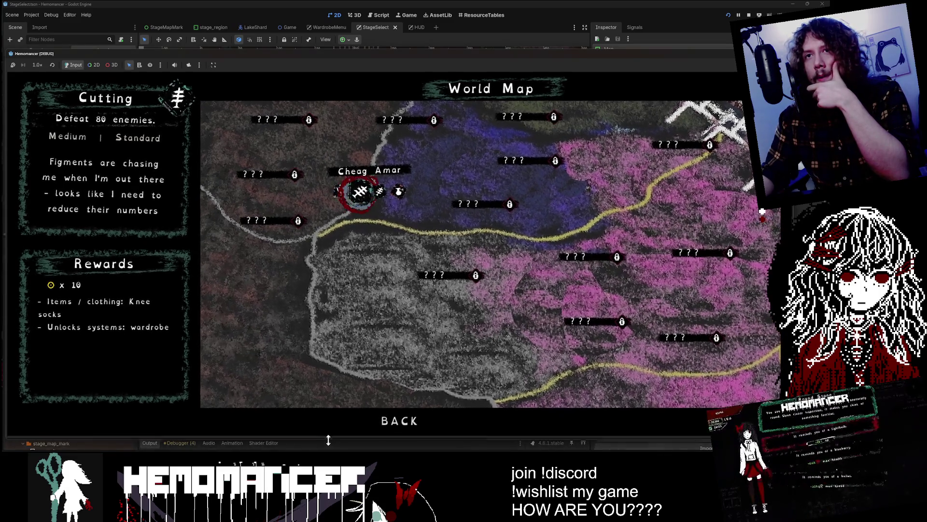
pyautogui.moveTo(237, 51); pyautogui.dragTo(236, 10)
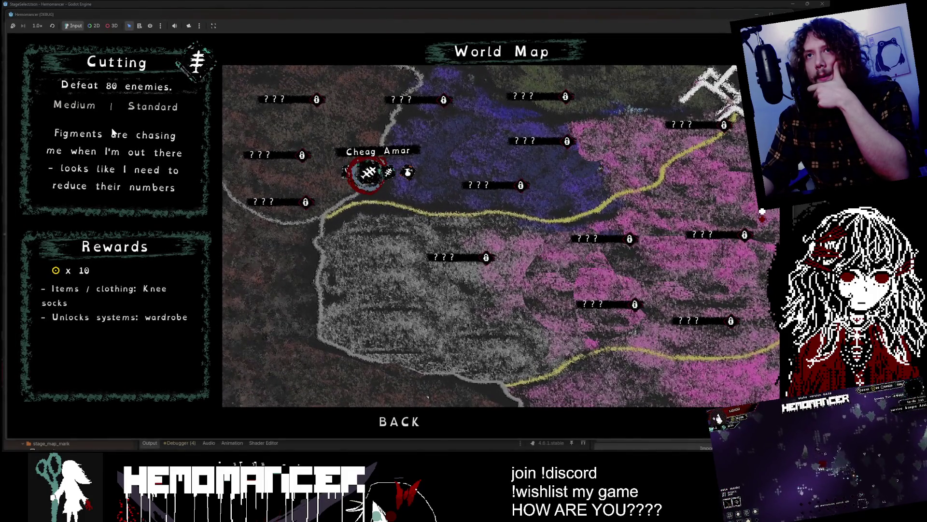
# Compare the Cutting, Training, Explore and Collecting rewards, settling on Explore
pyautogui.press('Left')
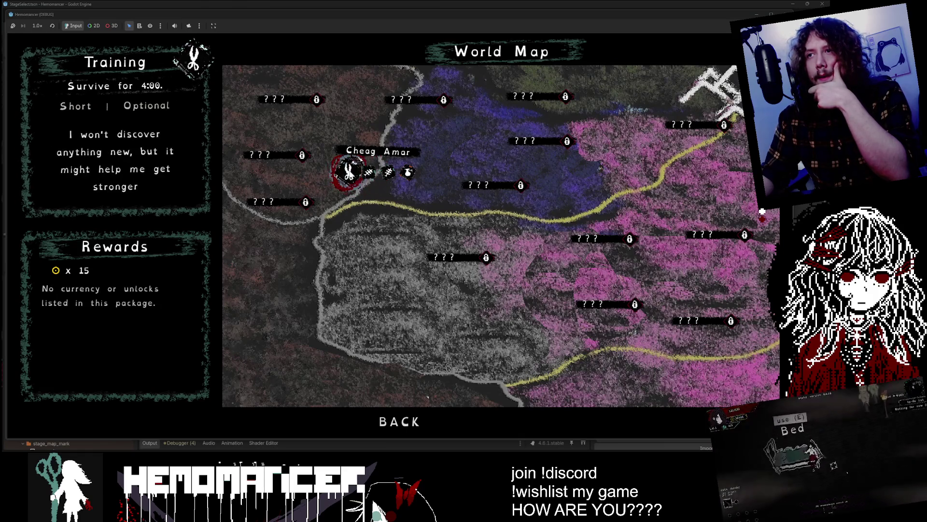
pyautogui.press('Right')
pyautogui.press('Right')
pyautogui.press('Right')
pyautogui.press('Right')
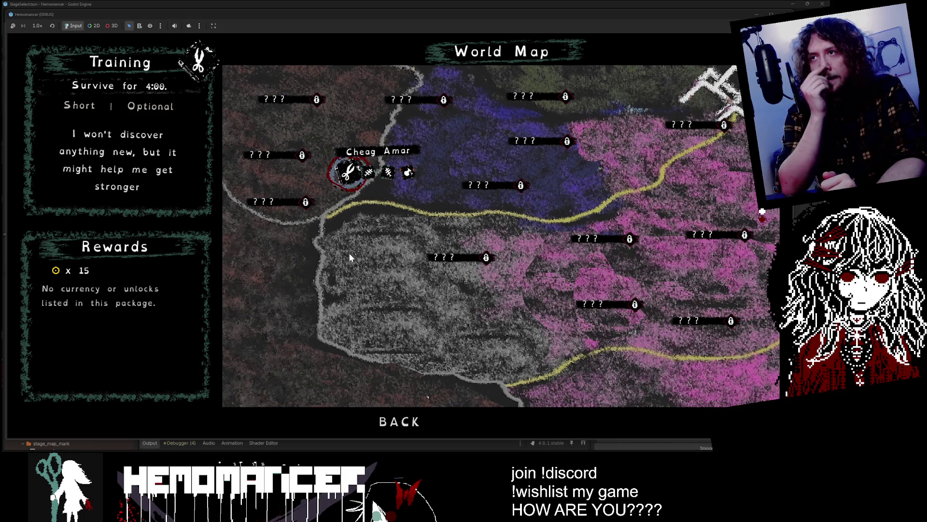
pyautogui.press('Right')
pyautogui.press('Right')
pyautogui.press('Right')
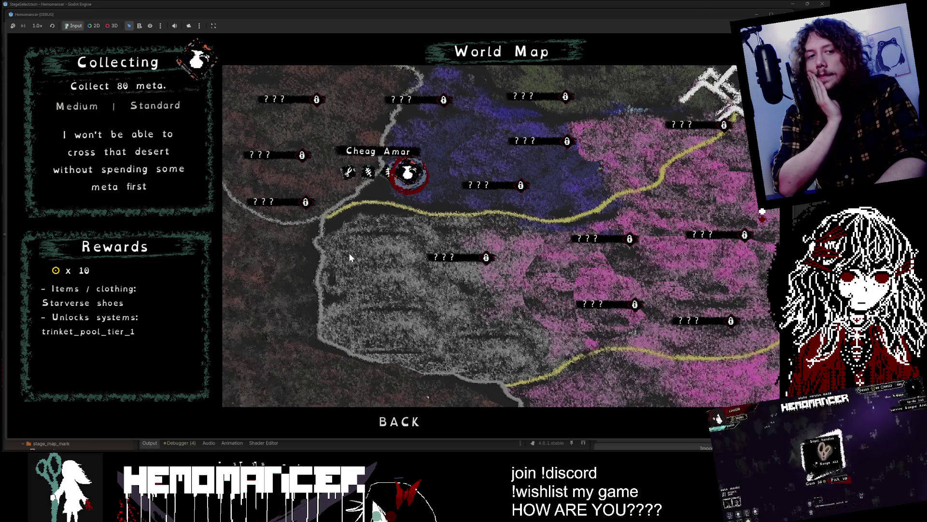
pyautogui.press('Left')
pyautogui.press('Left')
pyautogui.press('Left')
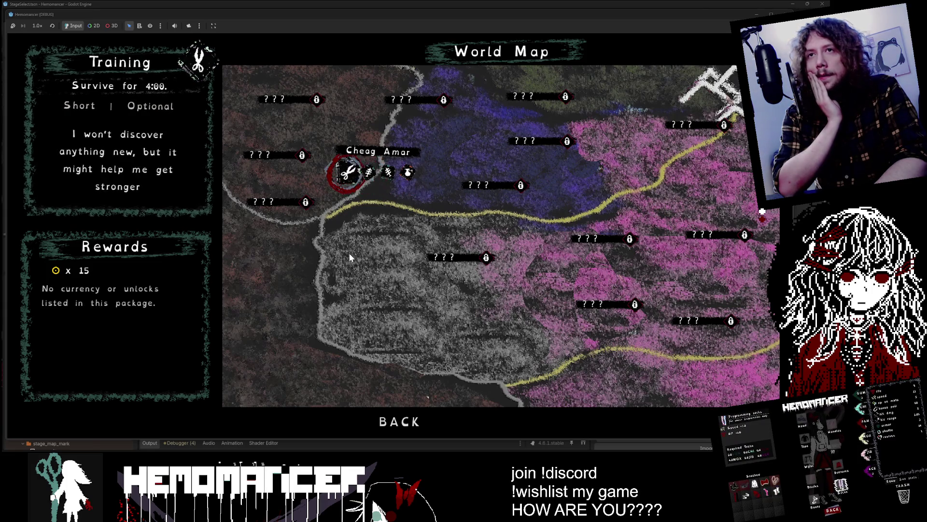
pyautogui.press('Right')
pyautogui.press('Right')
pyautogui.press('Left')
pyautogui.press('Right')
pyautogui.press('Right')
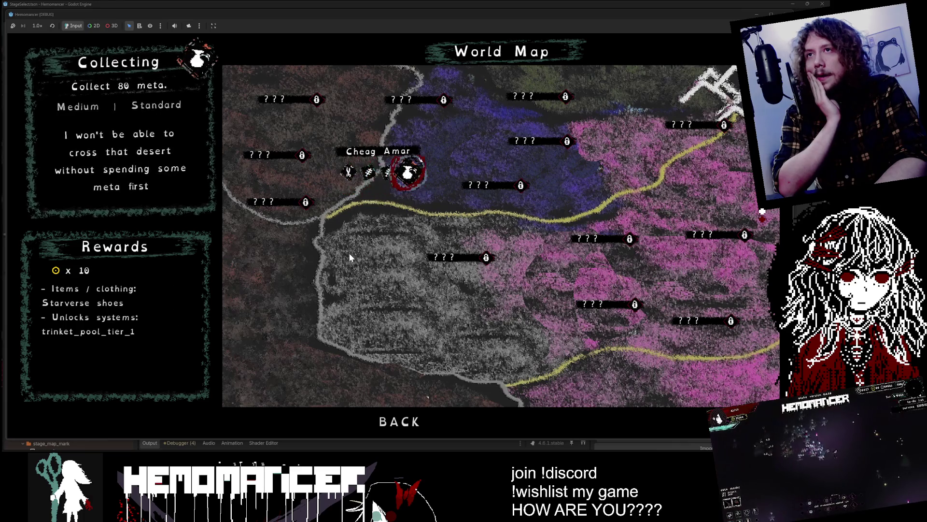
pyautogui.press('Left')
pyautogui.press('Left')
pyautogui.press('Right')
pyautogui.press('Right')
pyautogui.press('Left')
pyautogui.press('Left')
pyautogui.press('Left')
pyautogui.press('Right')
pyautogui.press('Right')
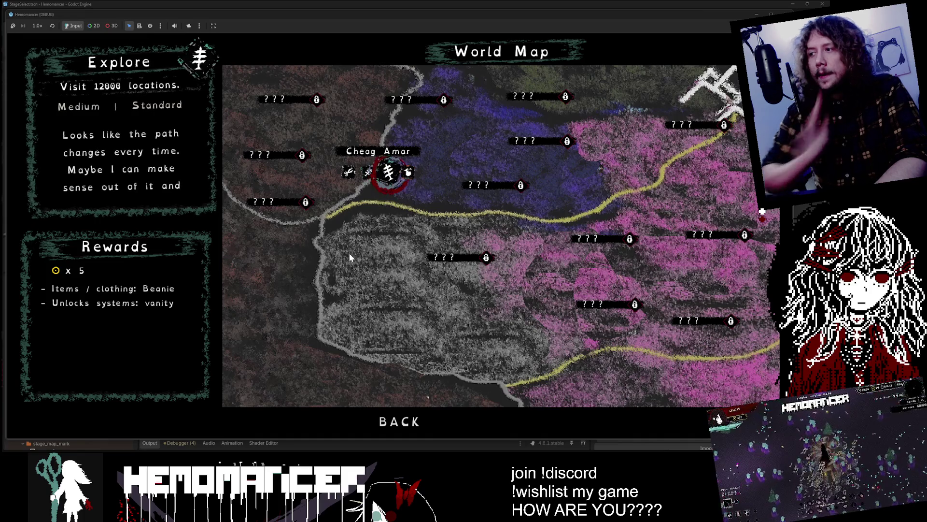
# Shrink the game window, stop the debug run, and switch to VS Code
pyautogui.moveTo(736, 439)
pyautogui.mouseDown()
pyautogui.moveTo(507, 398)
pyautogui.moveTo(271, 395)
pyautogui.moveTo(564, 423)
pyautogui.moveTo(469, 411)
pyautogui.mouseUp()
pyautogui.click(462, 15)
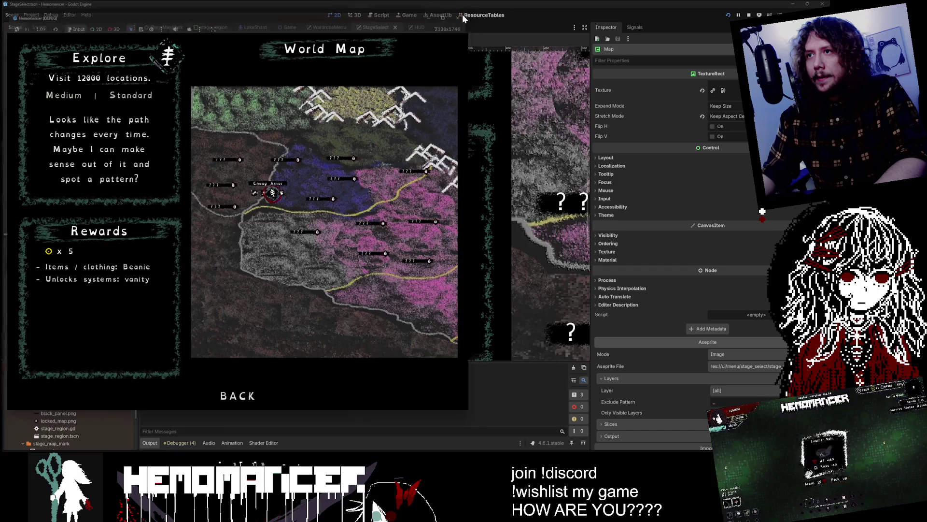
pyautogui.scroll(9, 451, 265)
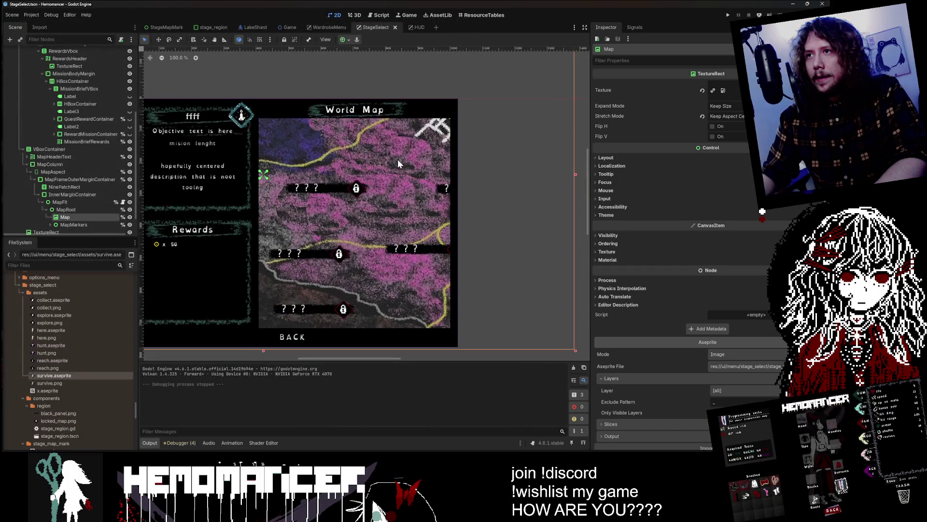
pyautogui.scroll(-6, 451, 266)
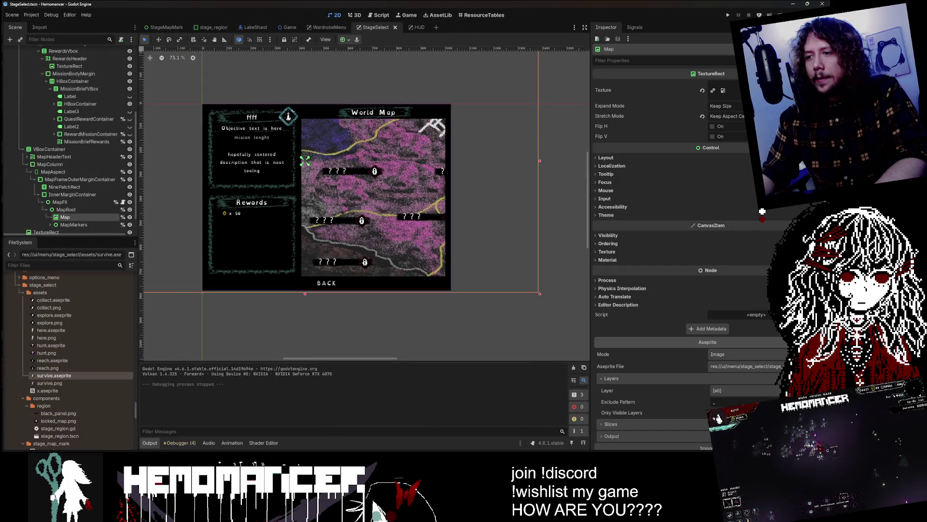
pyautogui.hotkey('alt', 'Tab')
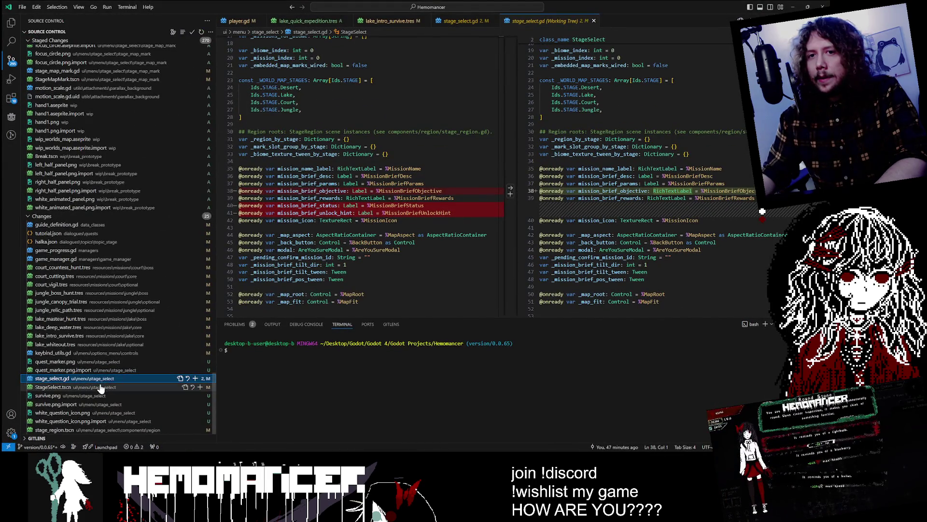
# Review the StageSelect.tscn diff in Source Control, then switch back to Godot
pyautogui.click(99, 387)
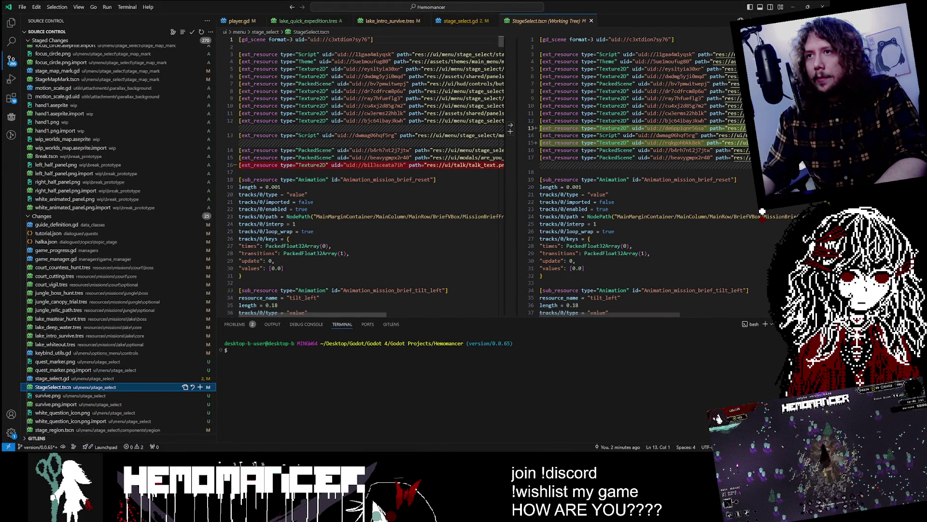
pyautogui.moveTo(371, 313)
pyautogui.mouseDown()
pyautogui.moveTo(502, 305)
pyautogui.moveTo(284, 306)
pyautogui.mouseUp()
pyautogui.scroll(-9, 284, 290)
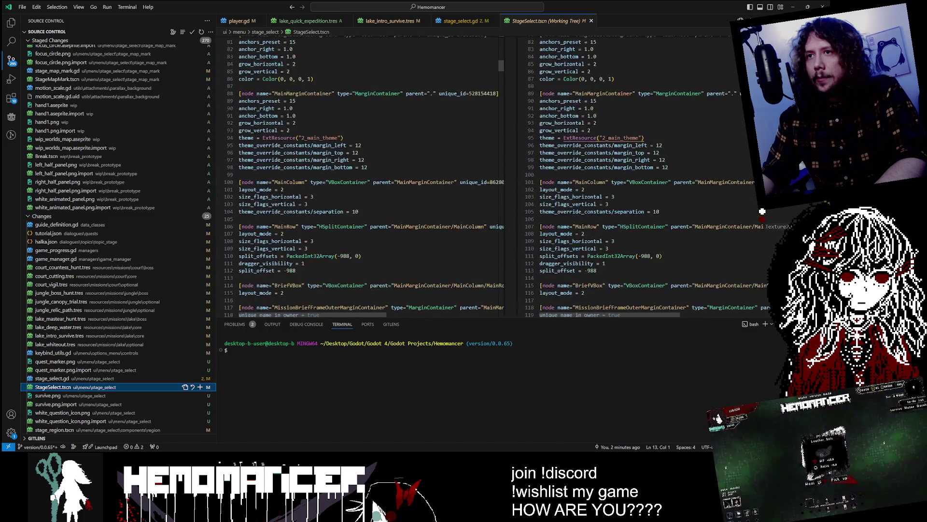
pyautogui.hotkey('alt', 'Tab')
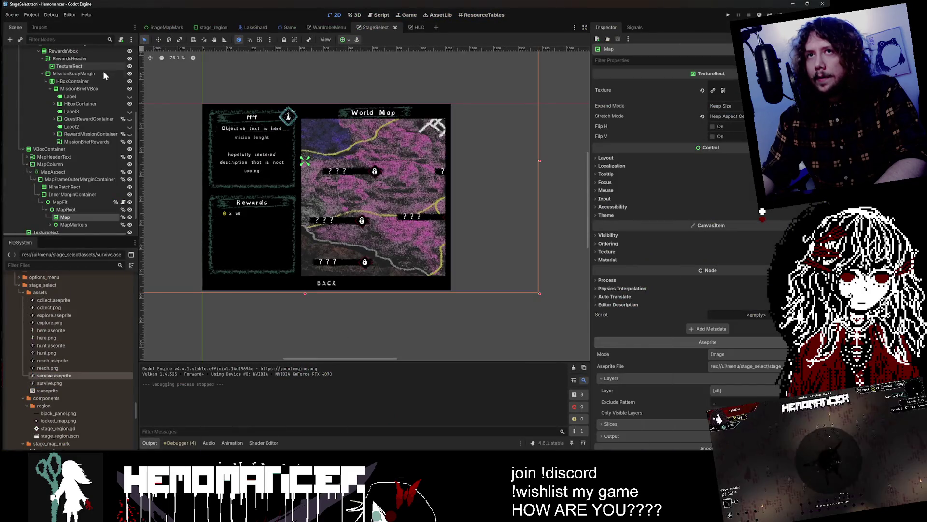
# Browse the Scene tree through MainRow, BriefVBox and RewardsContainer, then collapse those branches
pyautogui.click(19, 90)
pyautogui.click(29, 76)
pyautogui.click(24, 82)
pyautogui.click(33, 90)
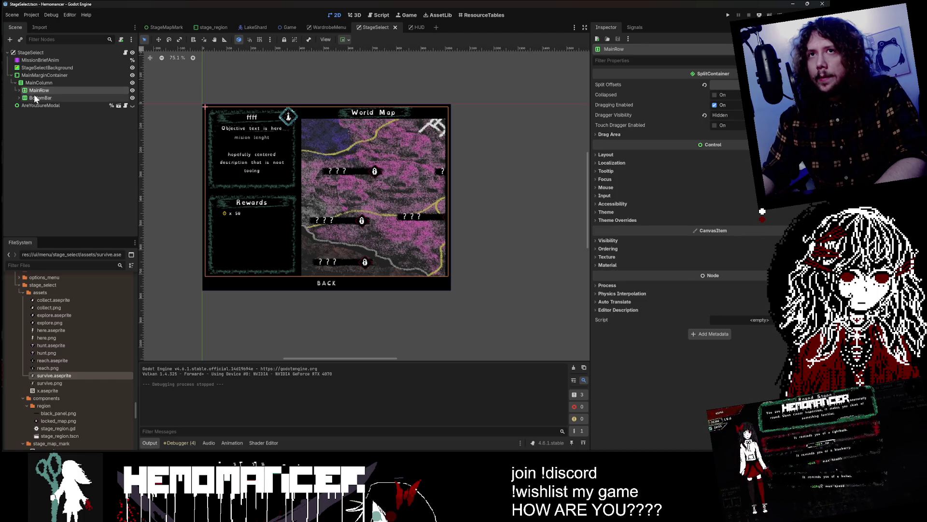
pyautogui.click(19, 91)
pyautogui.click(43, 97)
pyautogui.click(58, 105)
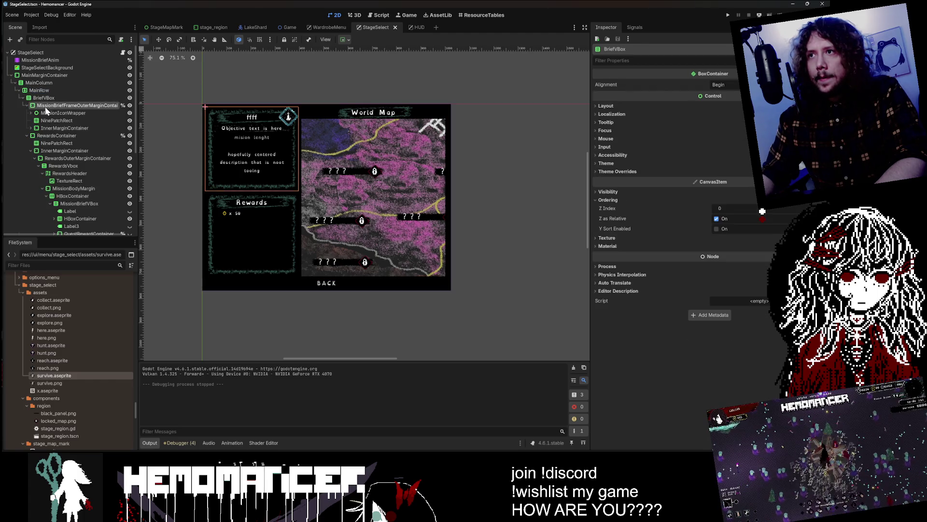
pyautogui.click(49, 120)
pyautogui.click(48, 128)
pyautogui.click(50, 135)
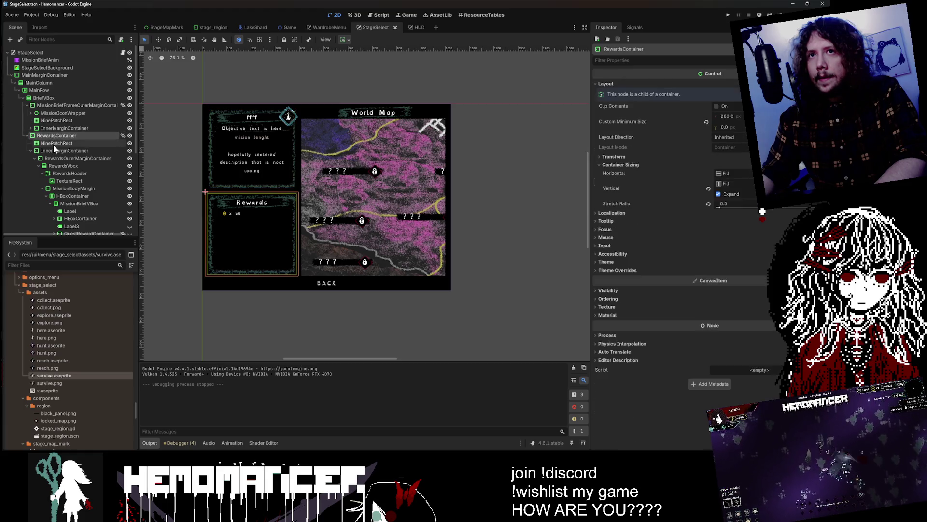
pyautogui.click(53, 143)
pyautogui.click(28, 136)
pyautogui.click(27, 105)
pyautogui.click(23, 97)
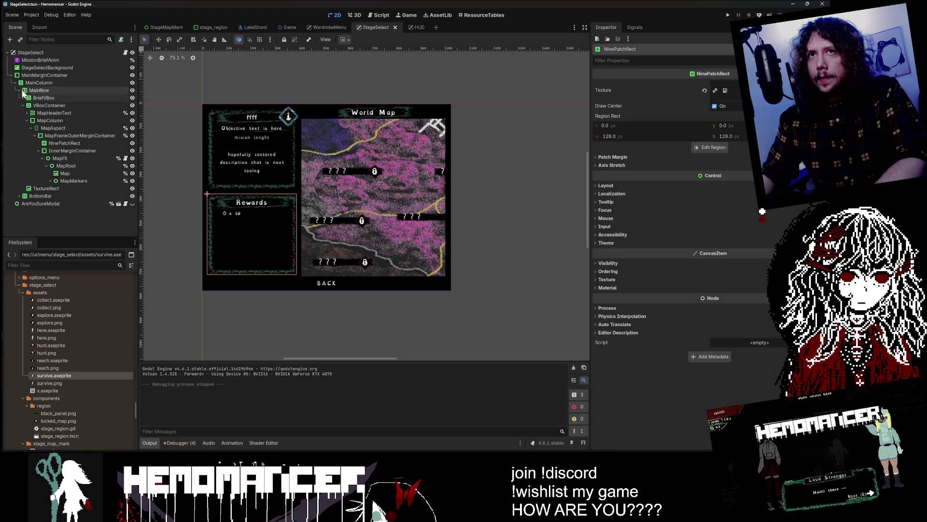
# Inspect the map frame's NinePatchRect, MapFrameOuterMarginContainer and MapAspect nodes
pyautogui.click(58, 143)
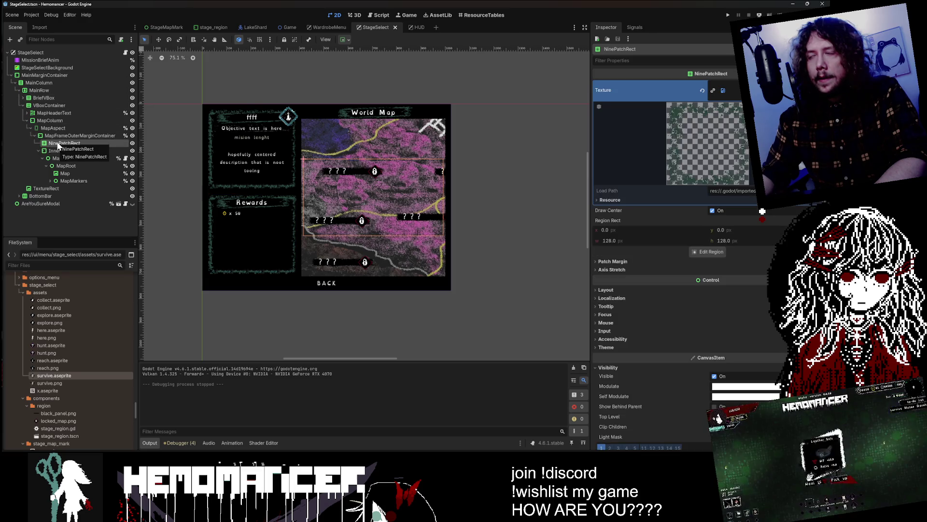
pyautogui.click(61, 138)
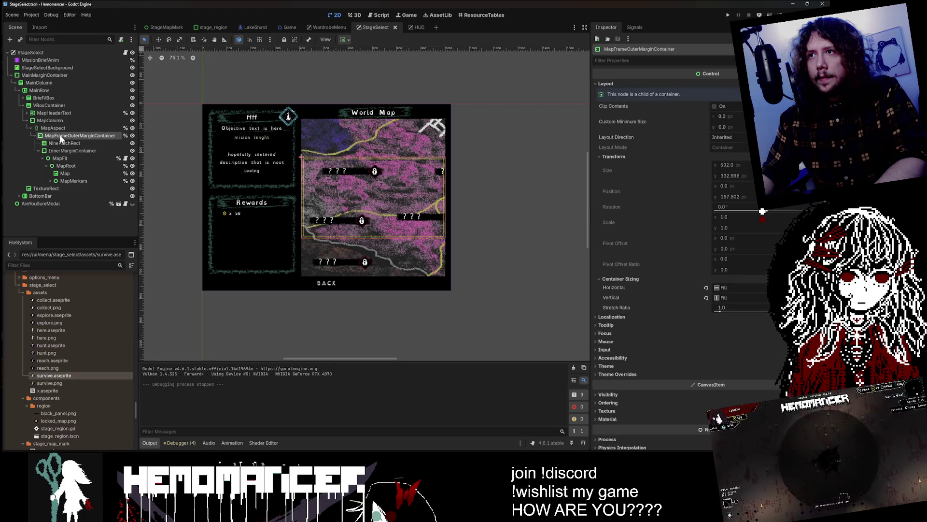
pyautogui.click(58, 143)
pyautogui.click(60, 137)
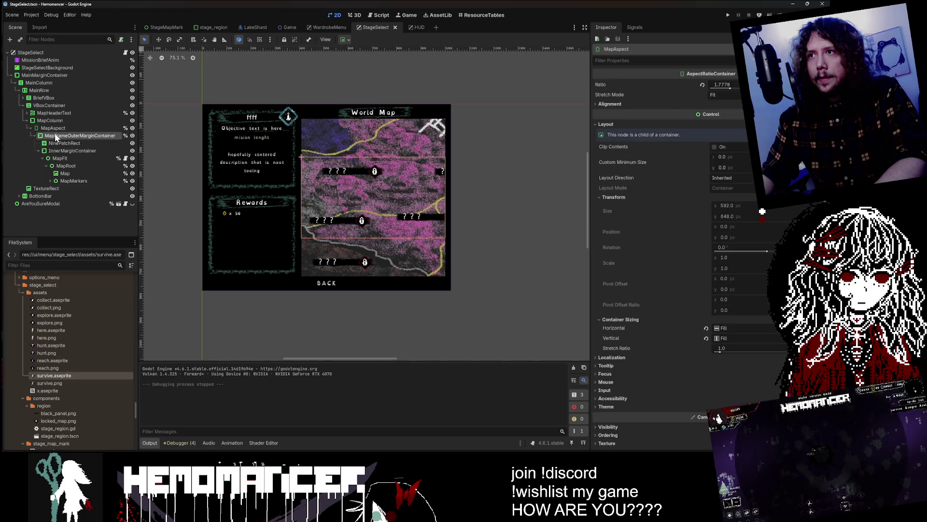
pyautogui.scroll(4, 375, 179)
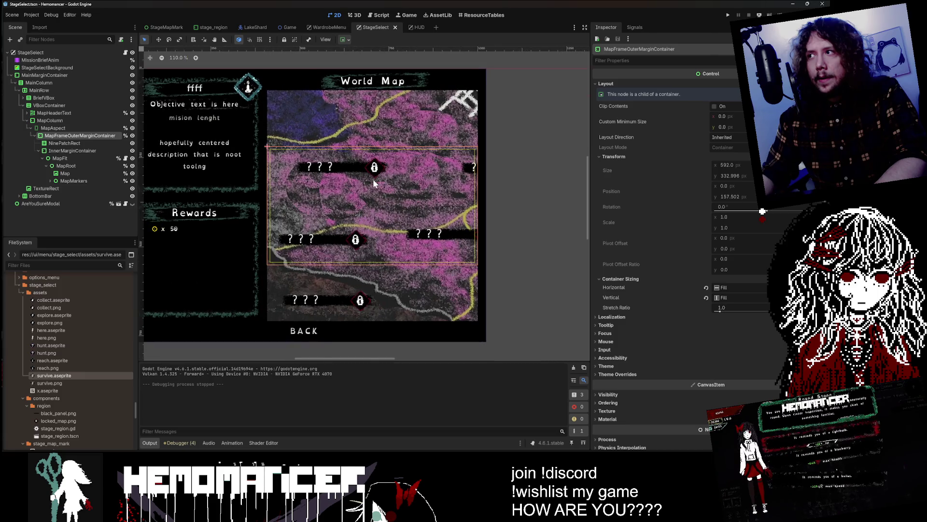
pyautogui.click(56, 143)
pyautogui.click(56, 128)
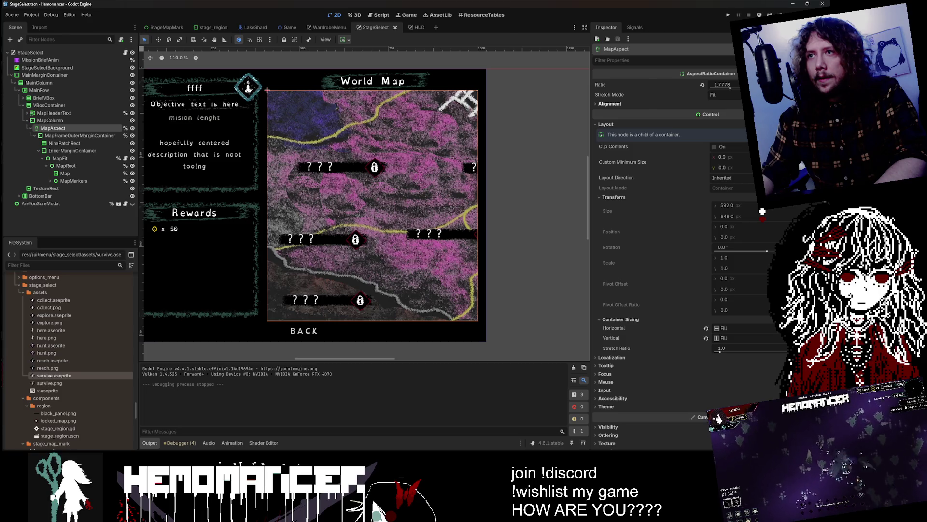
# Change MapAspect's ratio from 1.7778 to 1.0, then save and run the game
pyautogui.click(724, 85)
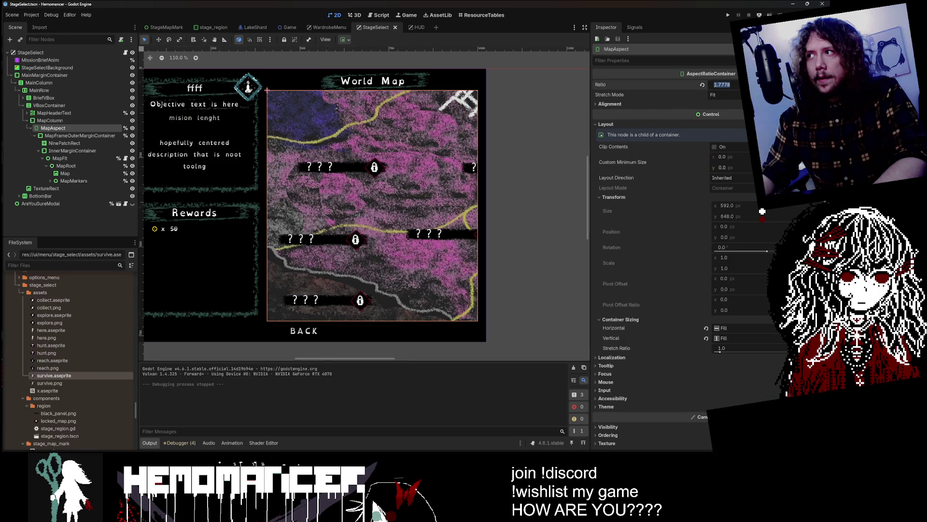
pyautogui.click(702, 85)
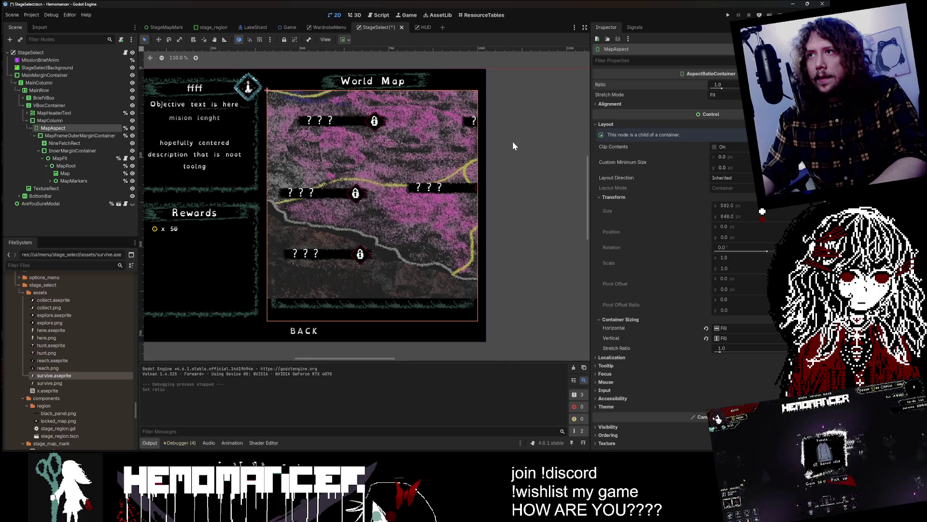
pyautogui.press('F5')
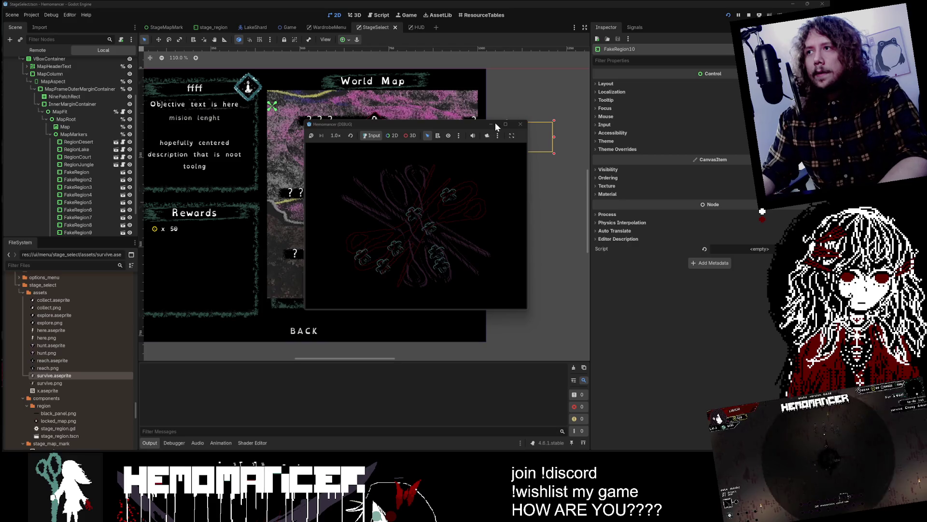
# Maximize the game, start it, and cycle the Cheag Amar mission nodes back to Collecting
pyautogui.click(505, 124)
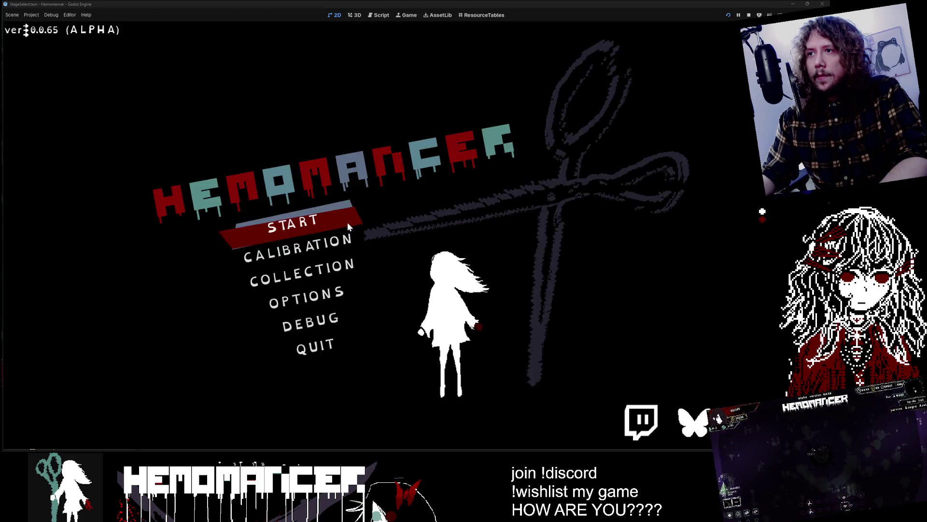
pyautogui.click(332, 227)
pyautogui.press('Right')
pyautogui.press('Down')
pyautogui.press('Up')
pyautogui.press('Right')
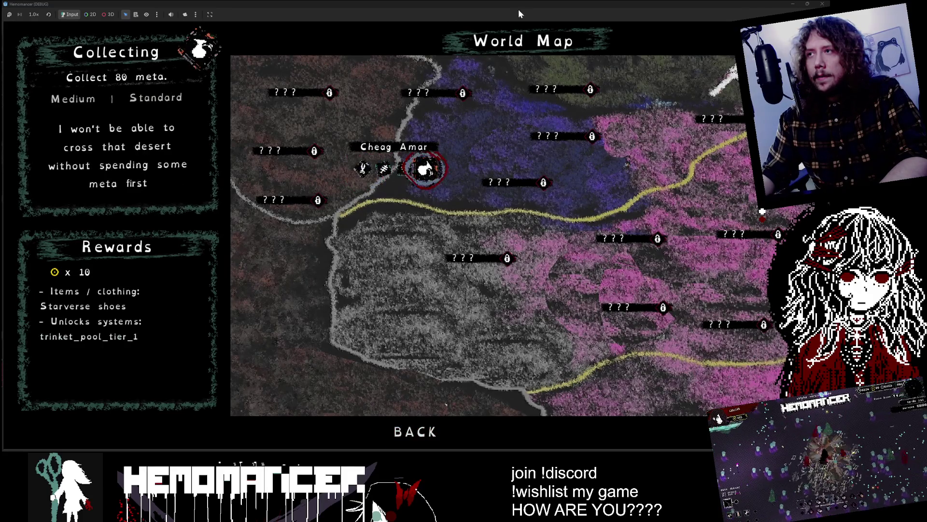
# Restore the game window, resize it tall and narrow, then close it
pyautogui.doubleClick(520, 7)
pyautogui.moveTo(327, 251)
pyautogui.mouseDown()
pyautogui.moveTo(372, 290)
pyautogui.moveTo(393, 390)
pyautogui.moveTo(223, 416)
pyautogui.moveTo(228, 385)
pyautogui.moveTo(541, 389)
pyautogui.mouseUp()
pyautogui.click(533, 69)
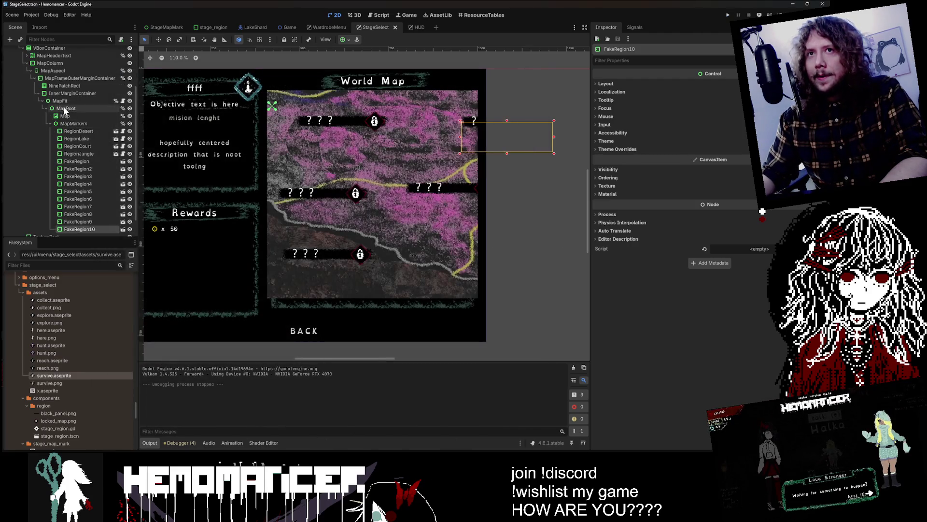
# Inspect MapRoot, InnerMarginContainer, NinePatchRect and MapFrameOuterMarginContainer, then switch to the VS Code diff
pyautogui.click(65, 108)
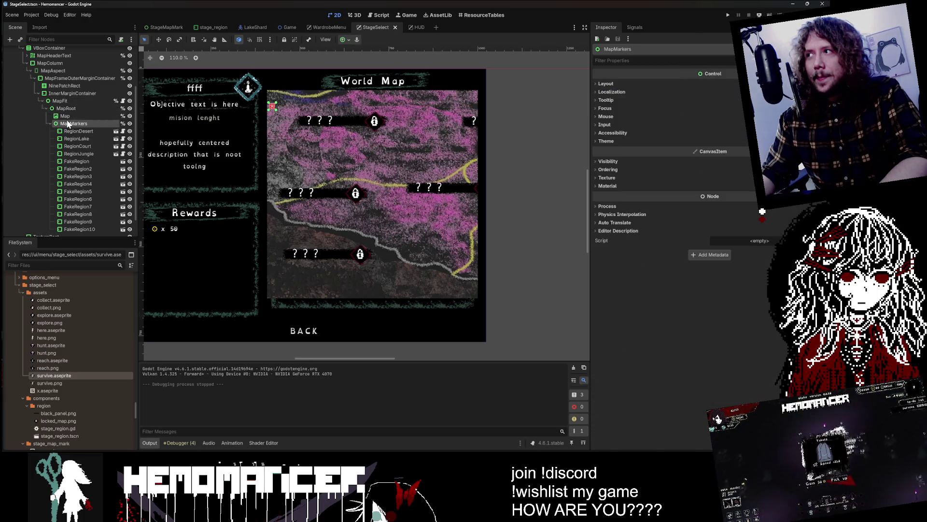
pyautogui.click(71, 95)
pyautogui.click(66, 86)
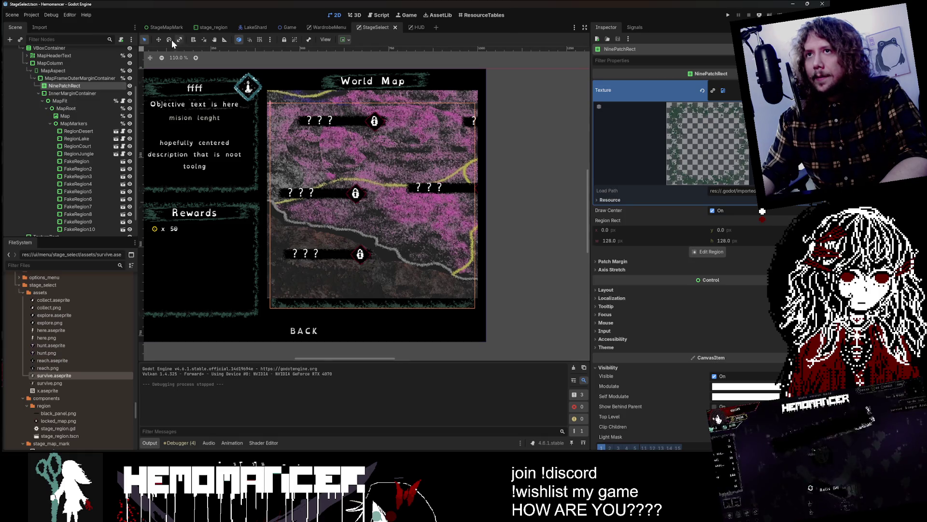
pyautogui.click(210, 63)
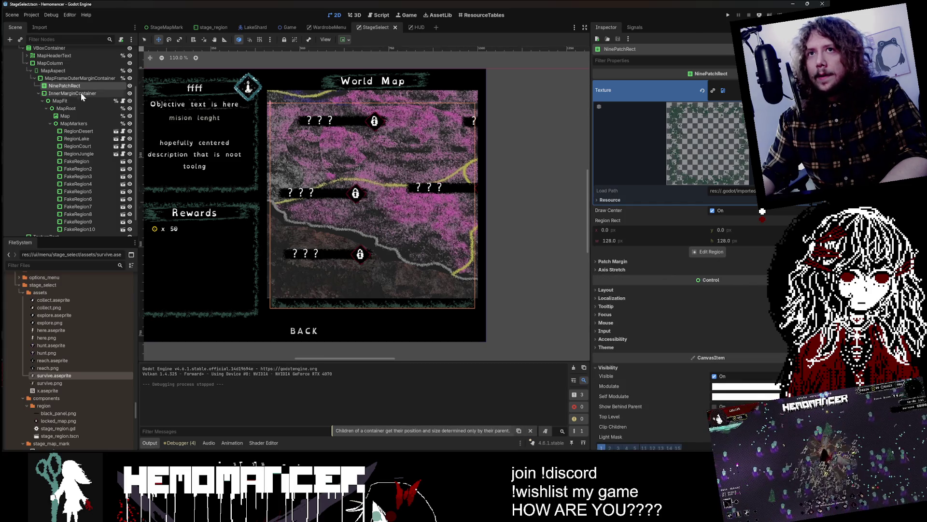
pyautogui.click(81, 78)
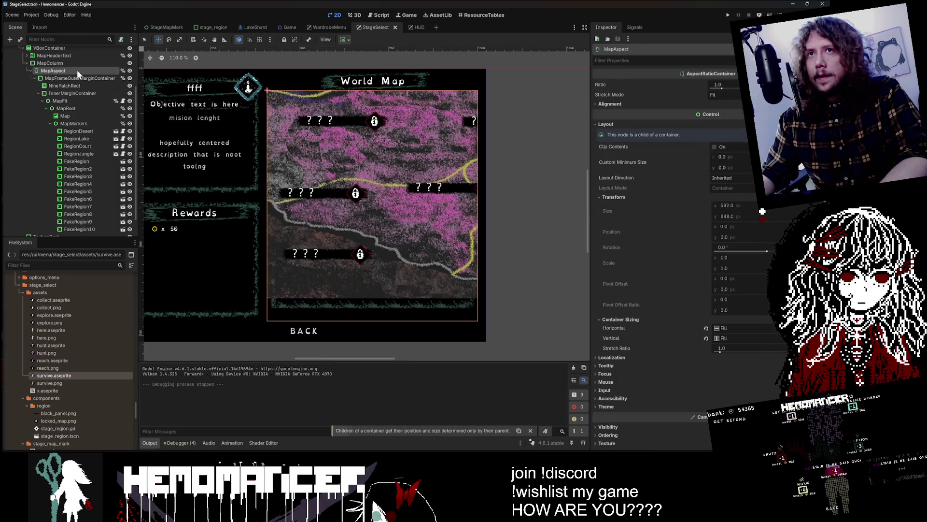
pyautogui.click(76, 93)
pyautogui.click(75, 101)
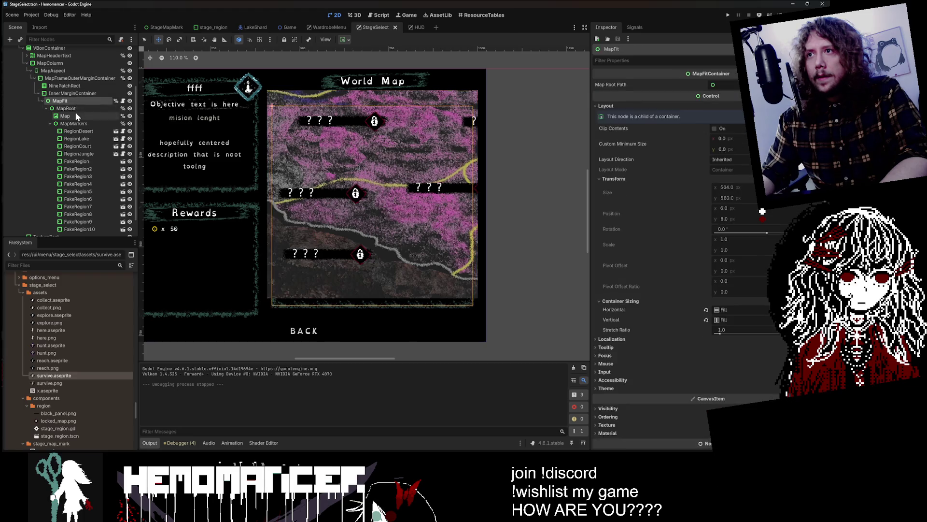
pyautogui.click(76, 106)
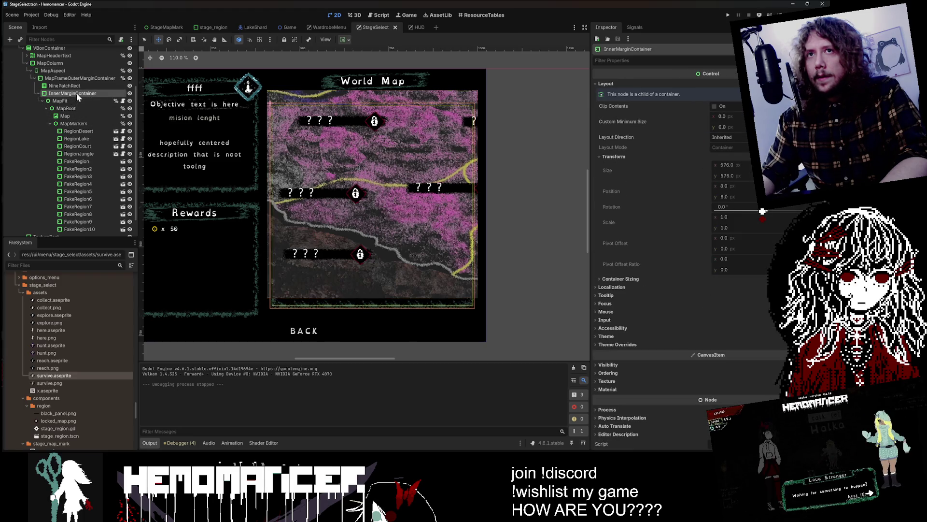
pyautogui.click(77, 86)
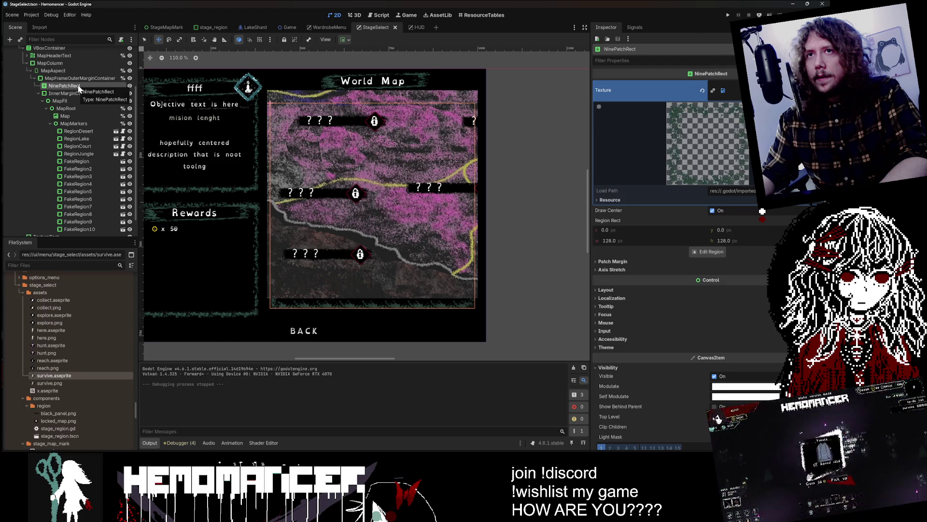
pyautogui.hotkey('alt', 'Tab')
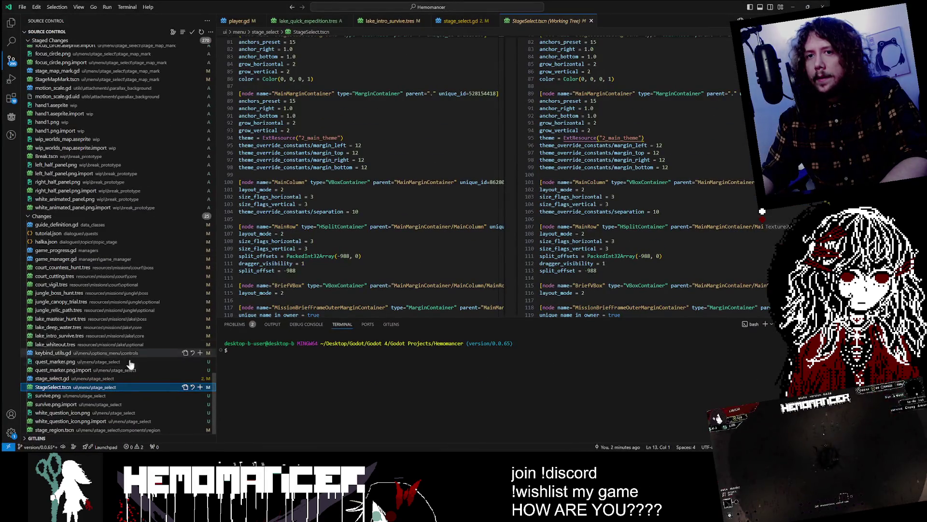
# Copy the NinePatchRect node name from Godot and search it in the StageSelect.tscn diff
pyautogui.scroll(6, 762, 211)
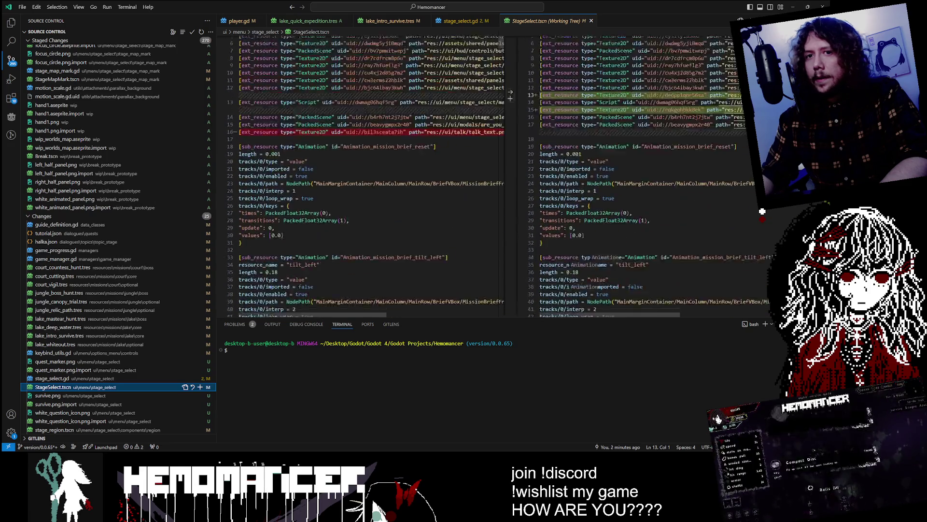
pyautogui.scroll(10, 618, 174)
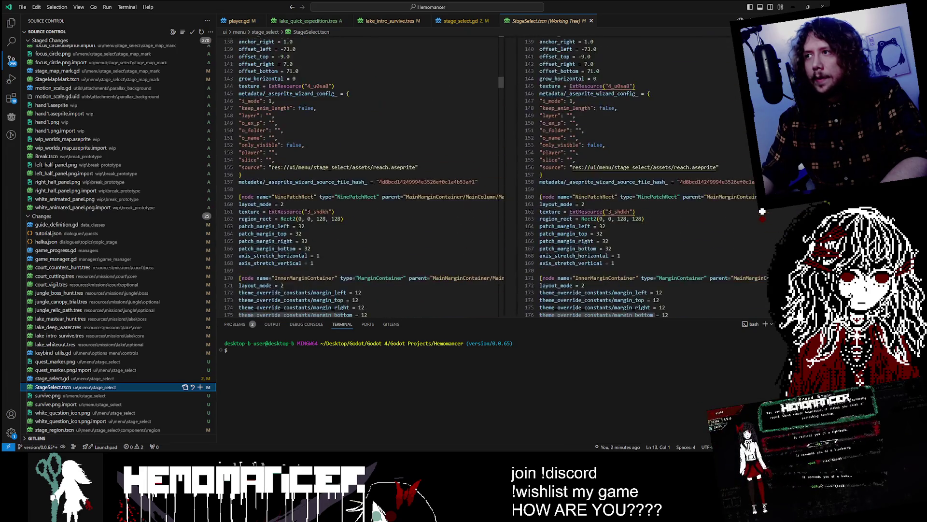
pyautogui.hotkey('alt', 'Tab')
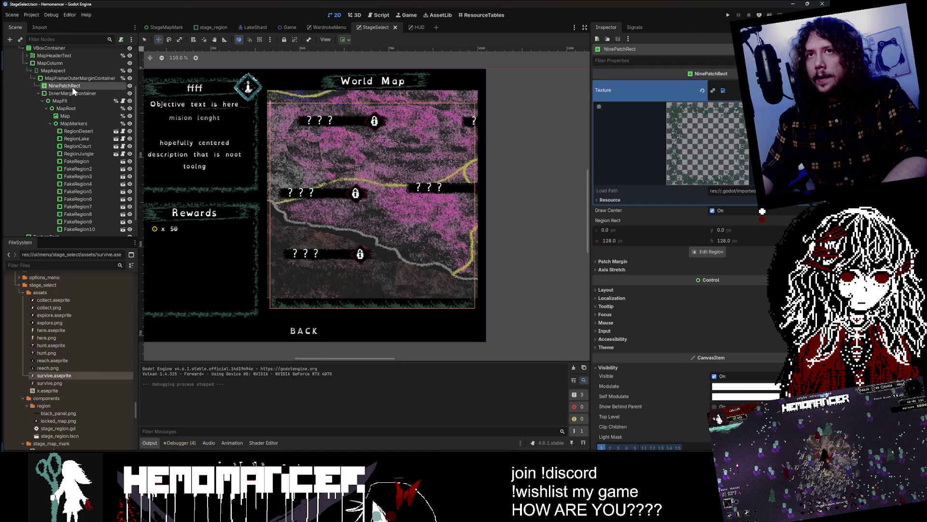
pyautogui.click(66, 85)
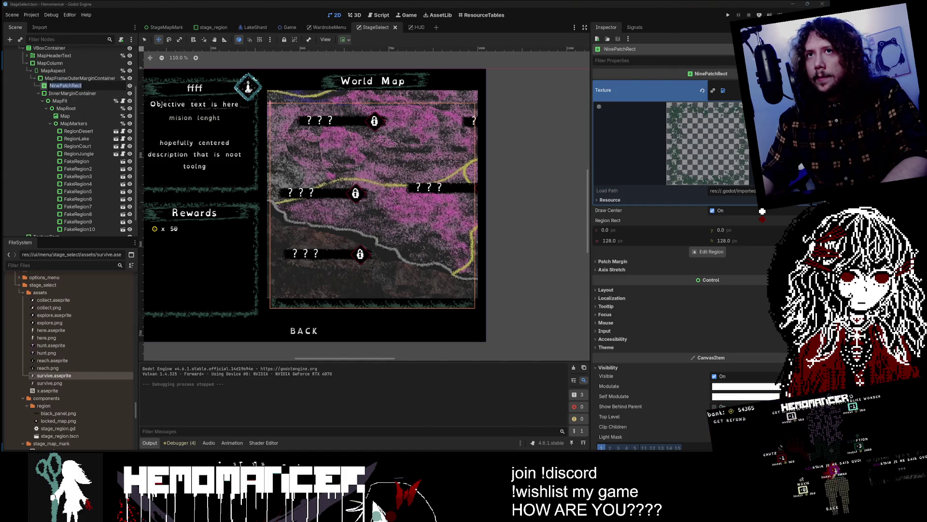
pyautogui.hotkey('alt', 'Tab')
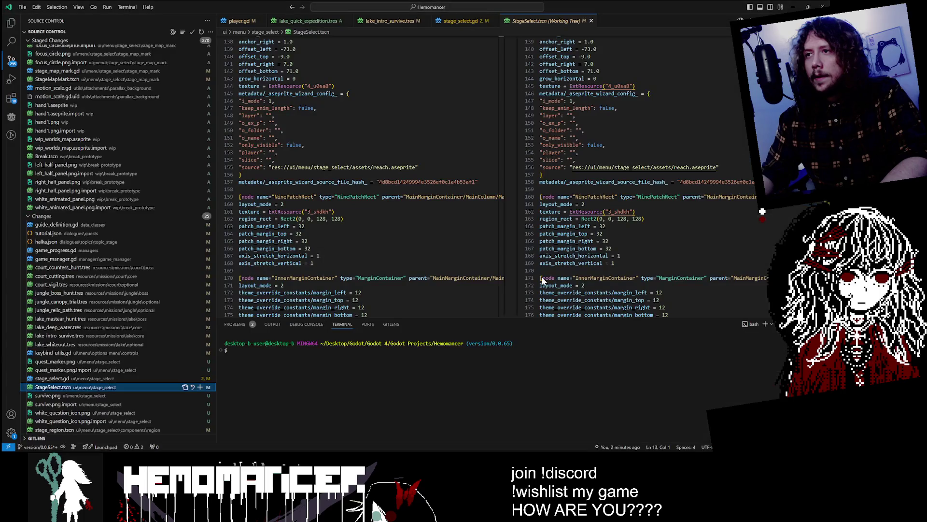
pyautogui.hotkey('ctrl', 'f')
pyautogui.write('NinePatchRect')
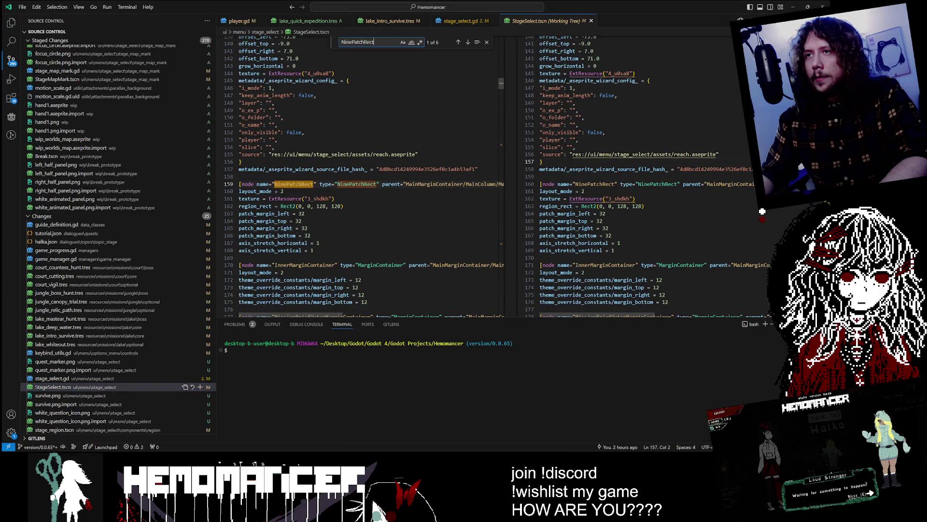
# Step through the NinePatchRect matches to the one on line 565
pyautogui.click(459, 42)
pyautogui.click(459, 43)
pyautogui.click(458, 42)
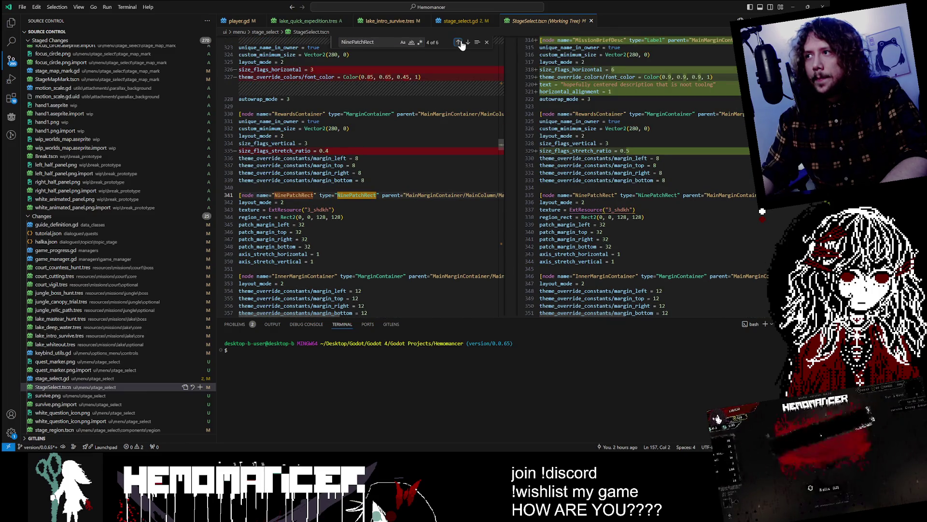
pyautogui.click(458, 42)
pyautogui.click(458, 42)
pyautogui.click(459, 43)
pyautogui.click(458, 43)
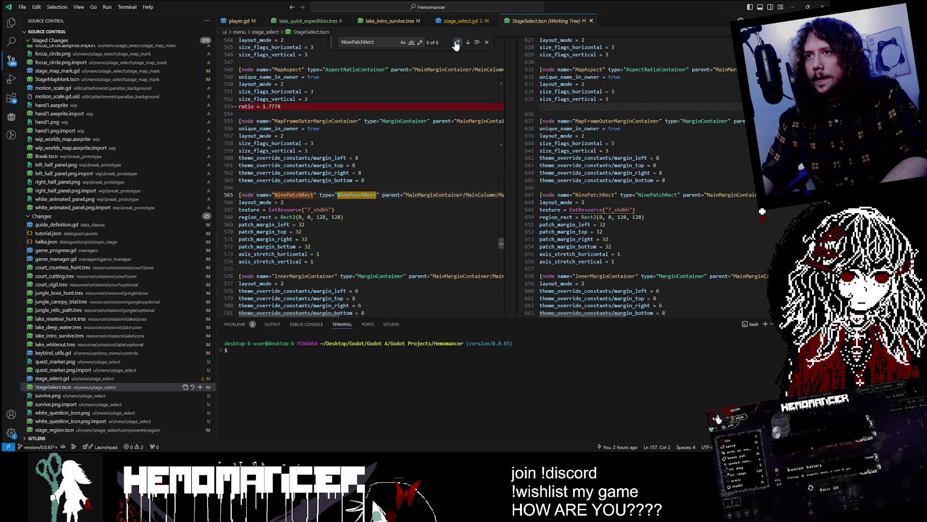
# Restore the 1.7778 map ratio in the working file
pyautogui.hotkey('ctrl', 'c')
pyautogui.click(609, 99)
pyautogui.press('Return')
pyautogui.hotkey('ctrl', 'v')
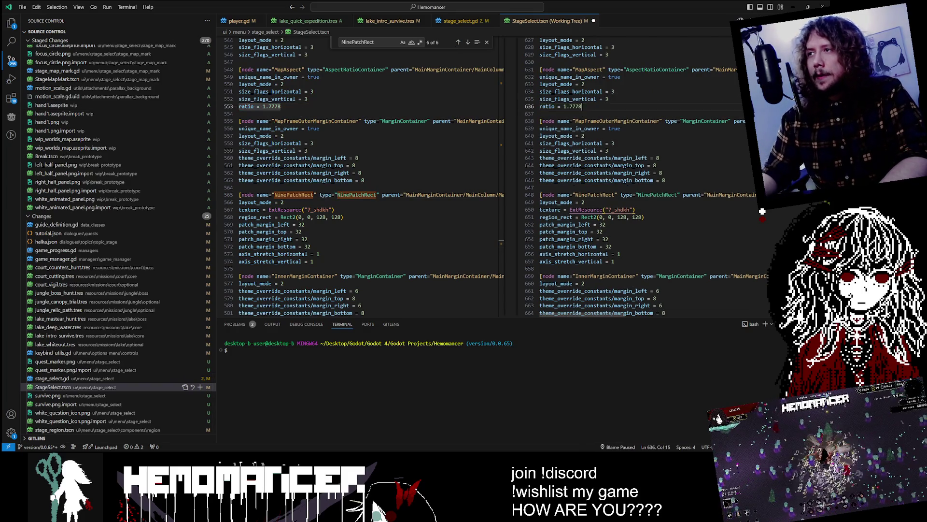
# Wrap back to the line 341 match, select the changed stretch ratio line, and cycle all matches
pyautogui.click(467, 43)
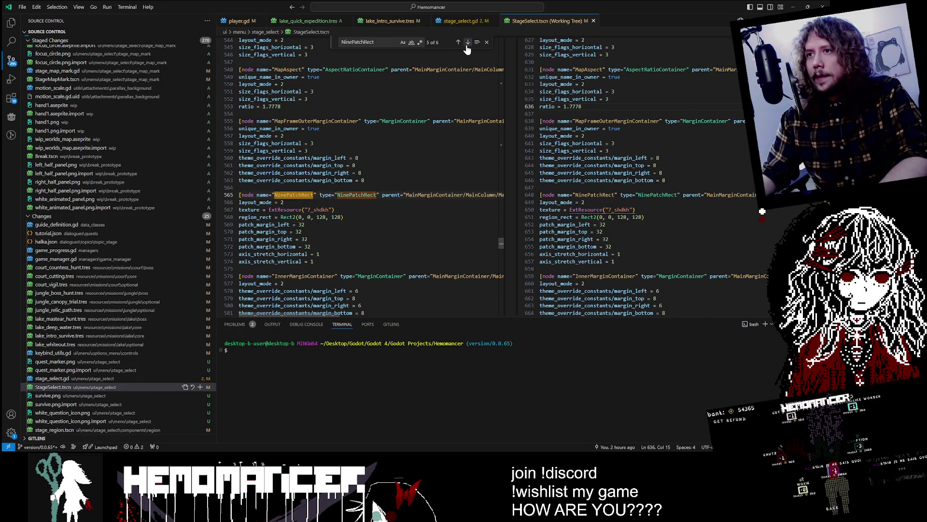
pyautogui.click(467, 42)
pyautogui.click(467, 42)
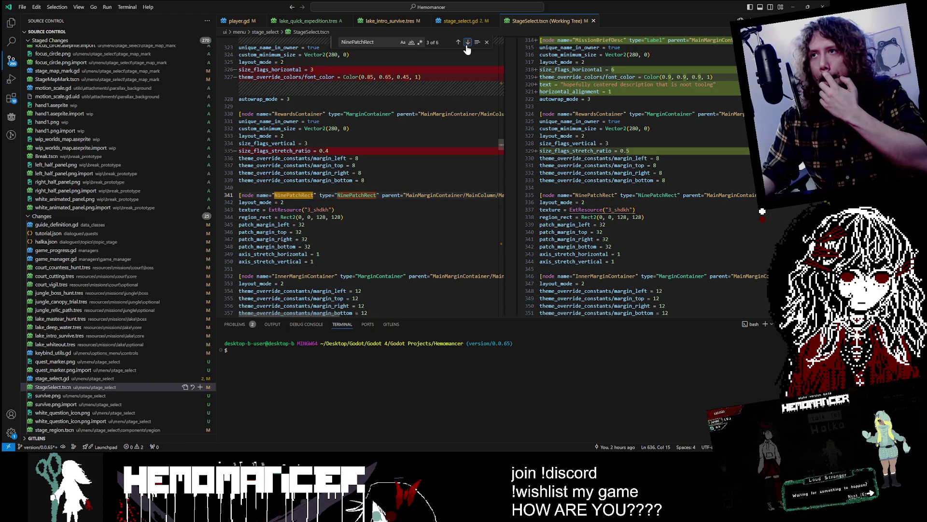
pyautogui.moveTo(329, 150); pyautogui.dragTo(307, 143)
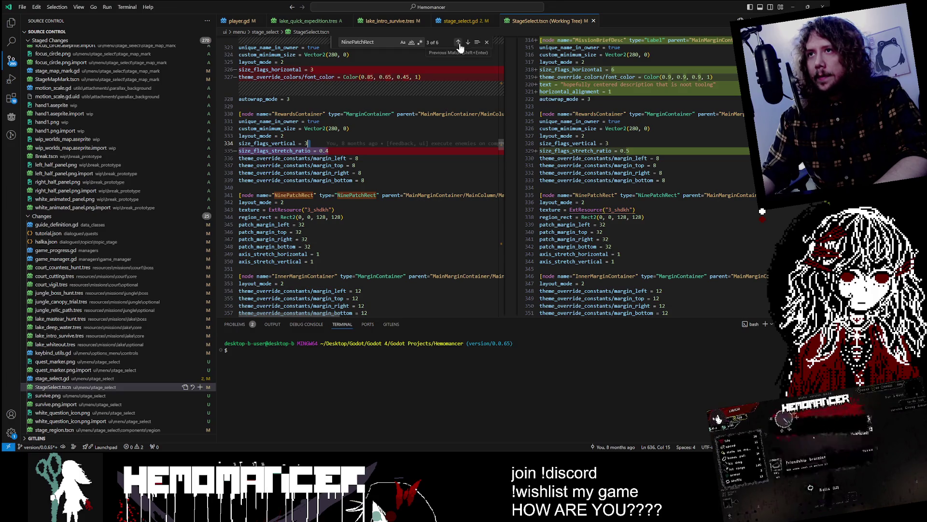
pyautogui.scroll(6, 459, 47)
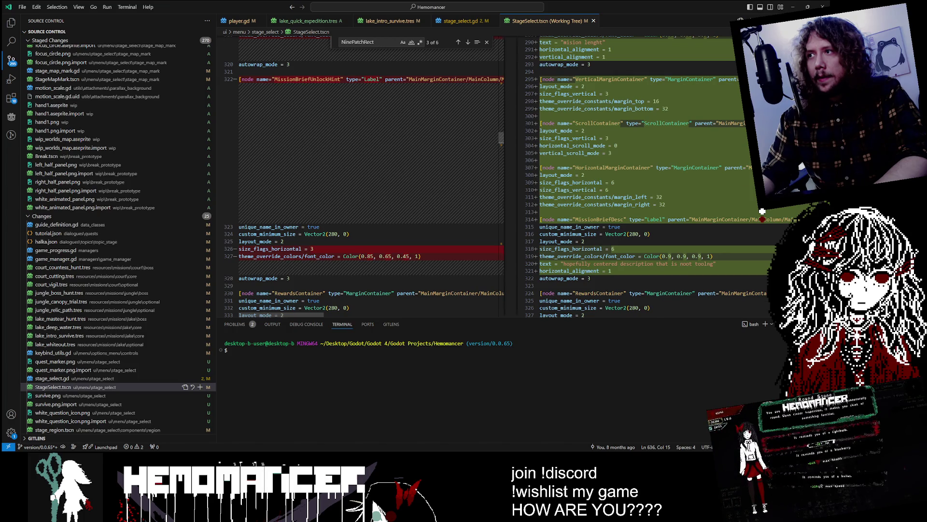
pyautogui.click(467, 42)
pyautogui.click(467, 42)
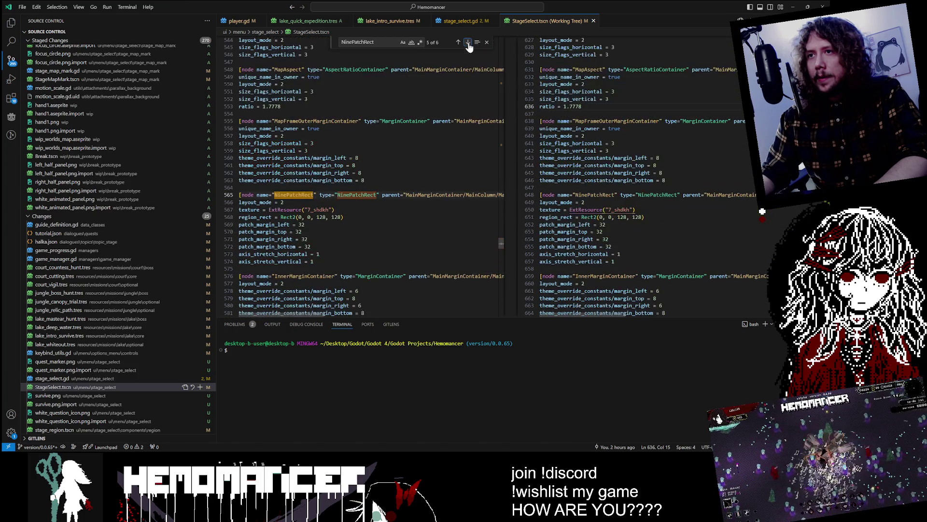
pyautogui.click(468, 42)
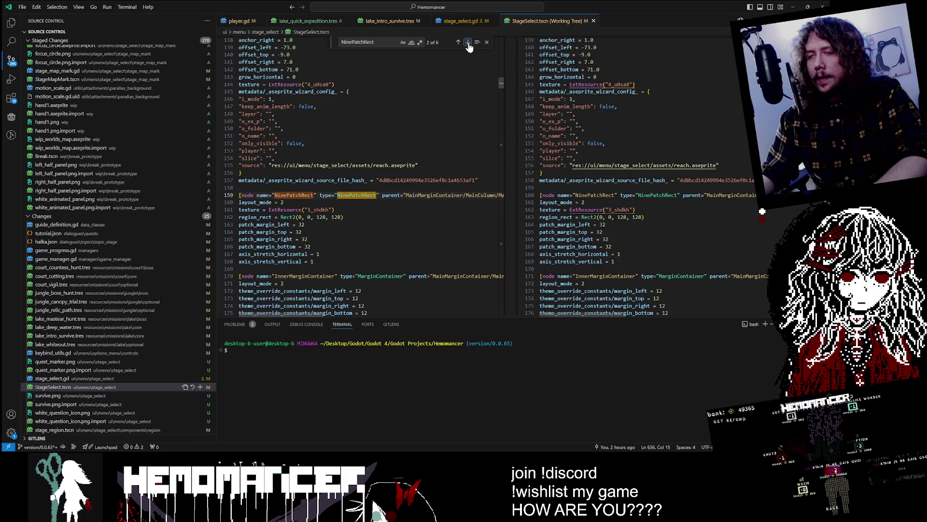
pyautogui.click(467, 42)
pyautogui.click(468, 42)
pyautogui.click(467, 42)
pyautogui.click(467, 42)
pyautogui.click(468, 42)
pyautogui.click(467, 42)
pyautogui.click(468, 42)
pyautogui.click(468, 42)
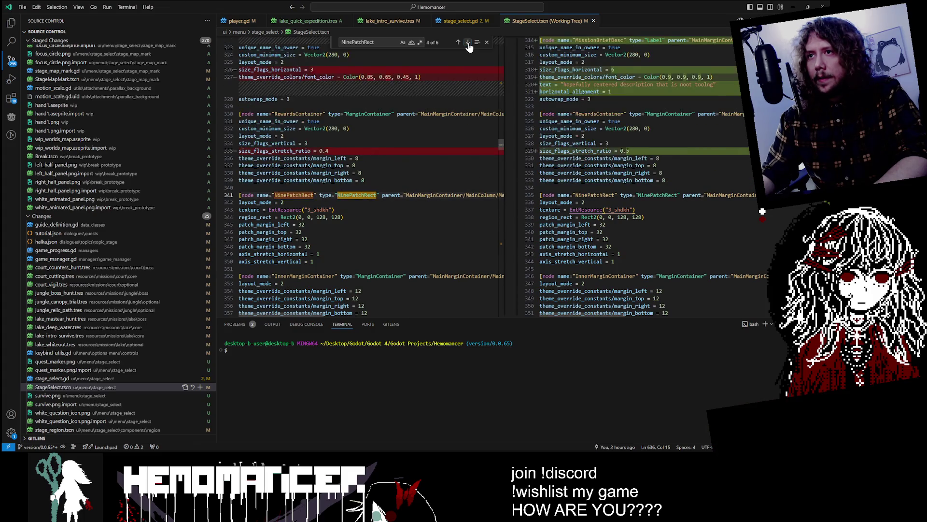
pyautogui.click(467, 42)
pyautogui.click(467, 42)
pyautogui.click(467, 42)
pyautogui.click(467, 42)
pyautogui.click(468, 42)
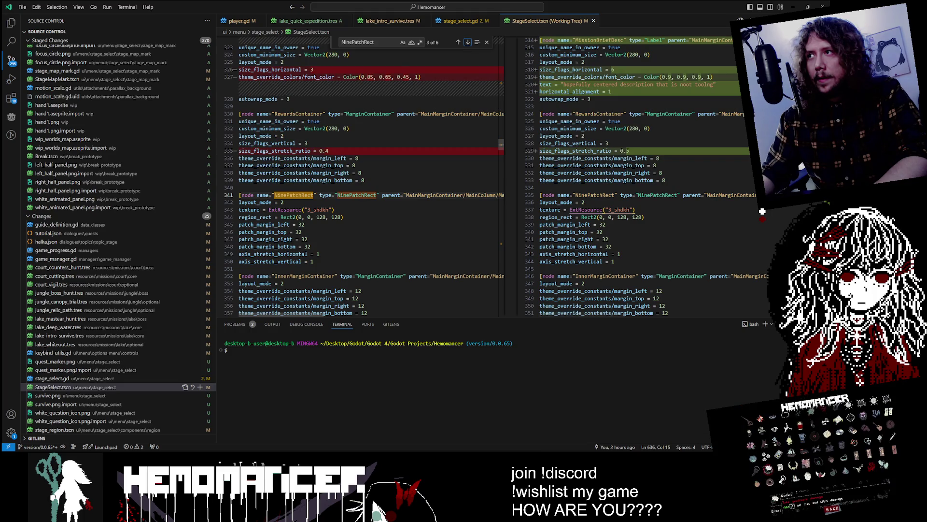
# Scroll up through the diff, then return to the Godot editor
pyautogui.scroll(2, 762, 211)
pyautogui.scroll(3, 762, 211)
pyautogui.scroll(3, 762, 211)
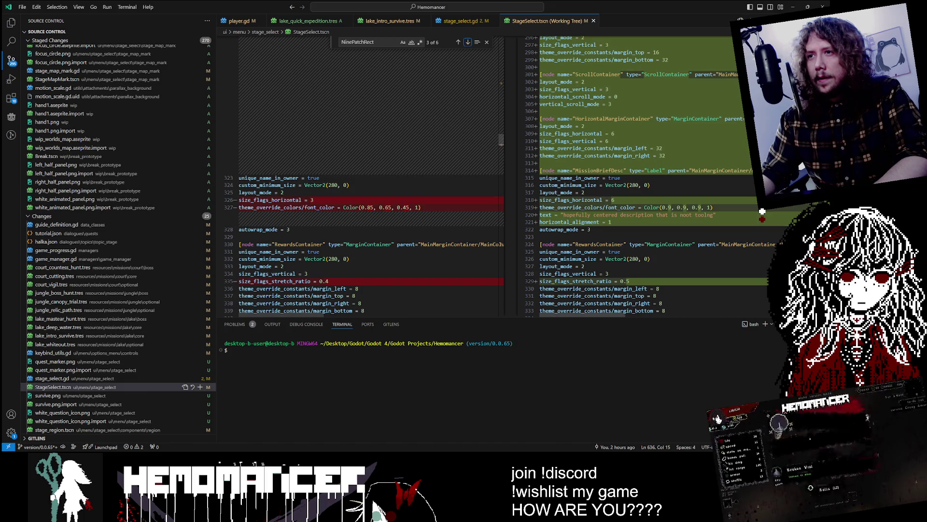
pyautogui.scroll(3, 762, 211)
pyautogui.scroll(8, 762, 211)
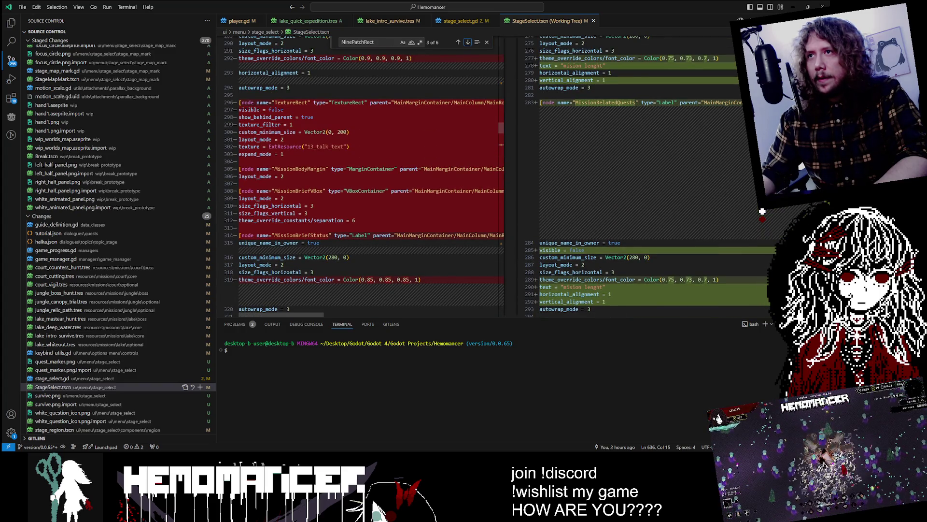
pyautogui.scroll(10, 762, 211)
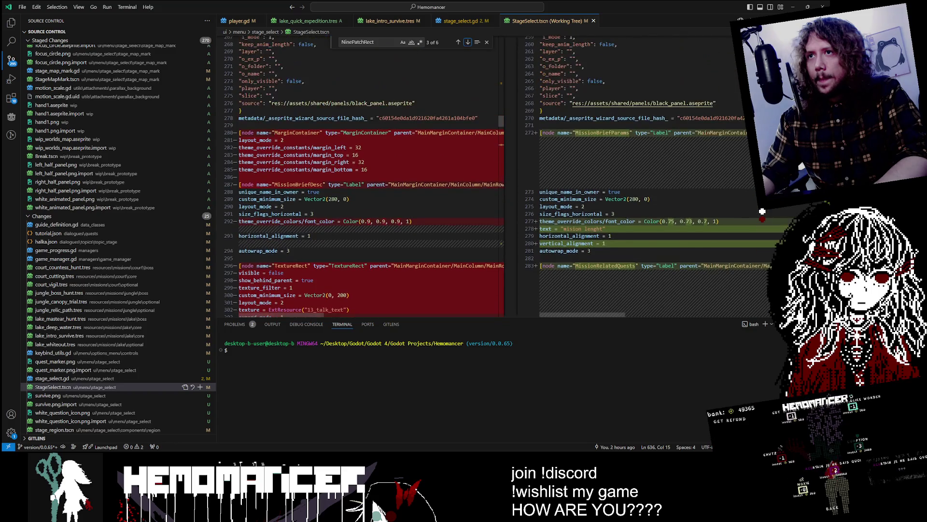
pyautogui.click(818, 3)
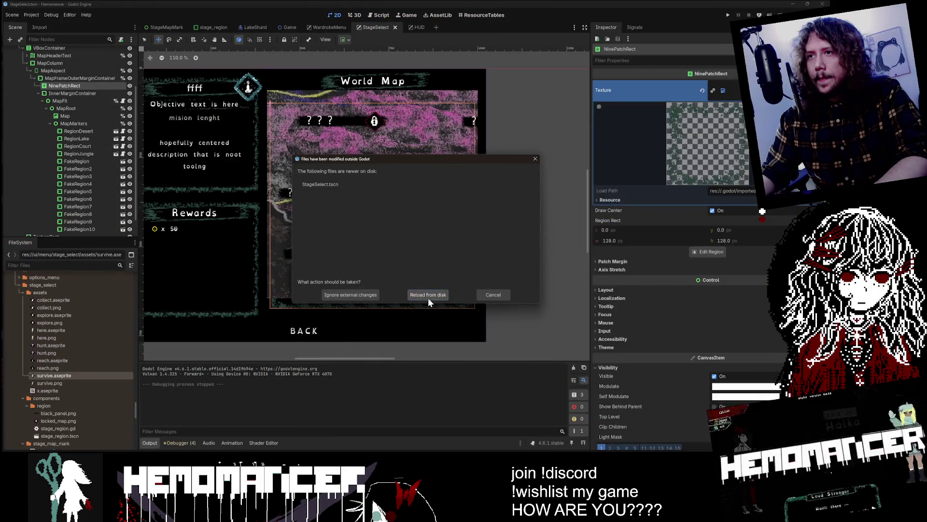
# Reload StageSelect from disk, hide the Map texture, save, and launch the game
pyautogui.click(428, 298)
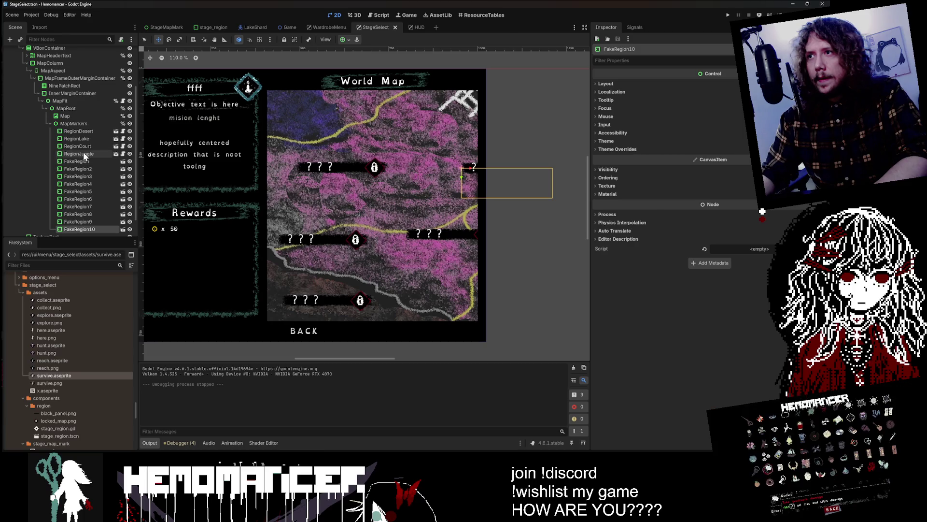
pyautogui.click(101, 116)
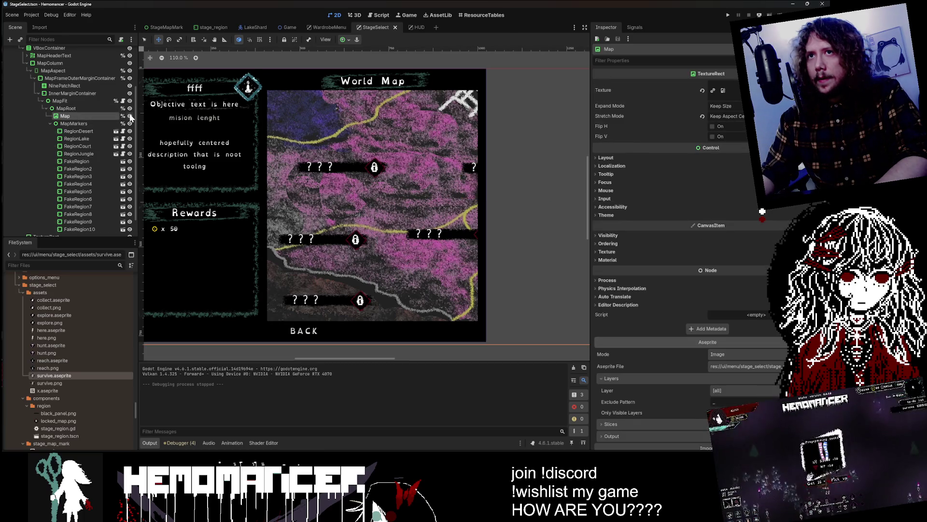
pyautogui.click(130, 116)
pyautogui.hotkey('ctrl', 's')
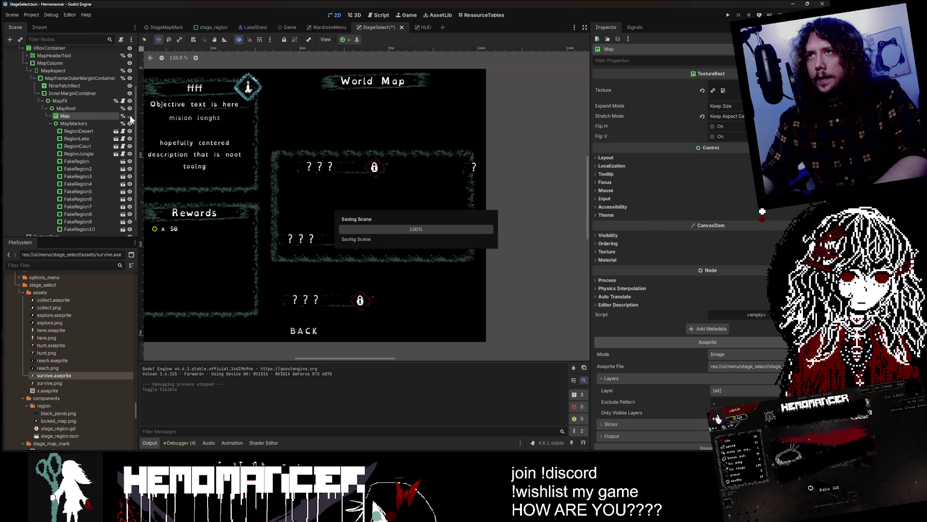
pyautogui.press('F5')
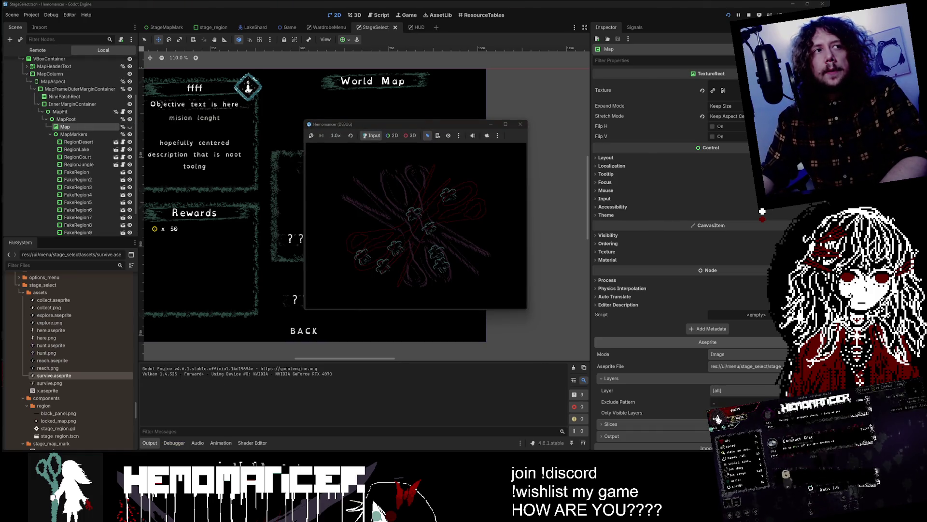
# Maximize the game, start it, cycle the Cheag Amar missions, and restore the window
pyautogui.click(506, 124)
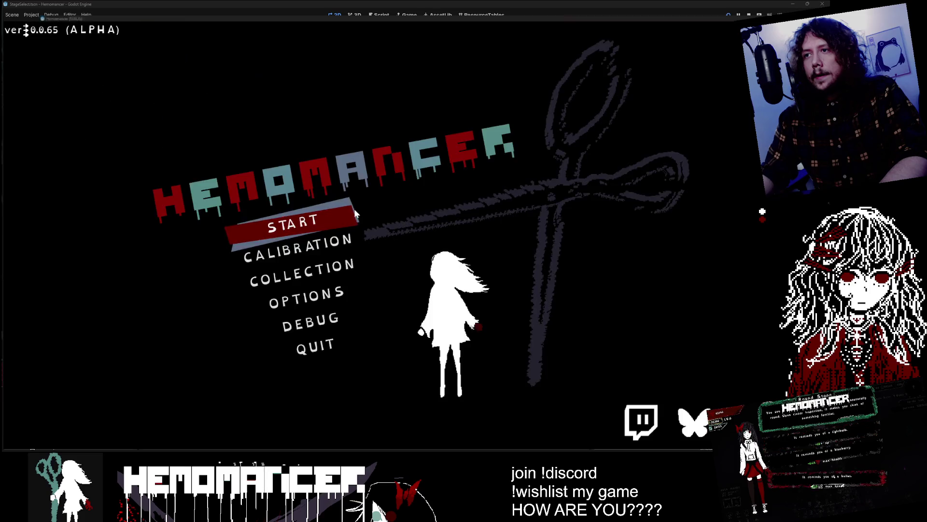
pyautogui.click(354, 213)
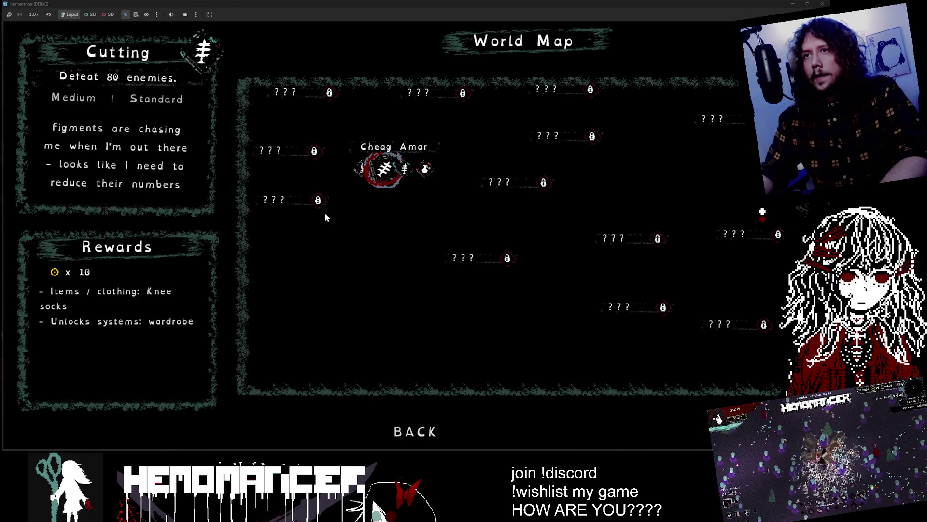
pyautogui.press('Left')
pyautogui.press('Right')
pyautogui.press('Right')
pyautogui.press('Right')
pyautogui.press('Right')
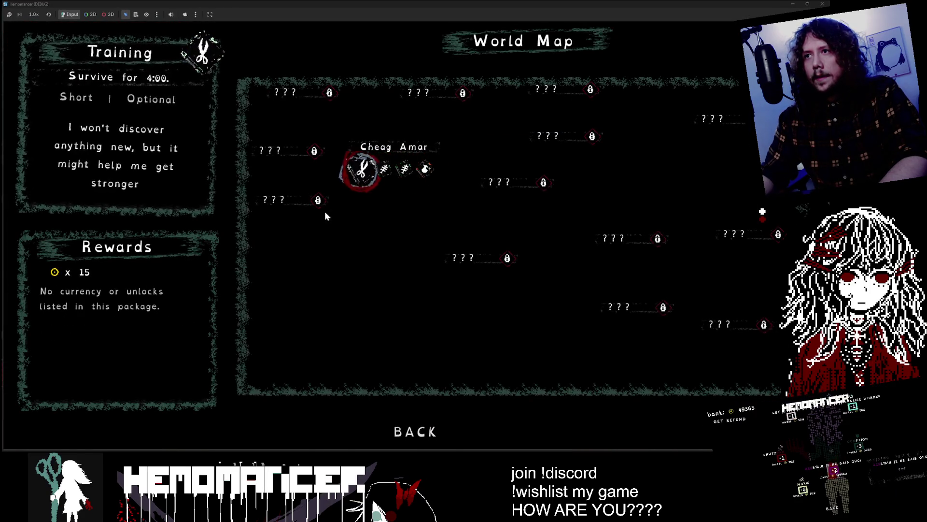
pyautogui.press('Left')
pyautogui.press('Left')
pyautogui.press('Left')
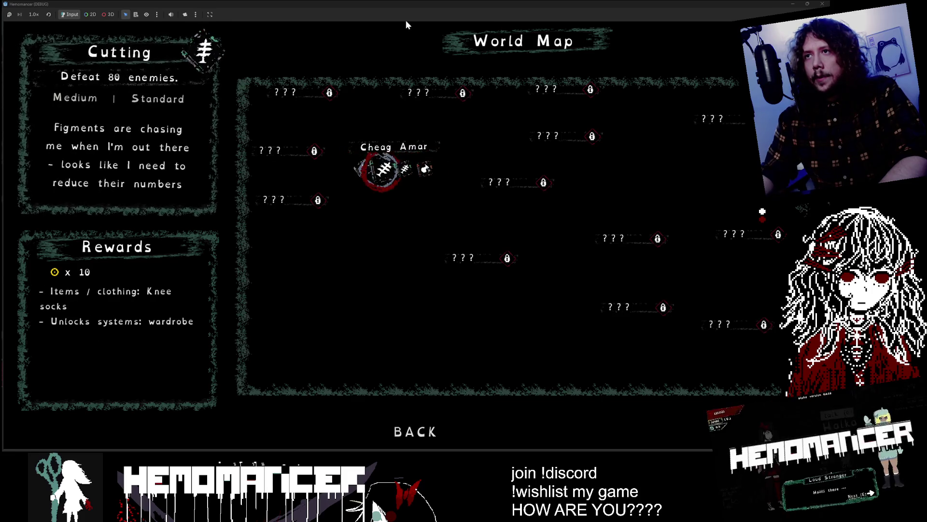
pyautogui.doubleClick(433, 2)
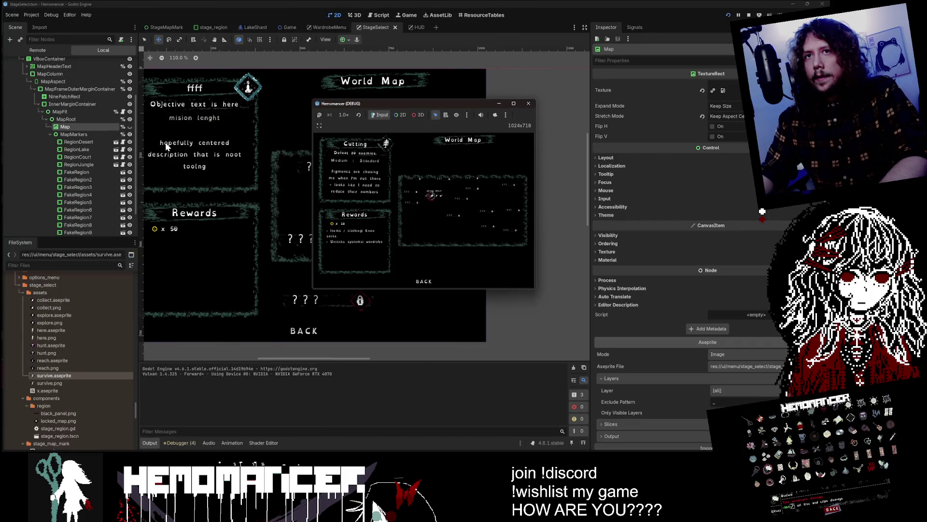
# Toggle the Map texture on and off to compare, leaving it hidden, then close the game
pyautogui.click(129, 127)
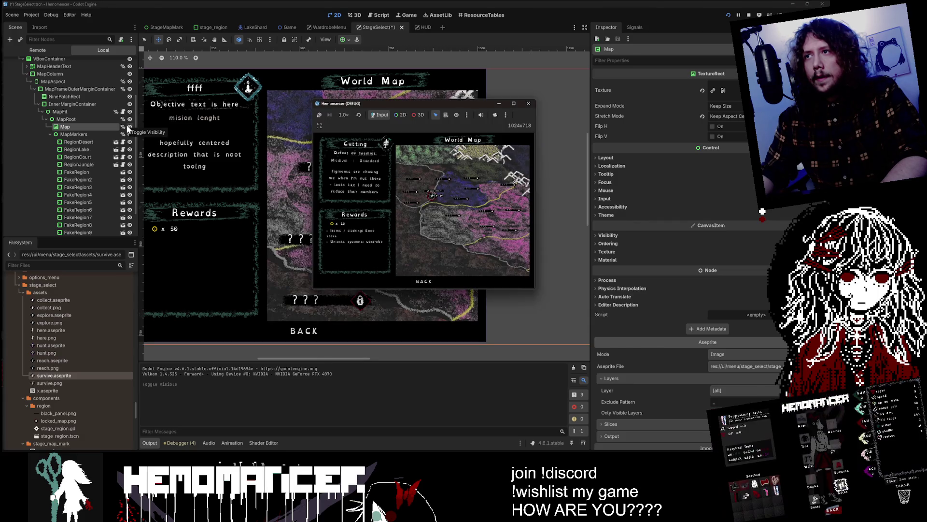
pyautogui.click(129, 127)
pyautogui.click(130, 127)
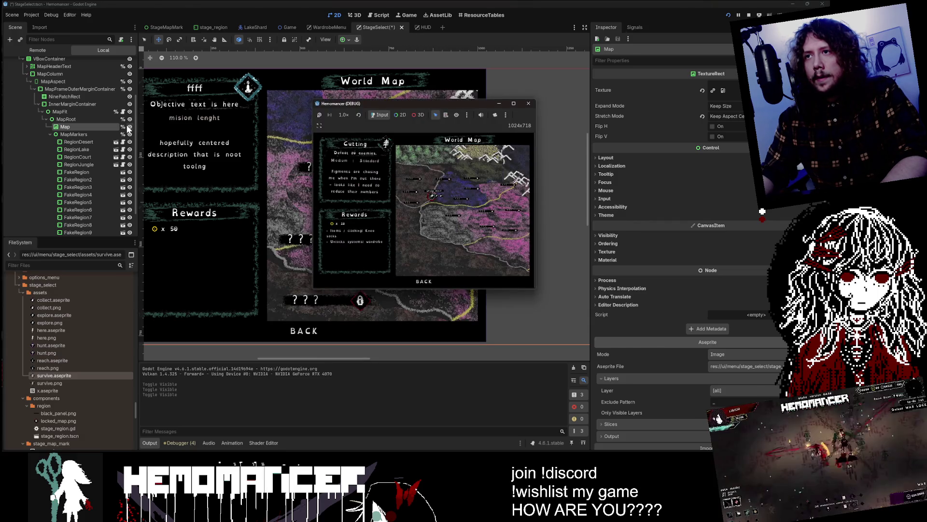
pyautogui.click(130, 127)
pyautogui.doubleClick(463, 101)
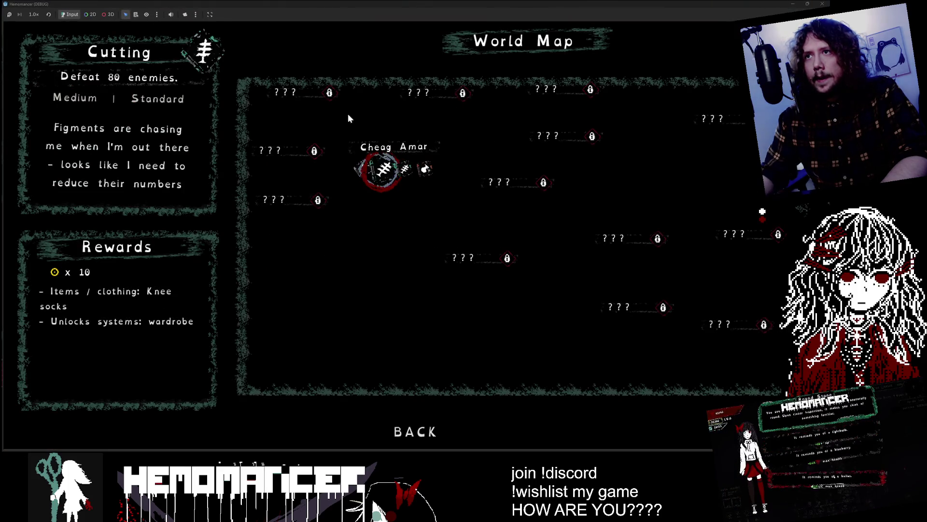
pyautogui.click(822, 4)
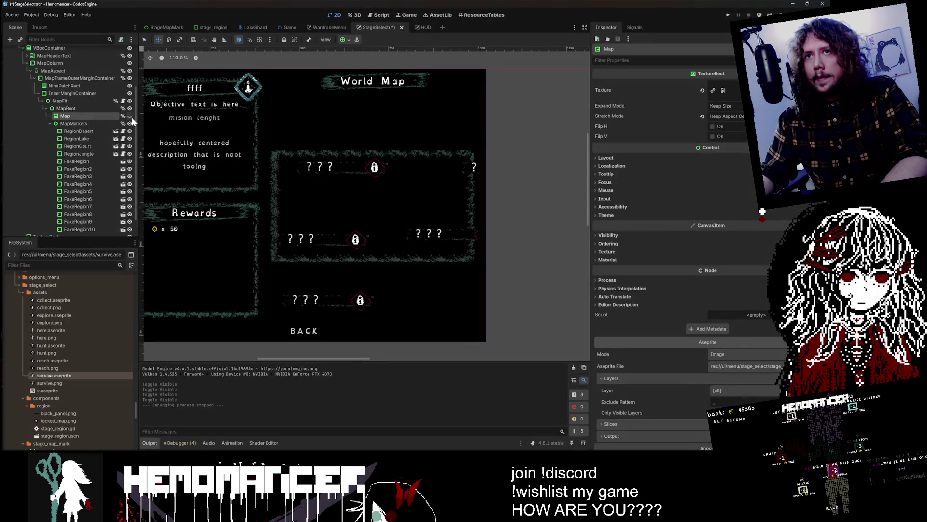
# Make the Map texture visible and expand its Inspector down to Layout > Transform
pyautogui.click(129, 116)
pyautogui.click(674, 253)
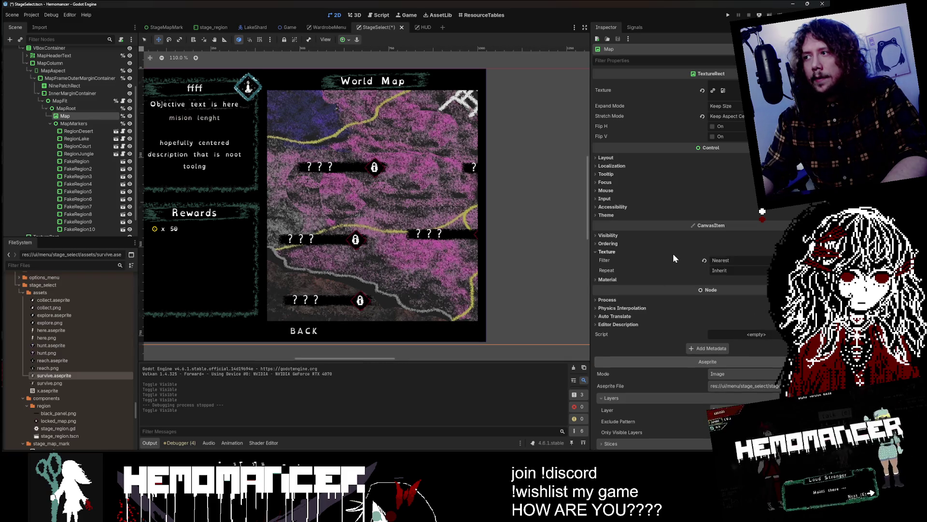
pyautogui.click(746, 191)
pyautogui.click(742, 158)
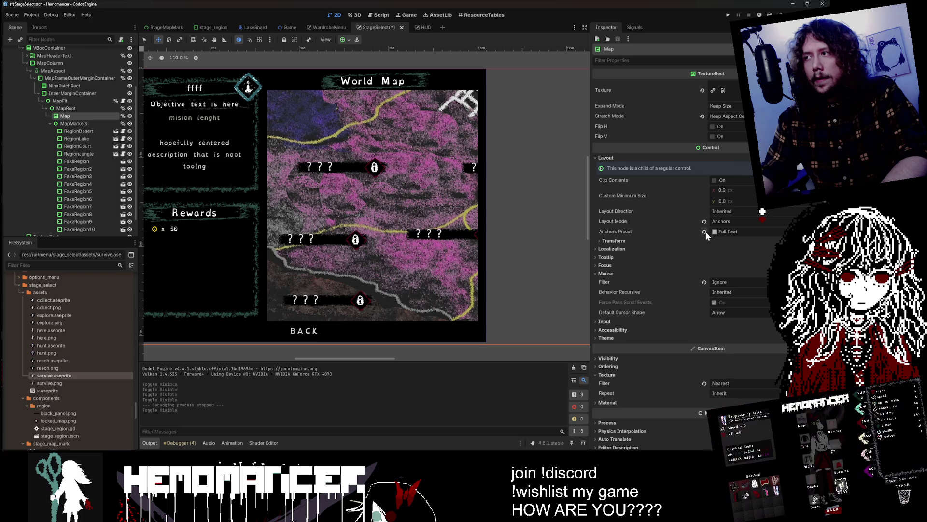
pyautogui.click(713, 241)
# Reset the Map's position, apply the Full Rect anchor preset, save, and launch the game
pyautogui.click(706, 277)
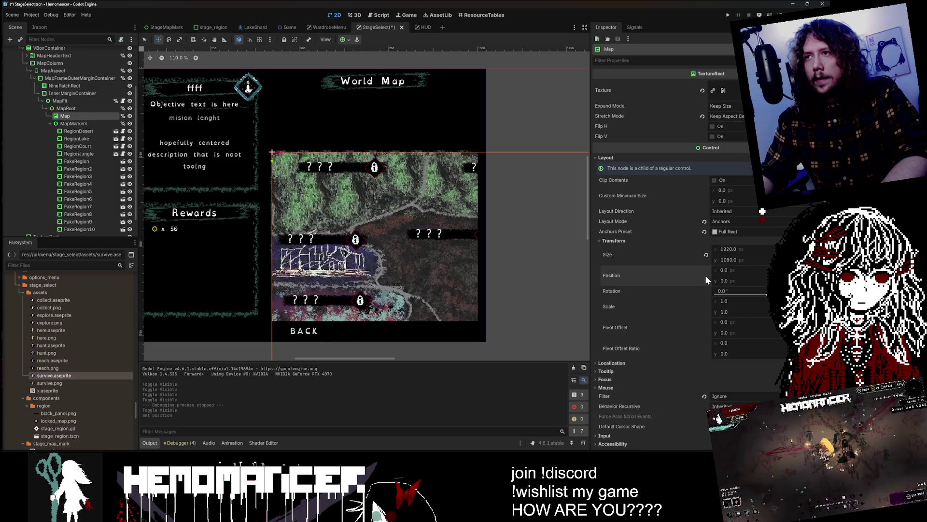
pyautogui.click(704, 231)
pyautogui.click(724, 232)
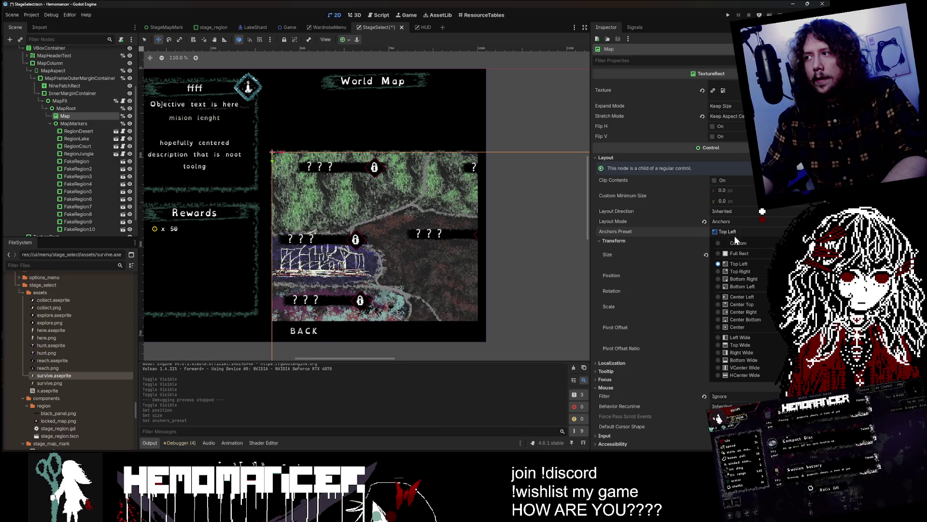
pyautogui.click(734, 374)
pyautogui.hotkey('ctrl', 's')
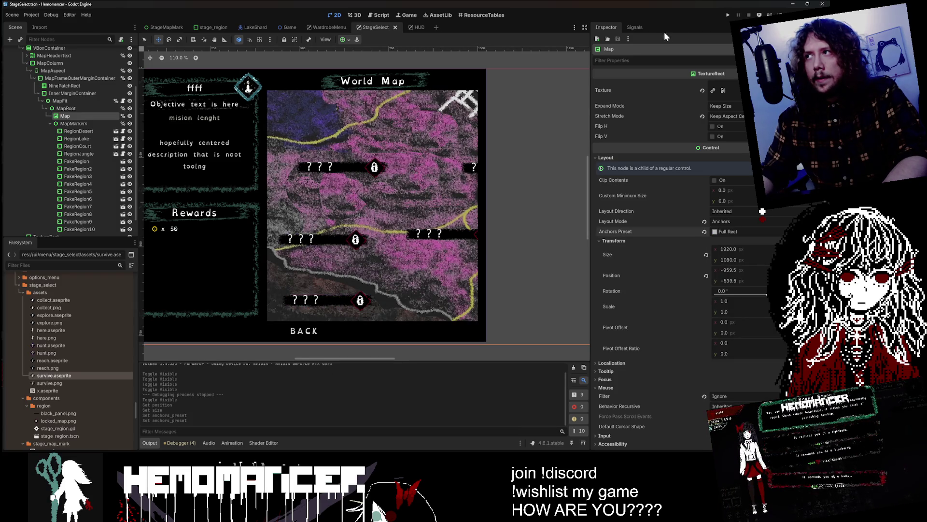
pyautogui.click(728, 15)
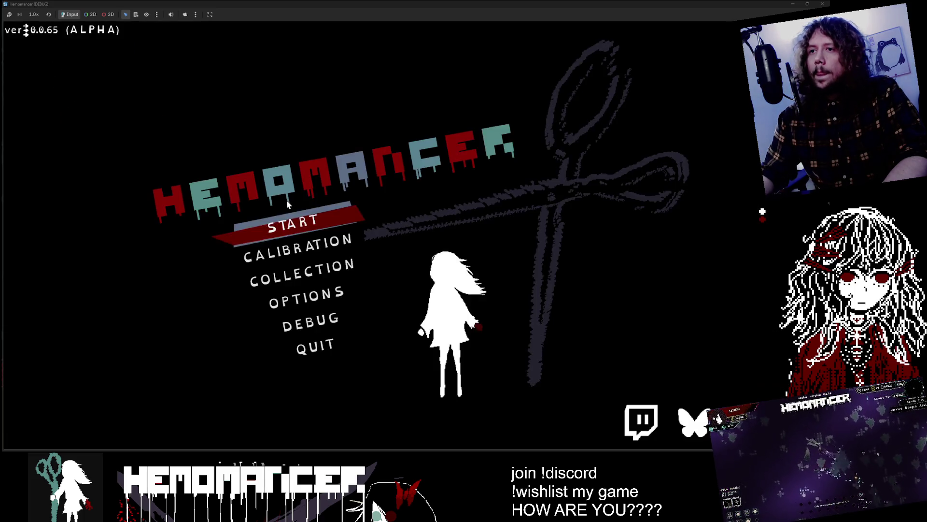
# Start the game, open the World Map with E, and cycle Collecting, Cutting and Training quests
pyautogui.click(329, 219)
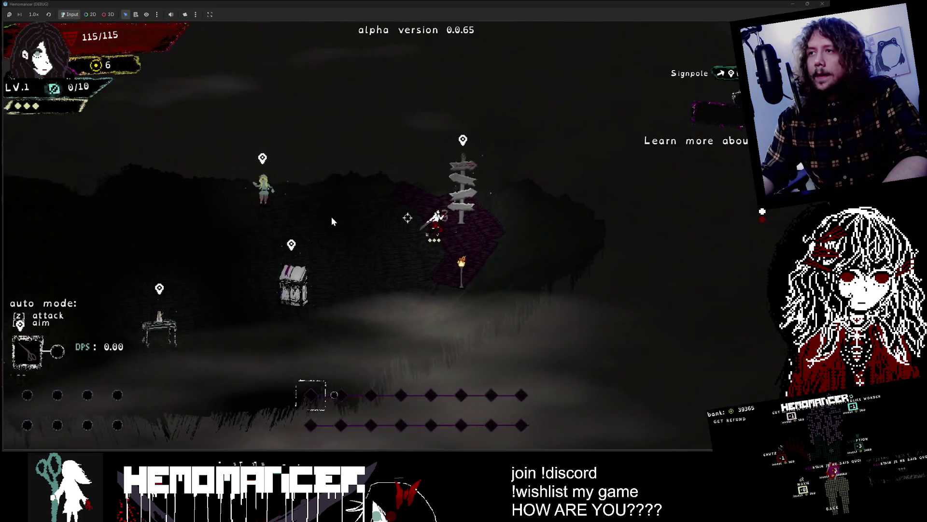
pyautogui.press('e')
pyautogui.press('Right')
pyautogui.press('Right')
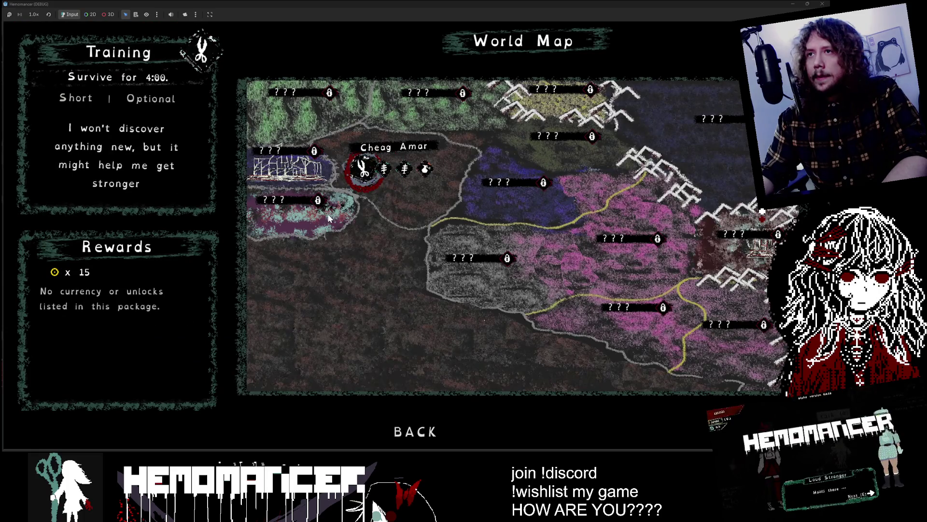
pyautogui.press('Right')
pyautogui.press('Left')
pyautogui.press('Left')
pyautogui.press('Left')
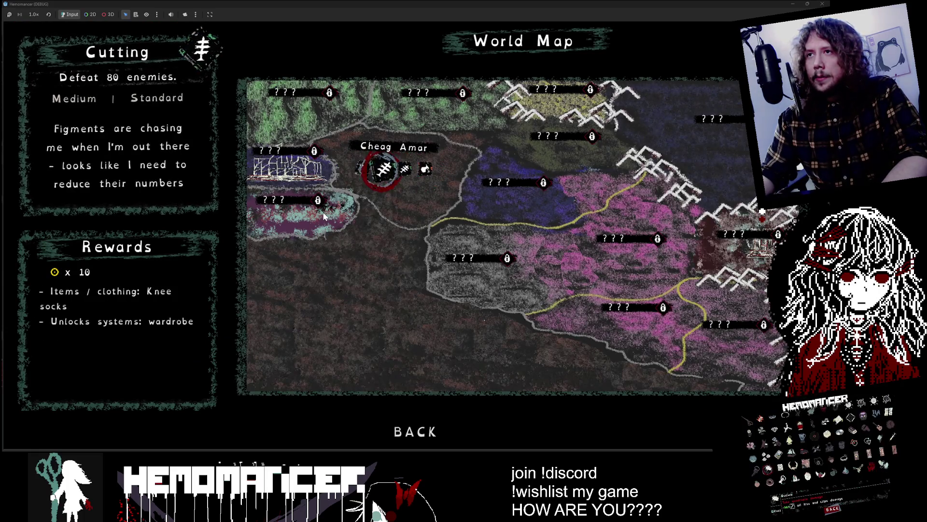
pyautogui.press('Right')
pyautogui.press('Right')
pyautogui.press('Left')
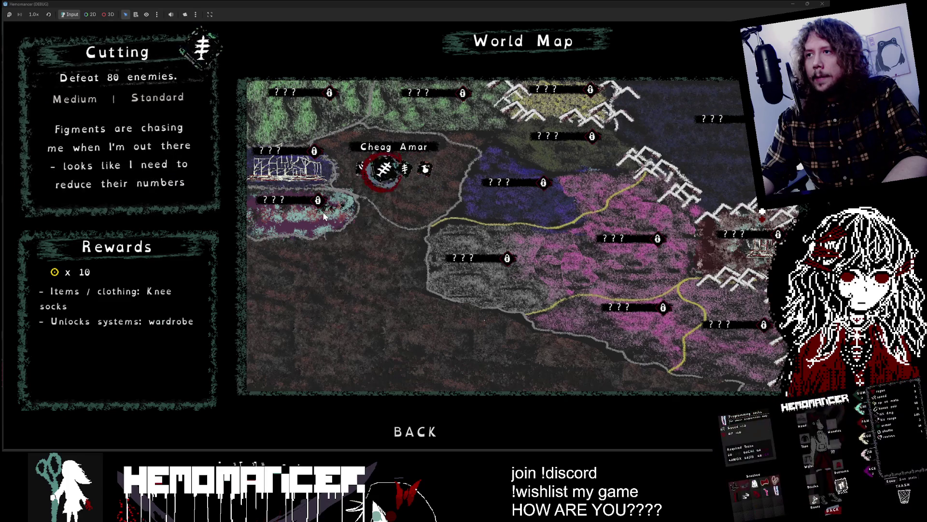
pyautogui.press('Right')
pyautogui.press('Left')
pyautogui.press('Left')
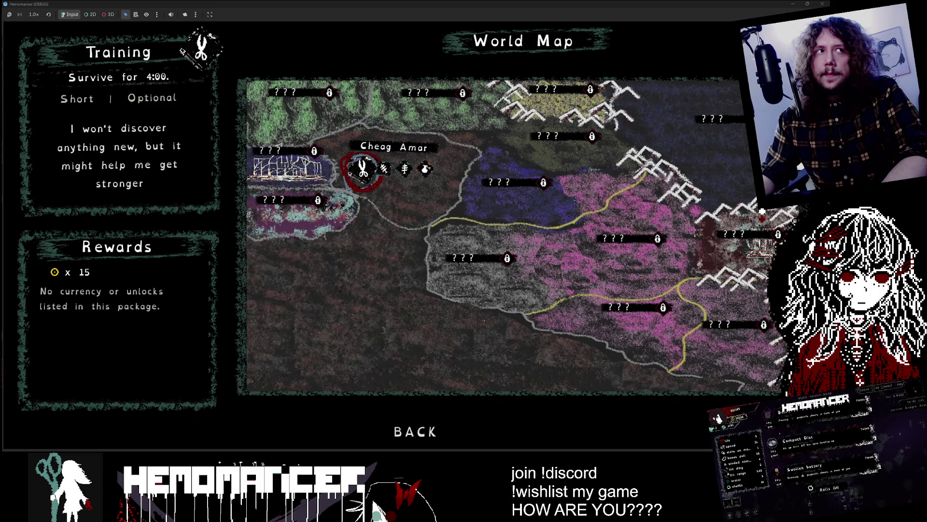
# Compare the Explore and Training quests' rewards, ending on Training
pyautogui.press('Right')
pyautogui.press('Right')
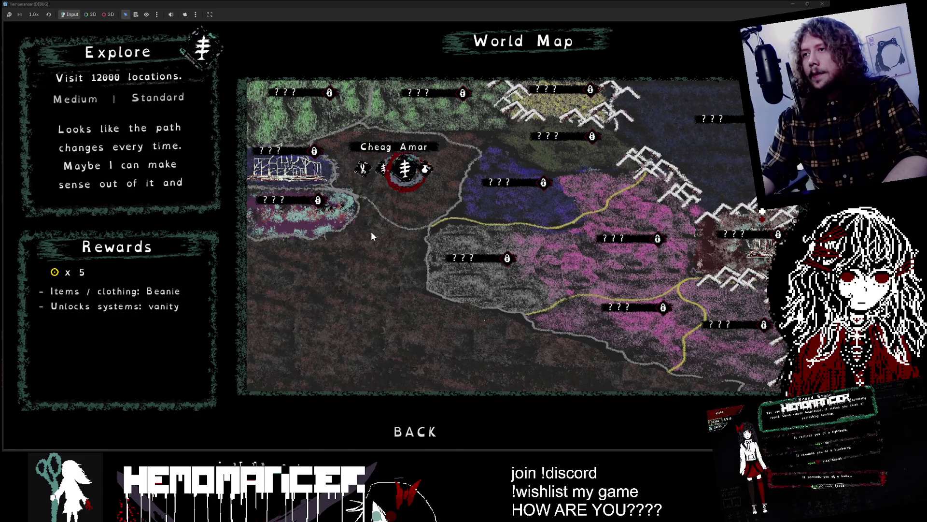
pyautogui.press('Left')
pyautogui.press('Right')
pyautogui.press('Down')
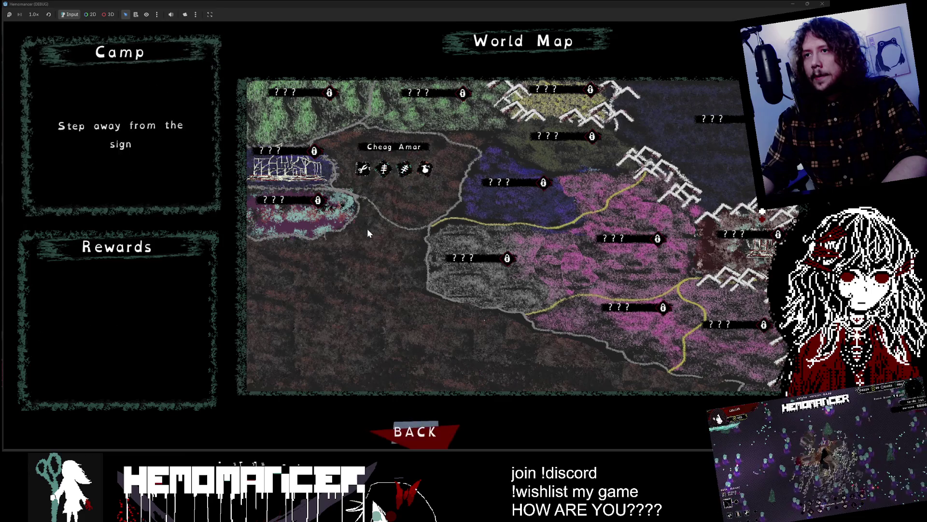
pyautogui.press('Up')
pyautogui.press('Left')
pyautogui.press('Left')
pyautogui.press('Left')
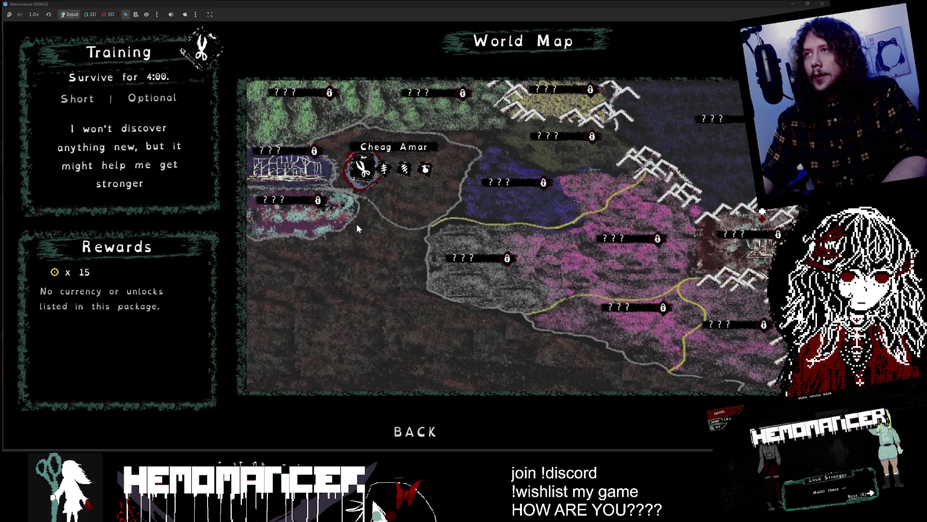
# Resize then maximize the game window, cycle the quests again, and stop with F8
pyautogui.moveTo(549, 5)
pyautogui.mouseDown()
pyautogui.moveTo(401, 256)
pyautogui.moveTo(379, 247)
pyautogui.moveTo(376, 213)
pyautogui.moveTo(396, 170)
pyautogui.mouseUp()
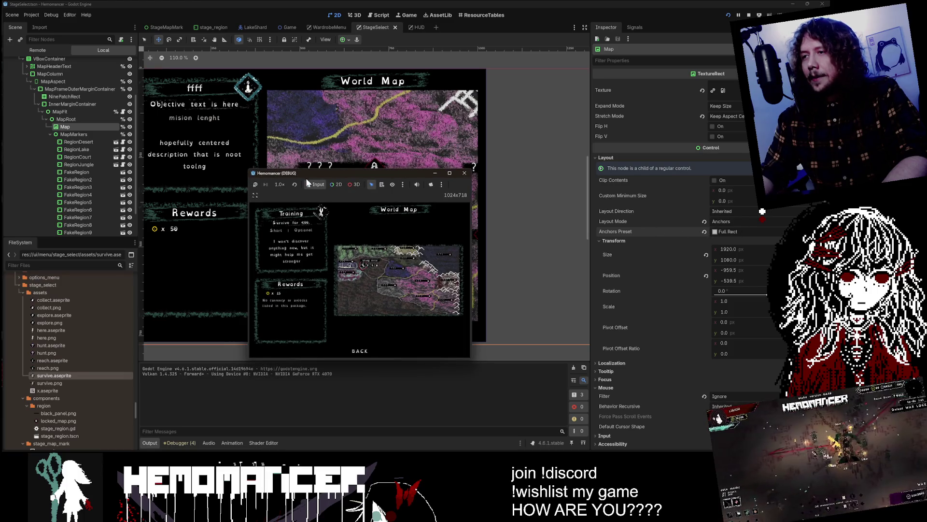
pyautogui.doubleClick(355, 174)
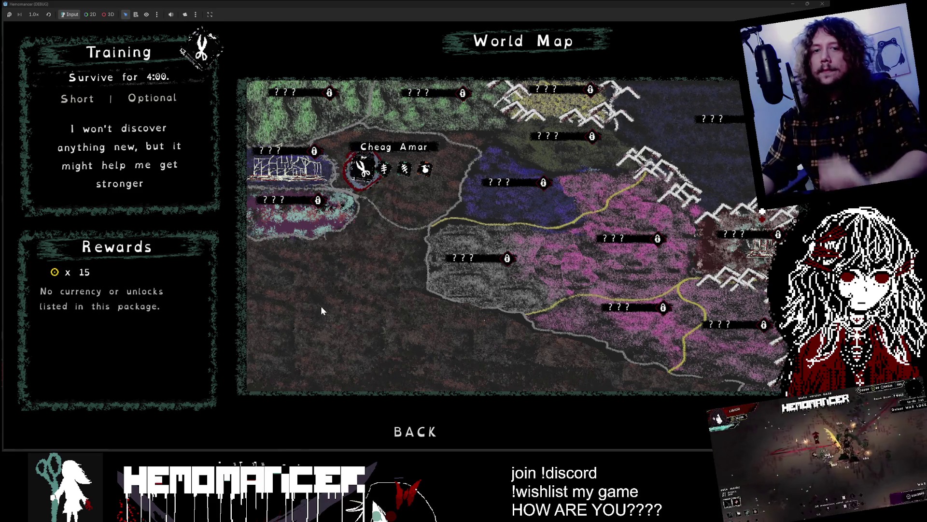
pyautogui.press('Left')
pyautogui.press('Left')
pyautogui.press('Left')
pyautogui.press('Left')
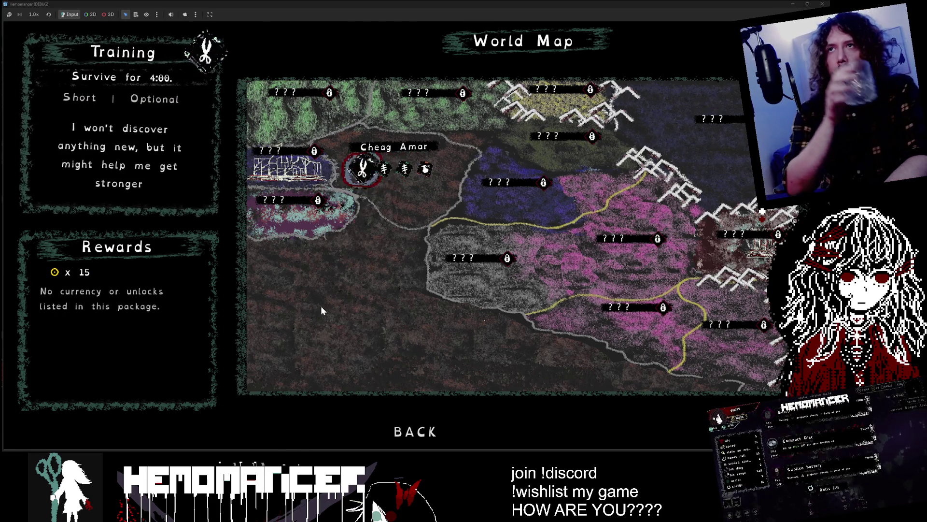
pyautogui.press('Right')
pyautogui.press('Right')
pyautogui.press('Right')
pyautogui.press('Right')
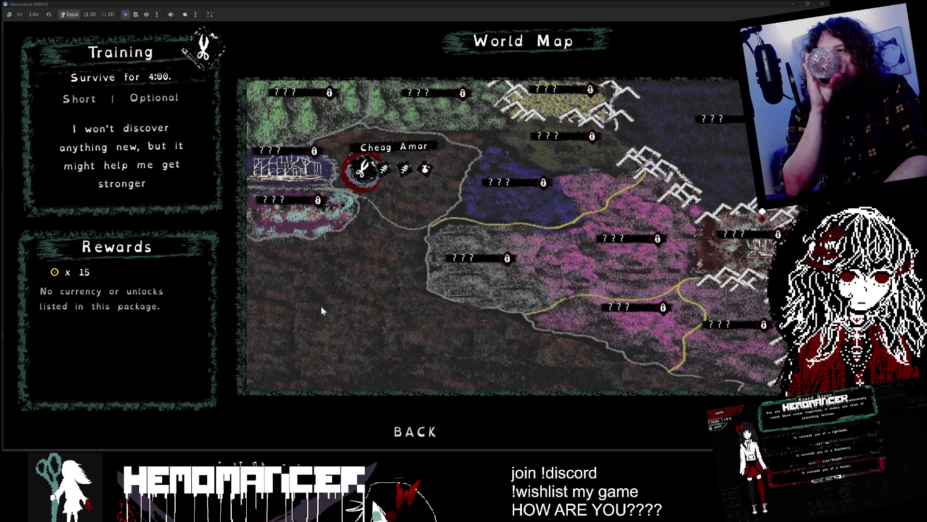
pyautogui.press('Right')
pyautogui.press('Right')
pyautogui.press('Right')
pyautogui.press('Left')
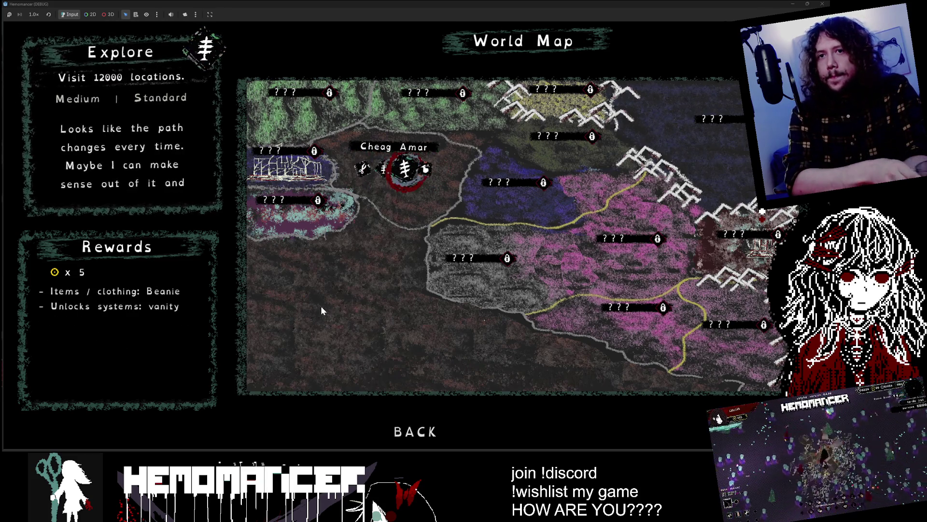
pyautogui.press('Left')
pyautogui.press('Left')
pyautogui.press('Right')
pyautogui.press('Right')
pyautogui.press('Right')
pyautogui.press('Left')
pyautogui.press('Left')
pyautogui.press('Left')
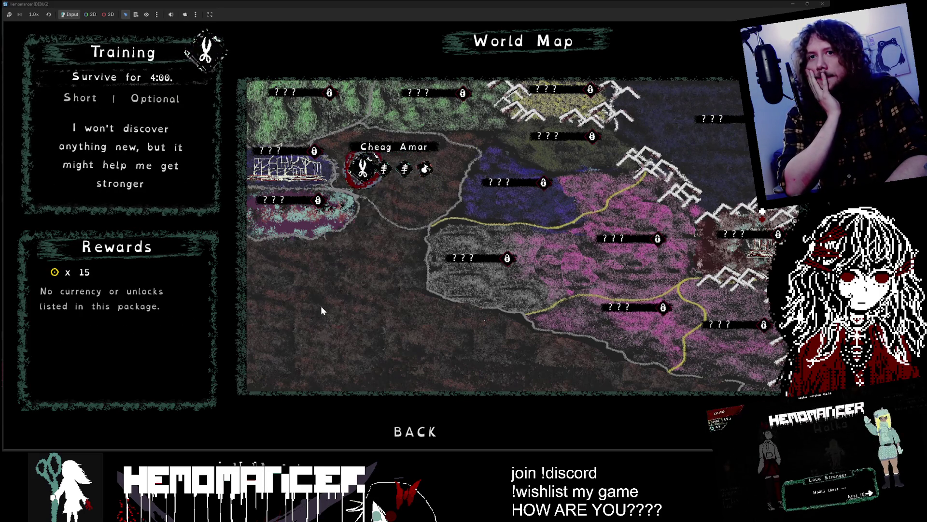
pyautogui.press('Right')
pyautogui.press('Right')
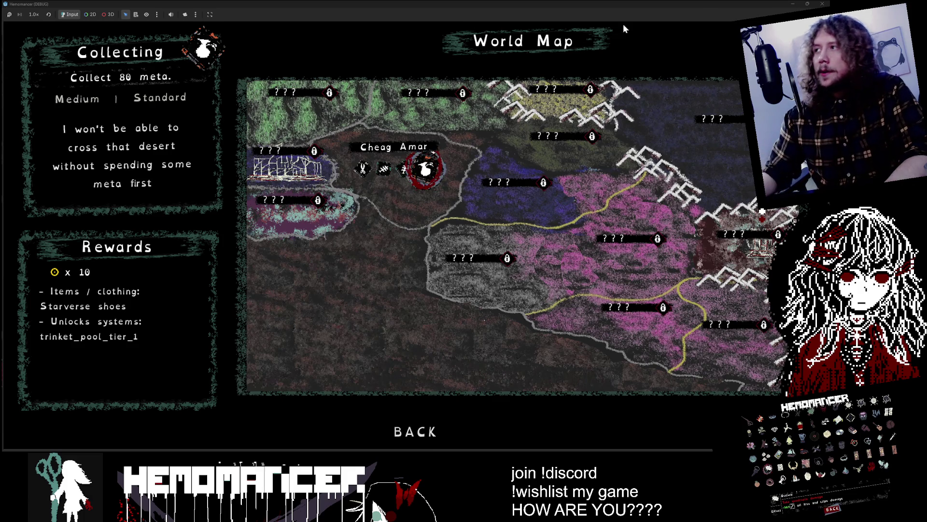
pyautogui.press('F8')
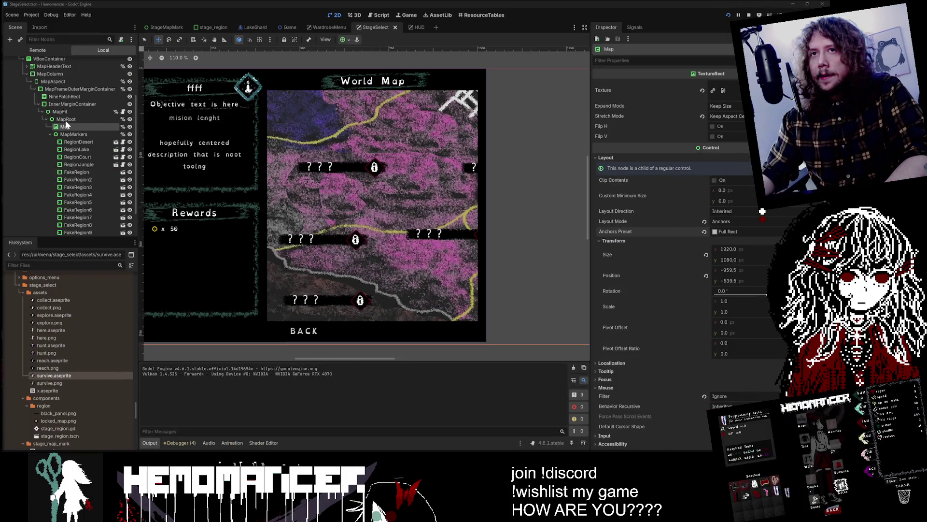
# Select the RegionDesert map marker and briefly toggle the AreYouSureModal's visibility on the canvas
pyautogui.click(77, 142)
pyautogui.scroll(-2, 81, 167)
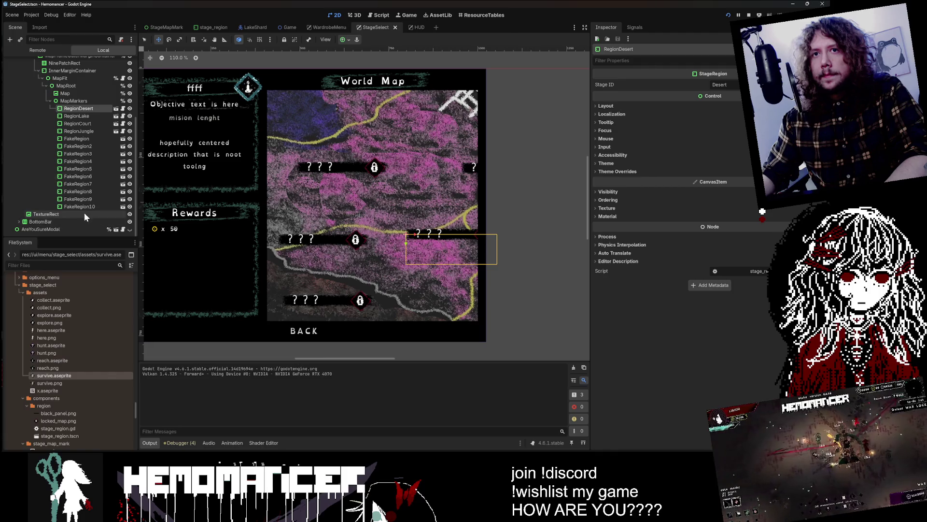
pyautogui.click(130, 229)
pyautogui.click(130, 230)
pyautogui.scroll(5, 70, 194)
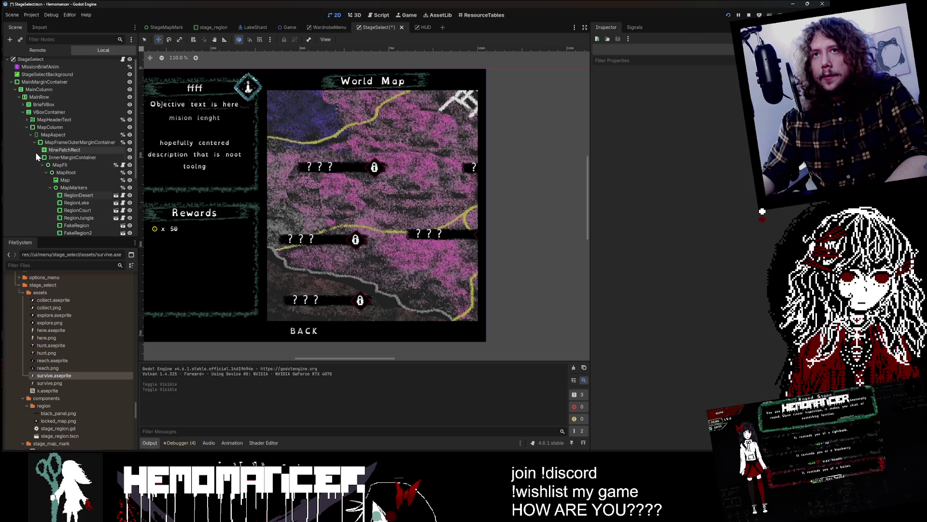
# Collapse the InnerMarginContainer, map frame, MapAspect and MapColumn branches, then re-expand them
pyautogui.click(38, 160)
pyautogui.click(34, 146)
pyautogui.click(31, 138)
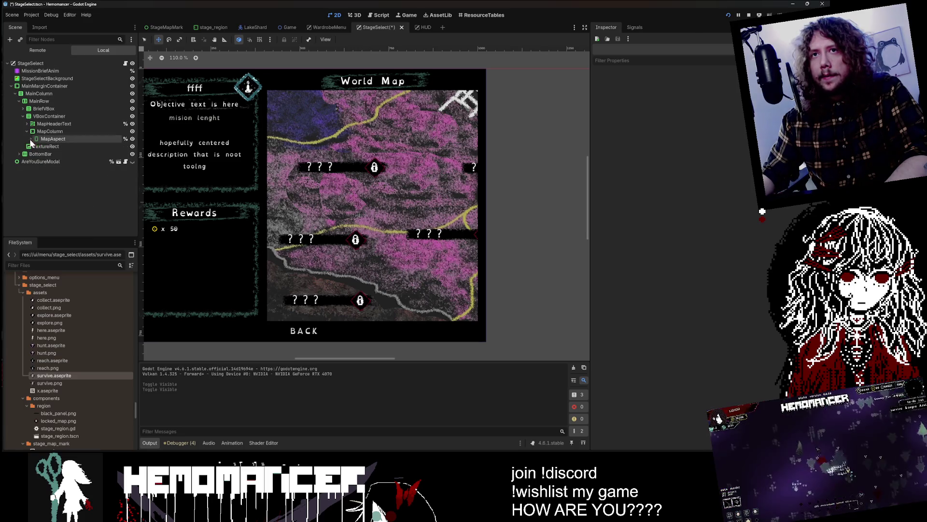
pyautogui.click(26, 132)
pyautogui.click(26, 131)
pyautogui.click(30, 139)
pyautogui.click(35, 147)
# Collapse VBoxContainer and expand BriefVBox to reveal RewardsContainer's child nodes
pyautogui.click(23, 116)
pyautogui.click(23, 109)
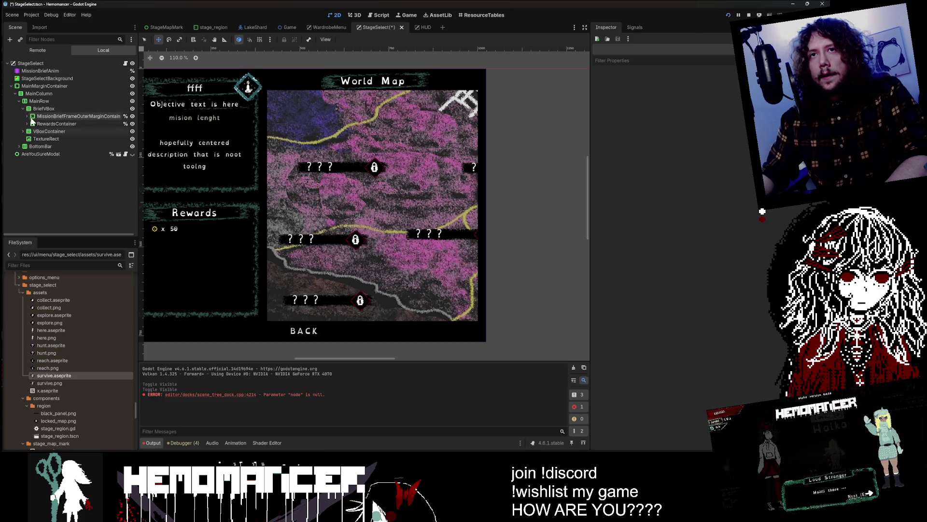
pyautogui.click(26, 124)
pyautogui.click(27, 124)
pyautogui.scroll(-2, 72, 150)
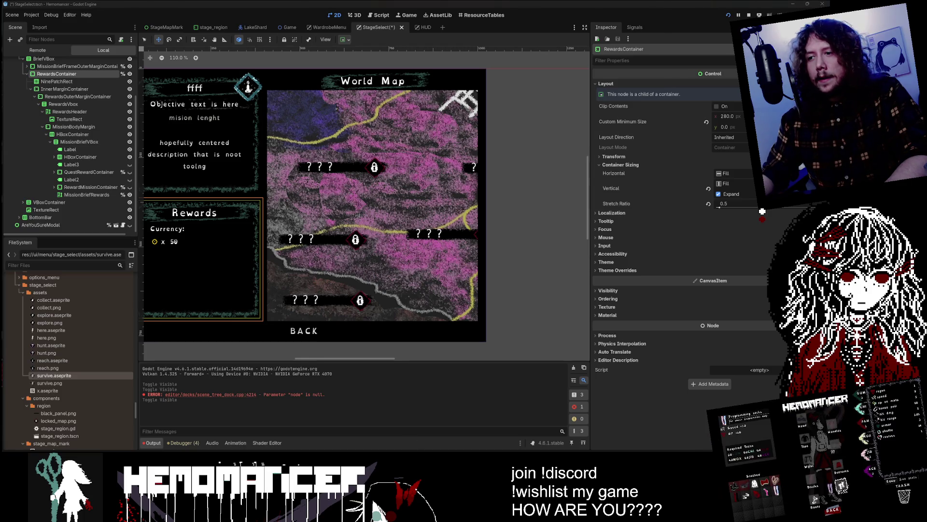
# In the running game, move quest focus from Training to Explore to check the Rewards panel
pyautogui.click(494, 423)
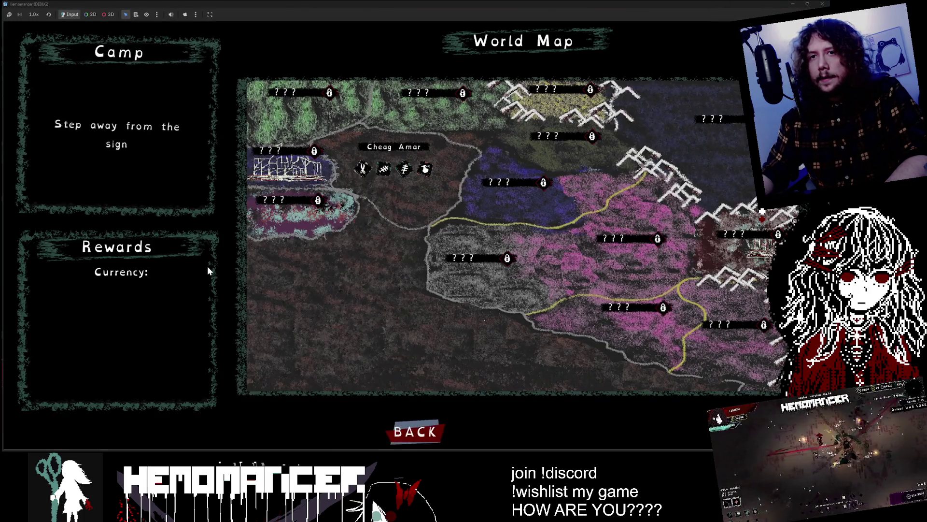
pyautogui.press('Up')
pyautogui.press('Right')
pyautogui.press('Right')
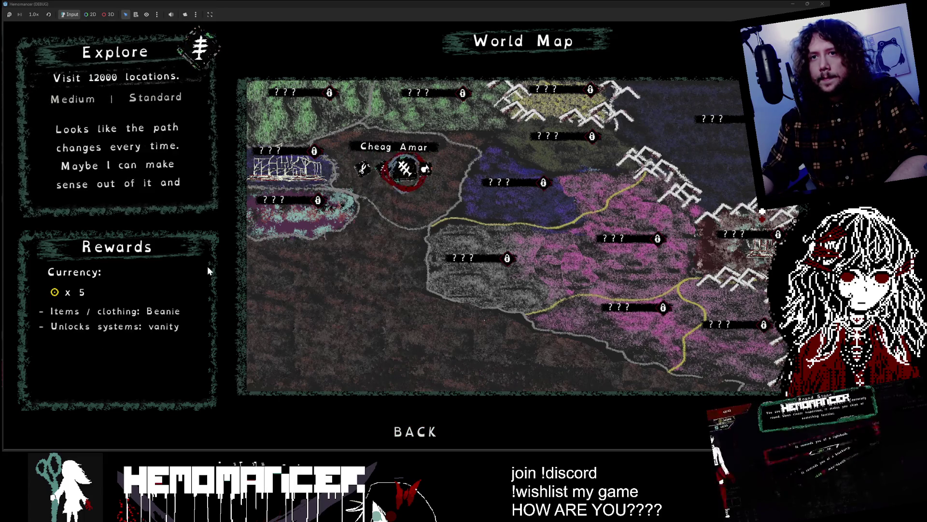
# Move the game's focus back to the Training quest and switch back to the editor
pyautogui.press('Left')
pyautogui.press('Left')
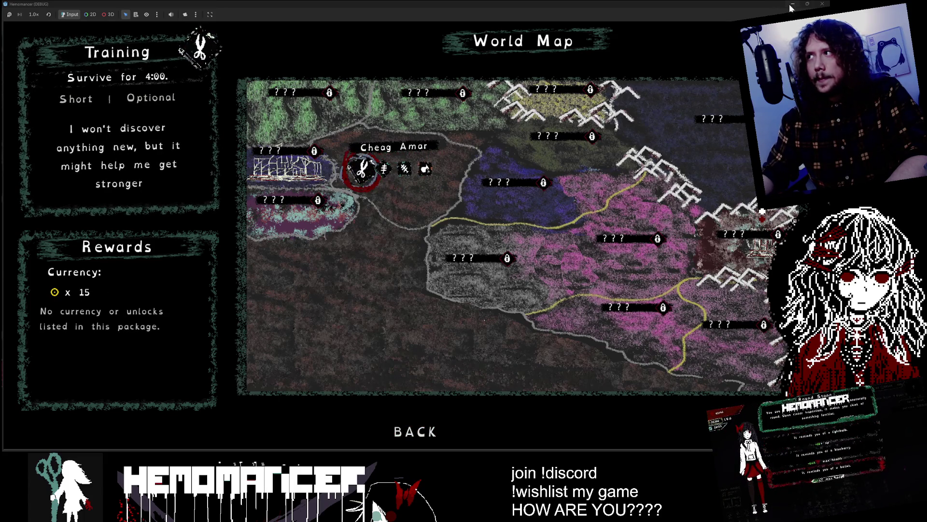
pyautogui.hotkey('alt', 'Tab')
pyautogui.scroll(-3, 258, 228)
pyautogui.scroll(5, 258, 228)
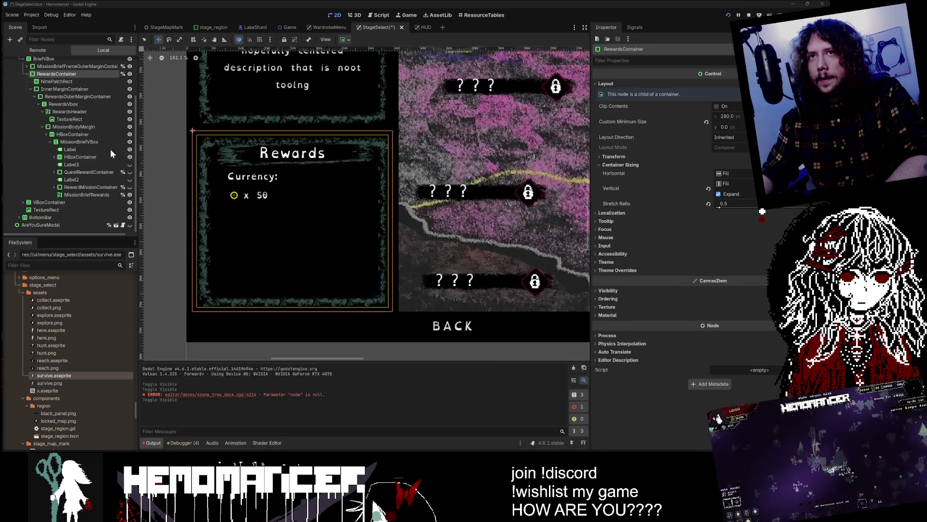
# Select the Currency label, then MissionBodyMargin, and show its four theme override margin values
pyautogui.click(77, 149)
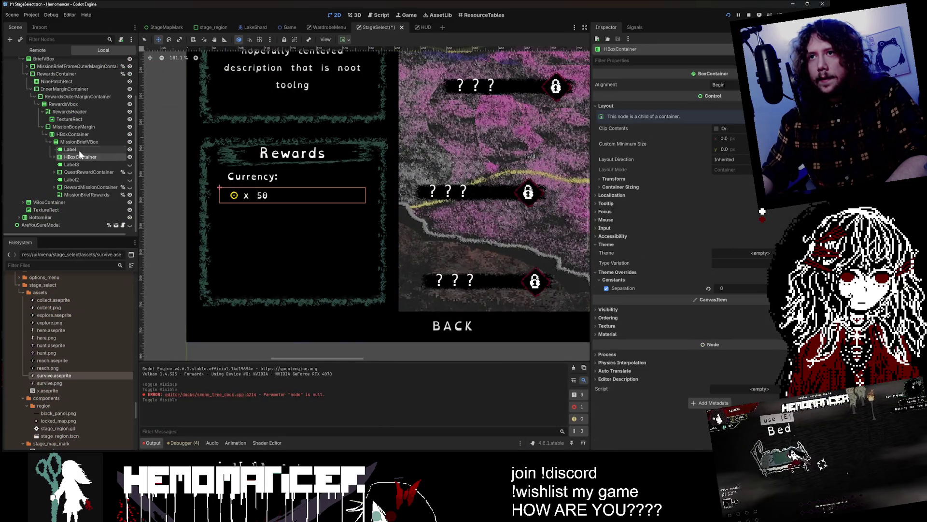
pyautogui.click(77, 135)
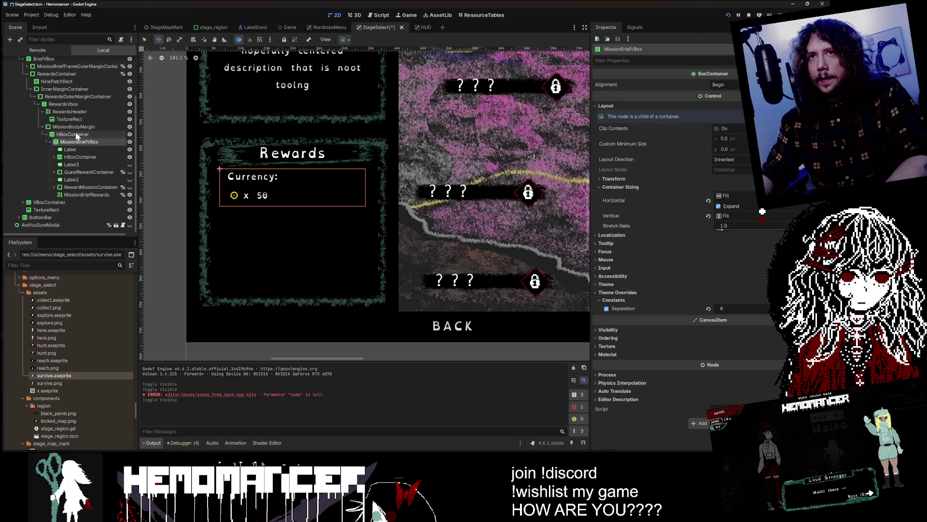
pyautogui.click(75, 128)
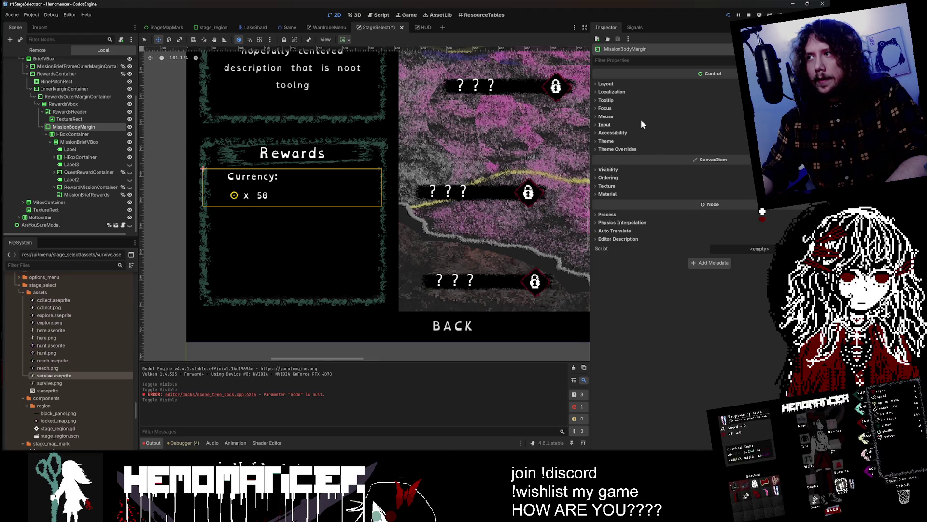
pyautogui.click(636, 83)
pyautogui.click(645, 230)
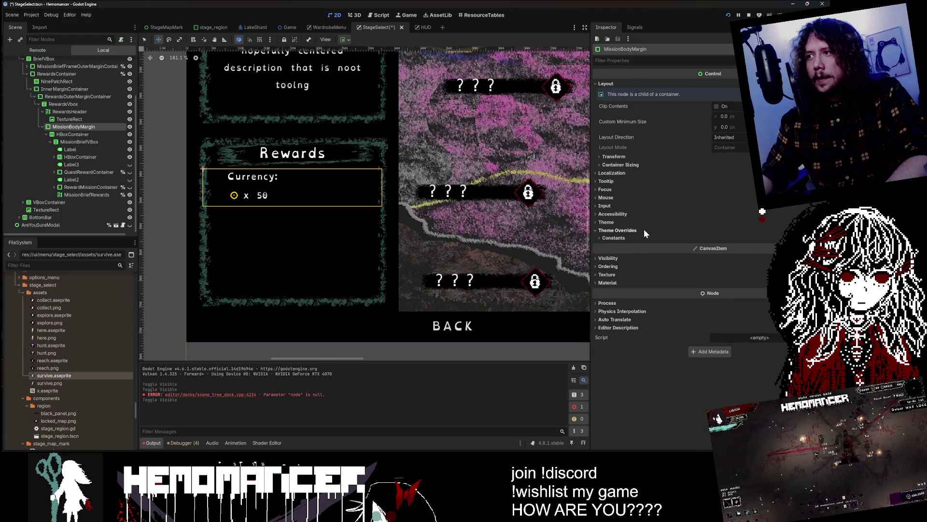
pyautogui.click(627, 239)
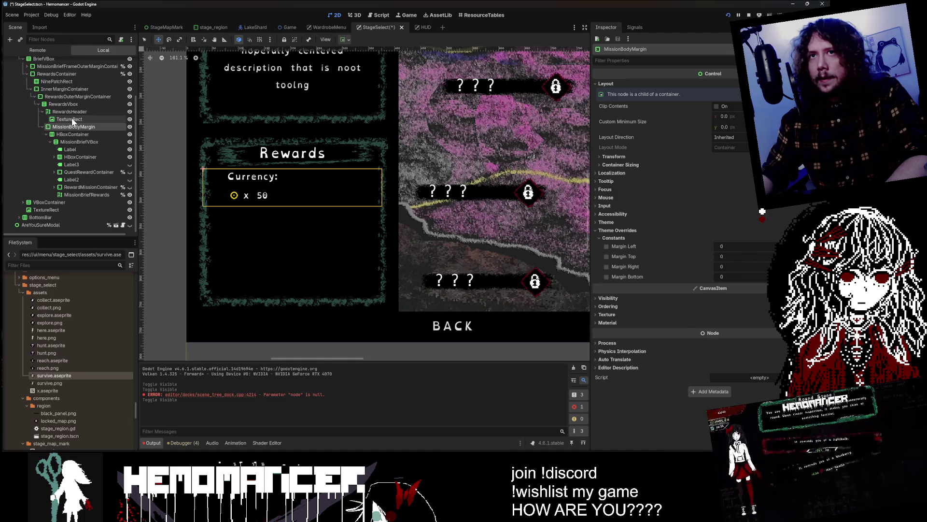
# Inspect the RewardsVbox, InnerMarginContainer, RewardsOuterMarginContainer, RewardsHeader and MissionBriefVBox nodes
pyautogui.click(70, 104)
pyautogui.click(55, 89)
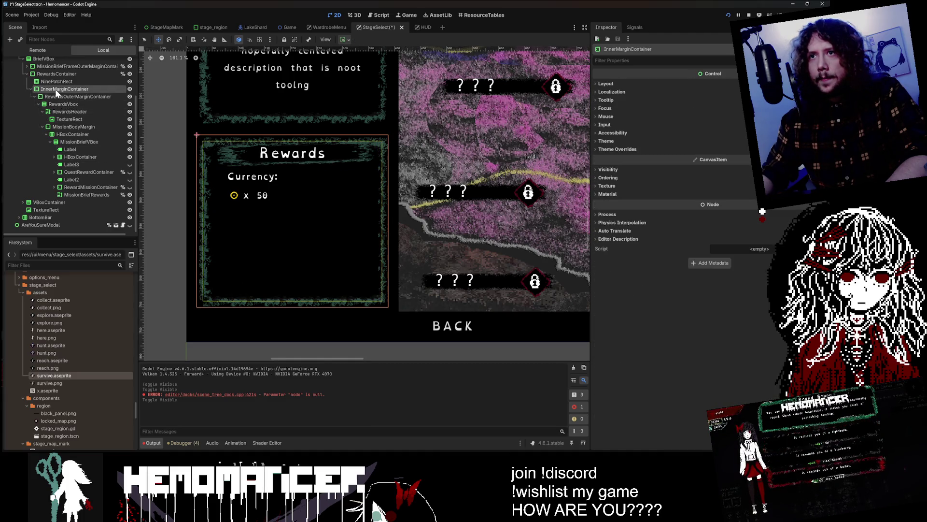
pyautogui.click(56, 98)
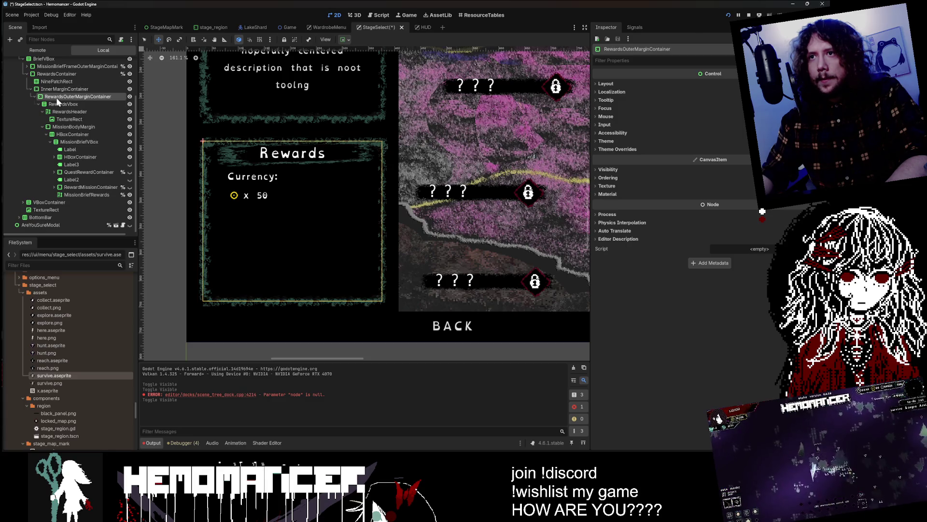
pyautogui.click(56, 104)
pyautogui.click(55, 112)
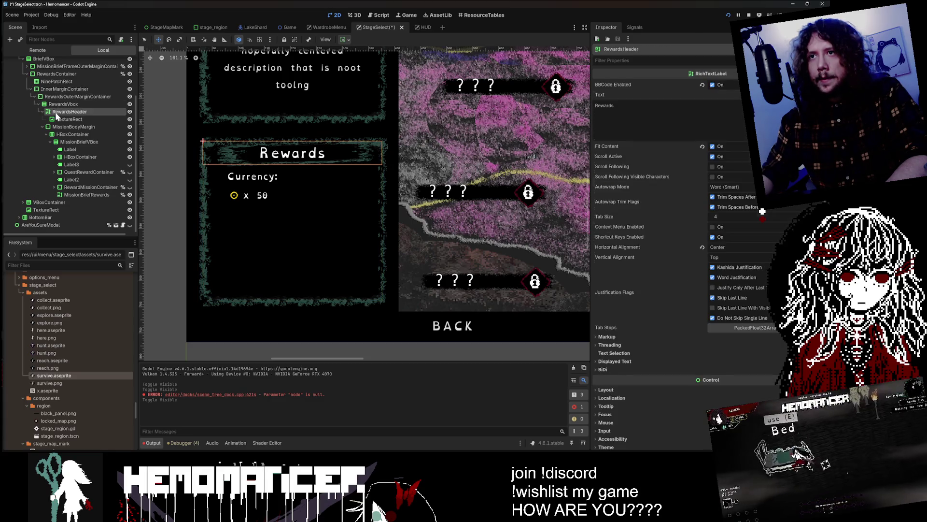
pyautogui.click(54, 120)
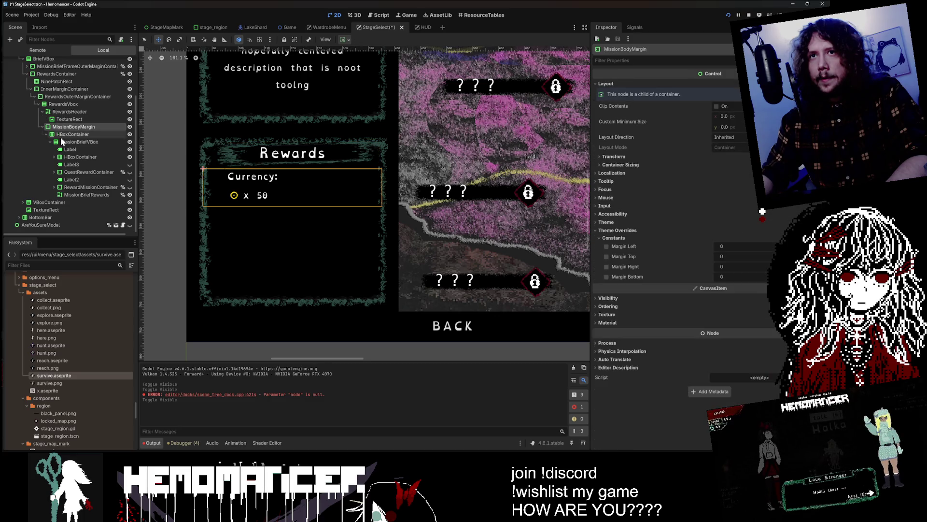
pyautogui.click(60, 134)
pyautogui.click(63, 143)
# Inspect the Currency: label, its HBoxContainer and the MetaRewardMarginContainer child
pyautogui.click(70, 150)
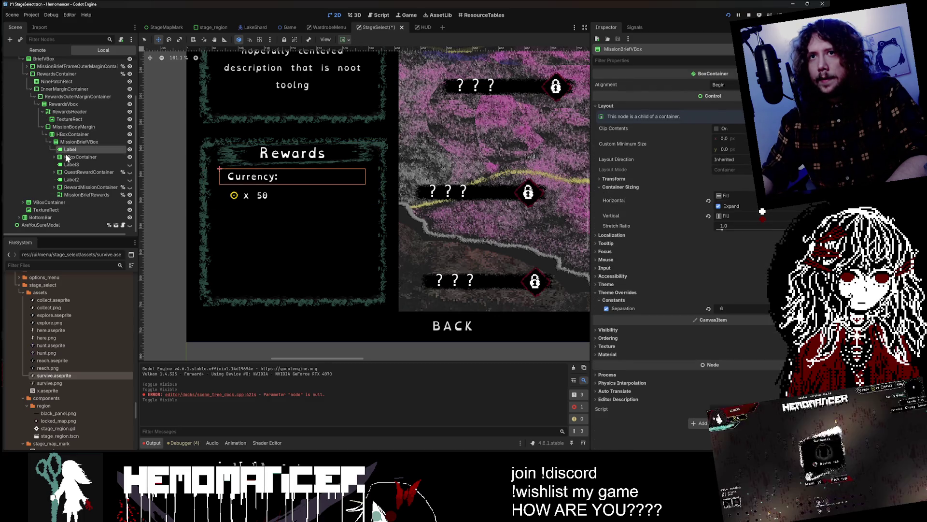
pyautogui.click(67, 157)
pyautogui.click(53, 158)
pyautogui.click(76, 165)
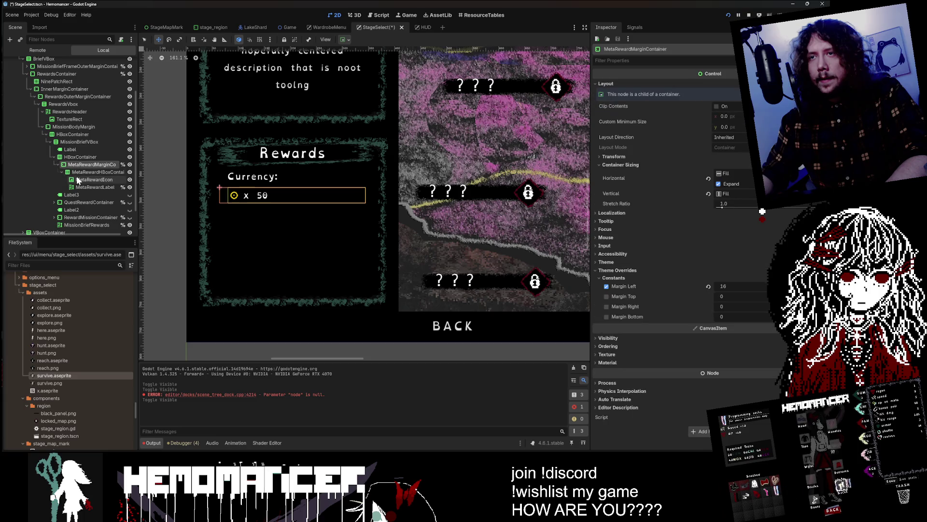
pyautogui.click(70, 149)
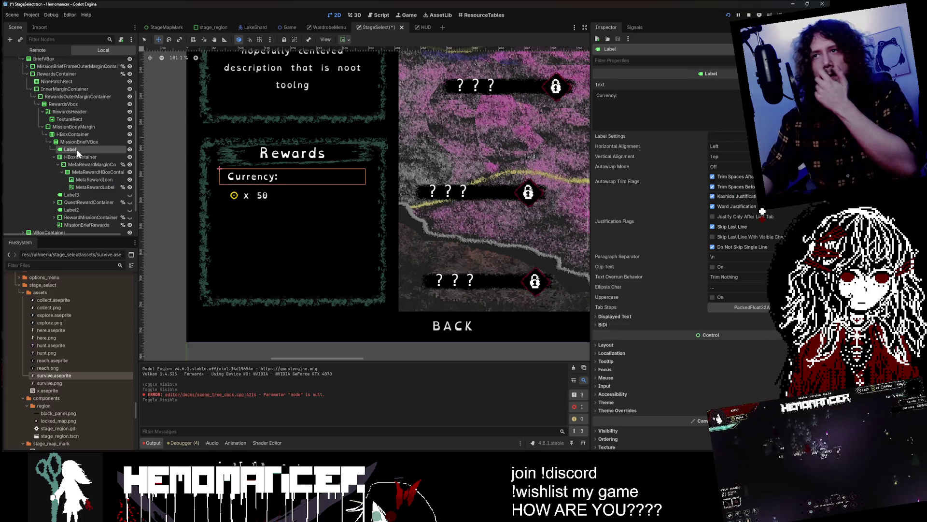
pyautogui.click(597, 96)
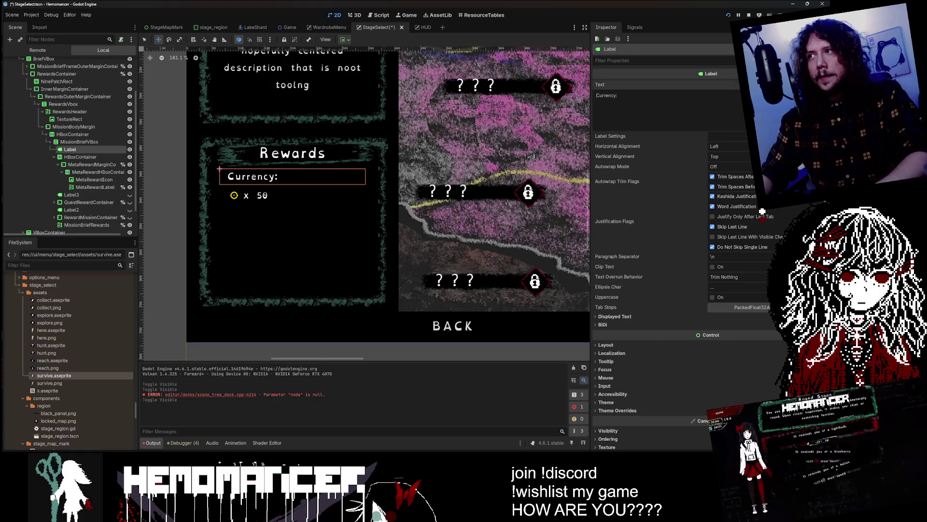
# Save and test-run the scene, then revert MetaRewardMarginContainer's left margin to 0 and save again
pyautogui.hotkey('ctrl', 's')
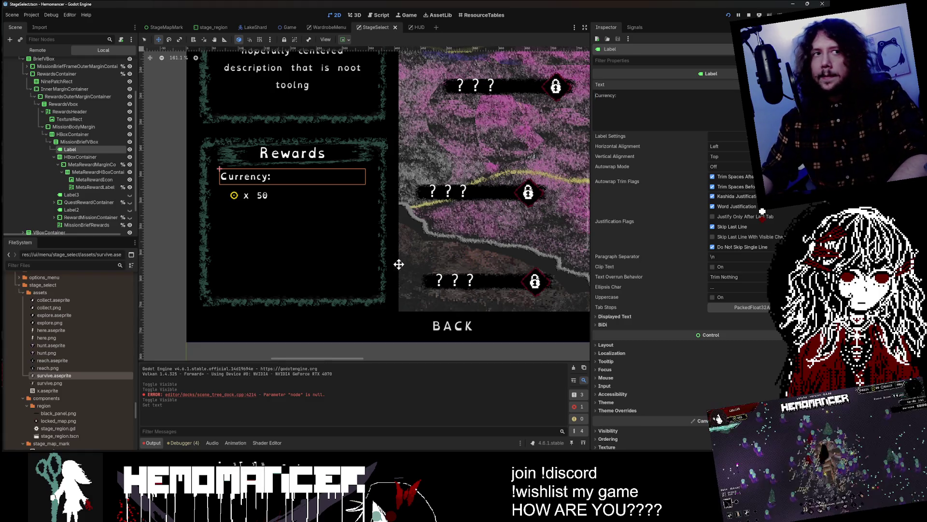
pyautogui.press('F6')
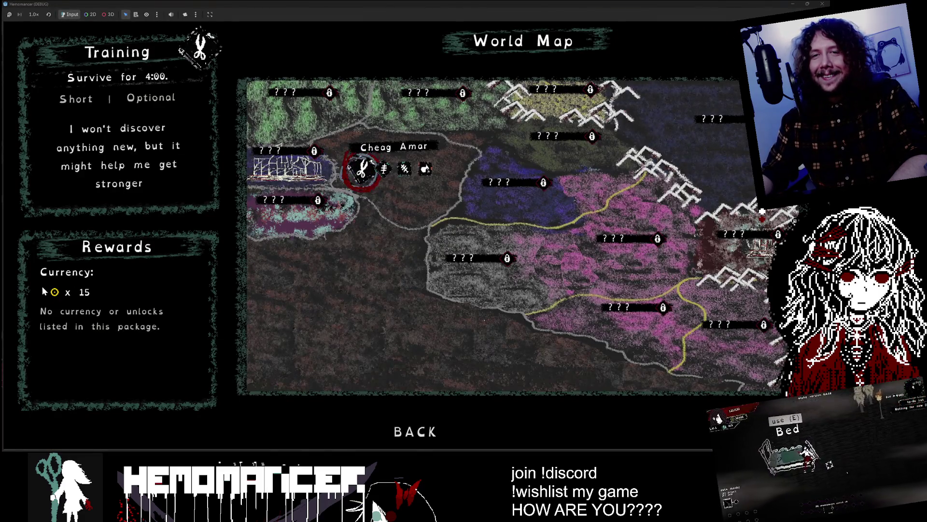
pyautogui.click(822, 4)
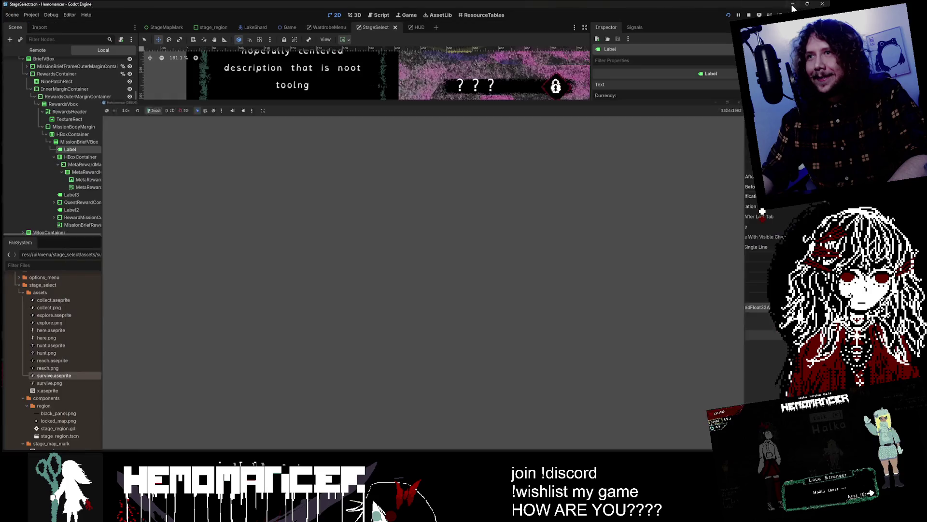
pyautogui.click(76, 165)
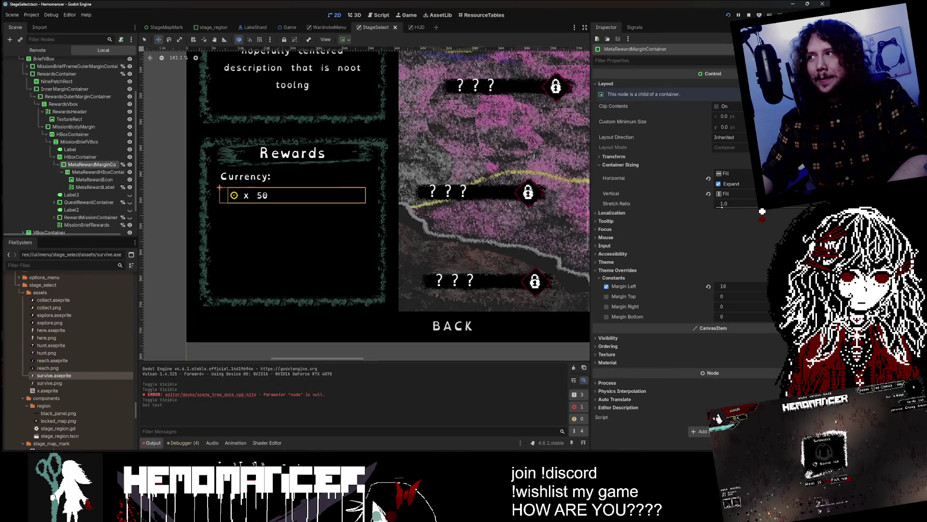
pyautogui.click(708, 287)
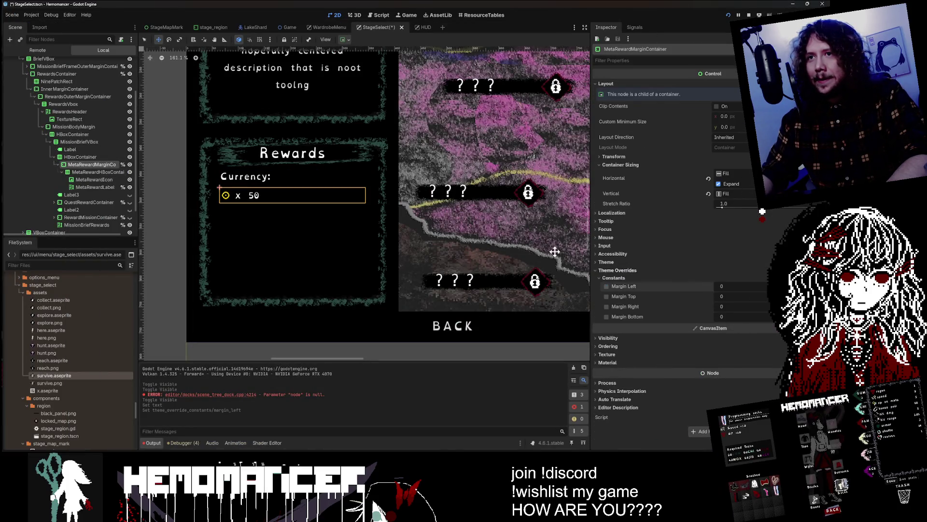
pyautogui.hotkey('ctrl', 's')
pyautogui.click(489, 427)
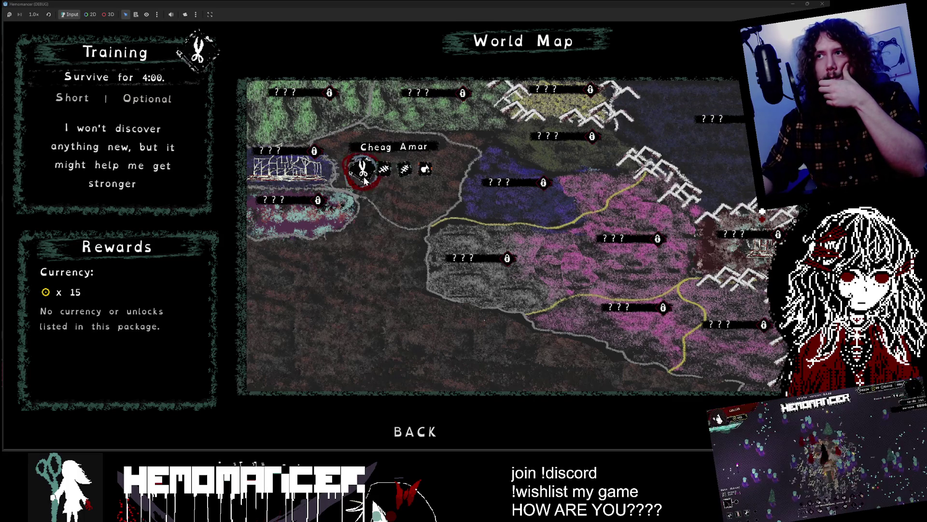
# Close the game, set MissionBriefVBox's Separation override to 0, and save
pyautogui.moveTo(396, 173)
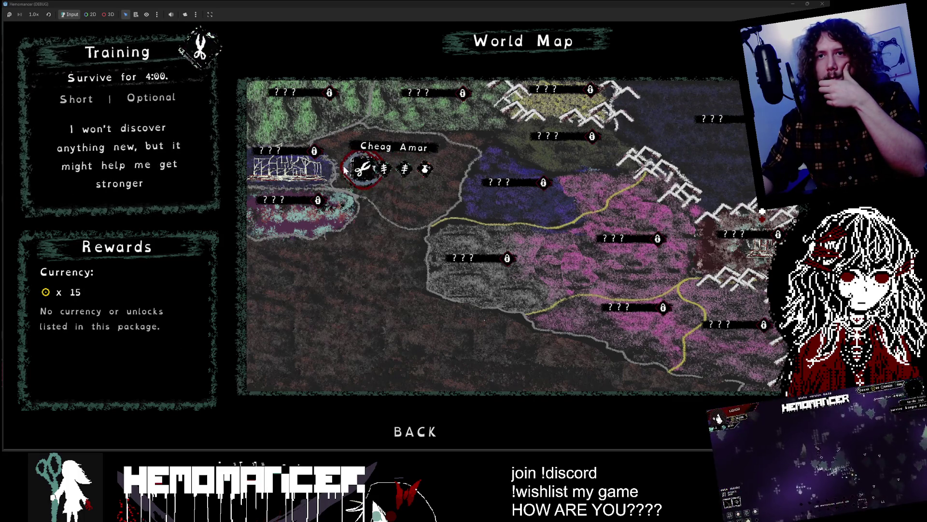
pyautogui.press('F8')
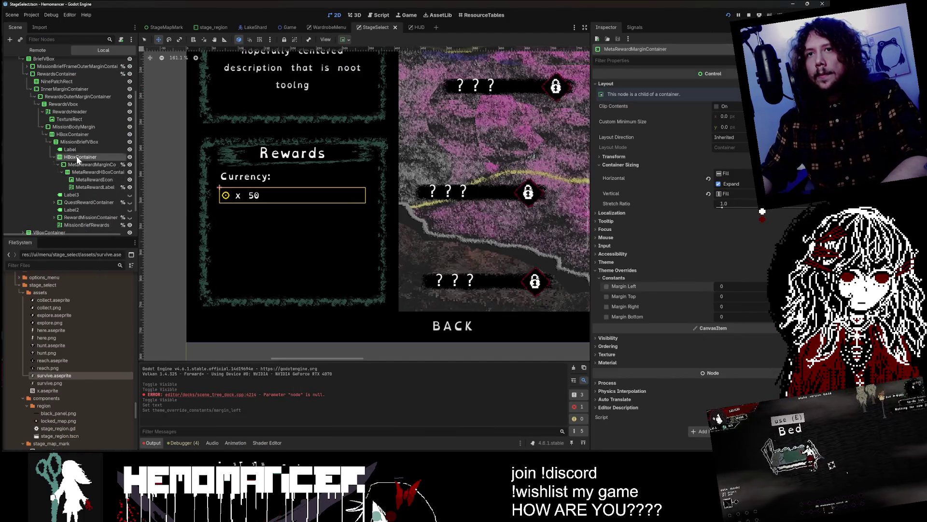
pyautogui.click(75, 143)
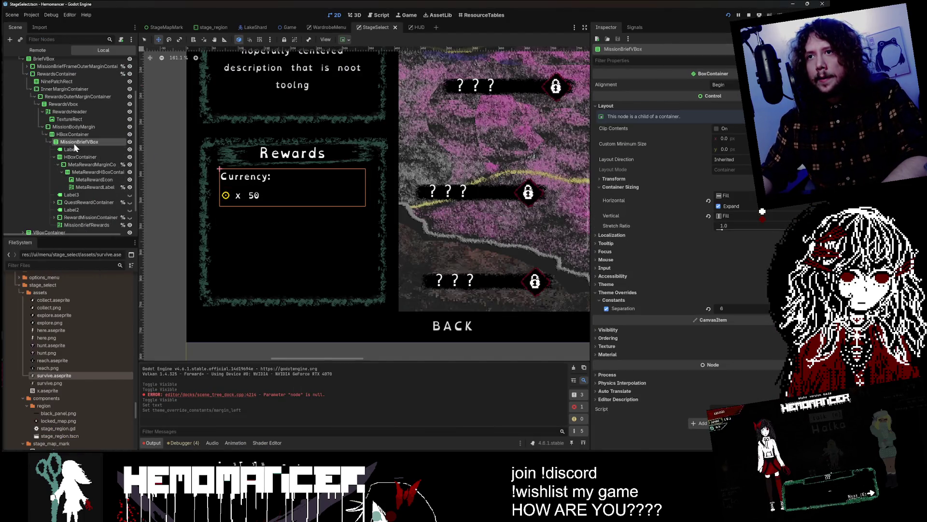
pyautogui.click(607, 308)
pyautogui.click(722, 308)
pyautogui.write('0')
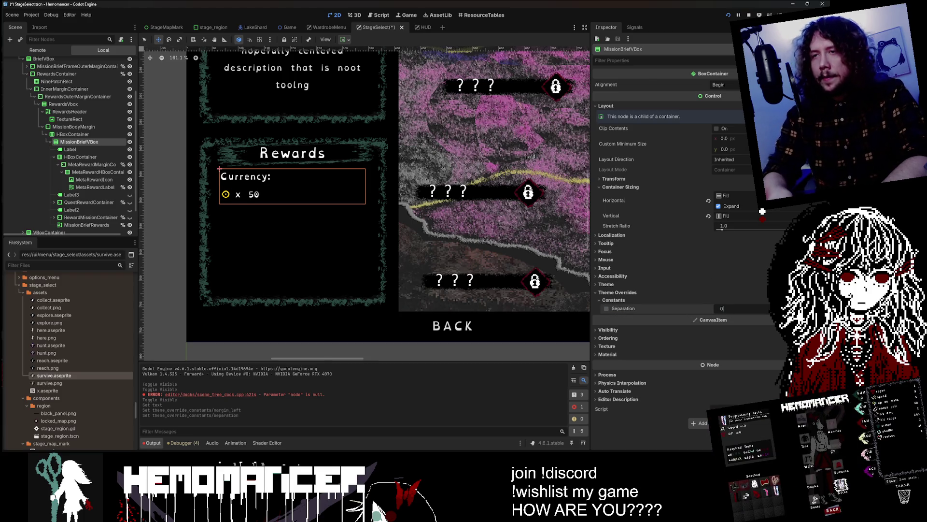
pyautogui.press('Return')
pyautogui.hotkey('ctrl', 's')
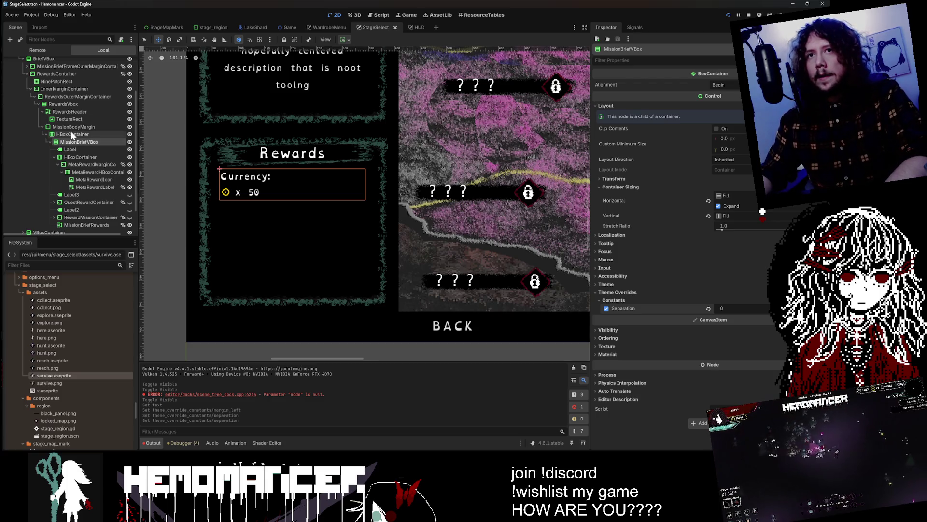
# Enable RewardsVbox's Separation theme override at 0 and save
pyautogui.click(66, 104)
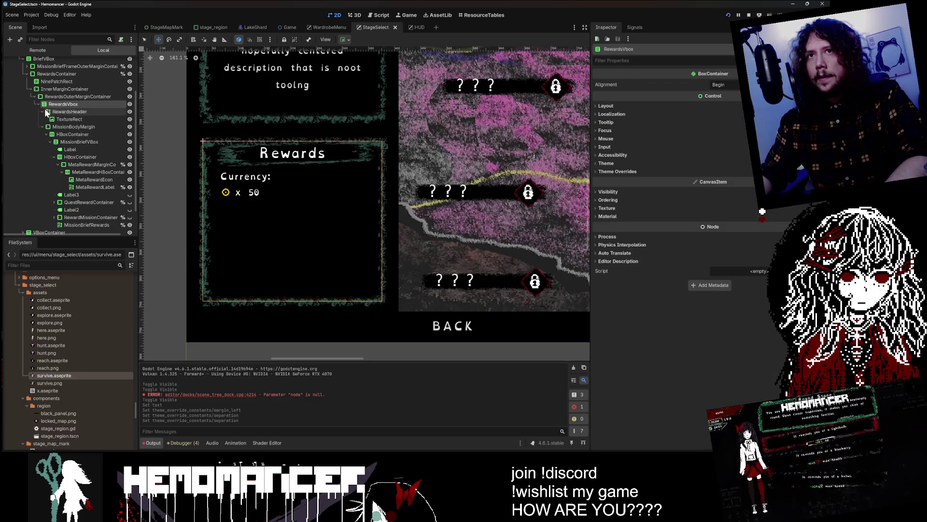
pyautogui.click(706, 172)
pyautogui.click(633, 180)
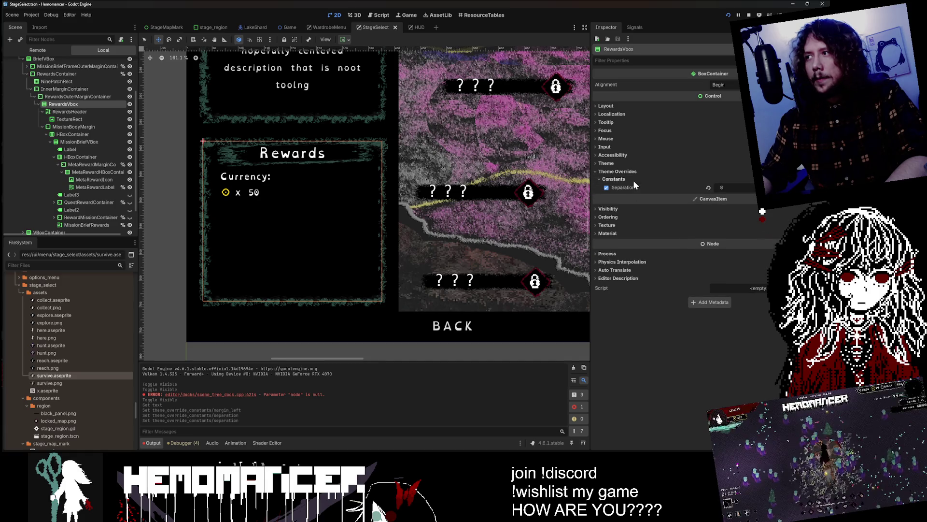
pyautogui.click(711, 187)
pyautogui.moveTo(719, 187); pyautogui.dragTo(695, 187)
pyautogui.hotkey('ctrl', 's')
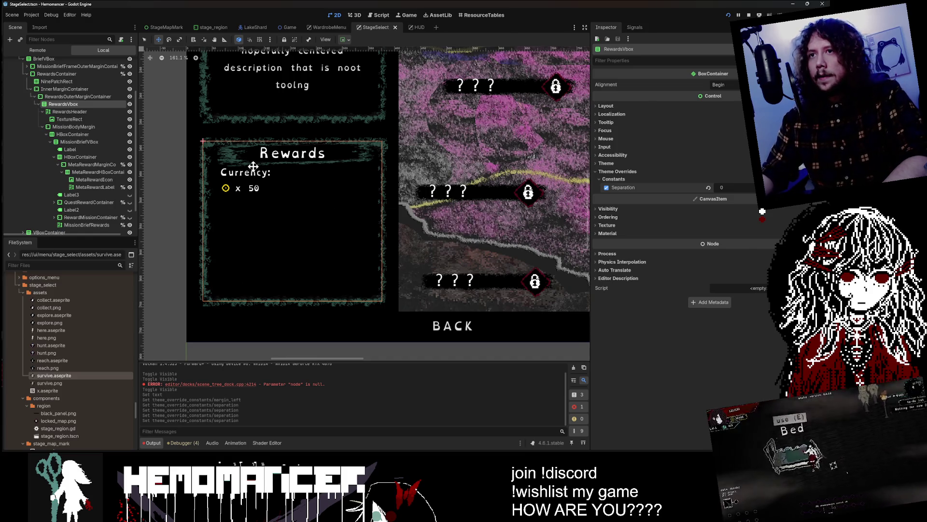
# Give MissionBodyMargin a top margin override of 8, save, and run the game to check
pyautogui.click(68, 111)
pyautogui.click(67, 126)
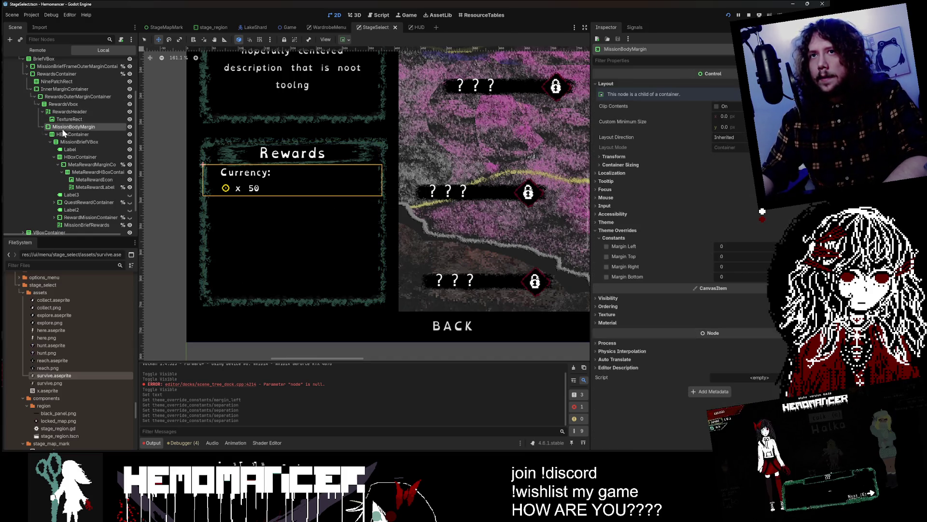
pyautogui.click(42, 126)
pyautogui.click(738, 256)
pyautogui.write('8')
pyautogui.press('Return')
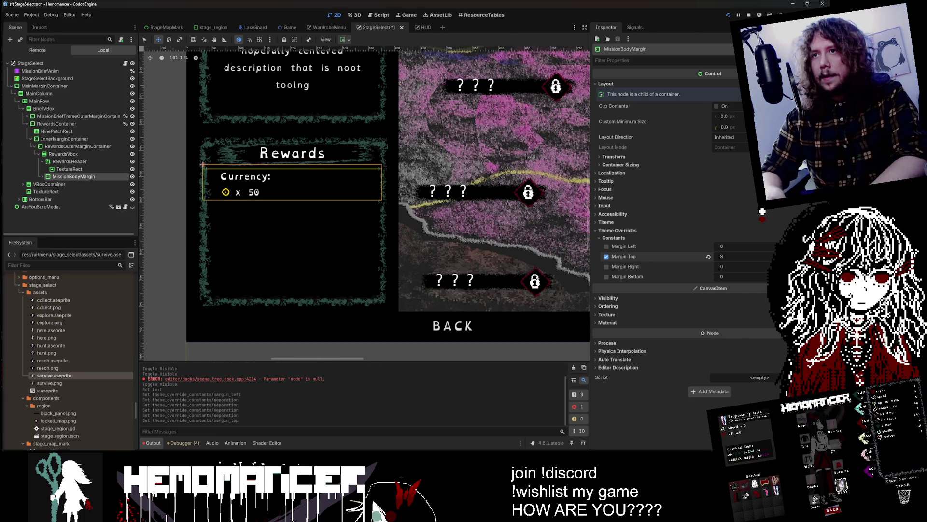
pyautogui.hotkey('ctrl', 's')
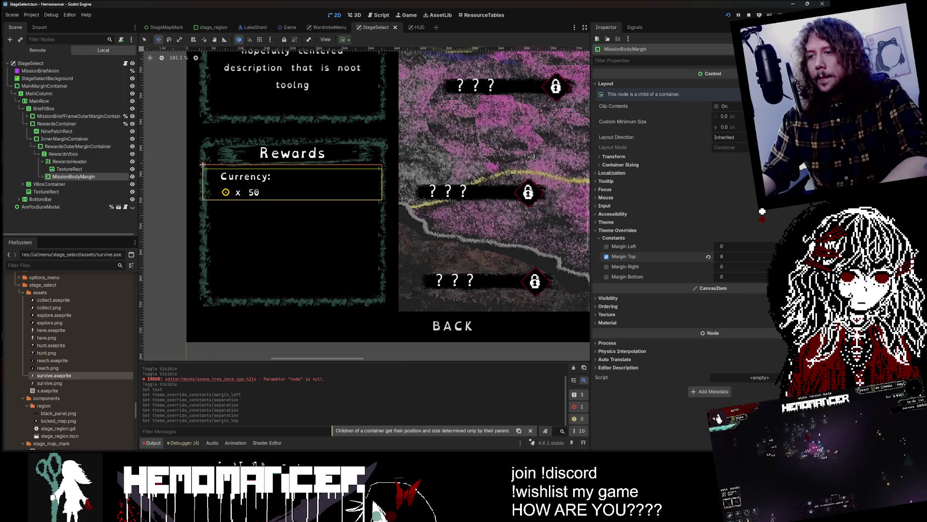
pyautogui.press('F6')
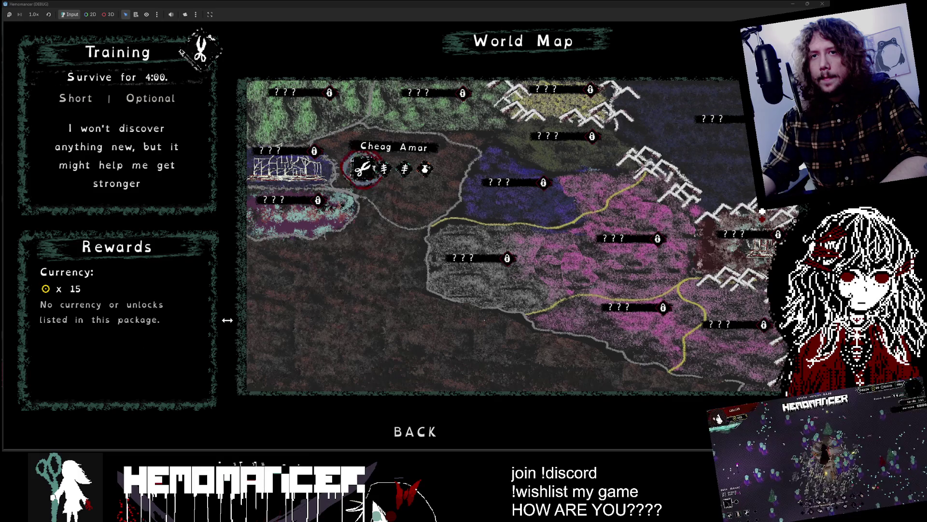
pyautogui.press('Right')
# Move the map selection between stages and back to Training, then close the debug game window
pyautogui.press('Right')
pyautogui.press('Left')
pyautogui.press('Left')
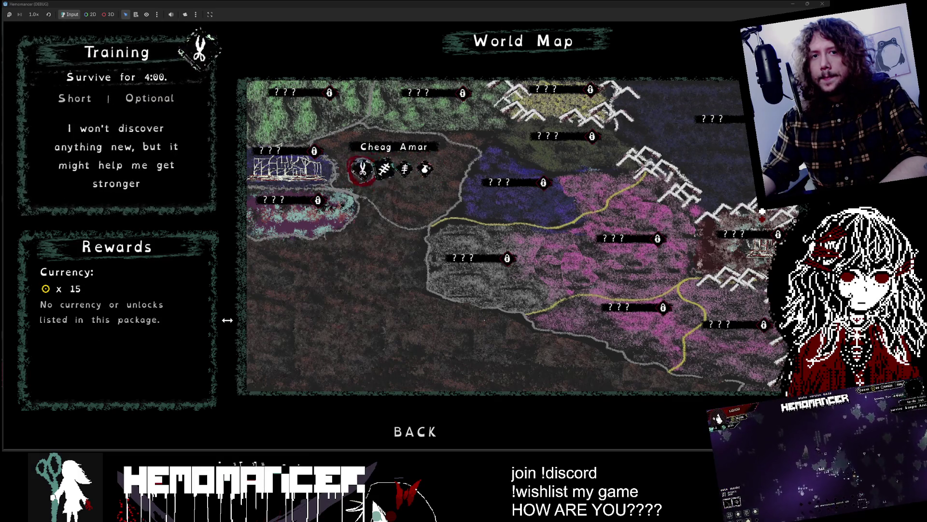
pyautogui.press('Right')
pyautogui.press('Down')
pyautogui.press('Up')
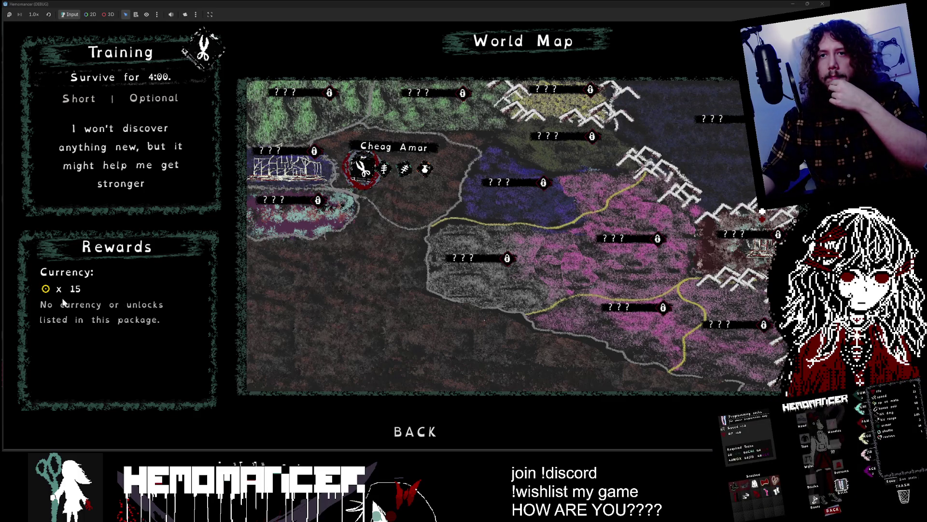
pyautogui.click(819, 5)
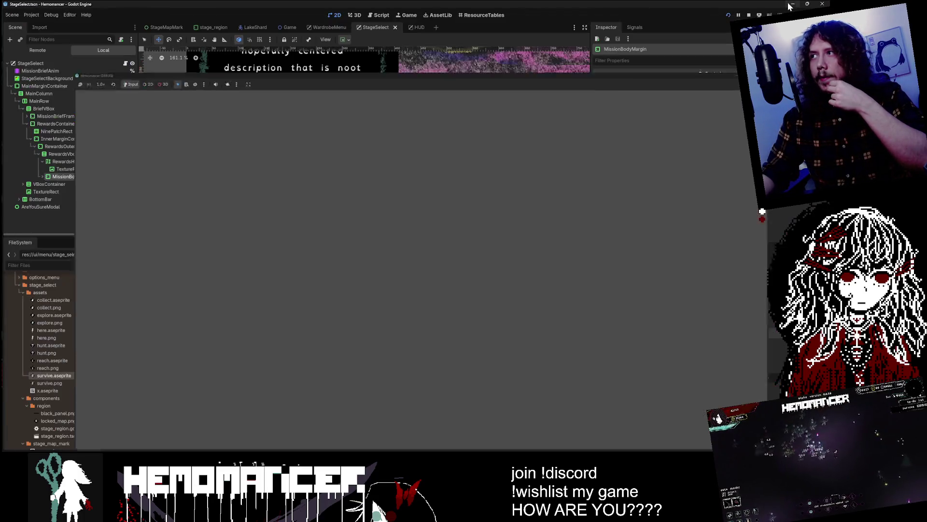
# Select the Map node, list overlapping nodes, and step through the Rewards panel nodes to MapMarkers
pyautogui.click(144, 39)
pyautogui.click(239, 193)
pyautogui.keyDown('alt'); pyautogui.rightClick(240, 193); pyautogui.keyUp('alt')
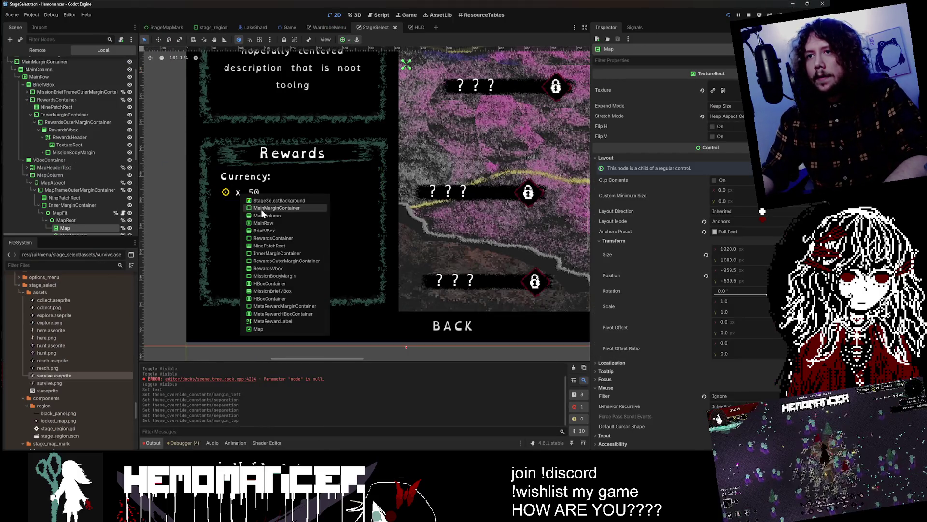
pyautogui.click(69, 131)
pyautogui.click(68, 145)
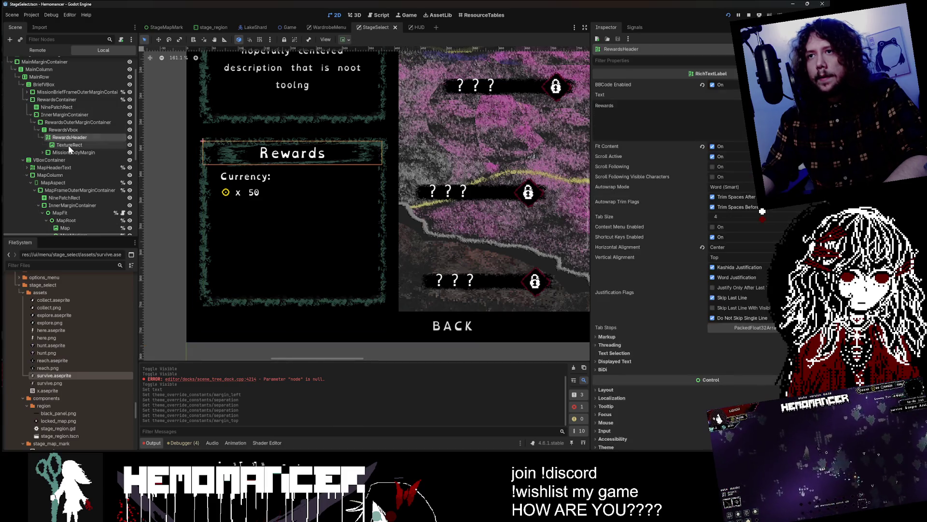
pyautogui.click(69, 160)
pyautogui.click(75, 166)
pyautogui.click(74, 198)
pyautogui.click(73, 234)
# Select the NinePatchRect, expand MissionBodyMargin, and step down to the containers of the 'x 50' row
pyautogui.click(68, 136)
pyautogui.scroll(4, 71, 131)
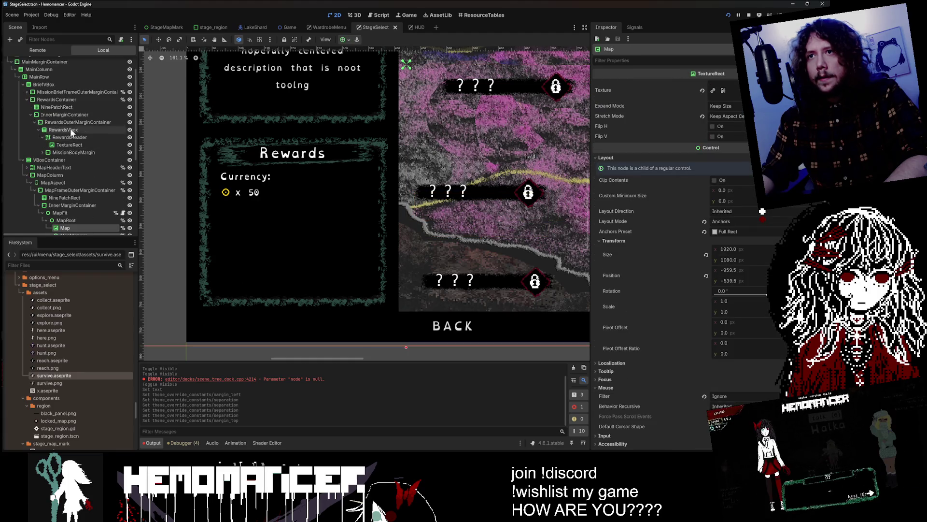
pyautogui.click(53, 105)
pyautogui.click(73, 152)
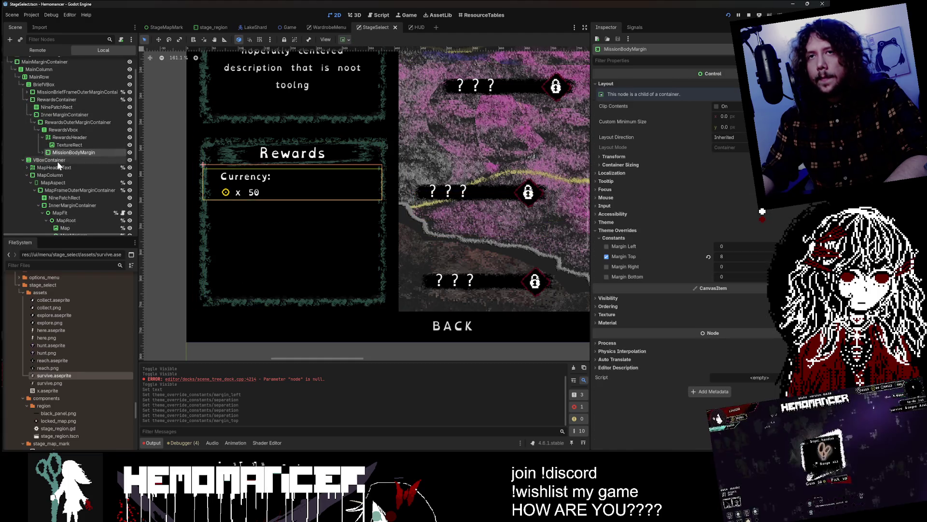
pyautogui.click(42, 152)
pyautogui.click(73, 160)
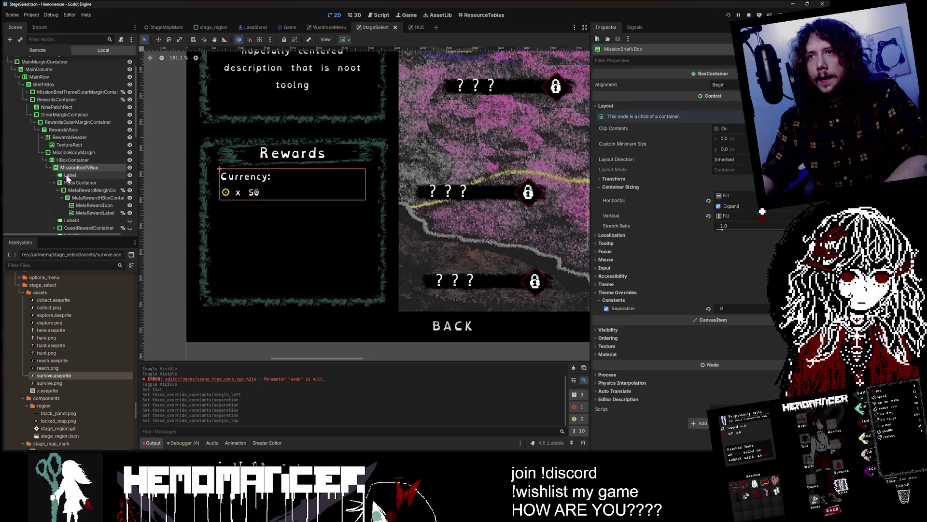
pyautogui.click(77, 182)
pyautogui.click(83, 198)
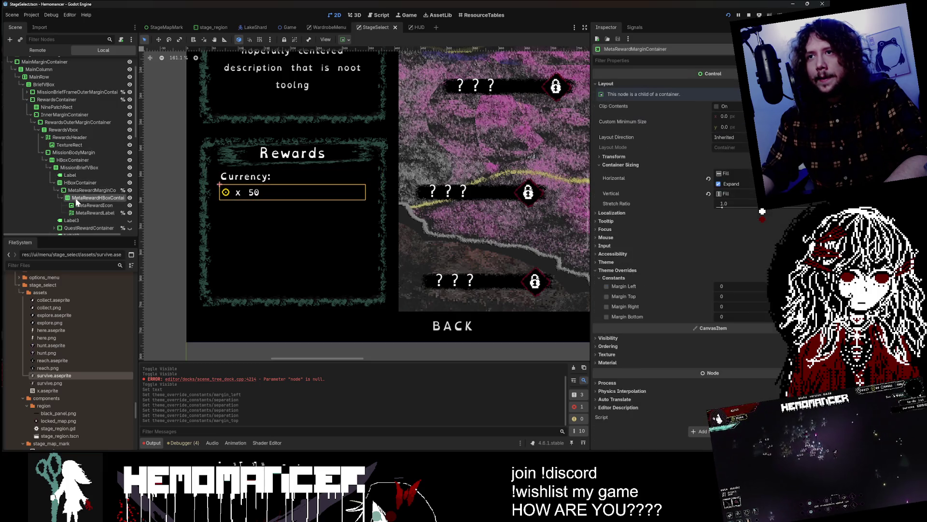
# Select the MetaRewardIcon coin image and pan the canvas to show it beside 'x 50'
pyautogui.click(87, 206)
pyautogui.click(89, 212)
pyautogui.click(89, 205)
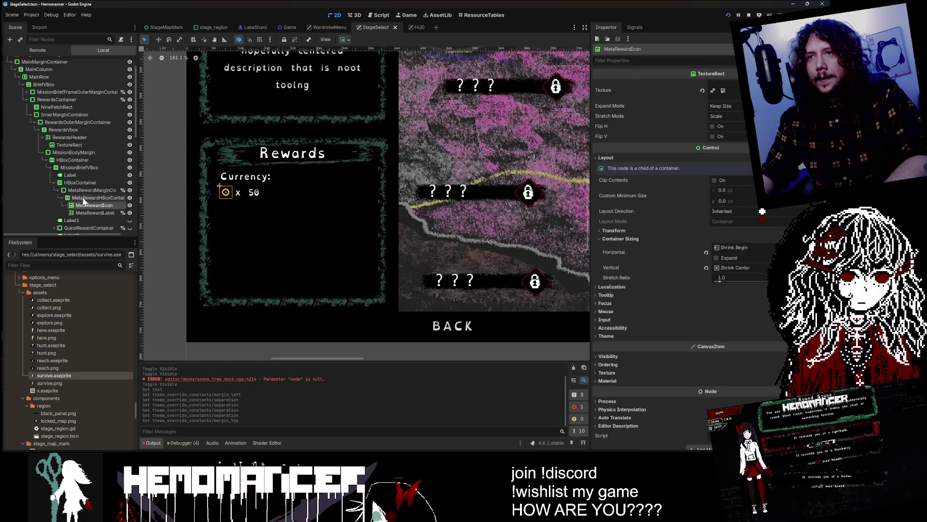
pyautogui.scroll(10, 212, 192)
pyautogui.moveTo(211, 192)
pyautogui.mouseDown()
pyautogui.moveTo(233, 178)
pyautogui.moveTo(336, 182)
pyautogui.mouseUp()
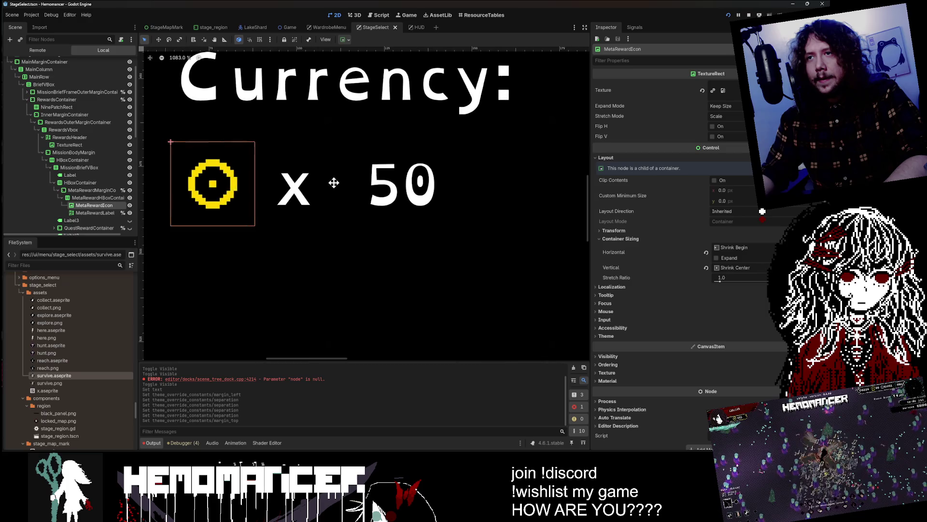
# Try removing the space so MetaRewardLabel reads 'x50', then undo back to 'x 50'
pyautogui.click(89, 212)
pyautogui.click(599, 105)
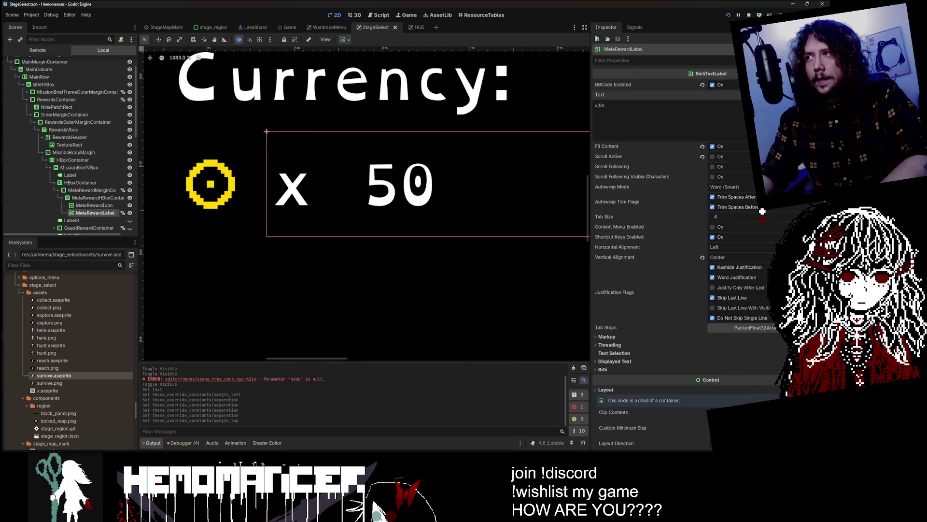
pyautogui.press('BackSpace')
pyautogui.scroll(-3, 349, 125)
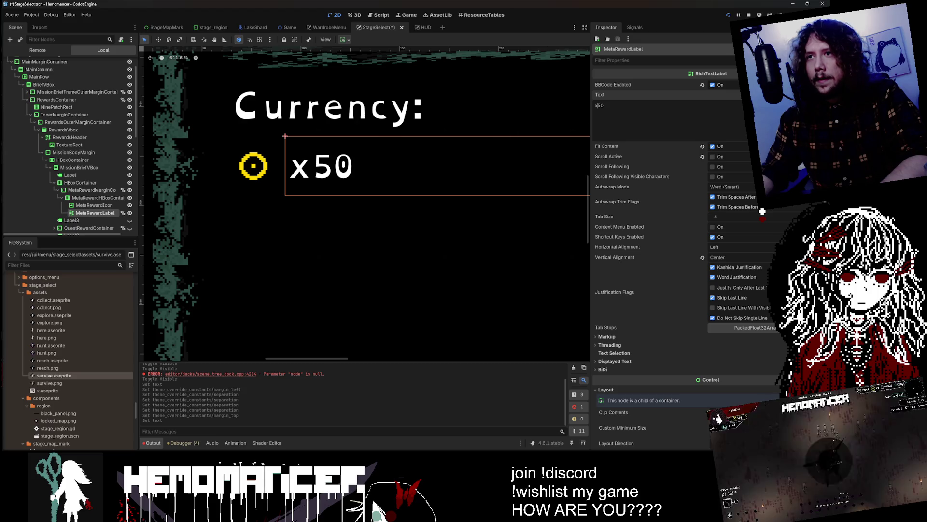
pyautogui.hotkey('ctrl', 'z')
# Set MetaRewardHBoxContainer's Separation theme override to 0 and save StageSelect
pyautogui.click(94, 205)
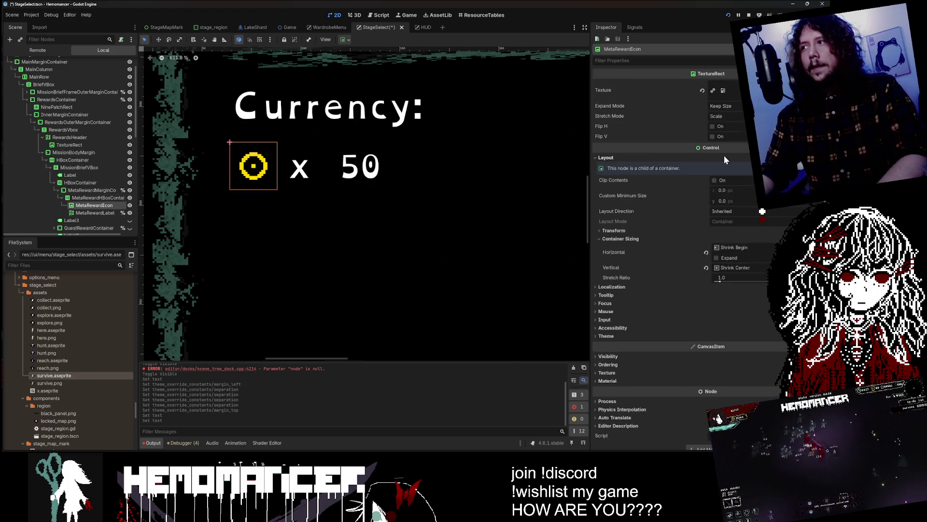
pyautogui.keyDown('ctrl'); pyautogui.click(110, 213); pyautogui.keyUp('ctrl')
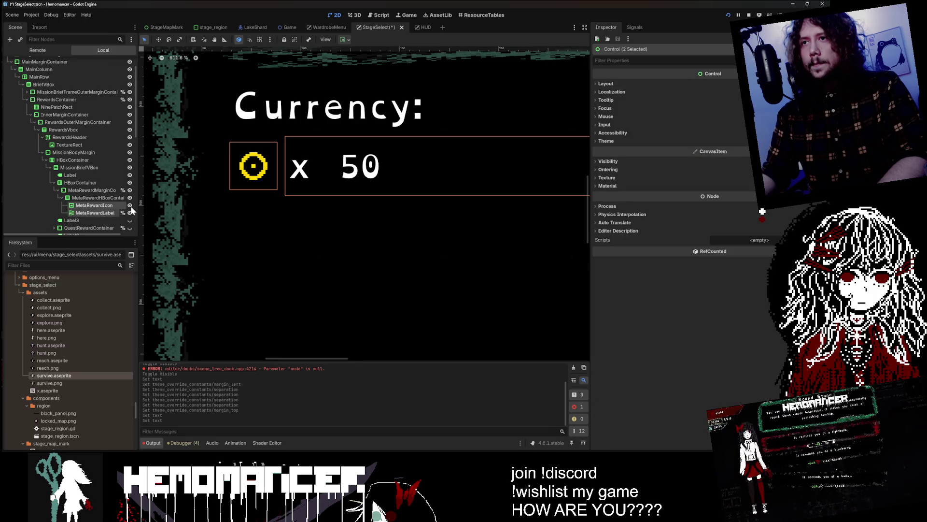
pyautogui.click(83, 198)
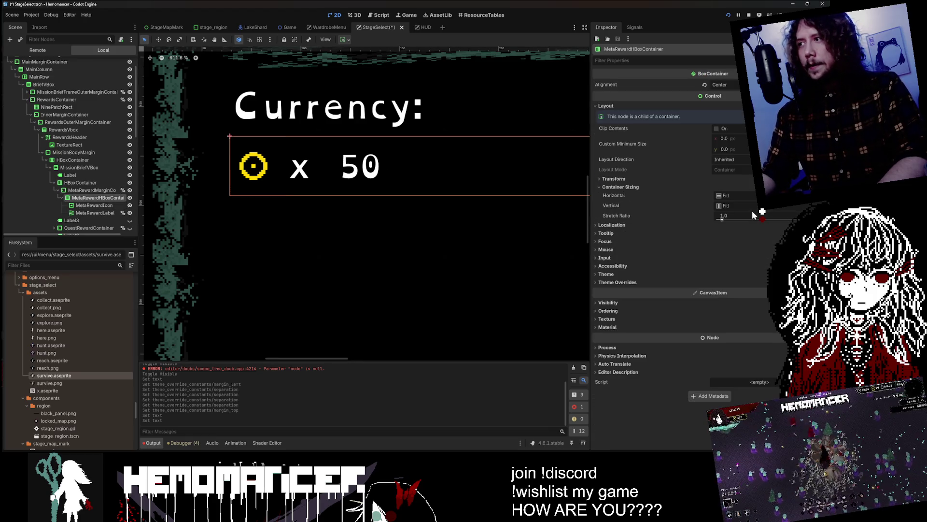
pyautogui.click(647, 282)
pyautogui.click(737, 290)
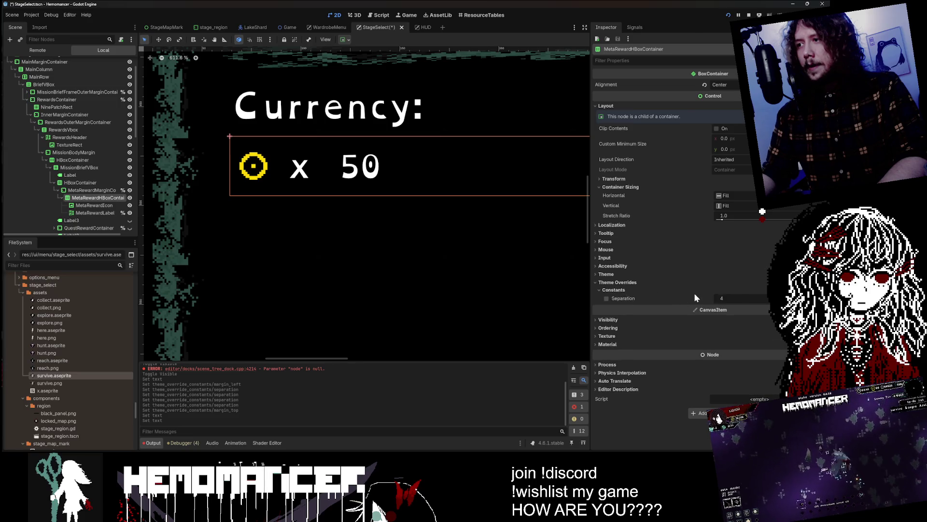
pyautogui.write('40')
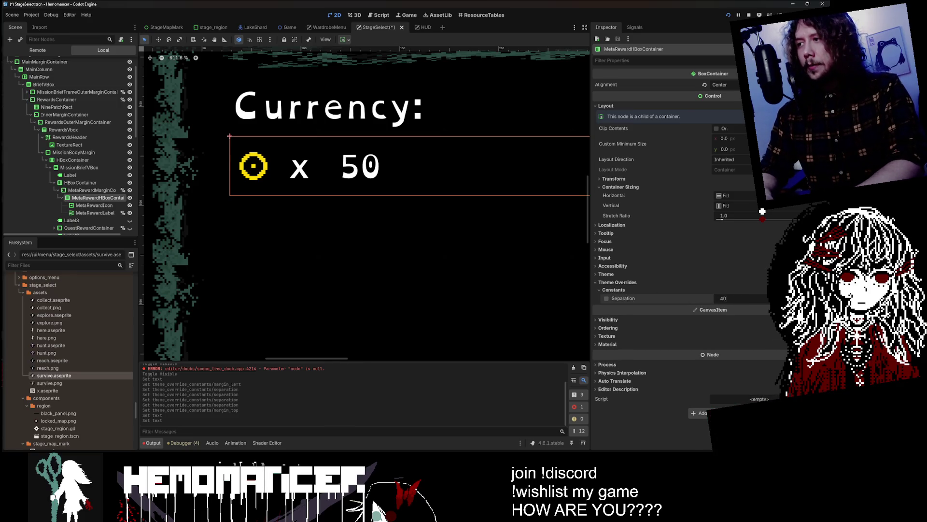
pyautogui.press('Return')
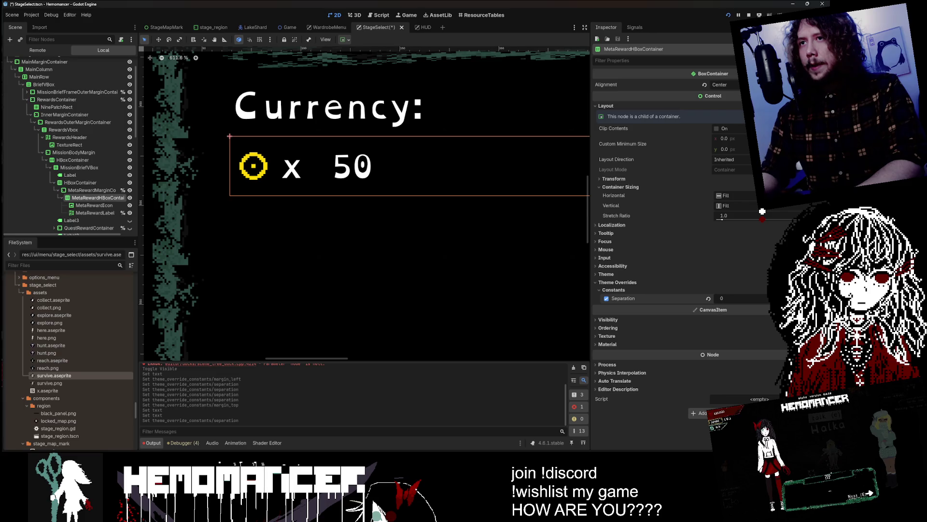
pyautogui.scroll(-6, 490, 231)
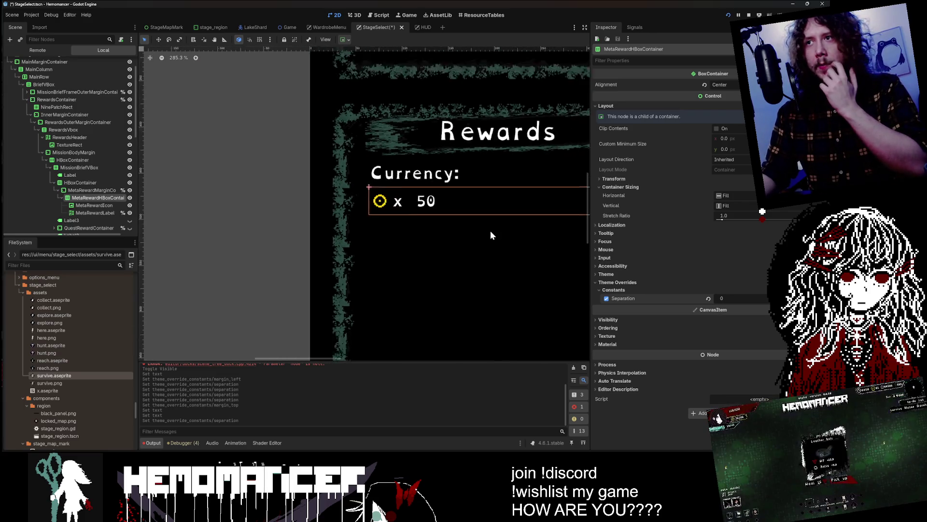
pyautogui.click(262, 233)
pyautogui.hotkey('ctrl', 's')
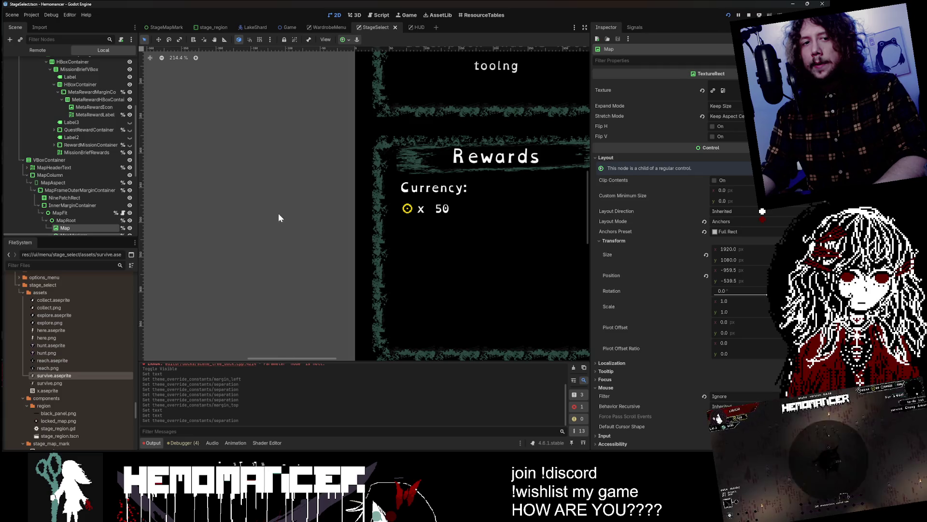
pyautogui.moveTo(279, 213); pyautogui.dragTo(214, 218)
pyautogui.press('F6')
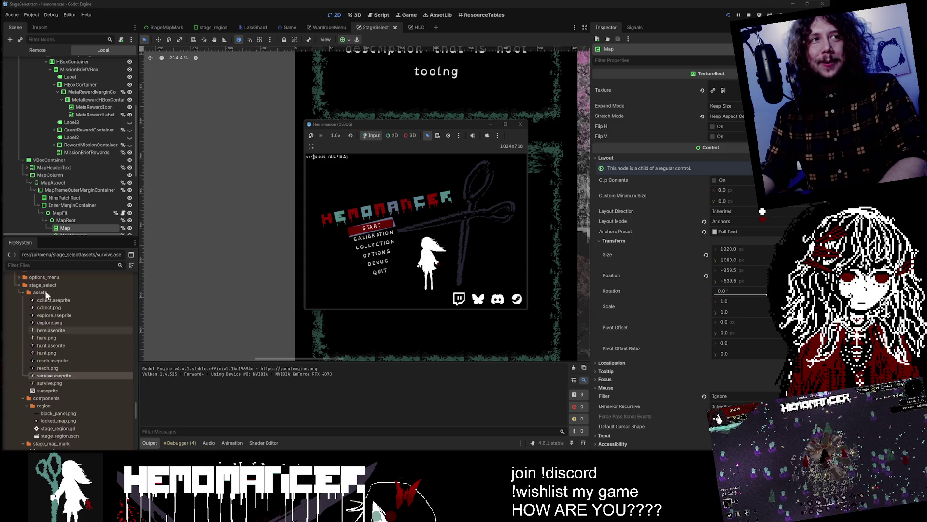
pyautogui.click(371, 225)
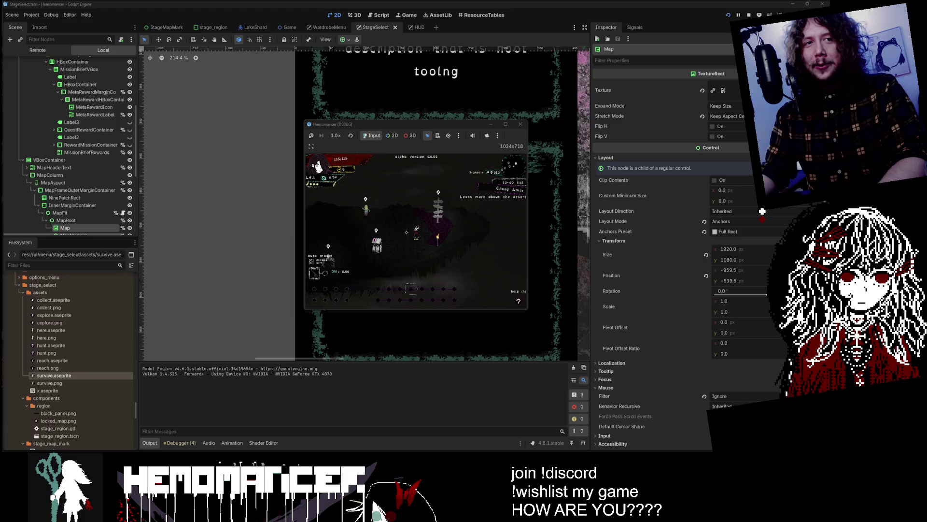
pyautogui.doubleClick(439, 123)
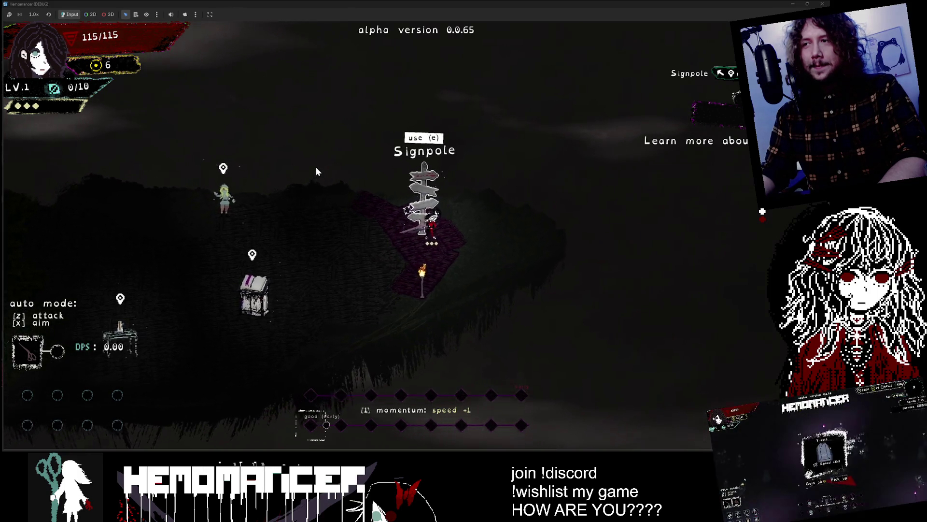
pyautogui.press('e')
pyautogui.press('Left')
pyautogui.press('Left')
pyautogui.press('Left')
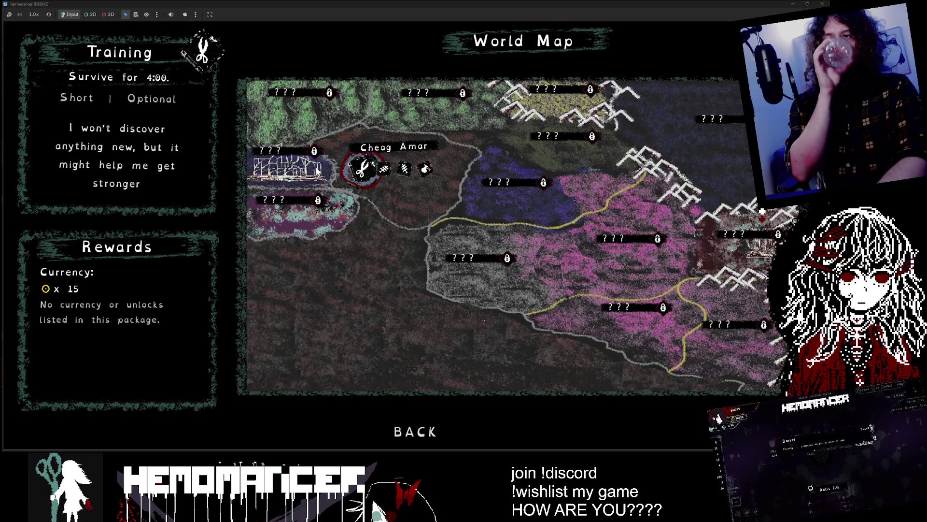
pyautogui.press('Right')
pyautogui.press('Right')
pyautogui.press('Right')
pyautogui.press('Left')
pyautogui.press('Left')
pyautogui.press('Left')
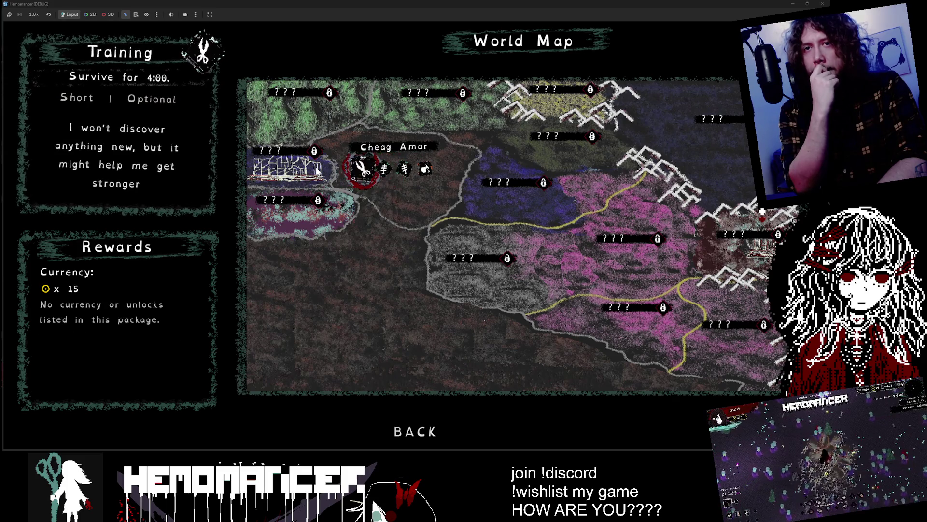
pyautogui.press('Right')
pyautogui.press('Right')
pyautogui.press('Right')
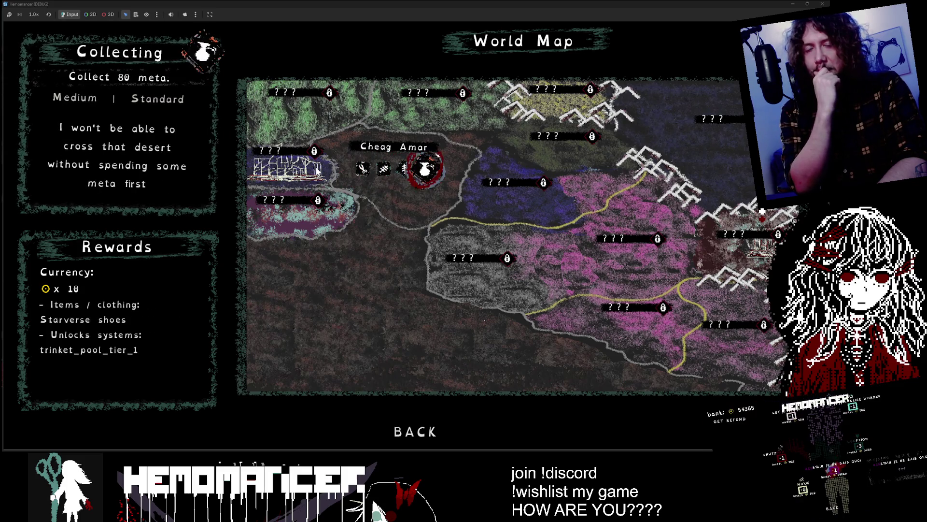
pyautogui.press('Left')
pyautogui.press('Left')
pyautogui.press('Left')
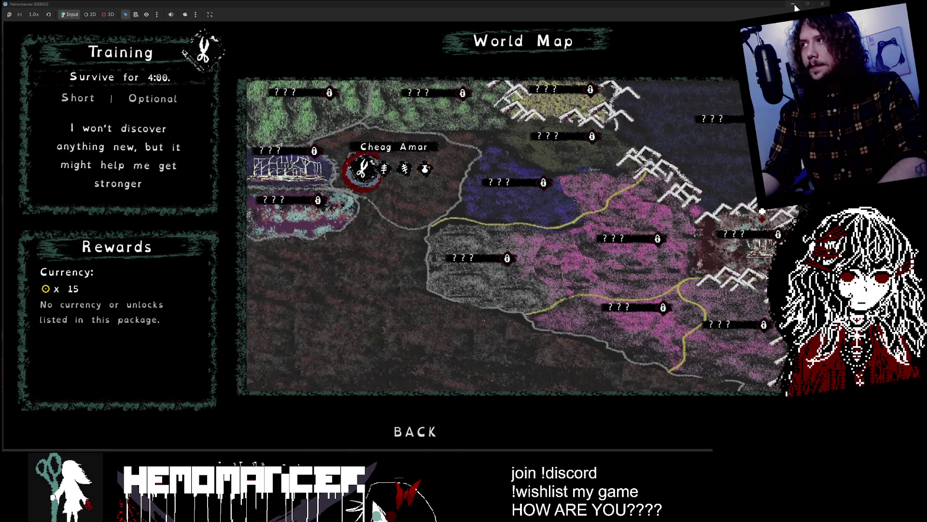
pyautogui.hotkey('alt', 'Tab')
pyautogui.scroll(3, 91, 202)
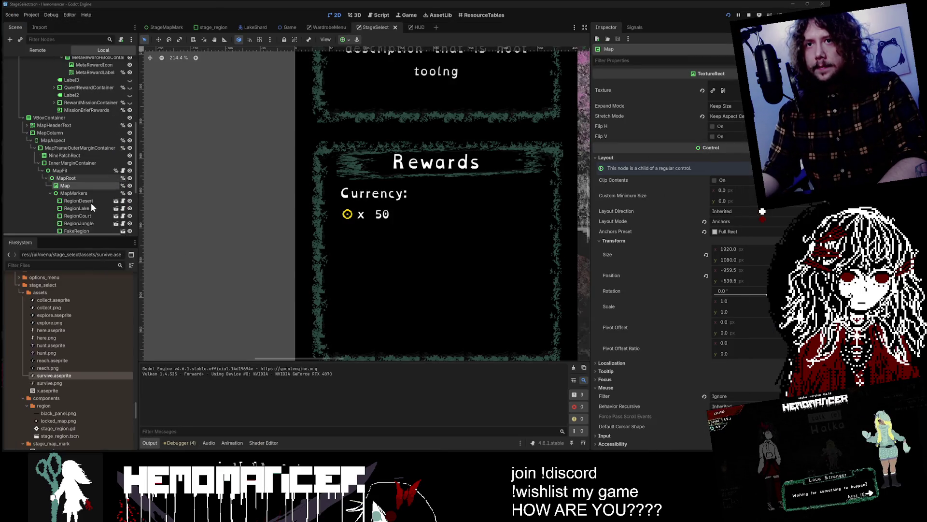
# Toggle Label3's visibility off and back on, then inspect its properties to identify it
pyautogui.scroll(3, 94, 201)
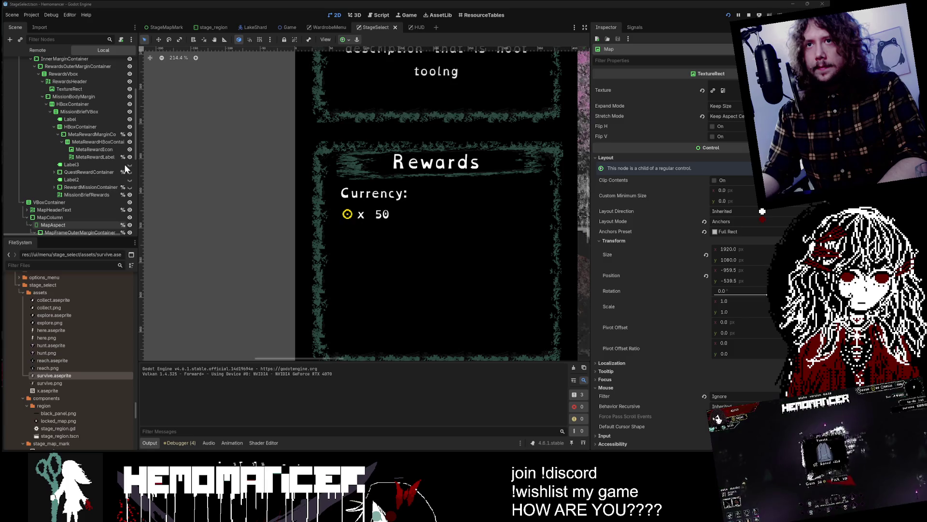
pyautogui.click(130, 166)
pyautogui.click(130, 166)
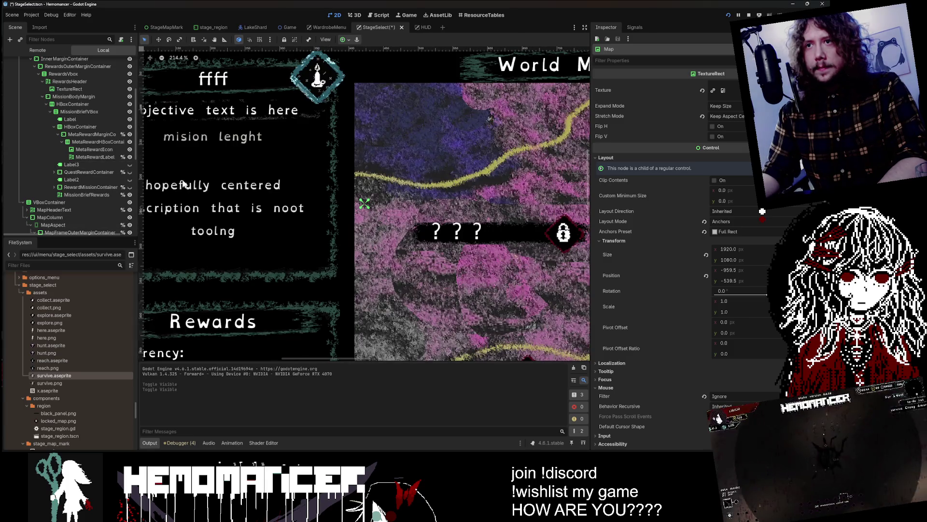
pyautogui.scroll(-10, 172, 252)
pyautogui.scroll(10, 158, 230)
pyautogui.click(87, 165)
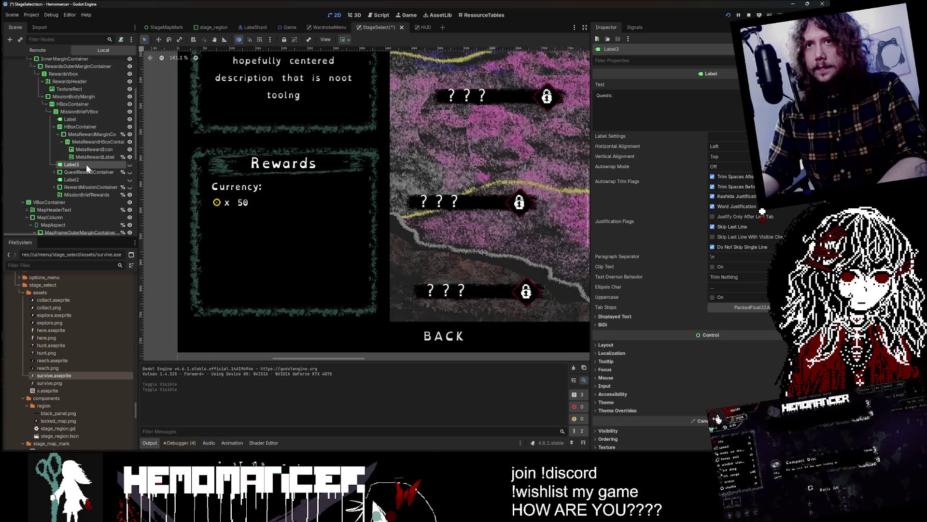
pyautogui.scroll(3, 87, 149)
# Rename the Currency: label node to CurrencyLabel
pyautogui.click(53, 148)
pyautogui.click(70, 140)
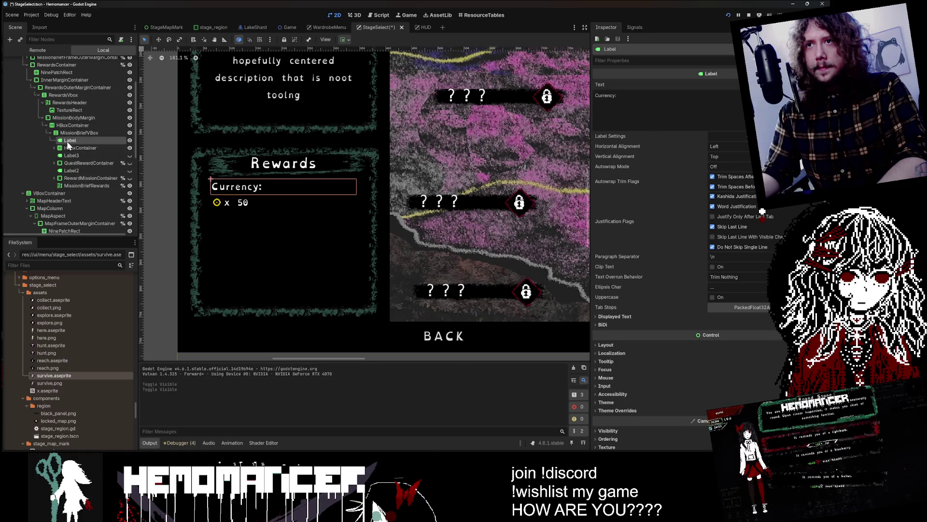
pyautogui.click(68, 141)
pyautogui.press('BackSpace')
pyautogui.write('CurrencyLa')
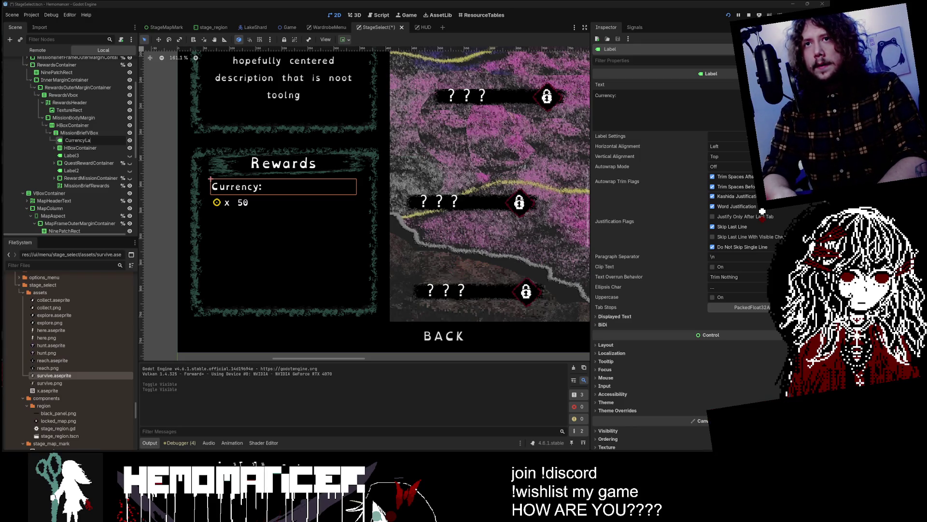
pyautogui.write('bel')
pyautogui.press('Return')
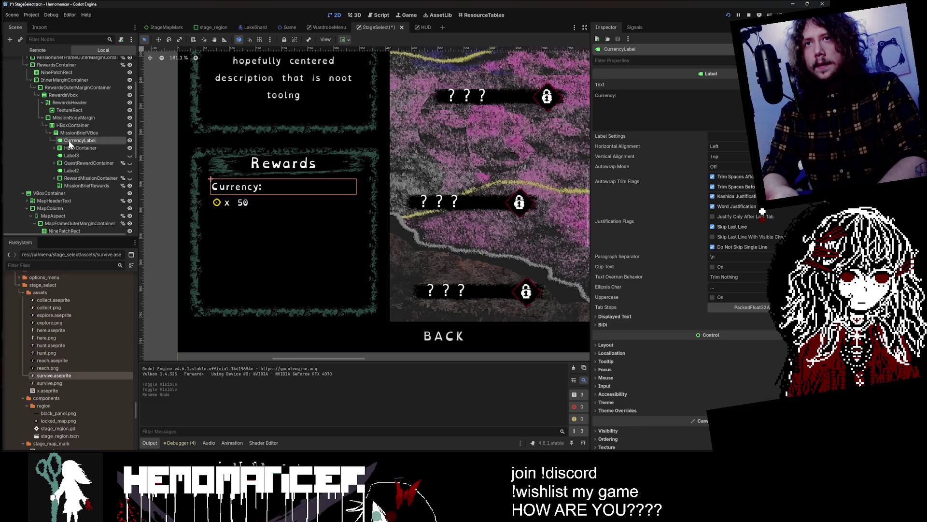
# Rename the currency row's HBoxContainer to CurrencyContainer
pyautogui.click(68, 148)
pyautogui.click(72, 140)
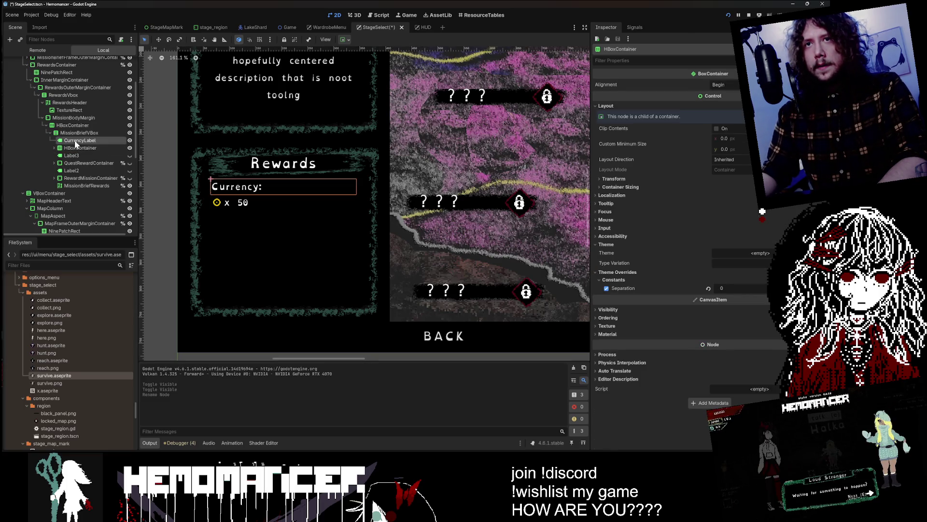
pyautogui.click(71, 140)
pyautogui.click(80, 148)
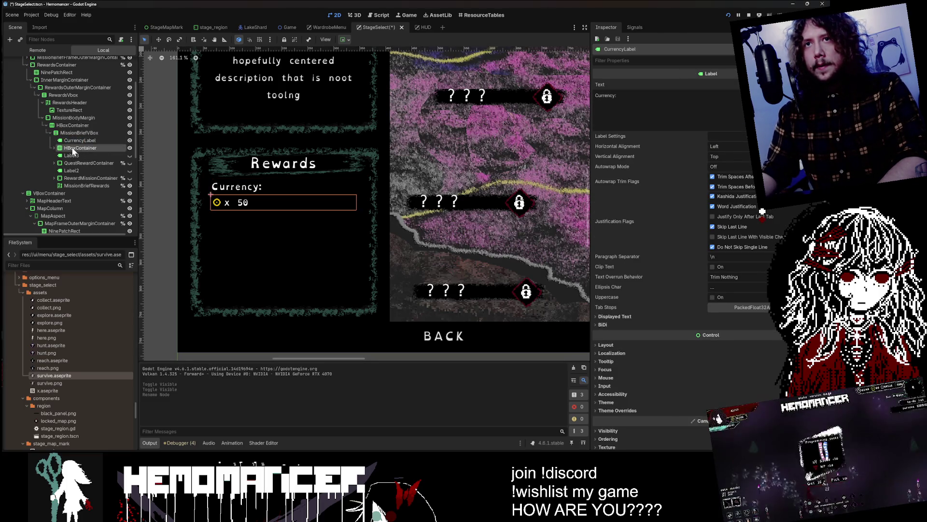
pyautogui.write('Currency')
pyautogui.press('Return')
# Duplicate CurrencyLabel, move the copy below the currency row, and set its text to 'Clothes:'
pyautogui.click(75, 140)
pyautogui.hotkey('ctrl', 'd')
pyautogui.moveTo(81, 149); pyautogui.dragTo(86, 156)
pyautogui.click(648, 108)
pyautogui.hotkey('ctrl', 'a')
pyautogui.write('Clot')
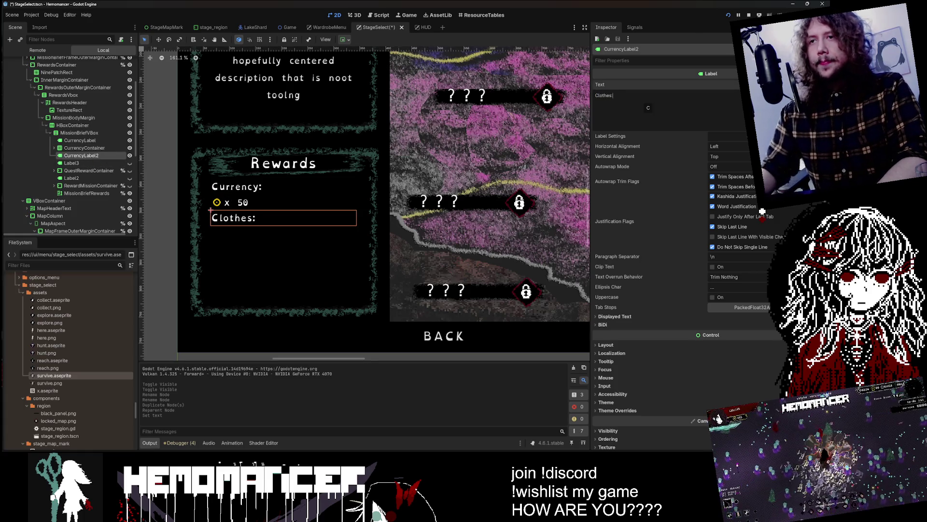
pyautogui.rightClick(86, 157)
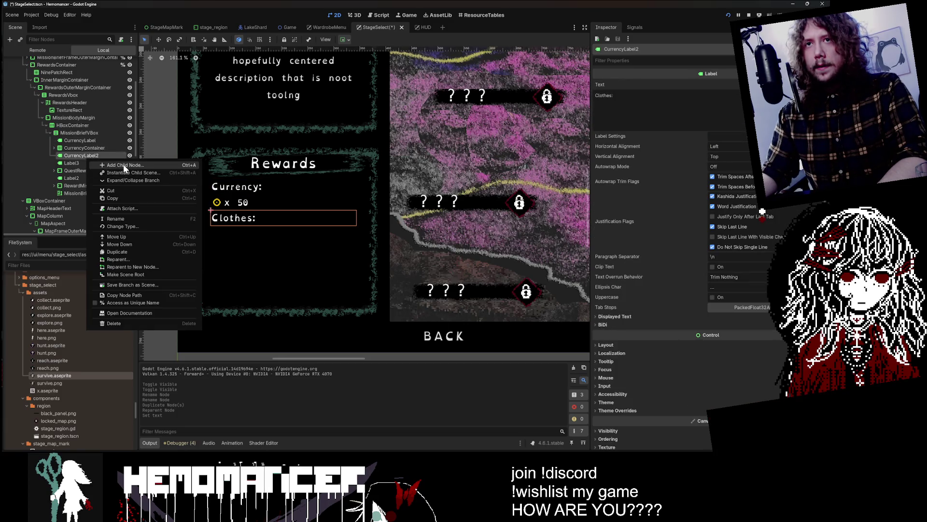
# Add a TextureRect node and move it below CurrencyLabel2 as a sibling
pyautogui.click(123, 165)
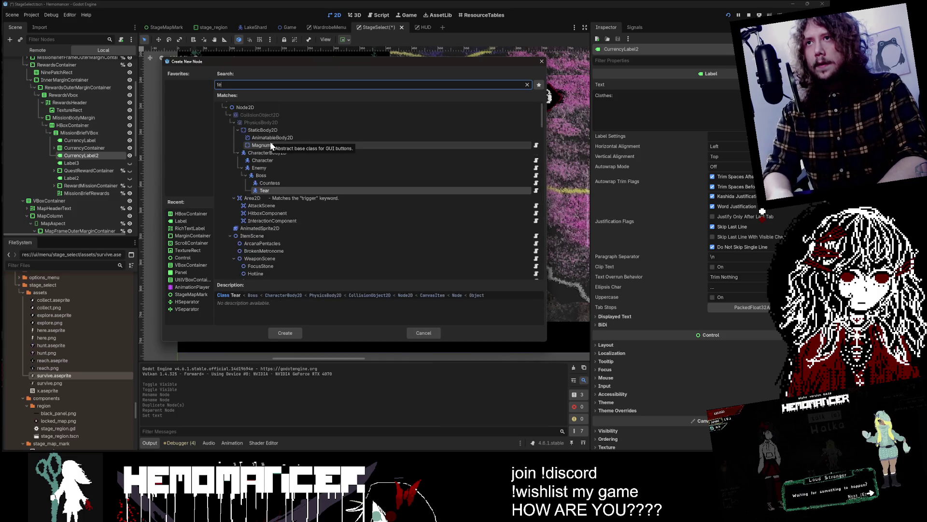
pyautogui.press('Escape')
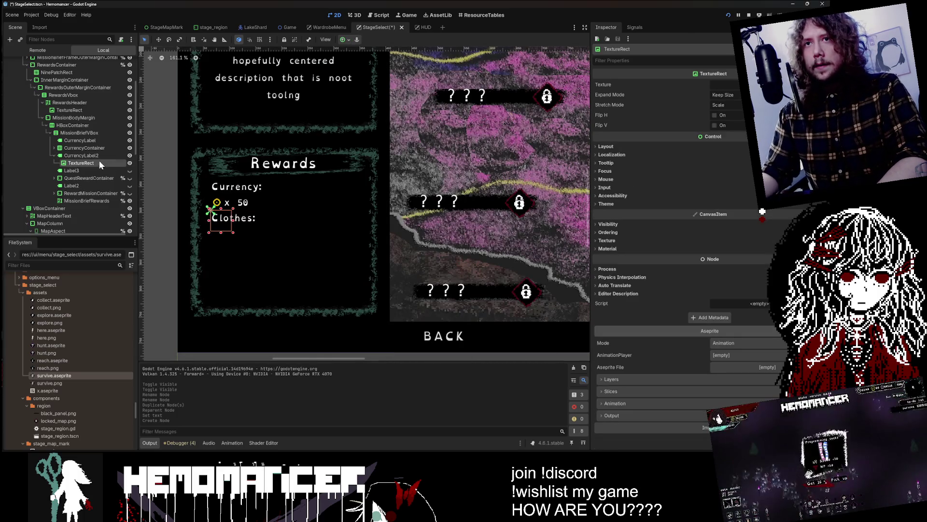
pyautogui.moveTo(86, 156); pyautogui.dragTo(85, 160)
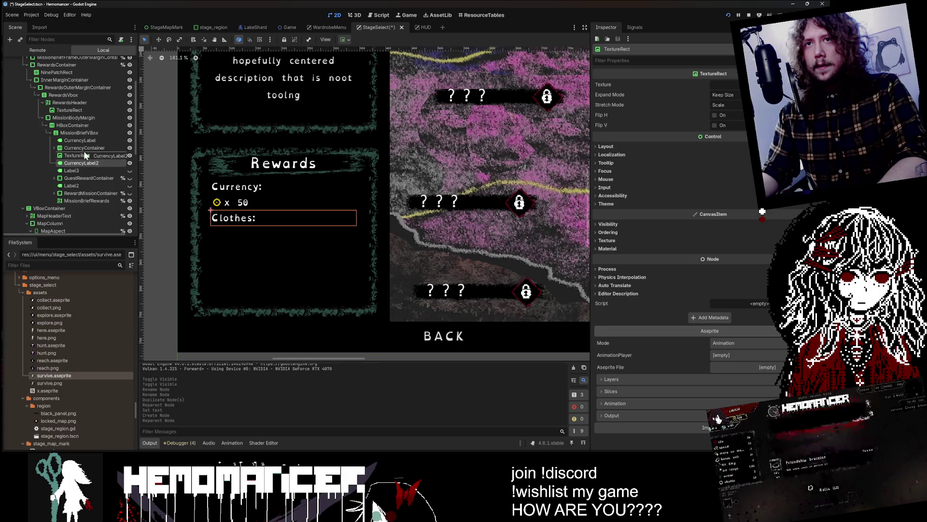
# Quick Open the NewEquipmentModal scene by searching 'rewardequipment'
pyautogui.click(29, 265)
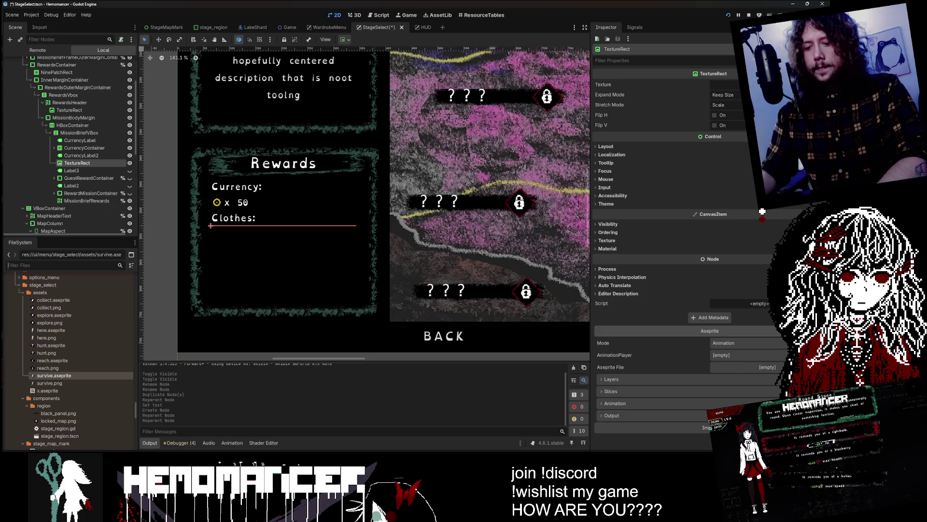
pyautogui.hotkey('shift', 'alt', 'o')
pyautogui.write('reward')
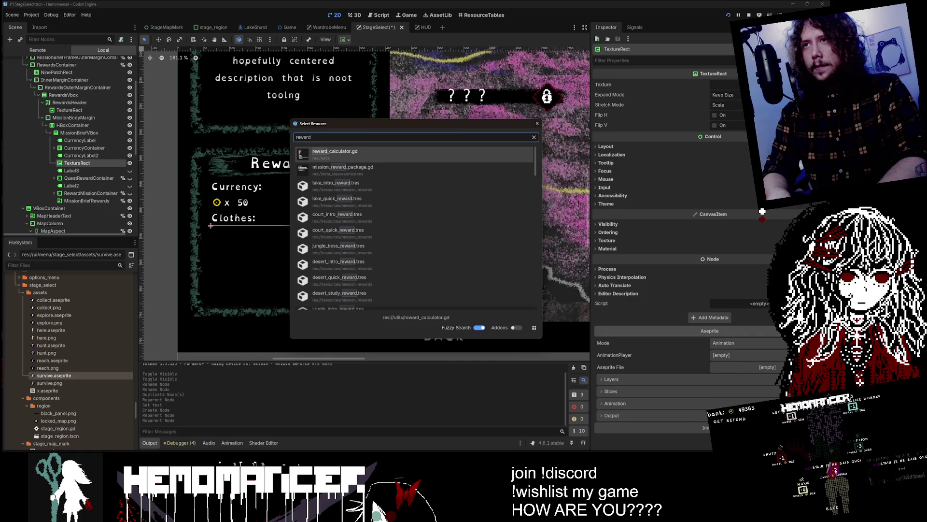
pyautogui.write('equipment')
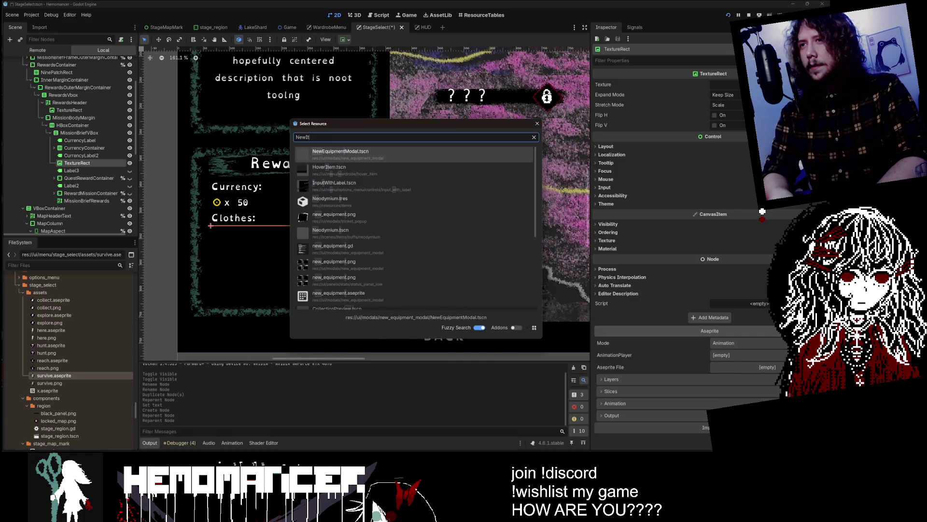
pyautogui.press('Return')
pyautogui.scroll(4, 348, 213)
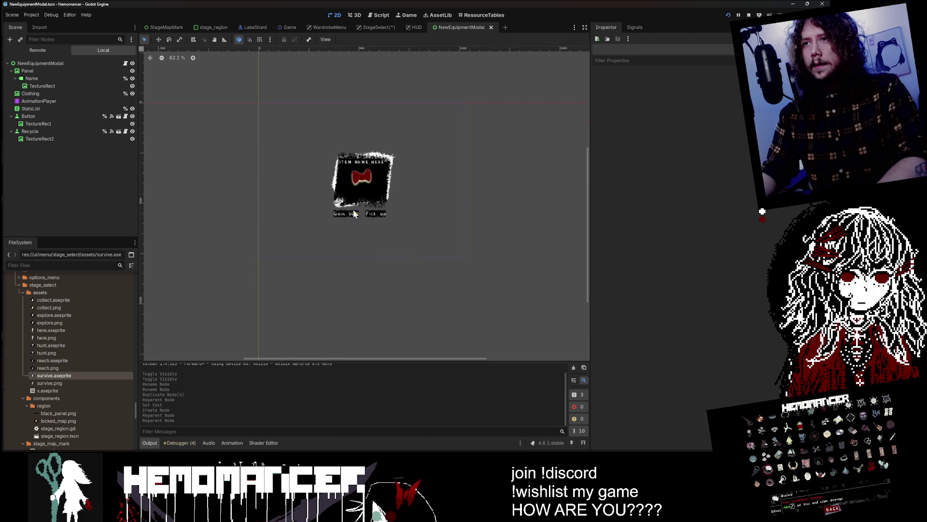
# Paste the modal's Clothing node into StageSelect's Rewards panel and delete the leftover empty TextureRect
pyautogui.click(385, 183)
pyautogui.scroll(3, 384, 183)
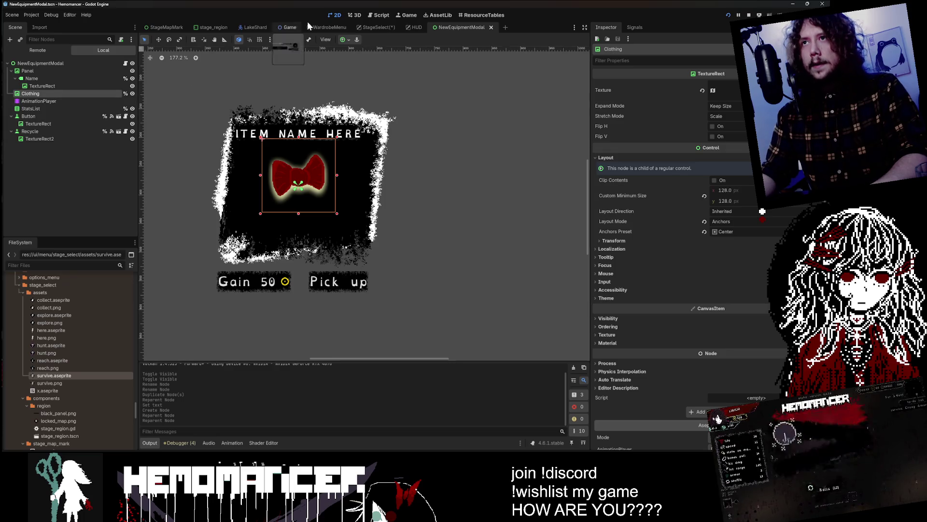
pyautogui.click(371, 26)
pyautogui.click(77, 162)
pyautogui.hotkey('ctrl', 'v')
pyautogui.moveTo(80, 170); pyautogui.dragTo(82, 160)
pyautogui.click(86, 172)
pyautogui.press('Delete')
pyautogui.click(392, 238)
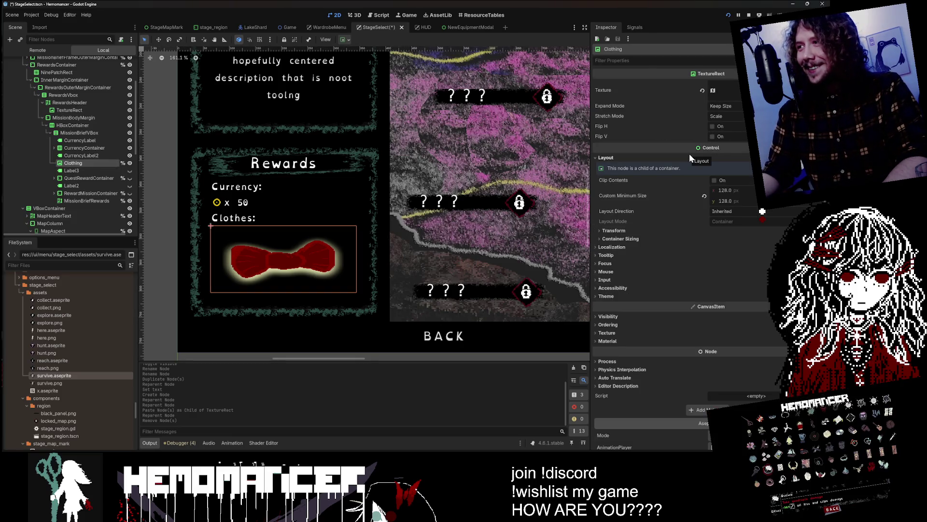
# Set the Clothing node's Custom Minimum Size to 64 × 64
pyautogui.click(689, 154)
pyautogui.click(727, 189)
pyautogui.write('64')
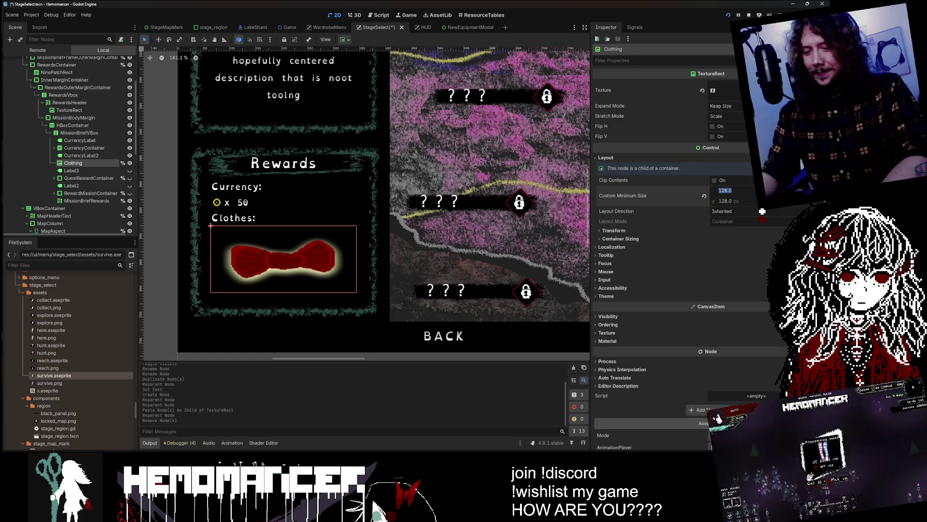
pyautogui.press('Tab')
pyautogui.write('64')
pyautogui.press('Return')
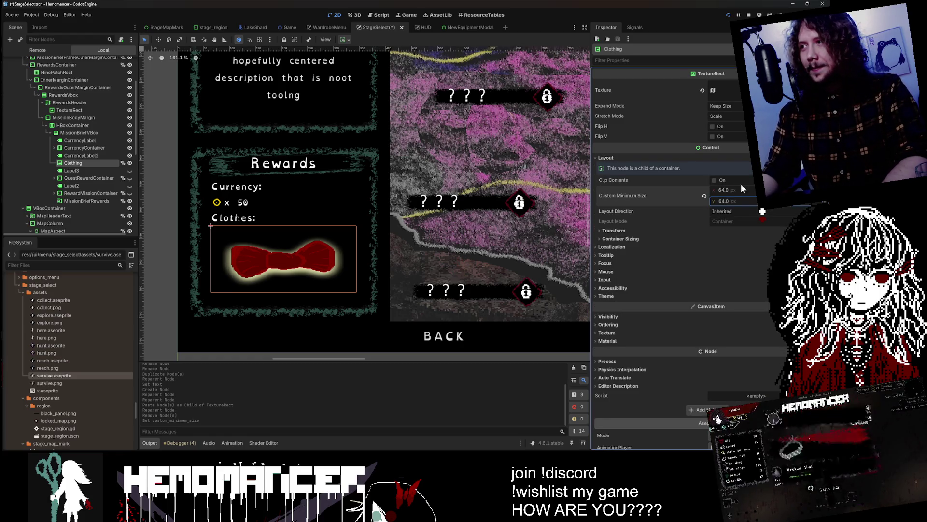
# Set Clothing's container sizing to Horizontal Shrink Begin and Vertical Shrink Center with Expand
pyautogui.click(74, 163)
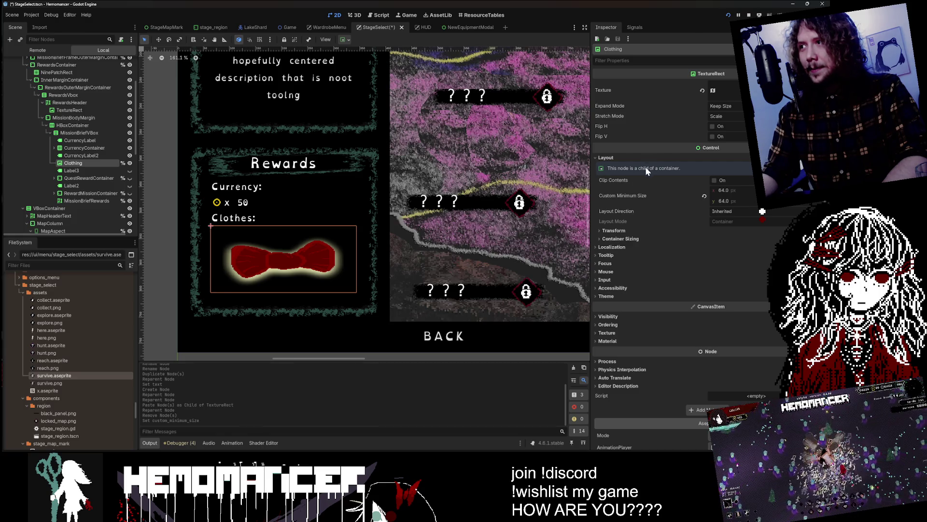
pyautogui.click(620, 239)
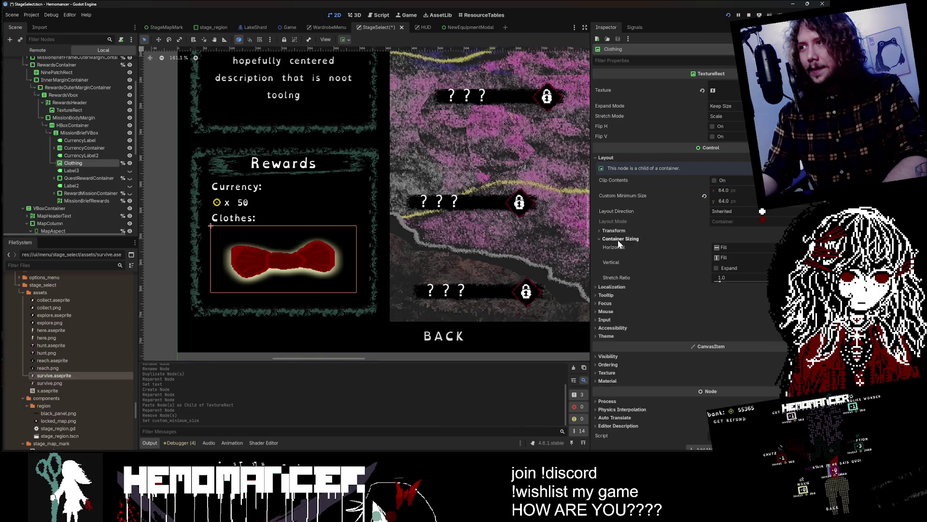
pyautogui.click(724, 268)
pyautogui.click(732, 246)
pyautogui.click(734, 266)
pyautogui.click(733, 257)
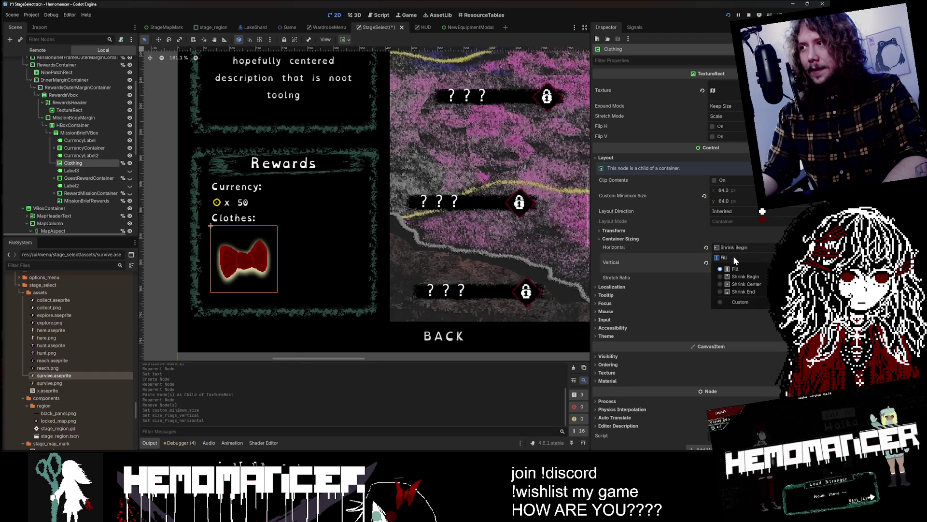
pyautogui.click(738, 284)
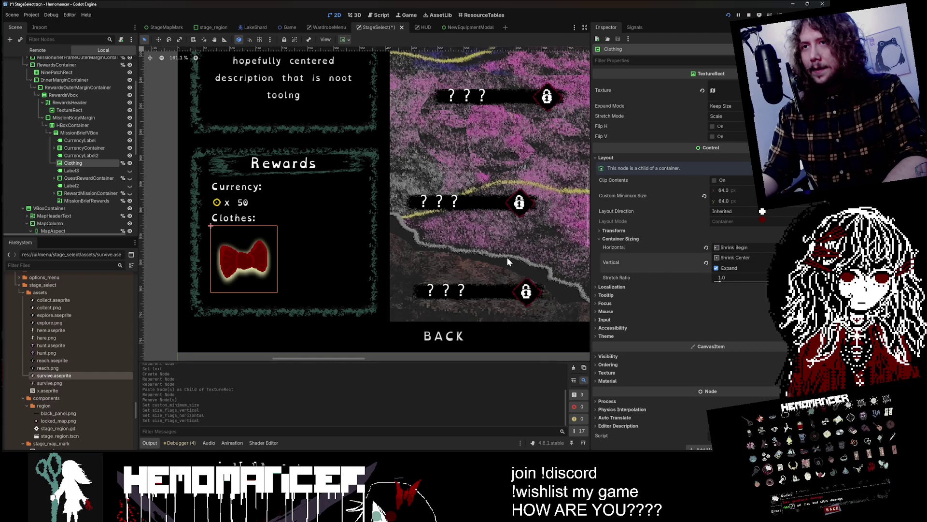
# Set Expand Mode to Ignore Size and settle the bow's minimum size at 48 × 48
pyautogui.click(731, 197)
pyautogui.write('32')
pyautogui.press('Return')
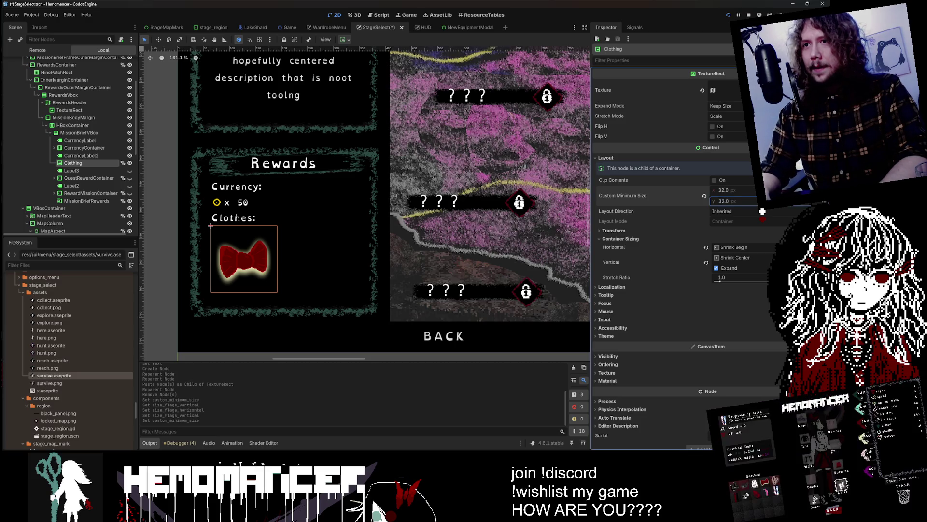
pyautogui.click(737, 105)
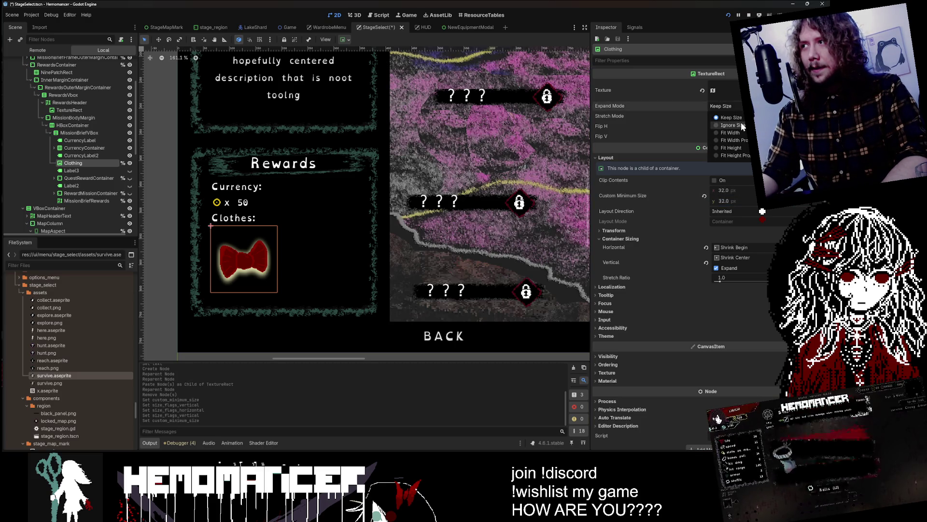
pyautogui.click(741, 123)
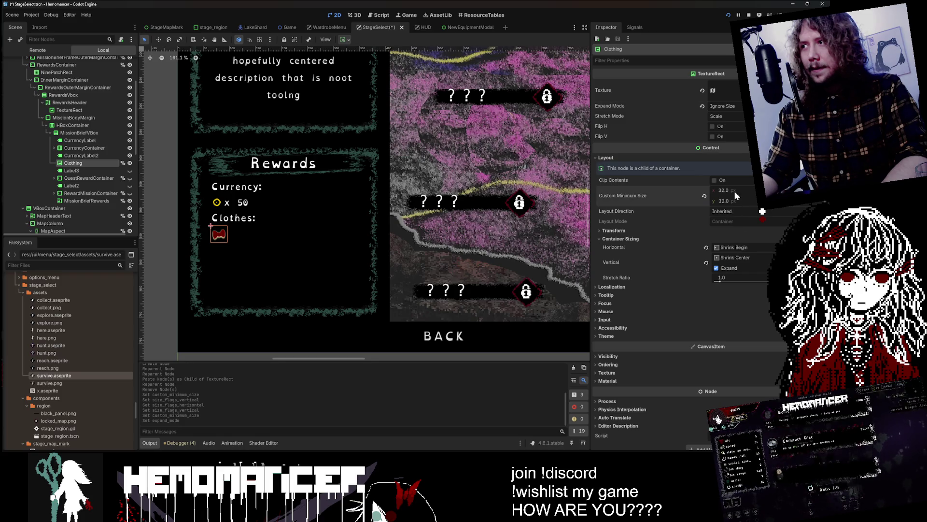
pyautogui.write('64')
pyautogui.press('Return')
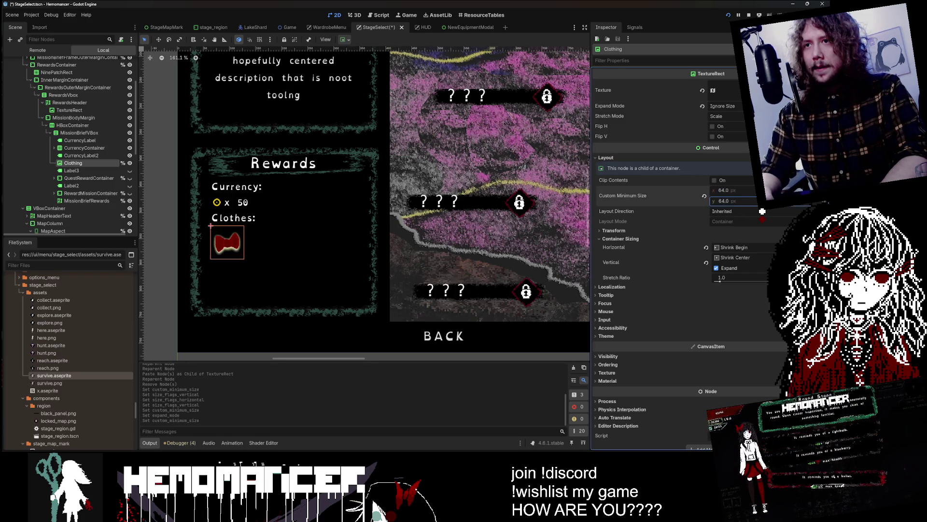
pyautogui.hotkey('shift', 'Tab')
pyautogui.write('48')
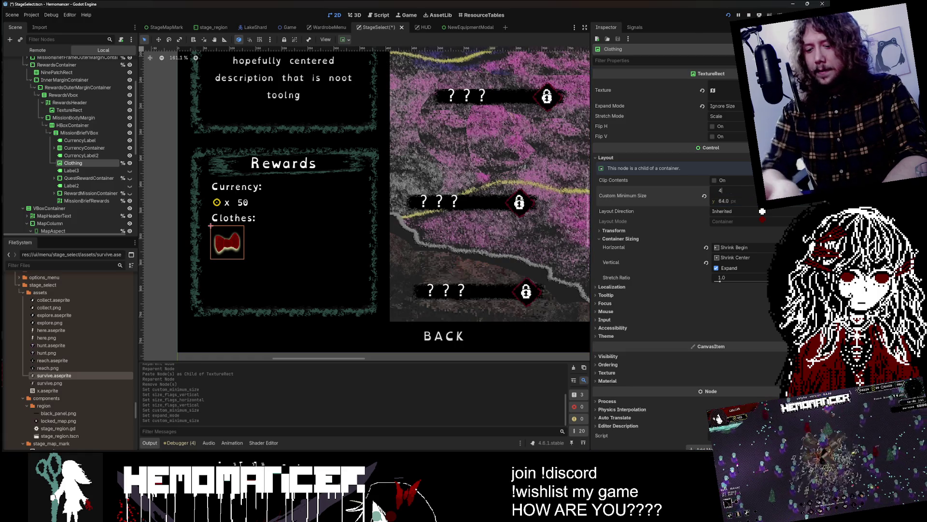
pyautogui.press('Return')
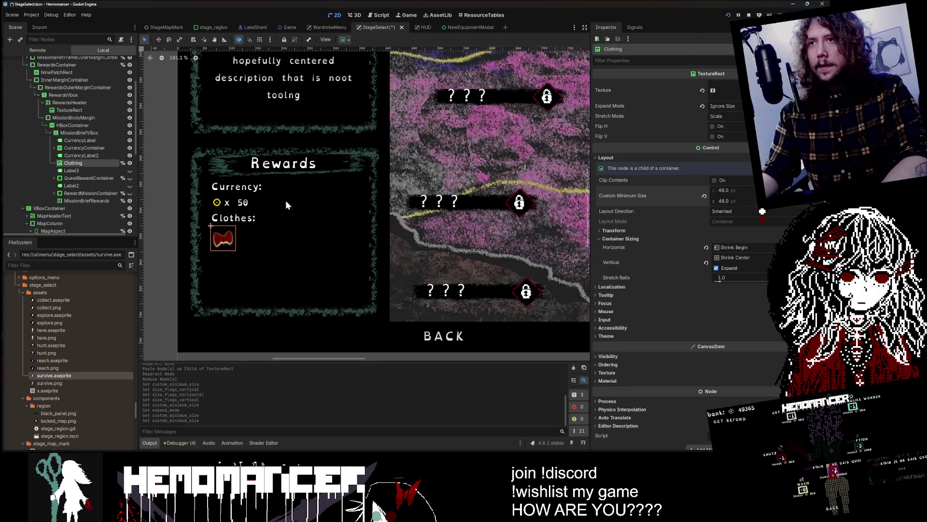
pyautogui.click(253, 232)
pyautogui.scroll(4, 226, 237)
pyautogui.scroll(-4, 226, 236)
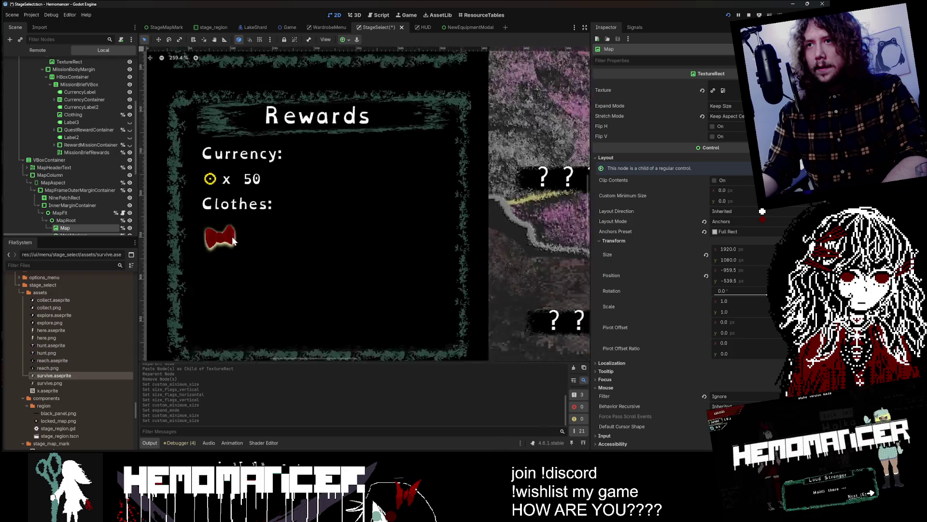
pyautogui.scroll(5, 198, 221)
pyautogui.scroll(-4, 218, 229)
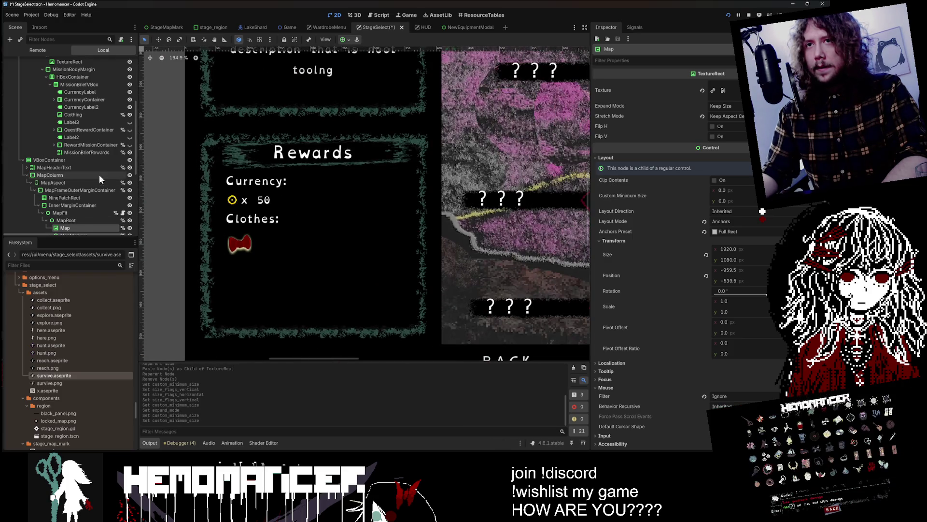
pyautogui.scroll(-3, 91, 151)
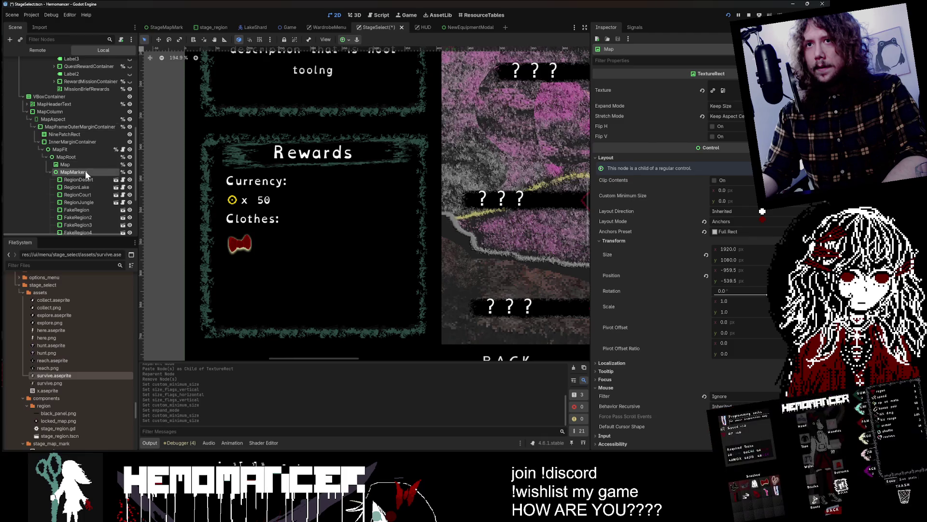
pyautogui.scroll(4, 85, 155)
pyautogui.click(88, 138)
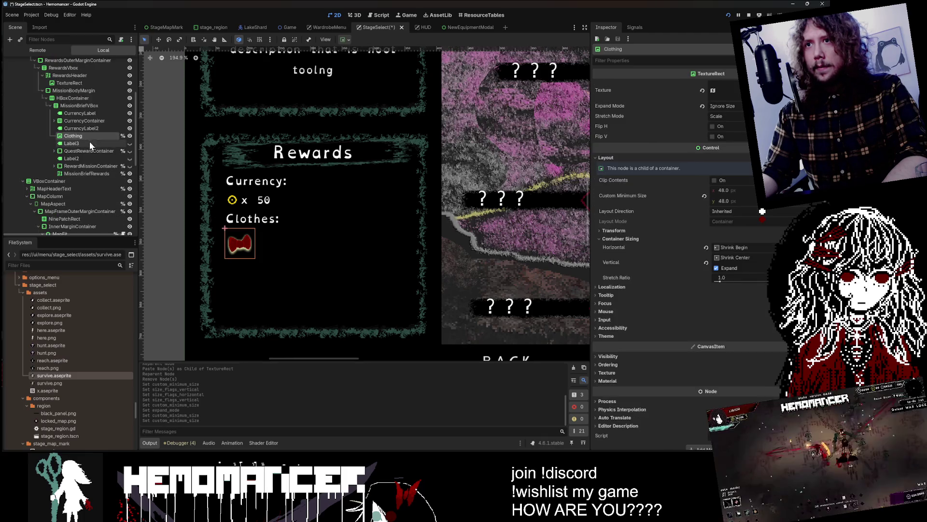
pyautogui.click(89, 142)
pyautogui.click(86, 136)
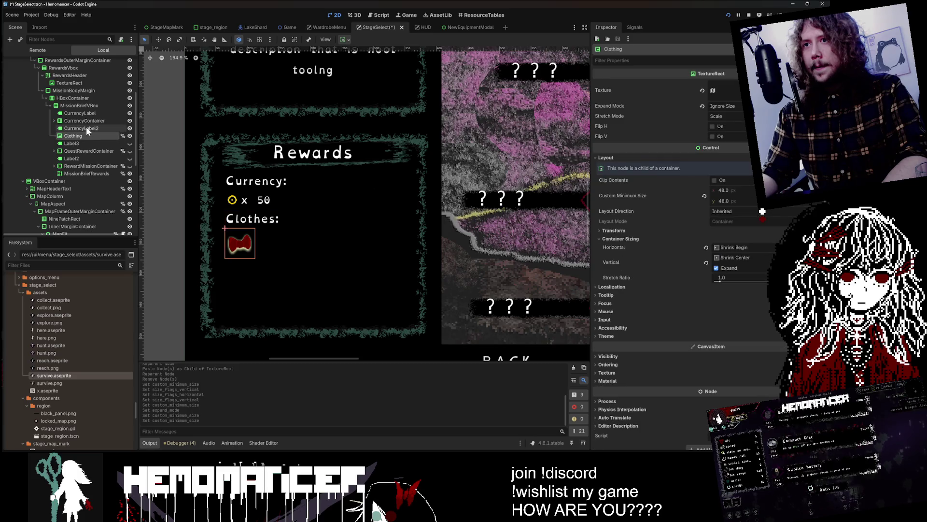
pyautogui.scroll(-2, 329, 131)
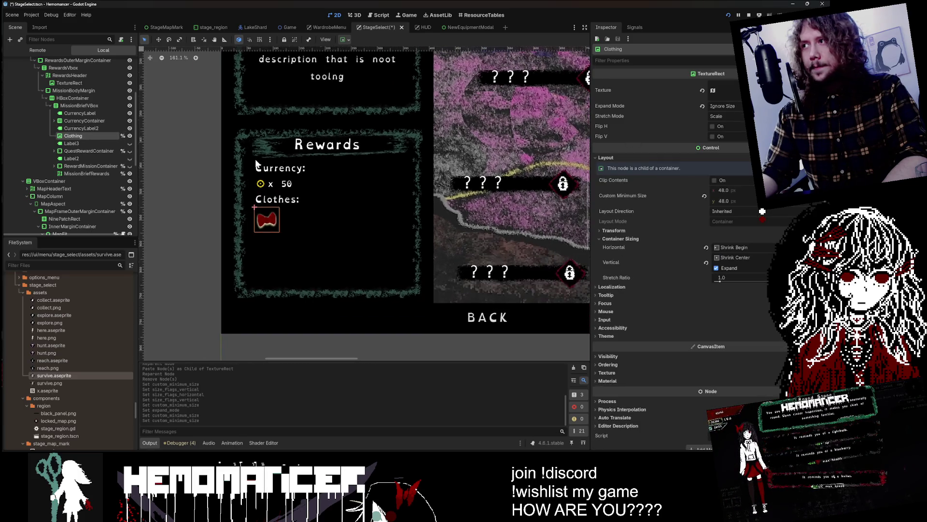
pyautogui.click(722, 106)
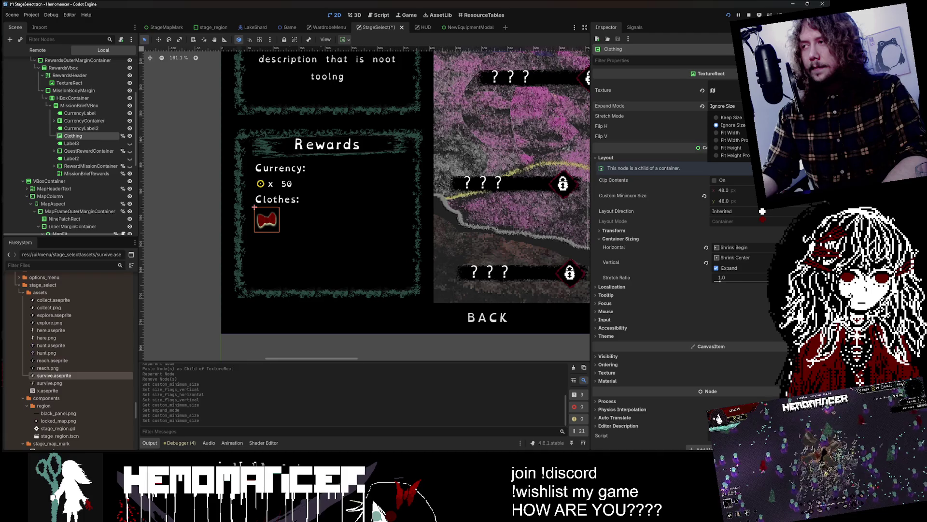
pyautogui.press('Escape')
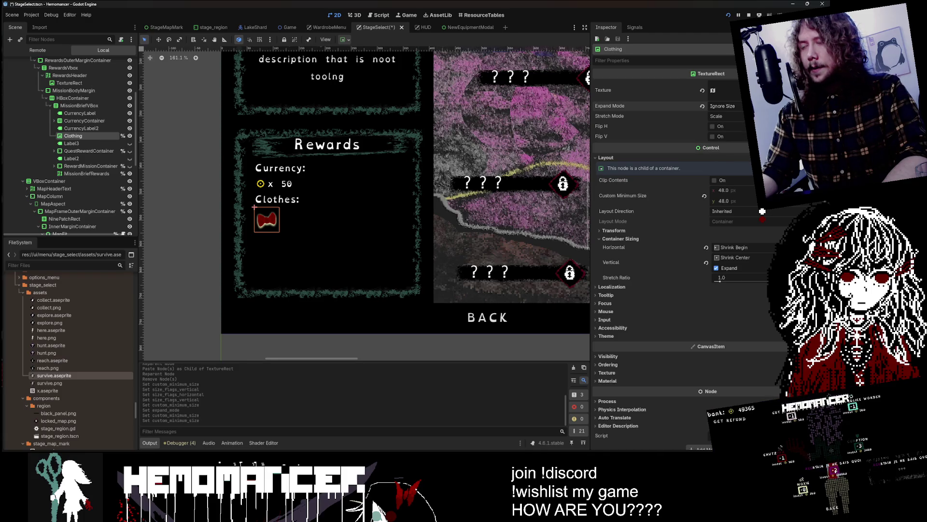
# Add a TextureRect child node under the Clothing node
pyautogui.rightClick(69, 136)
pyautogui.click(103, 154)
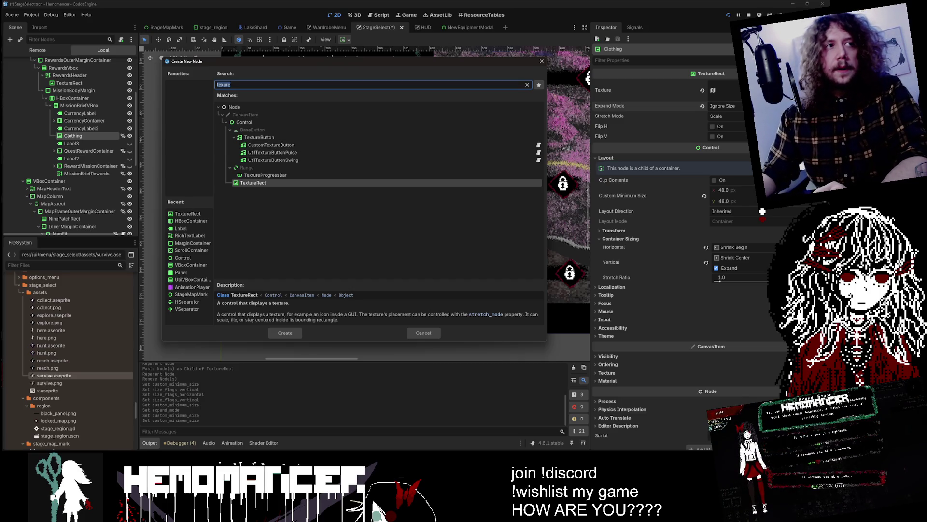
pyautogui.doubleClick(275, 183)
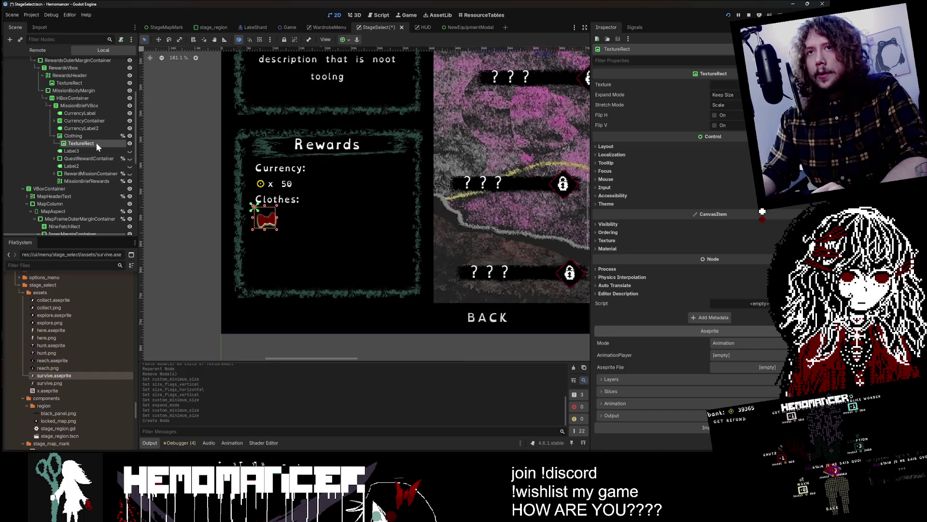
# Look through the WardrobeMenu, HUD and NewEquipmentModal scenes, then return to StageSelect
pyautogui.click(331, 26)
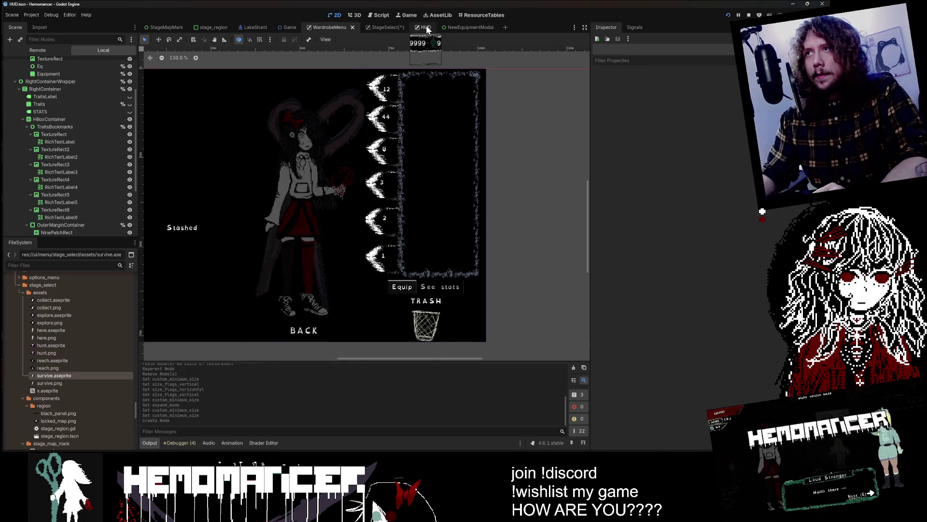
pyautogui.click(422, 26)
pyautogui.click(478, 27)
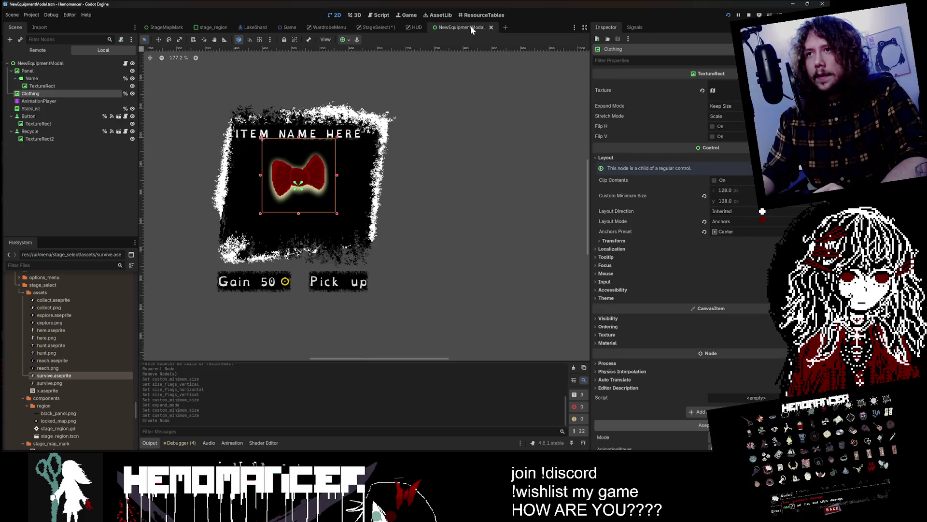
pyautogui.click(327, 28)
pyautogui.click(374, 27)
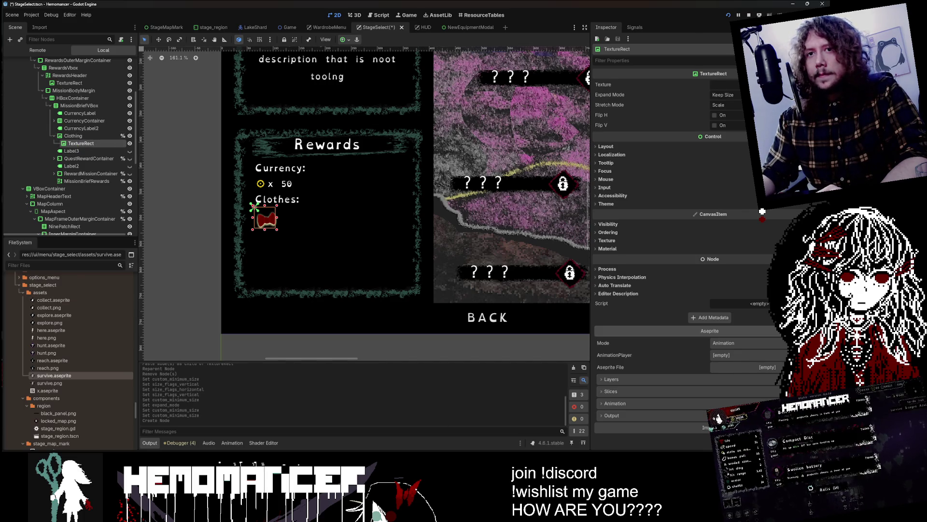
# Filter files for 'panel', drag blue_panel.png onto the TextureRect, and set Aseprite Mode to Image
pyautogui.scroll(5, 63, 329)
pyautogui.click(50, 265)
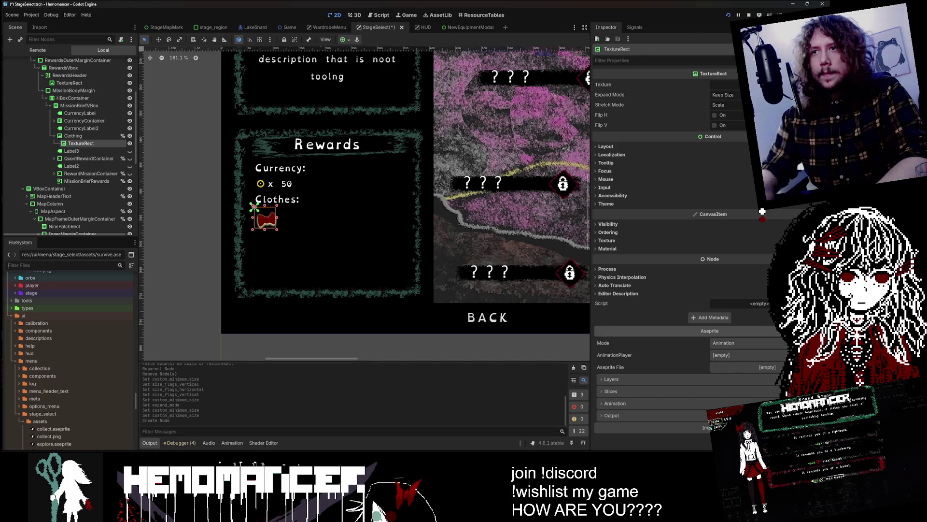
pyautogui.write('panel')
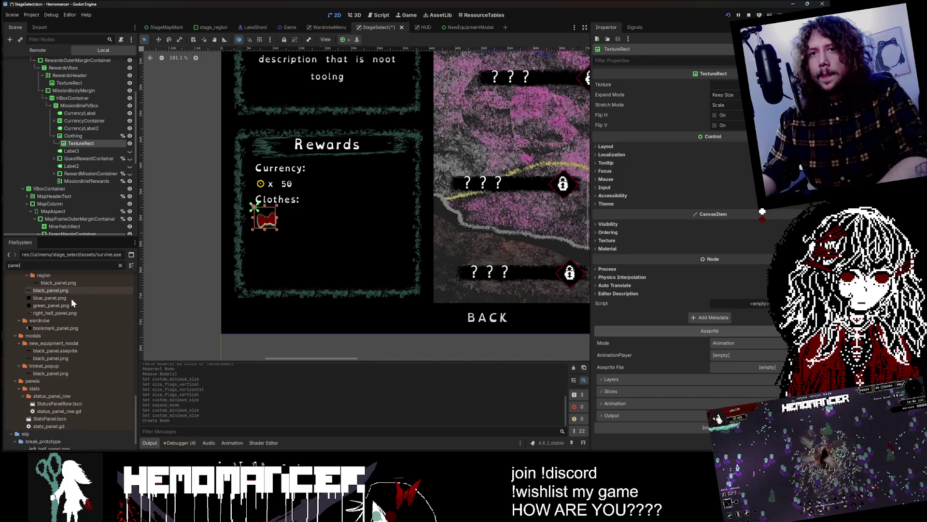
pyautogui.moveTo(73, 297); pyautogui.dragTo(724, 357)
pyautogui.click(760, 344)
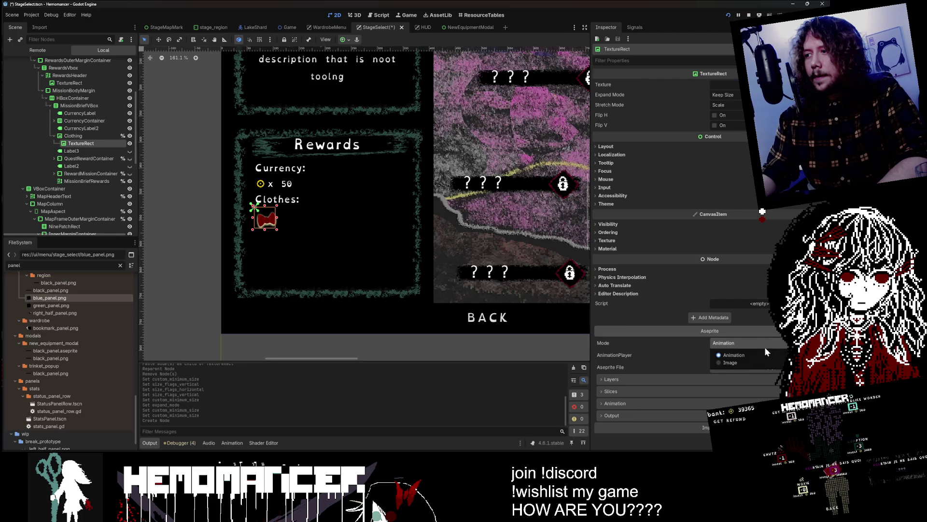
pyautogui.click(757, 366)
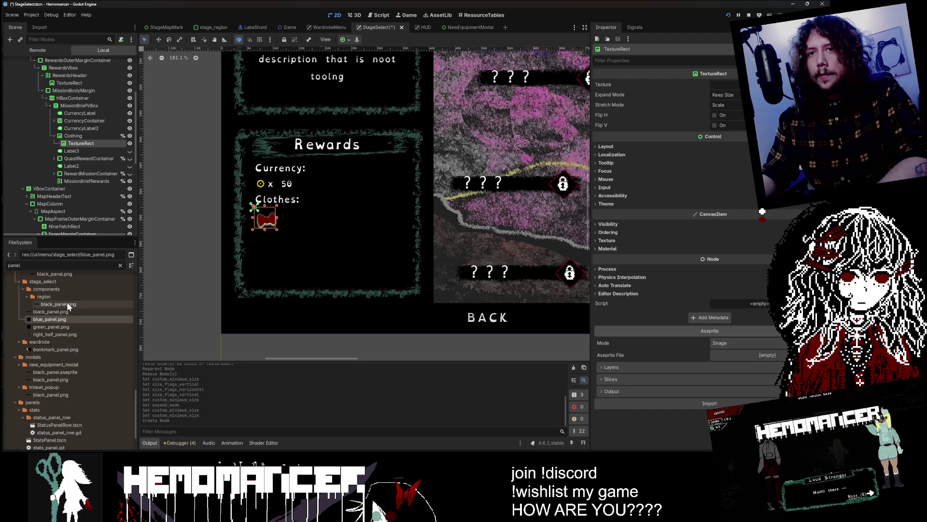
# Clear the FileSystem filter and browse through the project files
pyautogui.scroll(3, 69, 305)
pyautogui.click(120, 265)
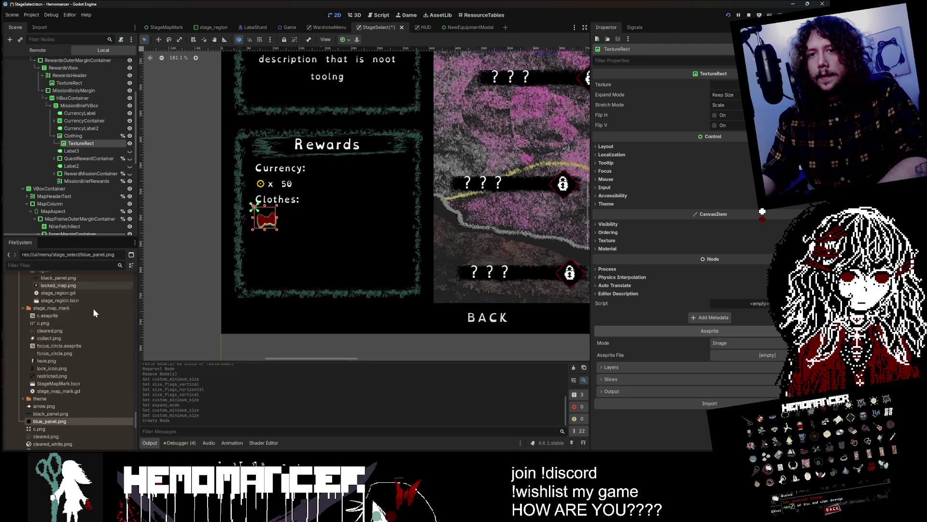
pyautogui.scroll(6, 75, 395)
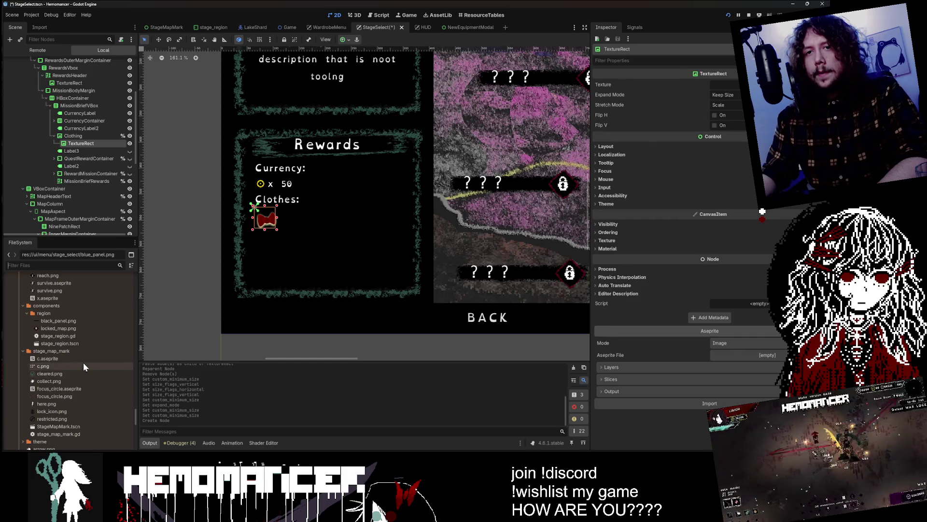
pyautogui.scroll(6, 84, 363)
pyautogui.scroll(-12, 75, 345)
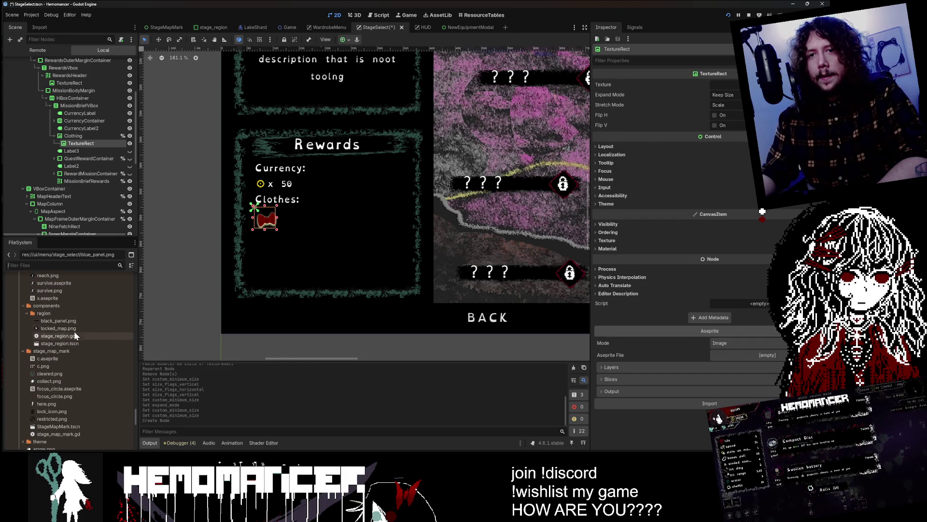
pyautogui.scroll(-10, 72, 328)
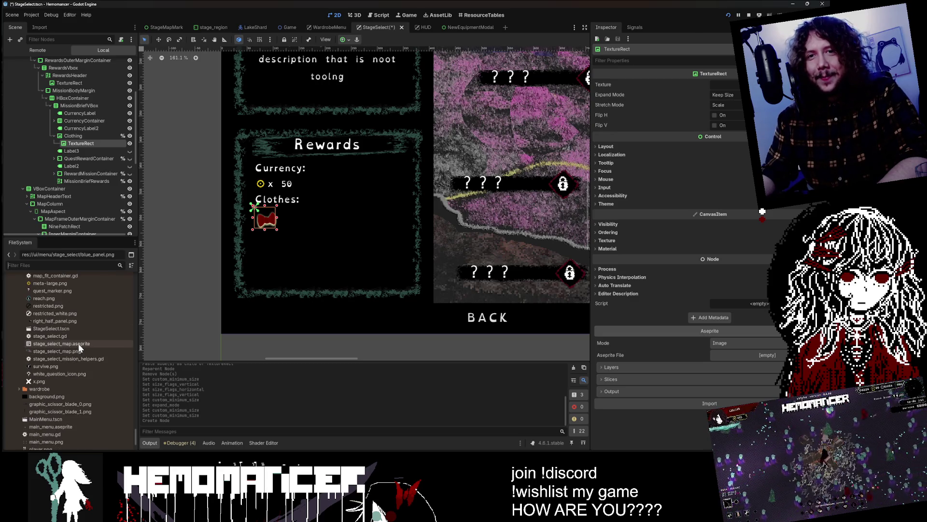
pyautogui.scroll(4, 68, 318)
pyautogui.scroll(7, 65, 321)
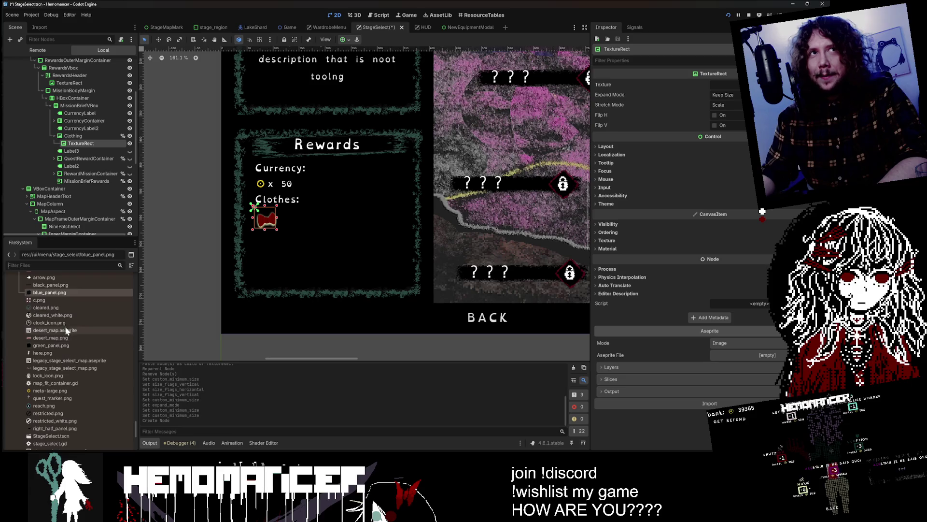
pyautogui.scroll(15, 66, 330)
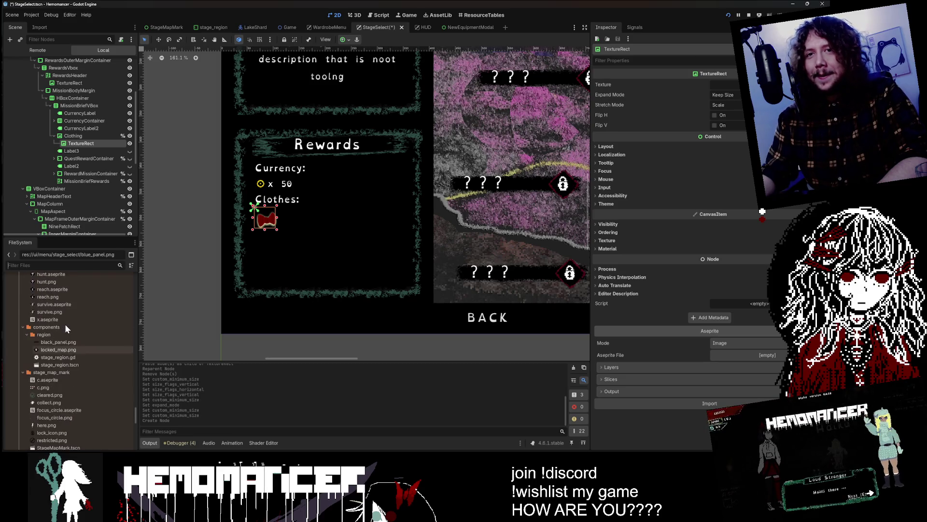
pyautogui.scroll(4, 60, 318)
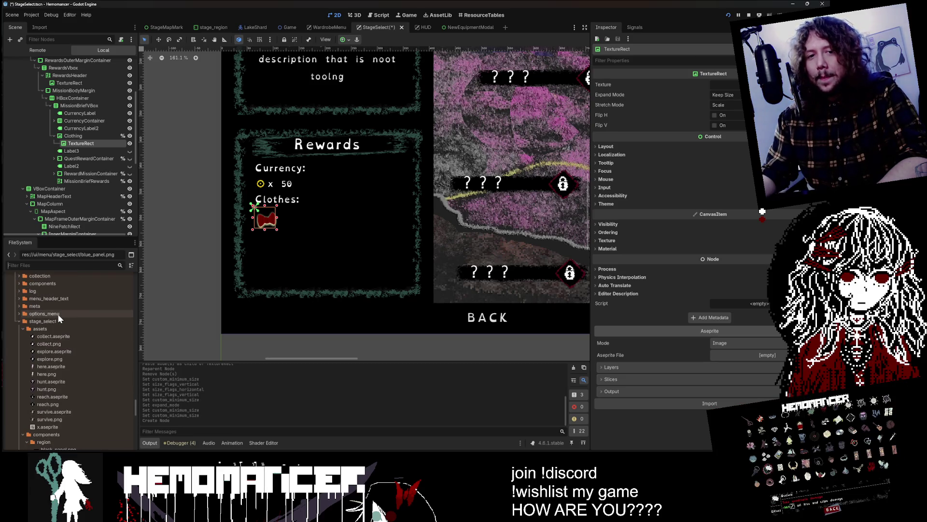
pyautogui.scroll(-16, 57, 367)
pyautogui.scroll(12, 59, 354)
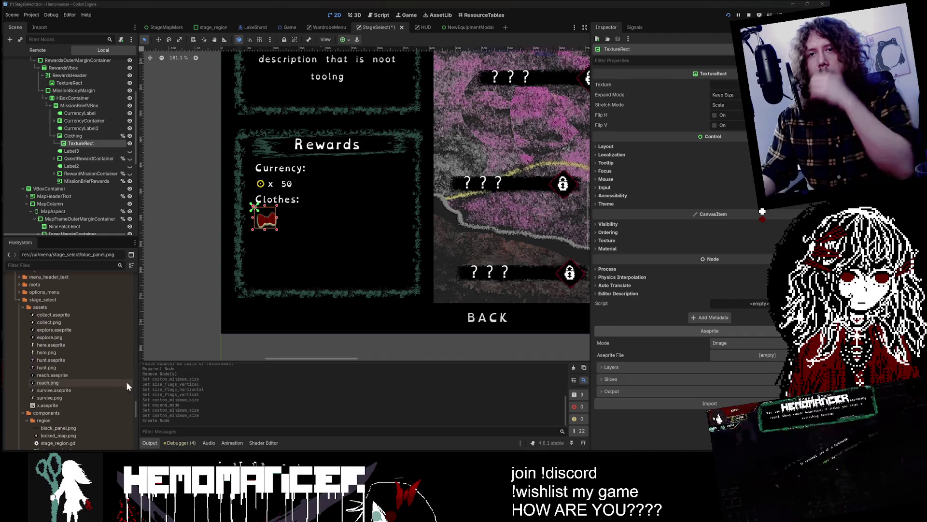
pyautogui.scroll(15, 72, 318)
pyautogui.scroll(-15, 72, 319)
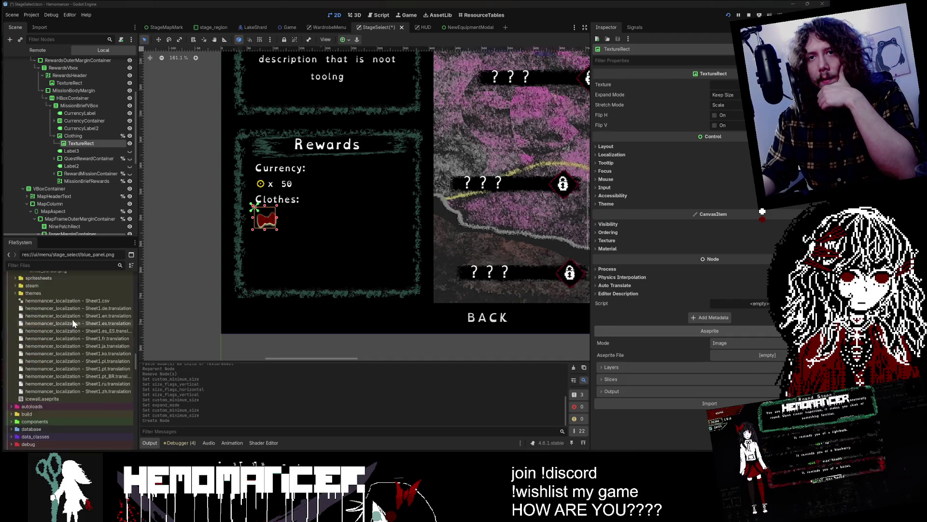
pyautogui.scroll(20, 73, 320)
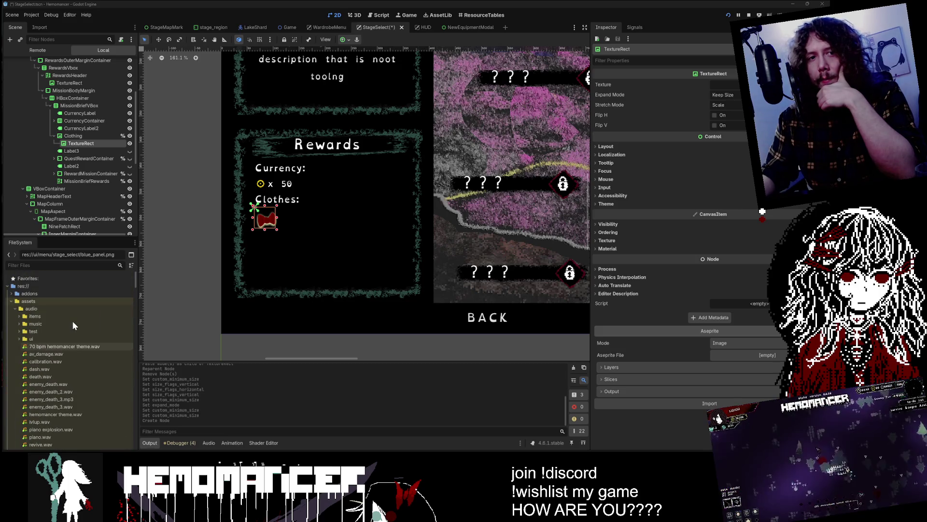
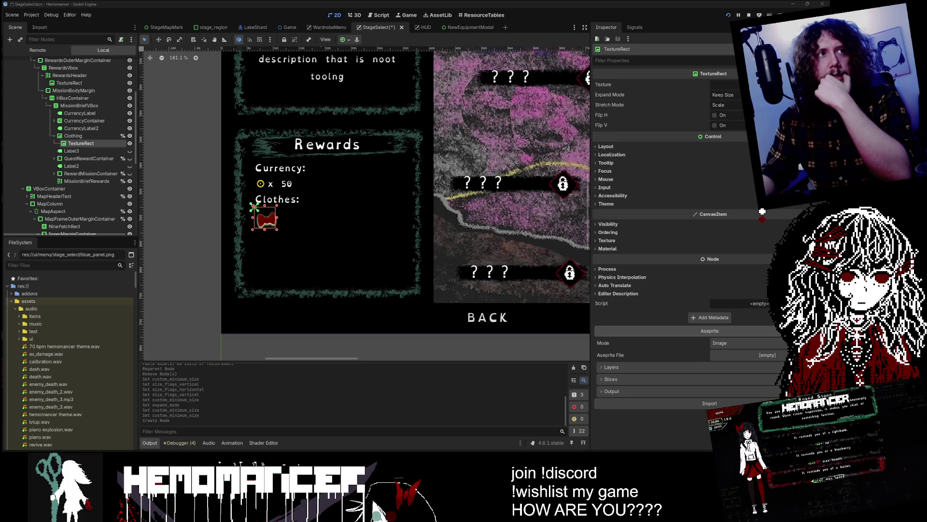
# Filter the FileSystem for 'box', then 'hit', and open white_square.aseprite's context menu
pyautogui.scroll(8, 285, 228)
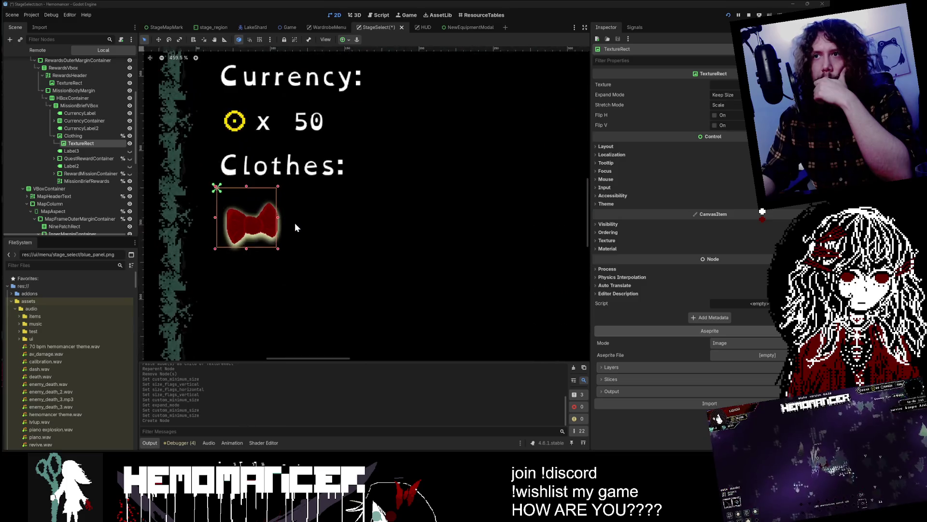
pyautogui.click(85, 143)
pyautogui.scroll(-4, 357, 169)
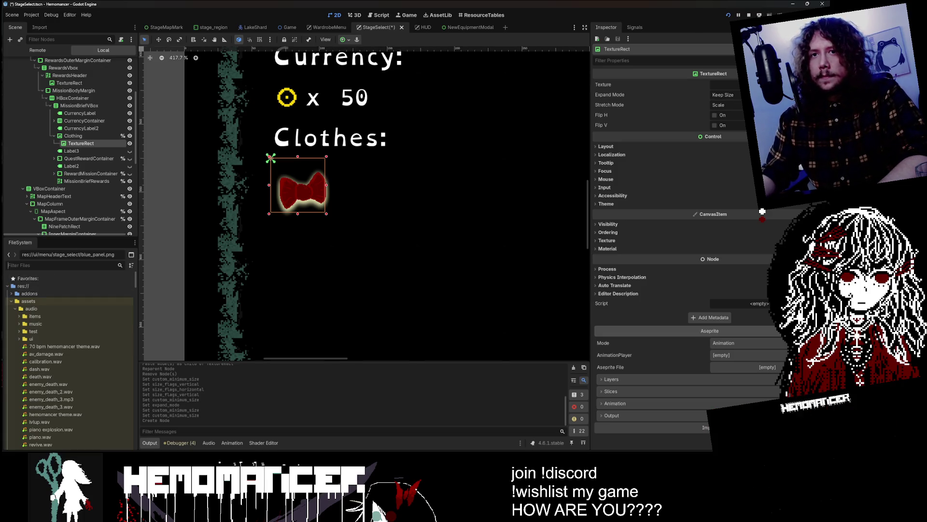
pyautogui.write('box')
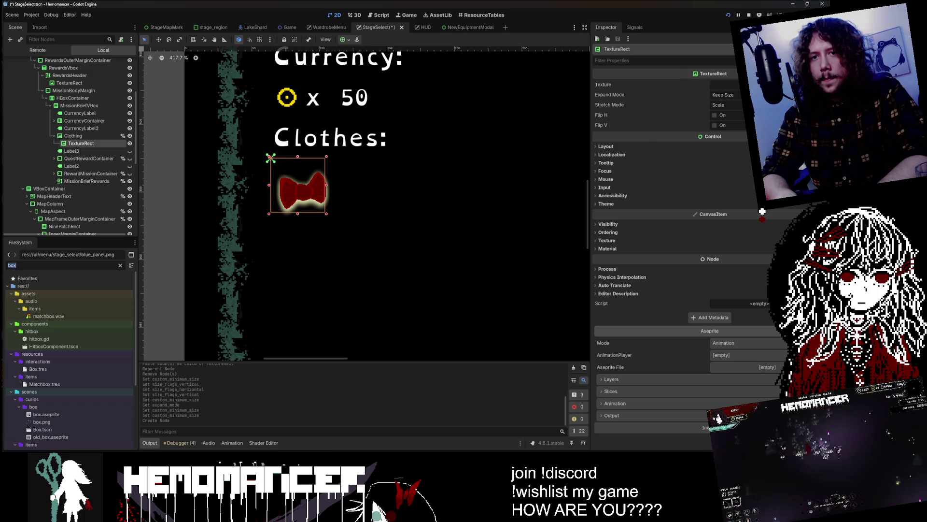
pyautogui.press('BackSpace')
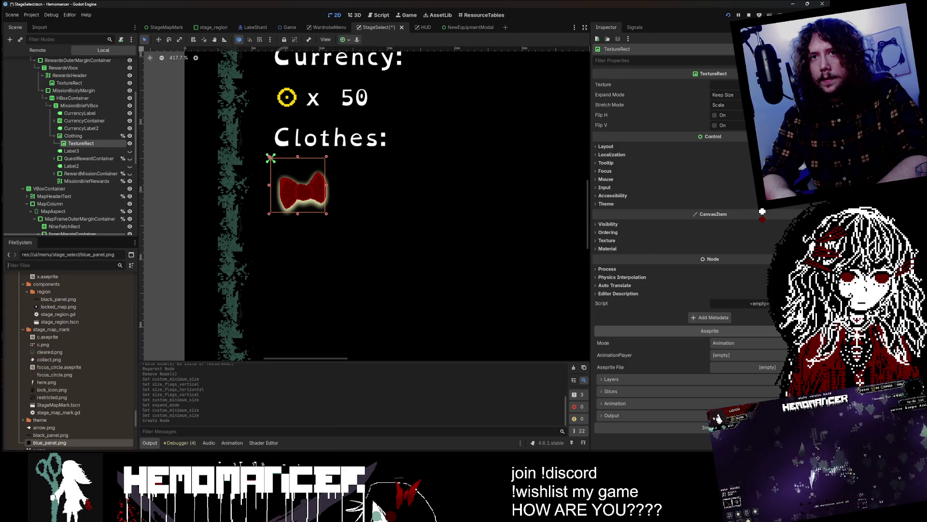
pyautogui.write('hit')
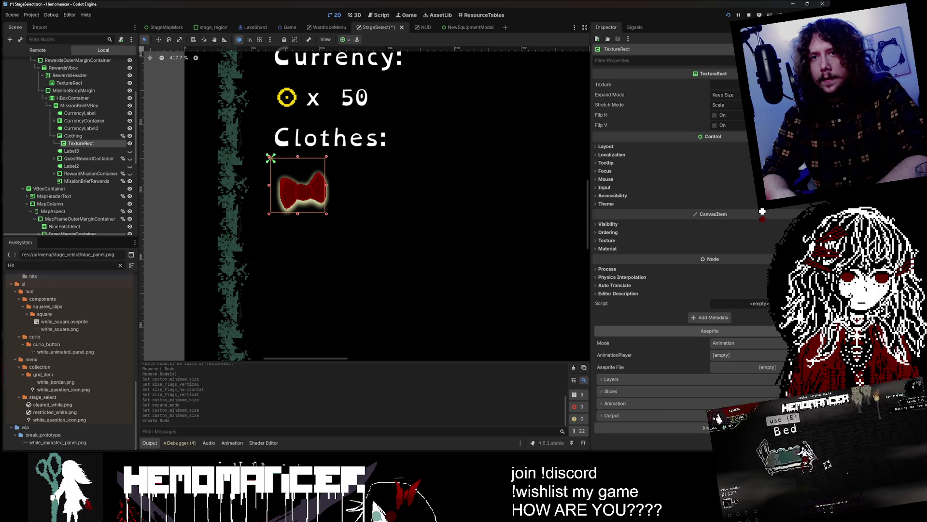
pyautogui.click(58, 324)
pyautogui.rightClick(59, 323)
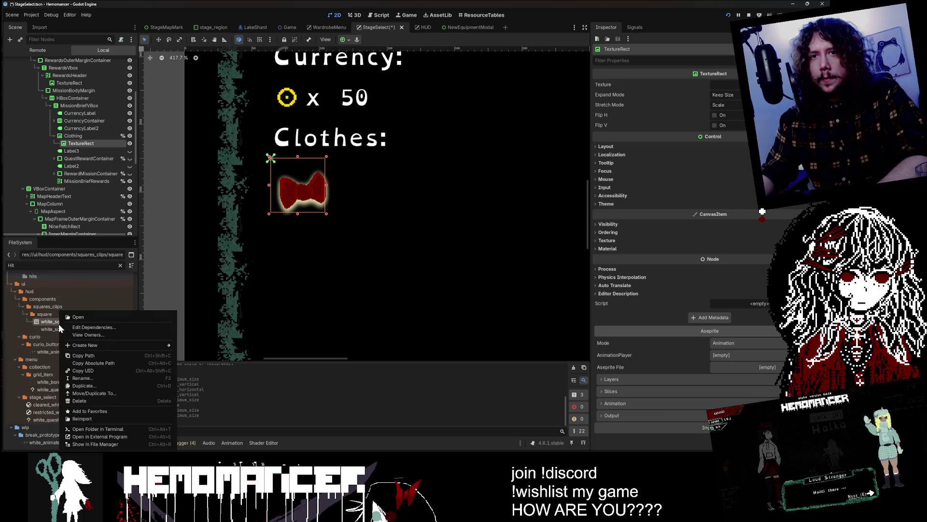
# Open white_square.aseprite in the external editor, return to Godot and preview one_square.png
pyautogui.click(116, 436)
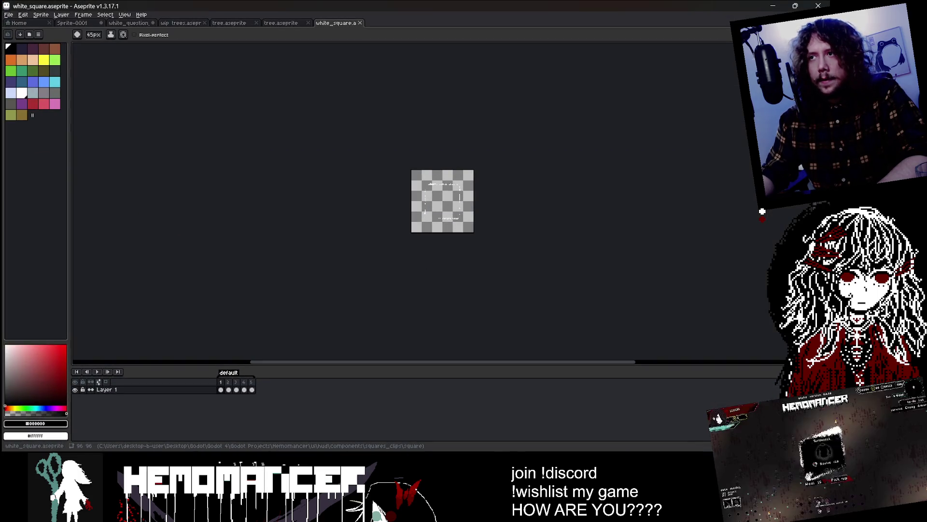
pyautogui.hotkey('alt', 'Tab')
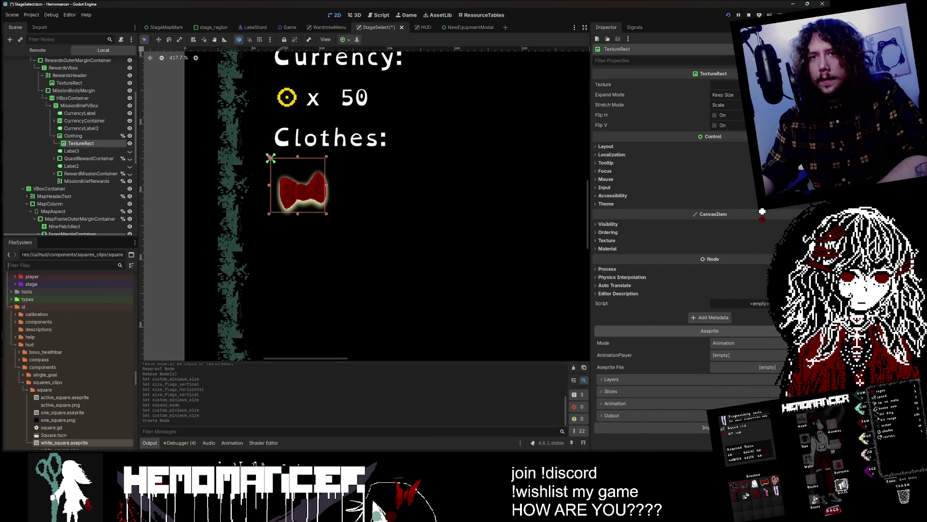
pyautogui.scroll(-1, 96, 386)
pyautogui.click(92, 396)
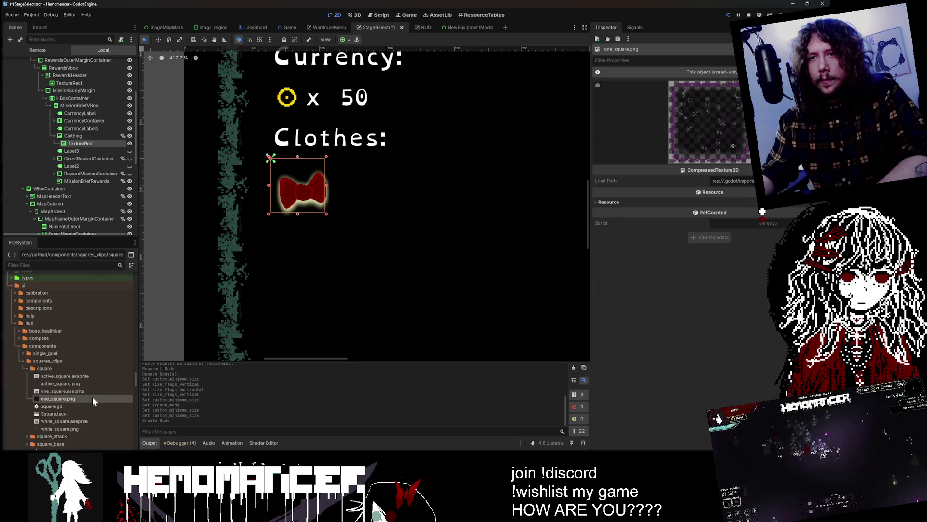
pyautogui.scroll(-1, 25, 367)
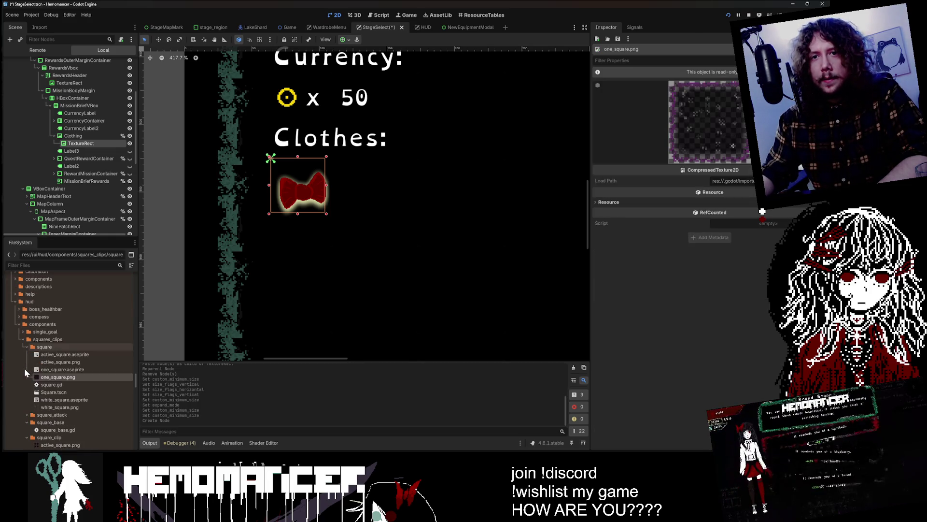
pyautogui.scroll(-1, 36, 353)
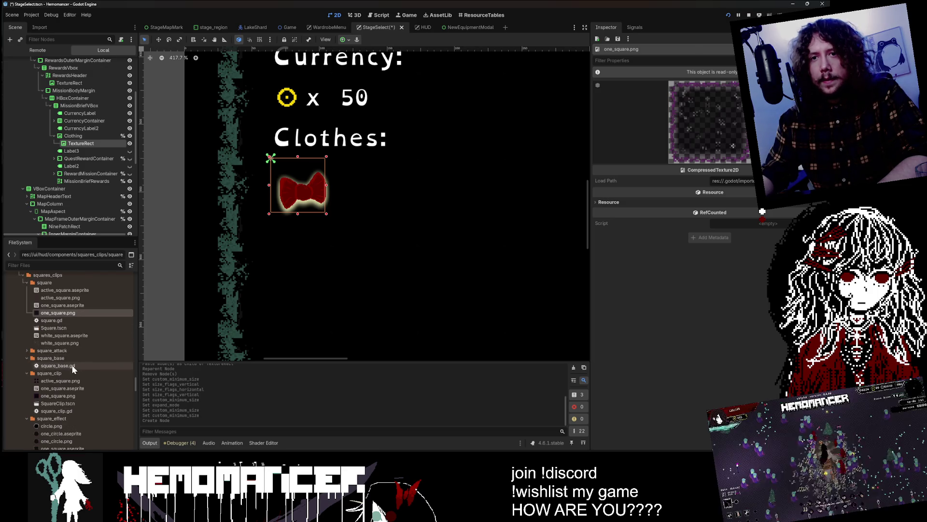
pyautogui.scroll(15, 59, 339)
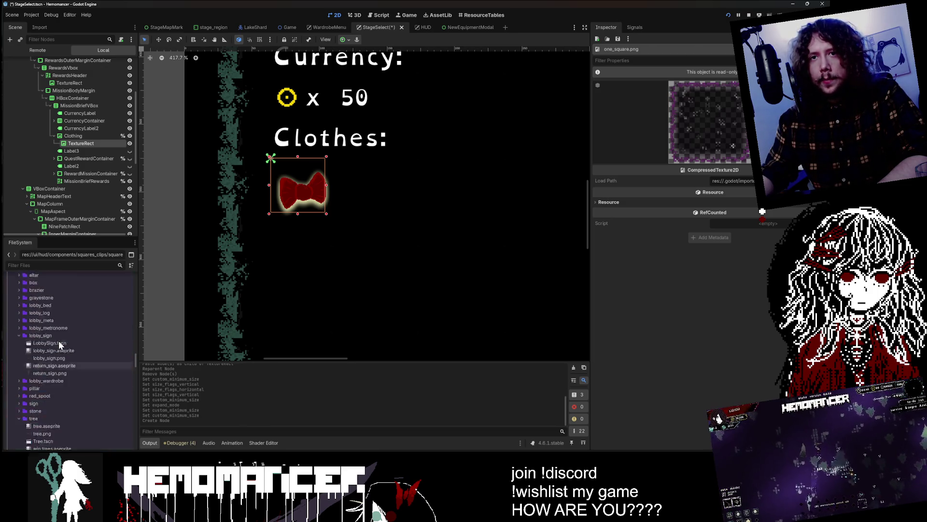
pyautogui.scroll(5, 59, 340)
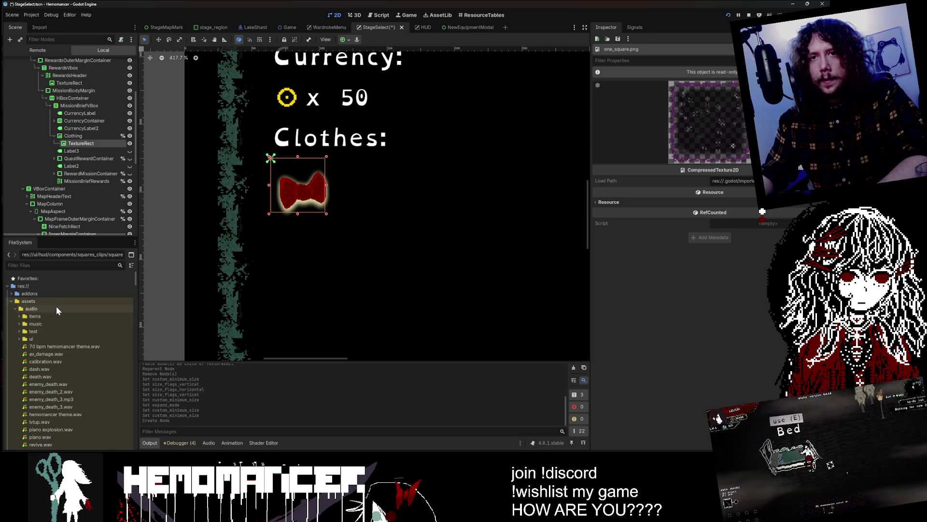
# Go to the assets audio folder, collapse the icons and shared folders, and expand images
pyautogui.click(56, 308)
pyautogui.scroll(-3, 54, 328)
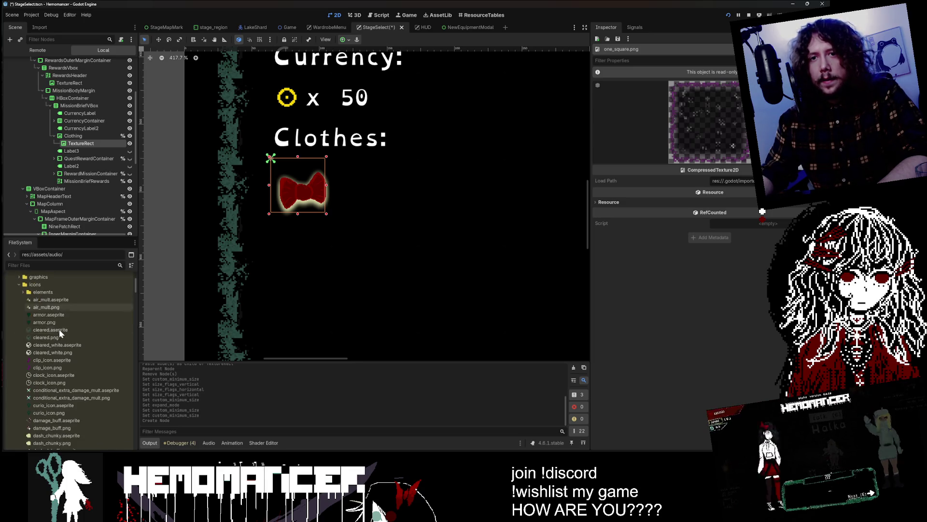
pyautogui.doubleClick(41, 325)
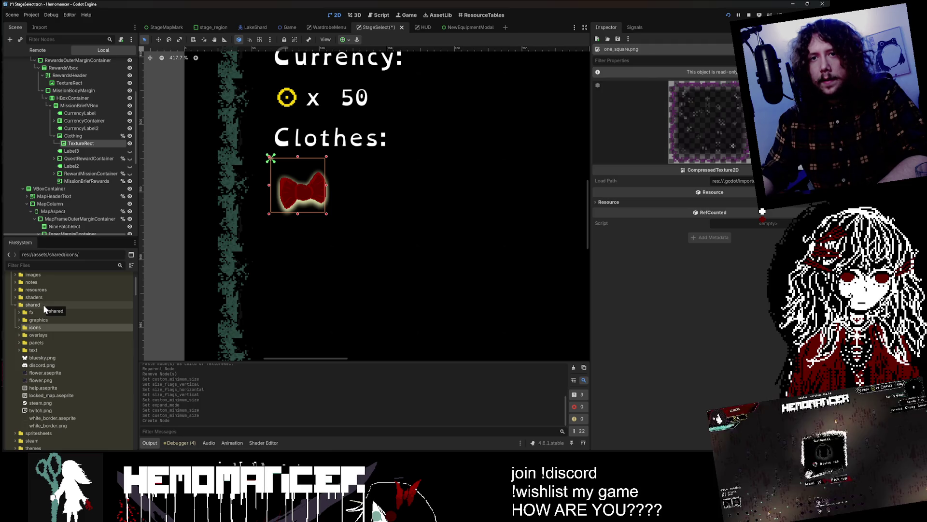
pyautogui.doubleClick(33, 304)
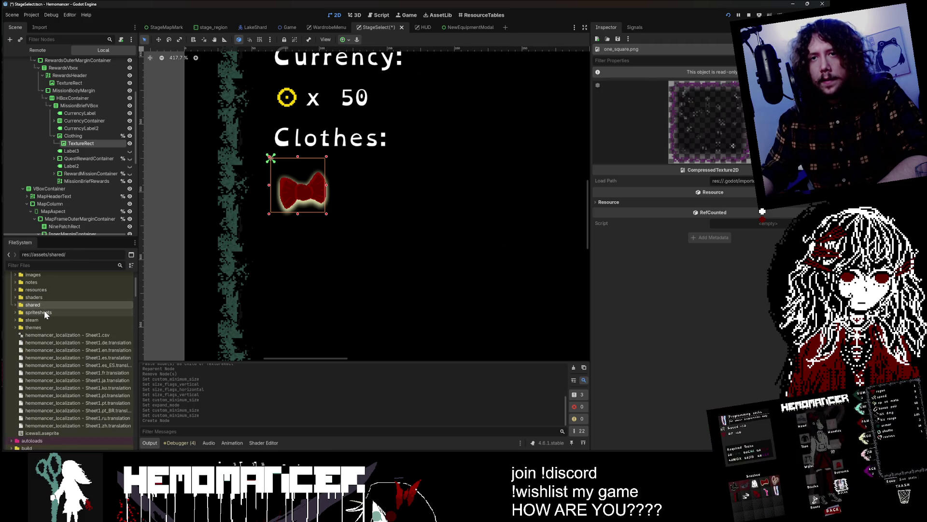
pyautogui.scroll(3, 45, 310)
pyautogui.doubleClick(41, 336)
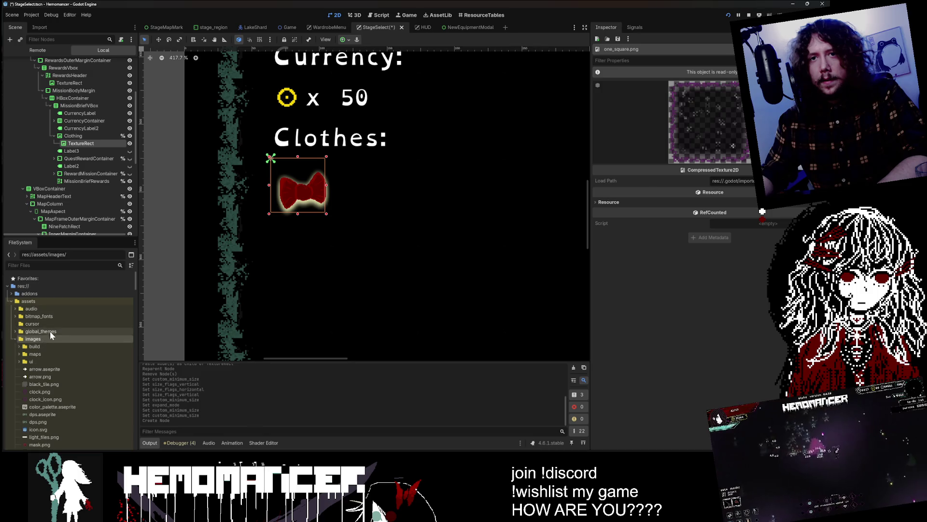
pyautogui.scroll(-3, 50, 328)
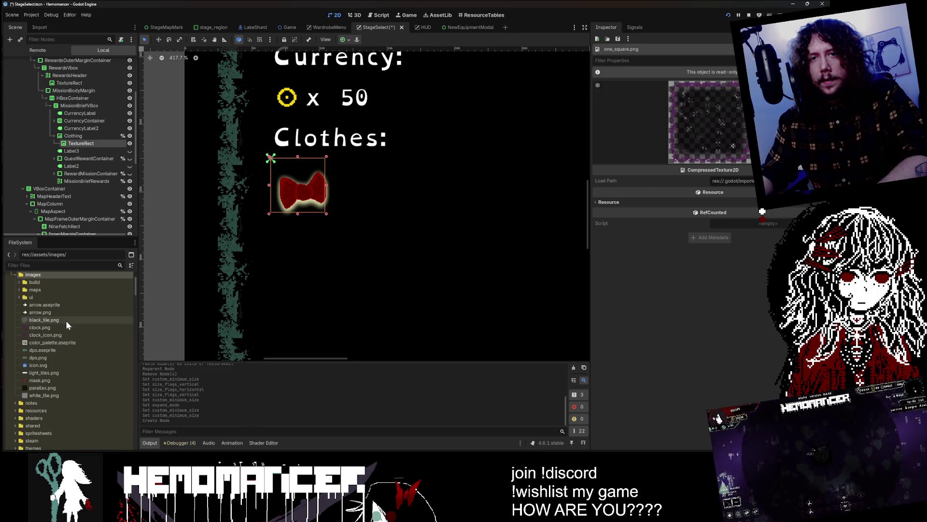
# Expand and collapse the ui, maps and build folders, then collapse images again
pyautogui.doubleClick(48, 296)
pyautogui.click(48, 289)
pyautogui.doubleClick(47, 297)
pyautogui.click(49, 287)
pyautogui.doubleClick(50, 282)
pyautogui.doubleClick(50, 281)
pyautogui.doubleClick(48, 278)
# Expand res://assets/images/ and select parallax.png and black_tile.png
pyautogui.scroll(3, 51, 293)
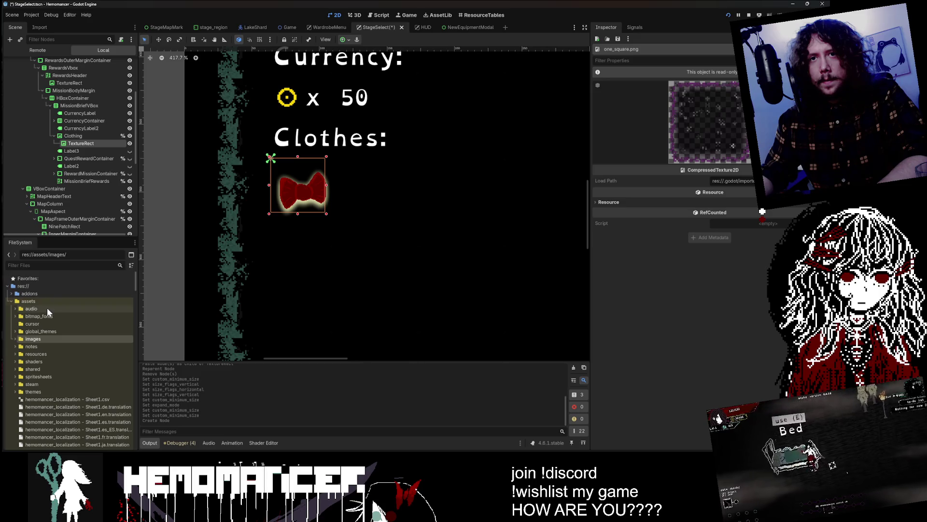
pyautogui.click(47, 314)
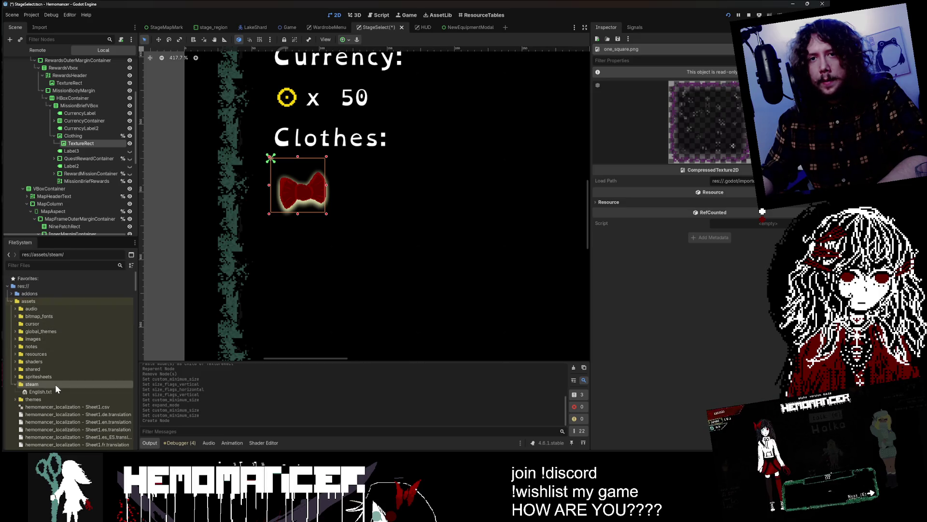
pyautogui.click(56, 338)
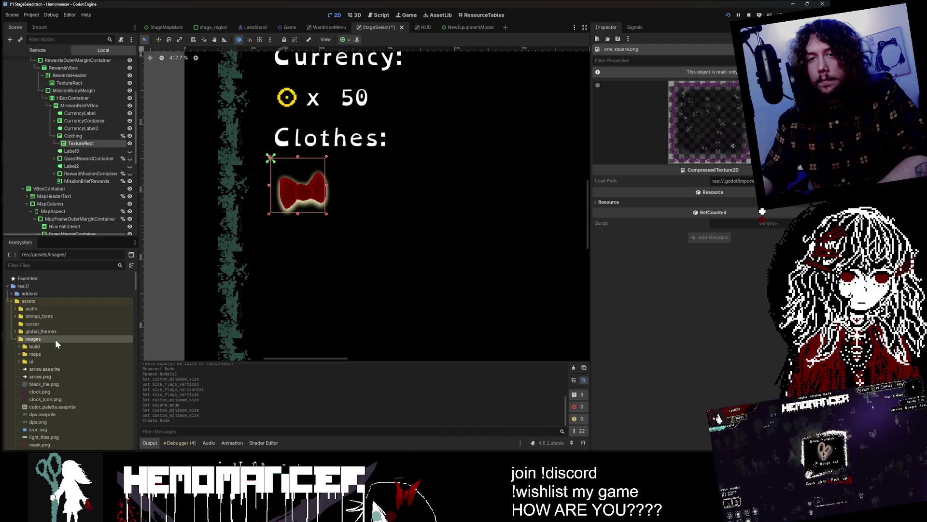
pyautogui.doubleClick(55, 339)
pyautogui.click(59, 387)
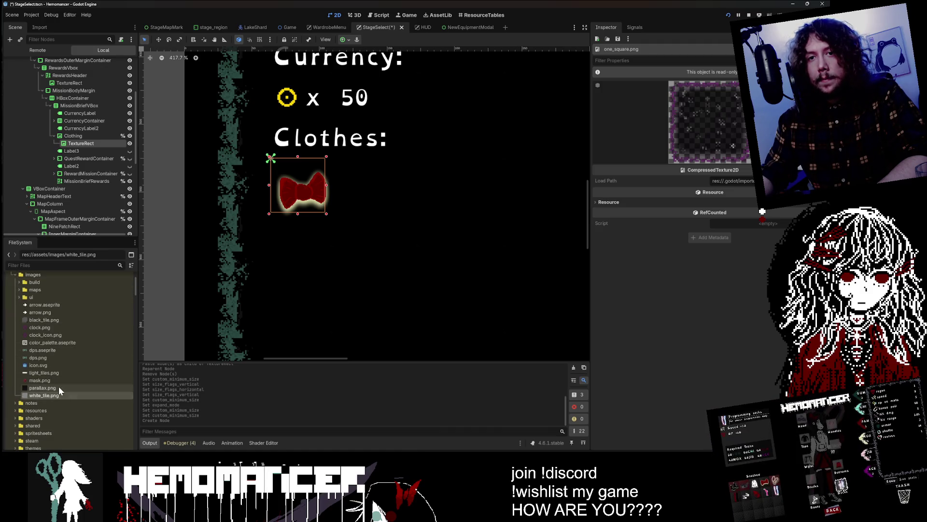
pyautogui.scroll(3, 59, 387)
pyautogui.click(64, 363)
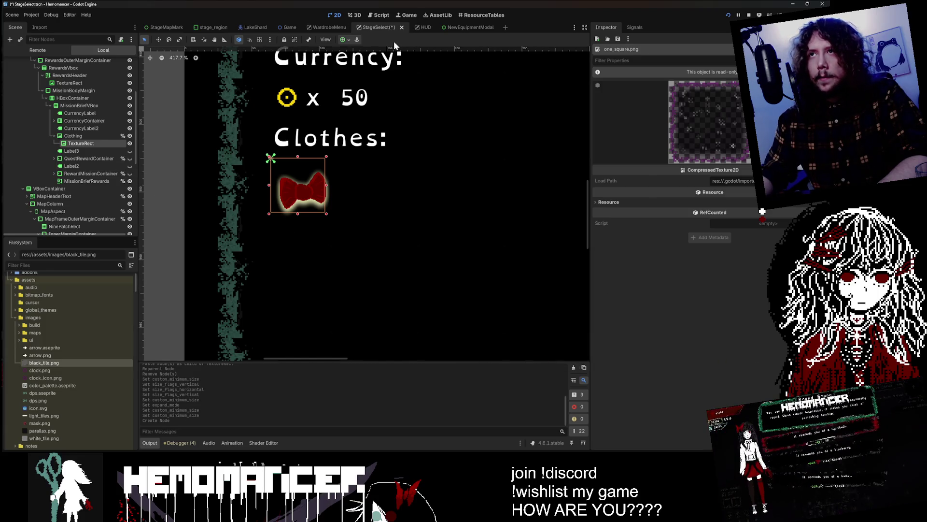
pyautogui.click(425, 27)
# Select the SquareAttack node in the HUD and open its scene in its own tab
pyautogui.scroll(-10, 229, 280)
pyautogui.scroll(6, 182, 329)
pyautogui.scroll(3, 207, 326)
pyautogui.click(207, 325)
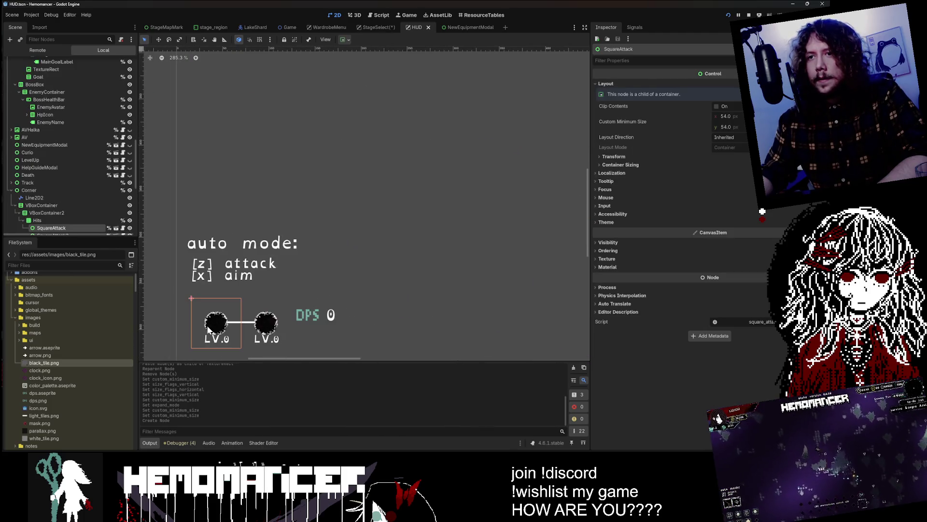
pyautogui.scroll(-2, 82, 184)
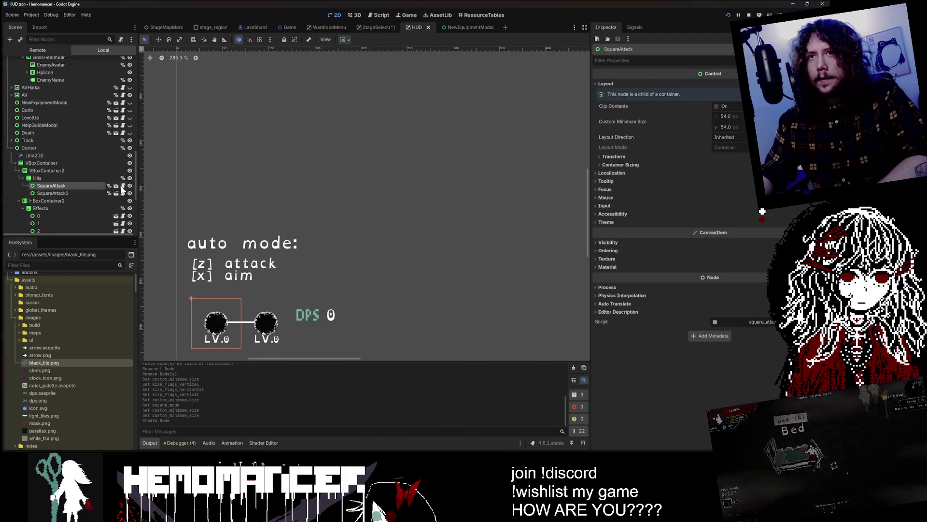
pyautogui.click(116, 186)
# Toggle EquippedTexture's visibility on and off and expand its Texture property
pyautogui.scroll(2, 348, 138)
pyautogui.click(133, 79)
pyautogui.click(132, 79)
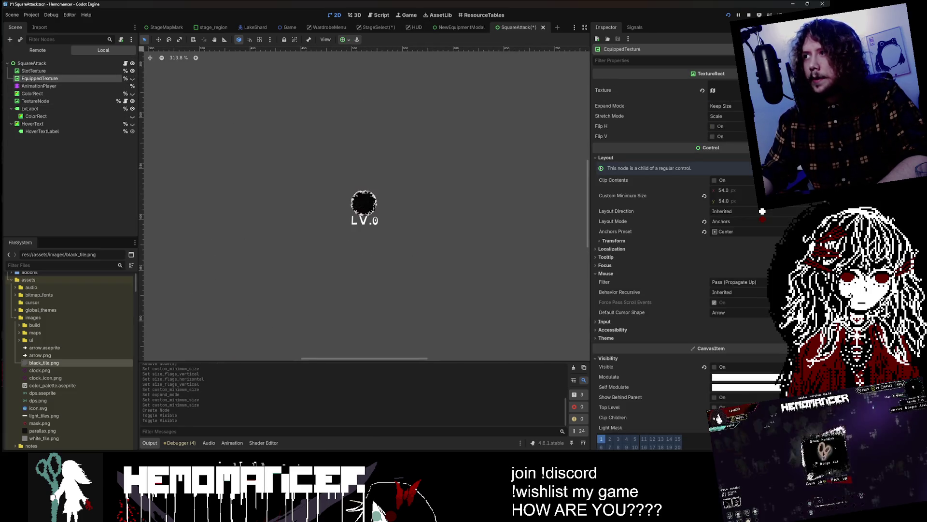
pyautogui.click(720, 90)
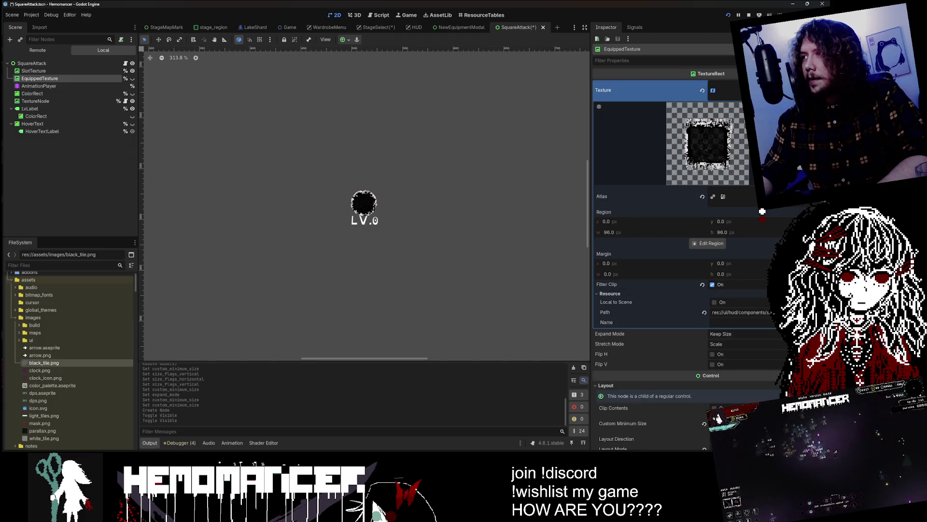
pyautogui.scroll(-15, 745, 193)
pyautogui.scroll(5, 744, 189)
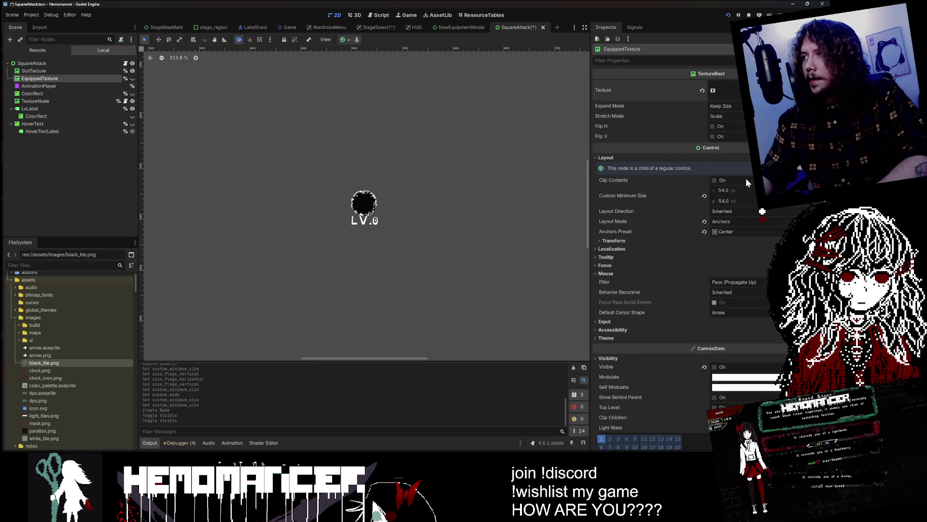
pyautogui.click(724, 90)
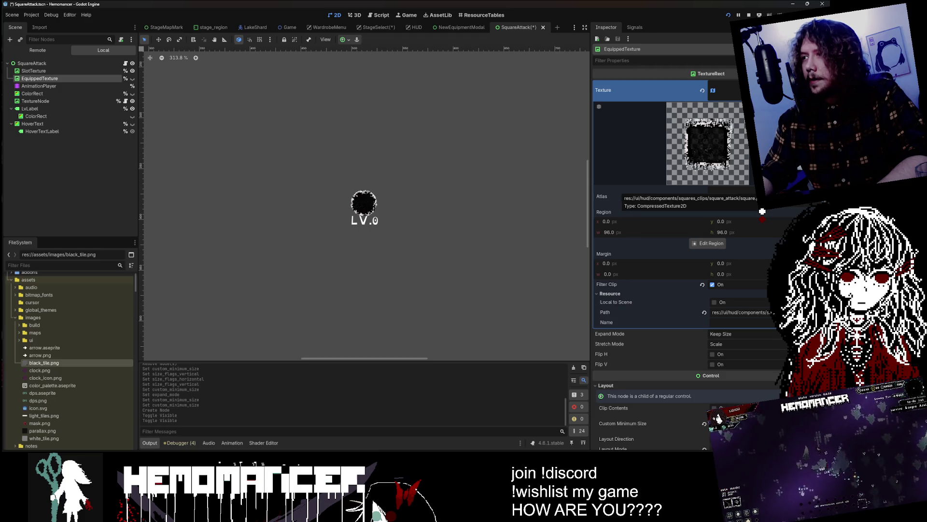
# Filter the FileSystem for 'square' and open square.aseprite in the Inspector
pyautogui.click(63, 265)
pyautogui.write('square')
pyautogui.click(87, 310)
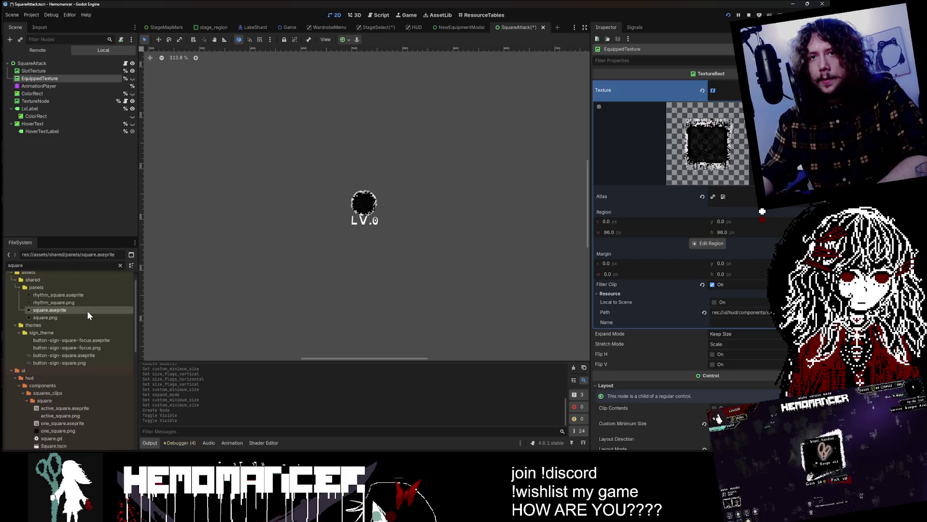
pyautogui.doubleClick(87, 311)
pyautogui.click(375, 27)
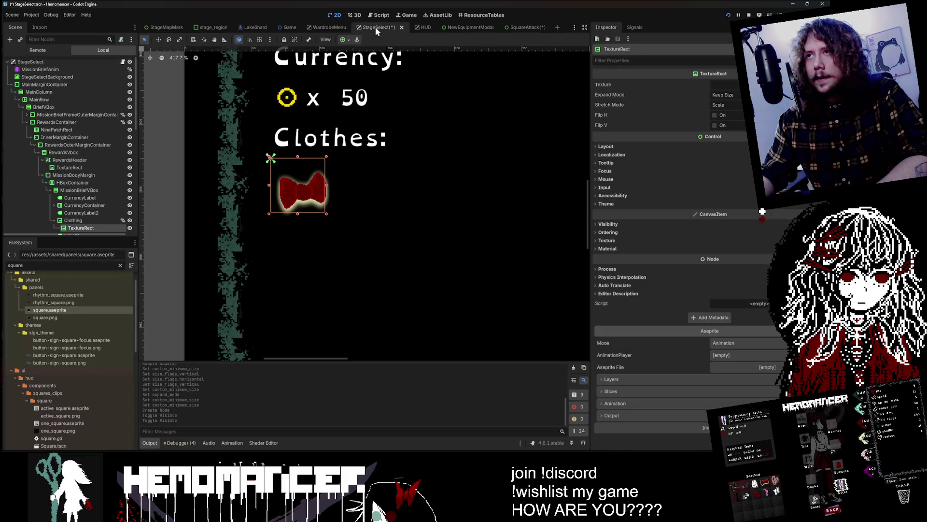
# Assign square.aseprite to the TextureRect's Aseprite File in Image mode and import it
pyautogui.moveTo(71, 316)
pyautogui.mouseDown()
pyautogui.moveTo(769, 363)
pyautogui.moveTo(764, 340)
pyautogui.mouseUp()
pyautogui.click(764, 342)
pyautogui.click(760, 364)
pyautogui.moveTo(54, 317); pyautogui.dragTo(753, 356)
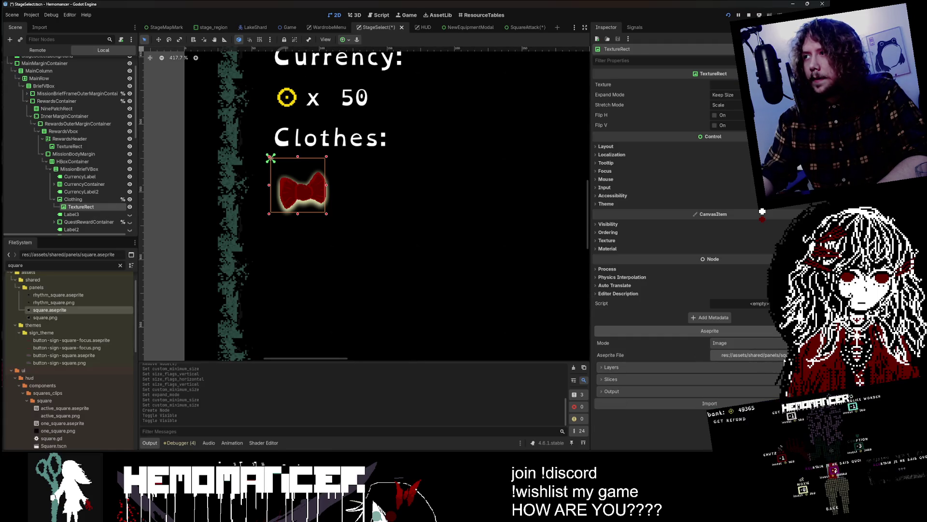
pyautogui.click(719, 404)
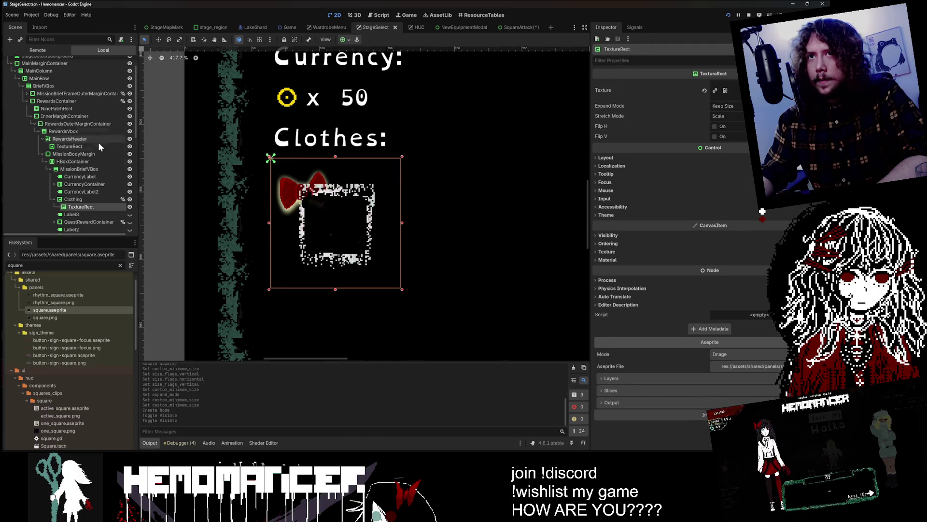
# Apply an anchor preset around the bow and enable Show Behind Parent on the frame
pyautogui.click(344, 39)
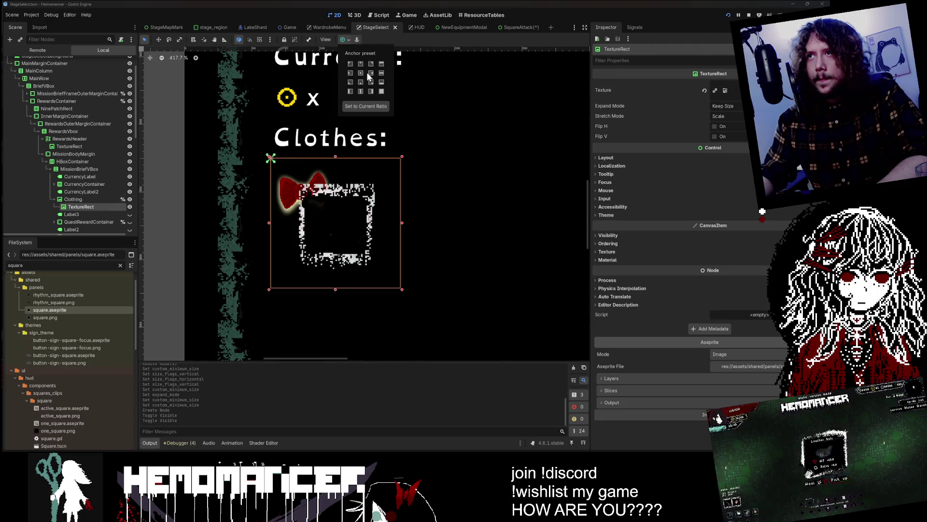
pyautogui.click(381, 91)
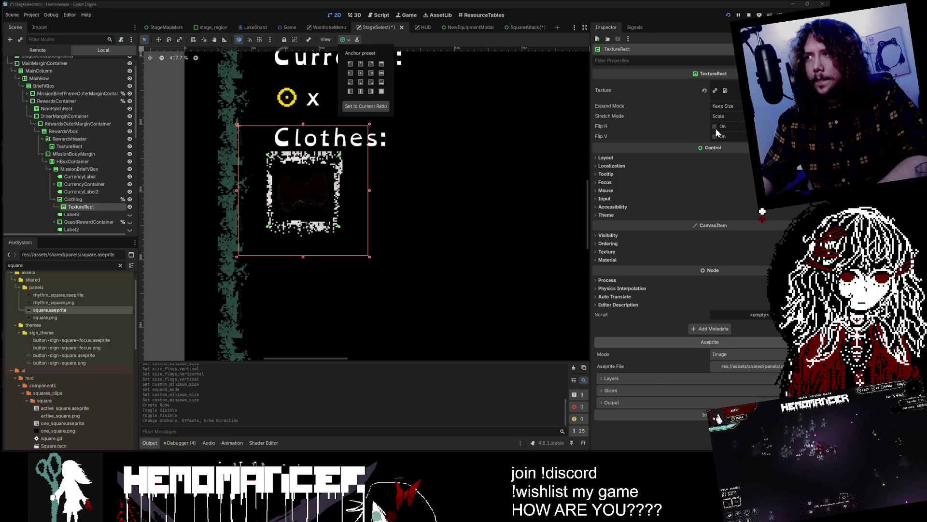
pyautogui.click(696, 156)
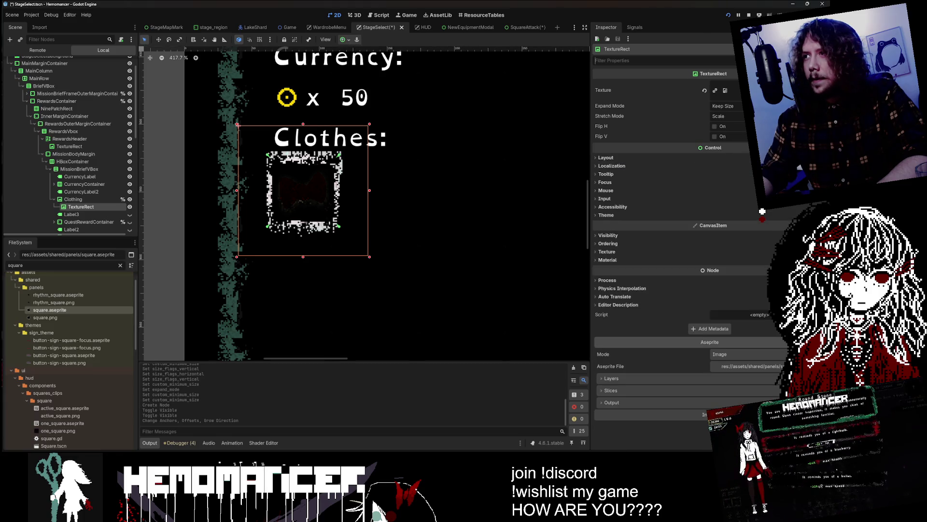
pyautogui.write('pare')
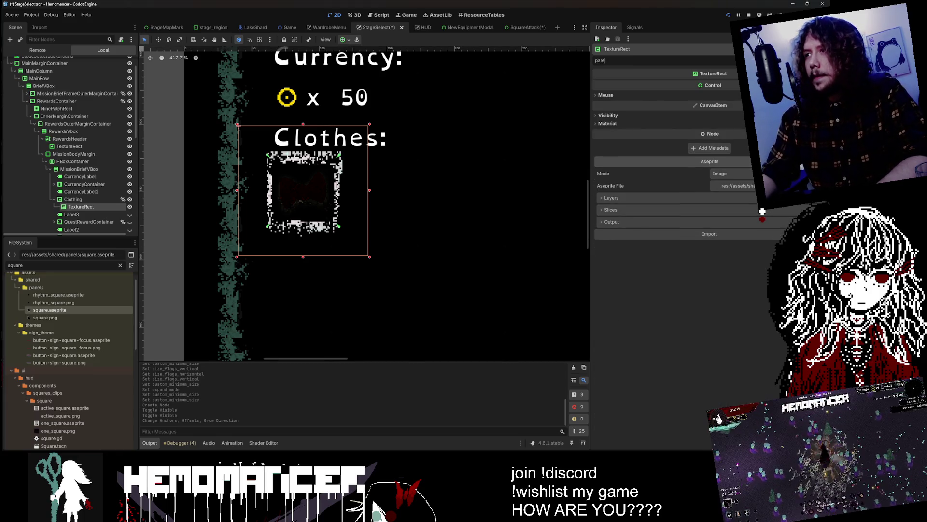
pyautogui.click(610, 115)
pyautogui.click(716, 123)
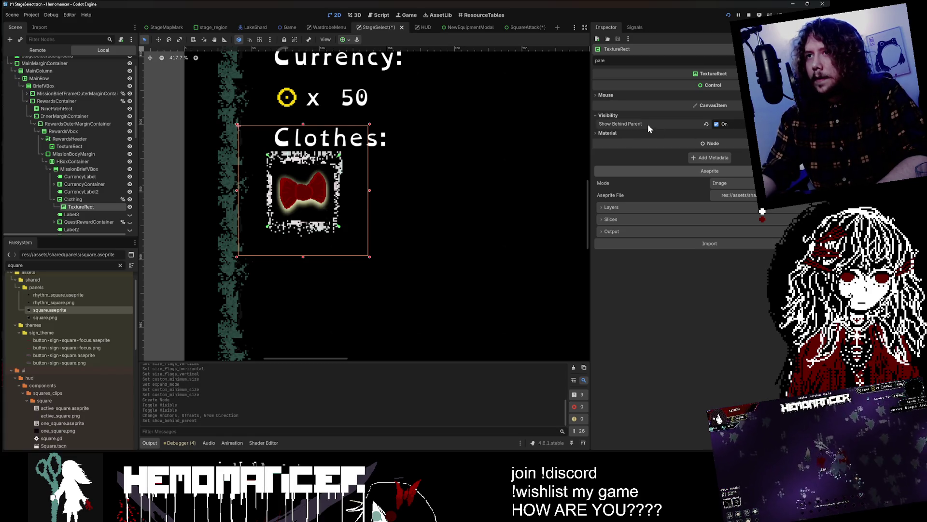
pyautogui.scroll(-2, 532, 118)
pyautogui.click(250, 199)
pyautogui.scroll(-2, 250, 199)
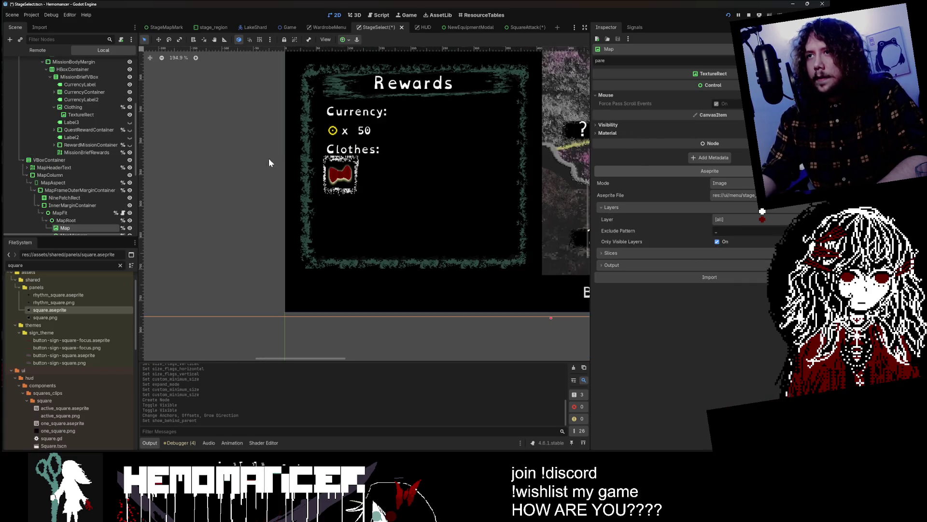
# Bring the Rewards panel into view and review the Clothing node, Clothes heading and currency row
pyautogui.moveTo(269, 158); pyautogui.dragTo(194, 204)
pyautogui.scroll(-1, 194, 204)
pyautogui.scroll(-1, 85, 207)
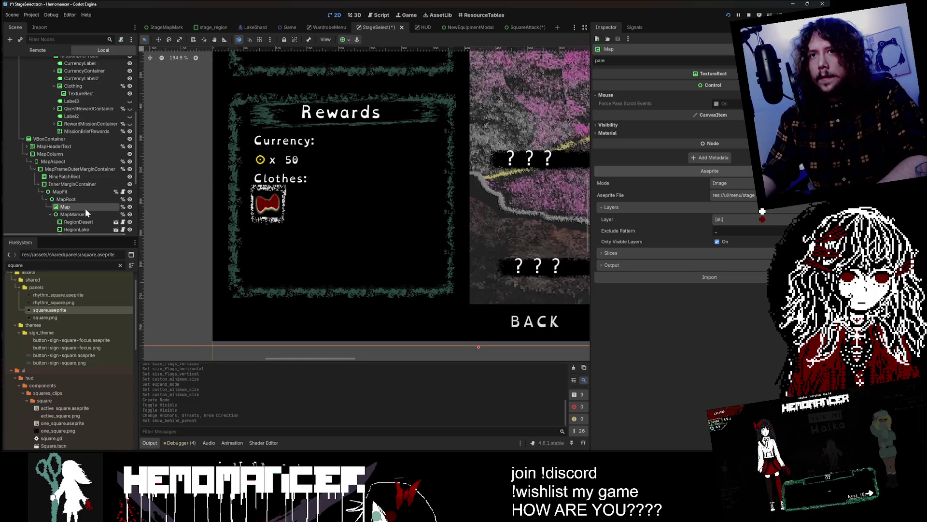
pyautogui.scroll(4, 79, 197)
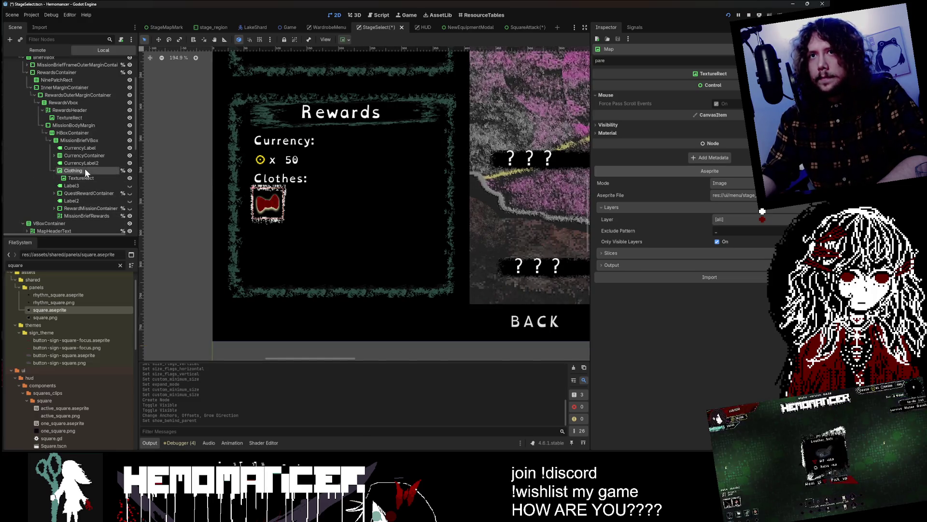
pyautogui.click(58, 170)
pyautogui.click(54, 171)
pyautogui.click(74, 163)
pyautogui.click(74, 170)
pyautogui.click(78, 163)
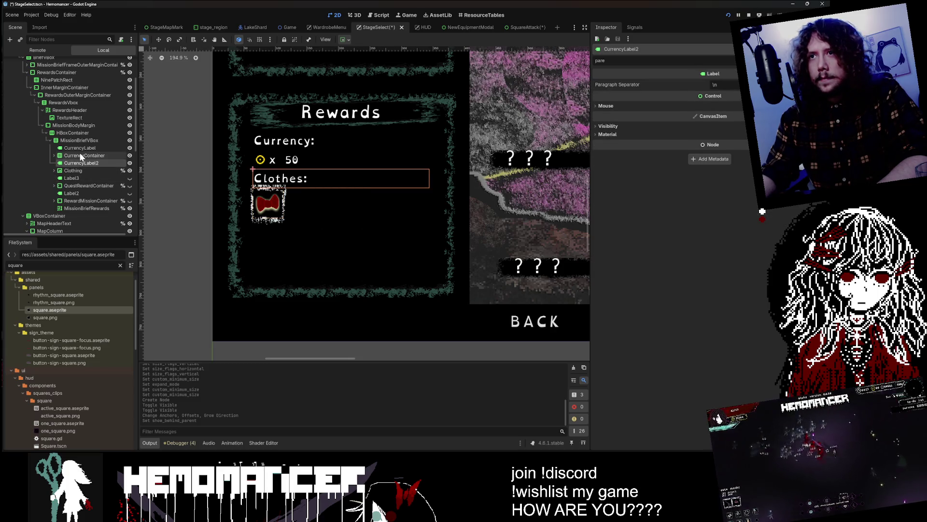
pyautogui.click(81, 155)
pyautogui.click(81, 141)
pyautogui.click(81, 155)
pyautogui.click(81, 155)
pyautogui.press('Return')
# Select the Currency heading and Clothing image, centre on the bow, and clear the property filter
pyautogui.scroll(4, 265, 194)
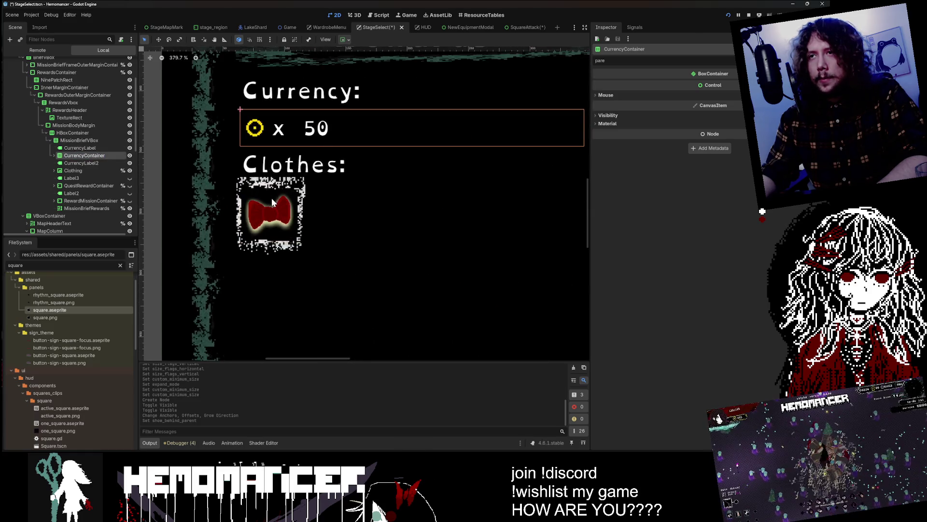
pyautogui.click(88, 166)
pyautogui.click(88, 161)
pyautogui.click(87, 148)
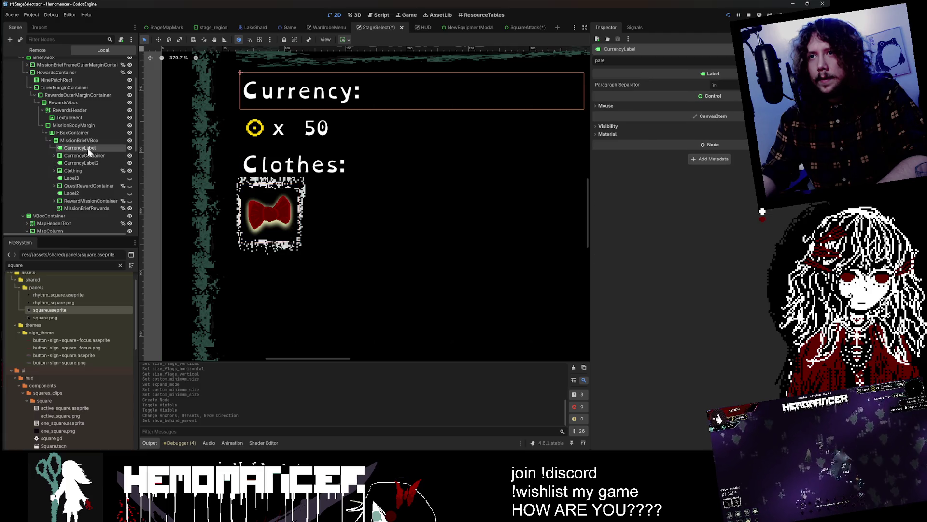
pyautogui.click(84, 178)
pyautogui.click(83, 169)
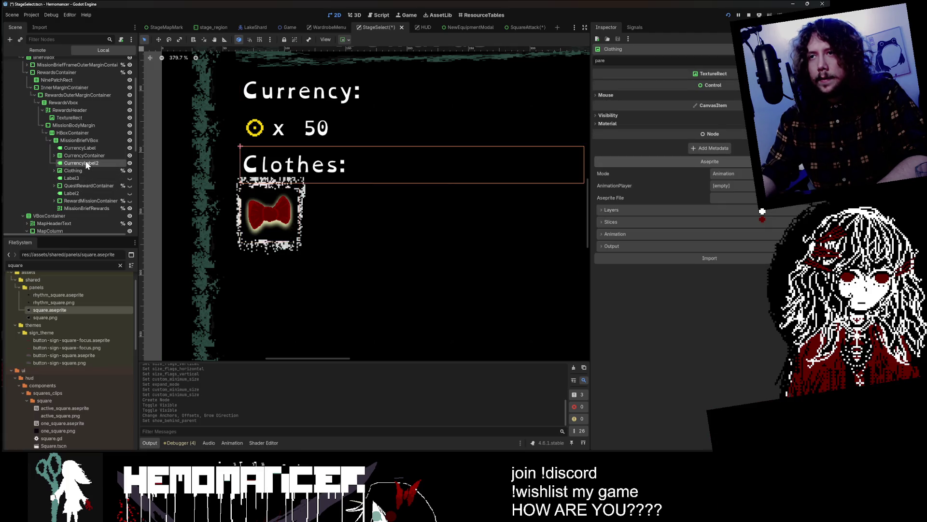
pyautogui.press('f')
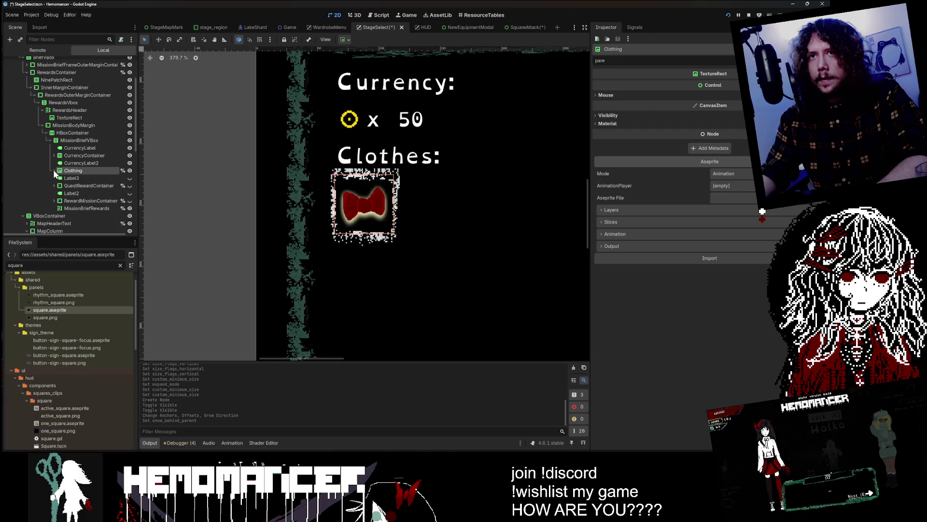
pyautogui.press('BackSpace')
pyautogui.press('BackSpace')
pyautogui.press('BackSpace')
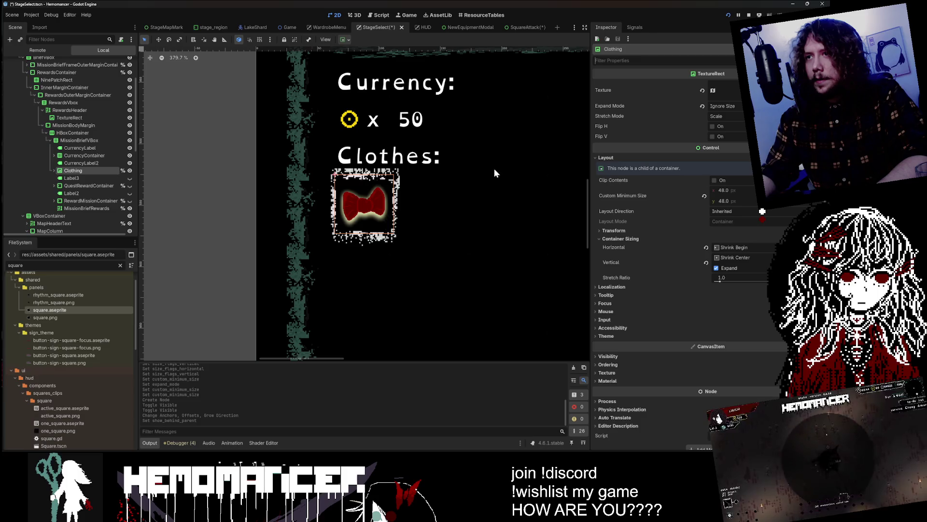
# Check Clothing's theme properties and the reward container, then open MissionBriefVBox's context menu
pyautogui.hscroll(2, 528, 196)
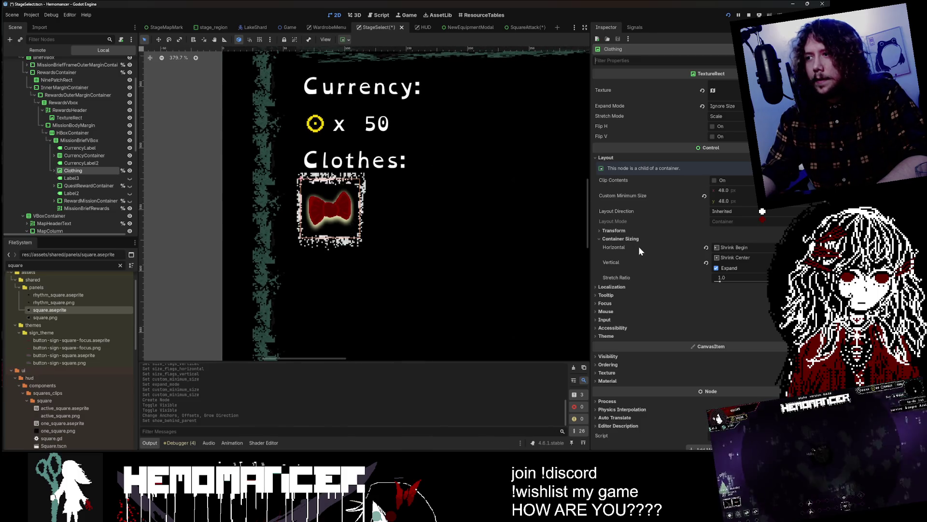
pyautogui.click(638, 337)
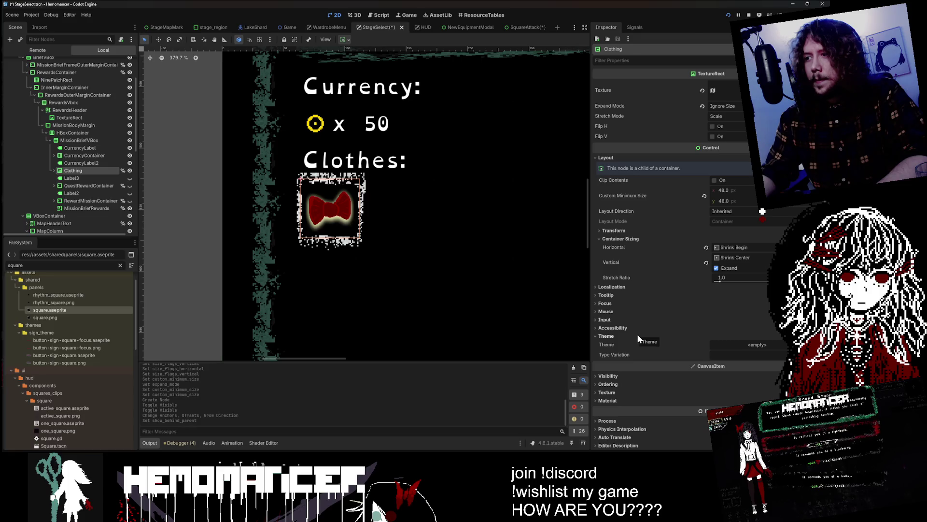
pyautogui.click(636, 335)
pyautogui.scroll(-2, 198, 248)
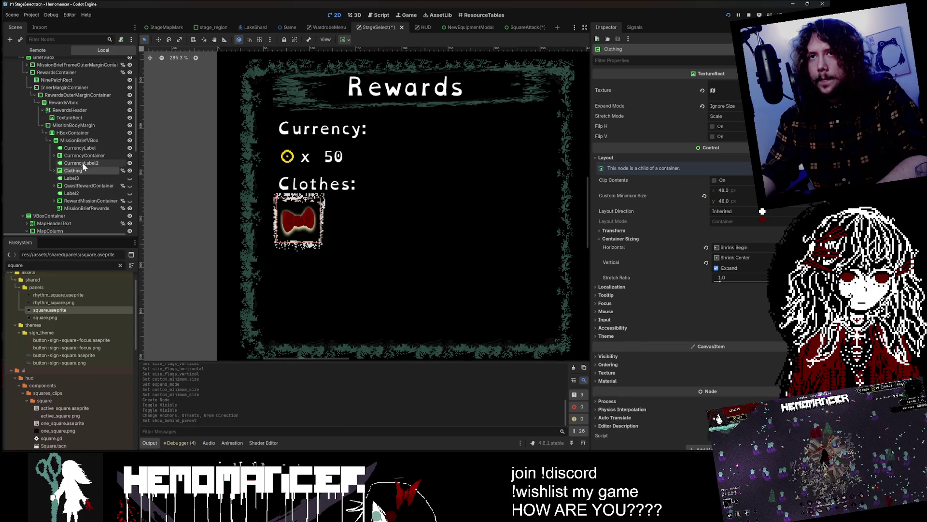
pyautogui.click(76, 186)
pyautogui.click(72, 171)
pyautogui.rightClick(77, 142)
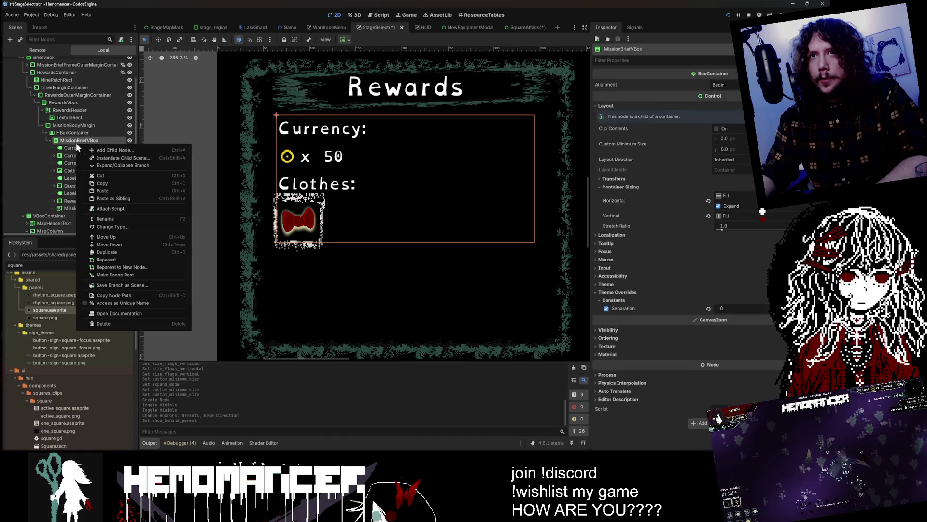
# Add a MarginContainer under MissionBriefVBox and move the Clothing reward inside it
pyautogui.click(106, 148)
pyautogui.write('margin')
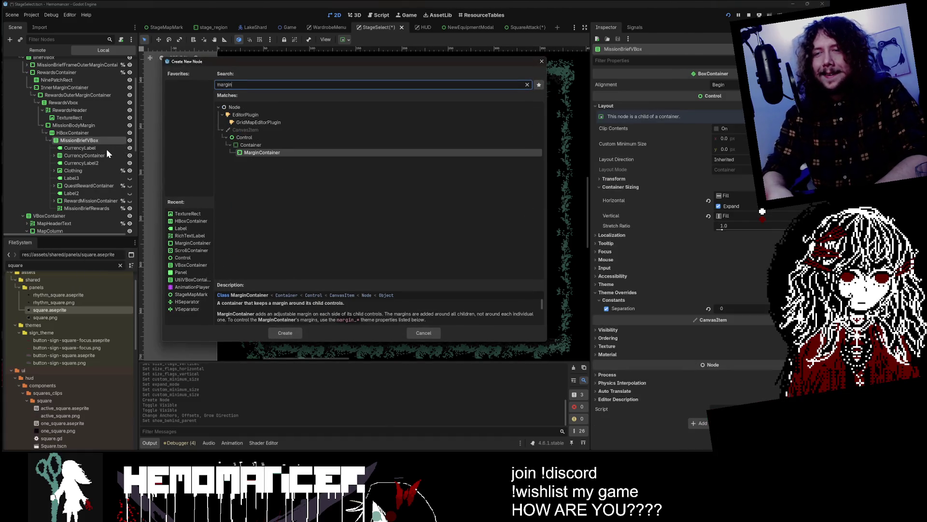
pyautogui.press('Return')
pyautogui.moveTo(73, 215); pyautogui.dragTo(80, 171)
pyautogui.click(80, 170)
# Set the MarginContainer's theme override margins Top and Bottom to 6
pyautogui.click(650, 149)
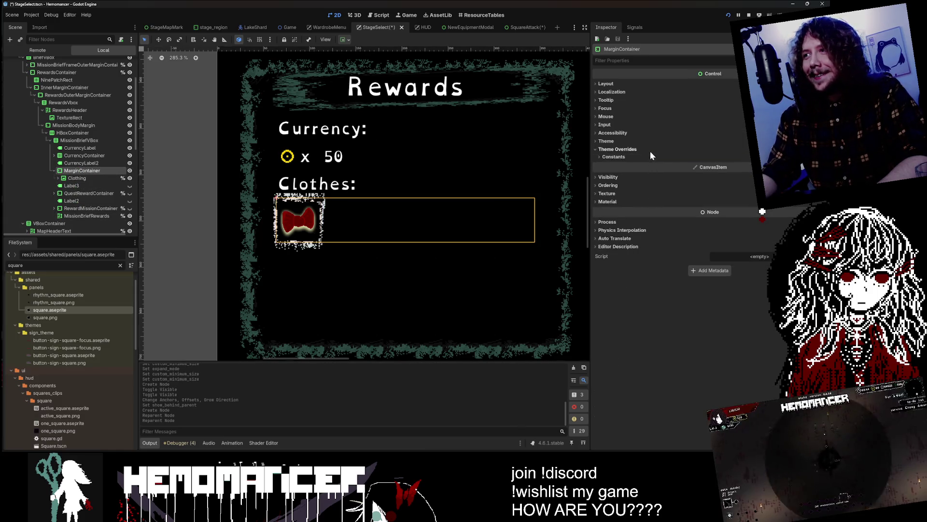
pyautogui.click(647, 156)
pyautogui.click(749, 177)
pyautogui.write('4')
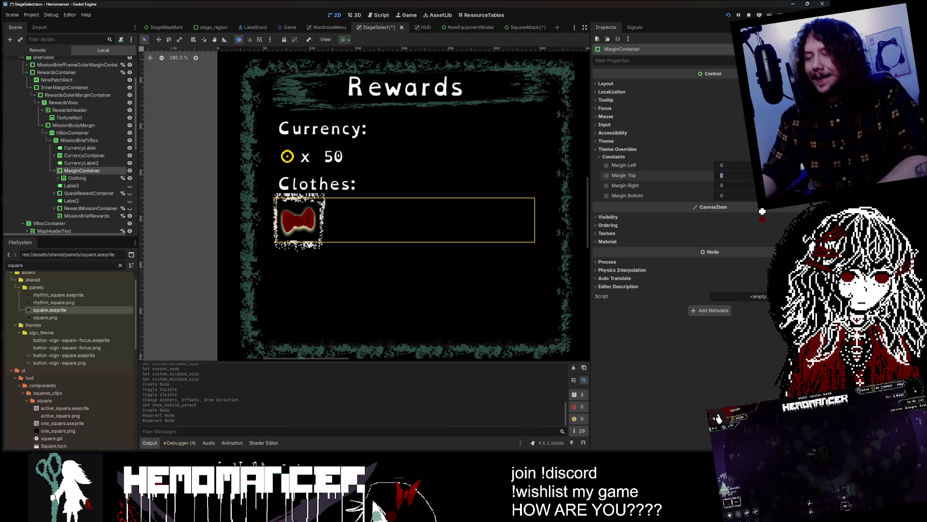
pyautogui.press('Return')
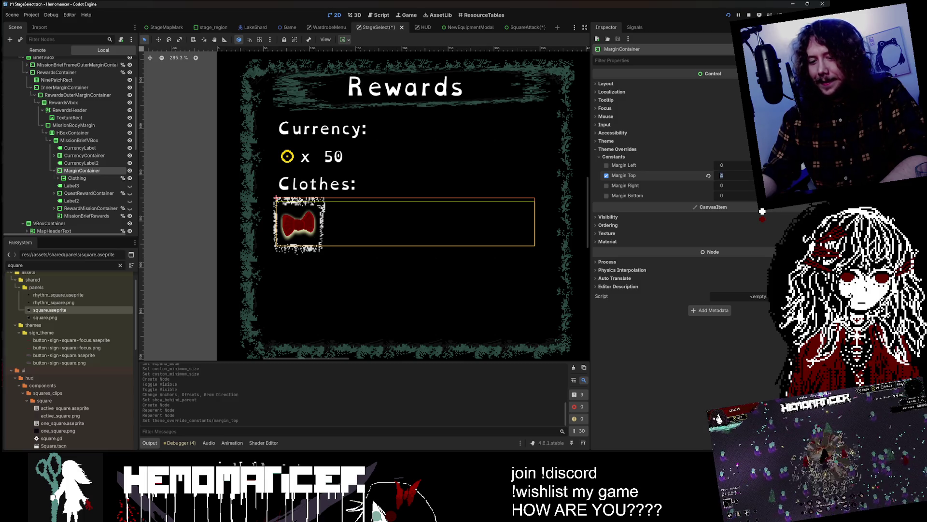
pyautogui.write('6')
pyautogui.press('Return')
pyautogui.click(722, 217)
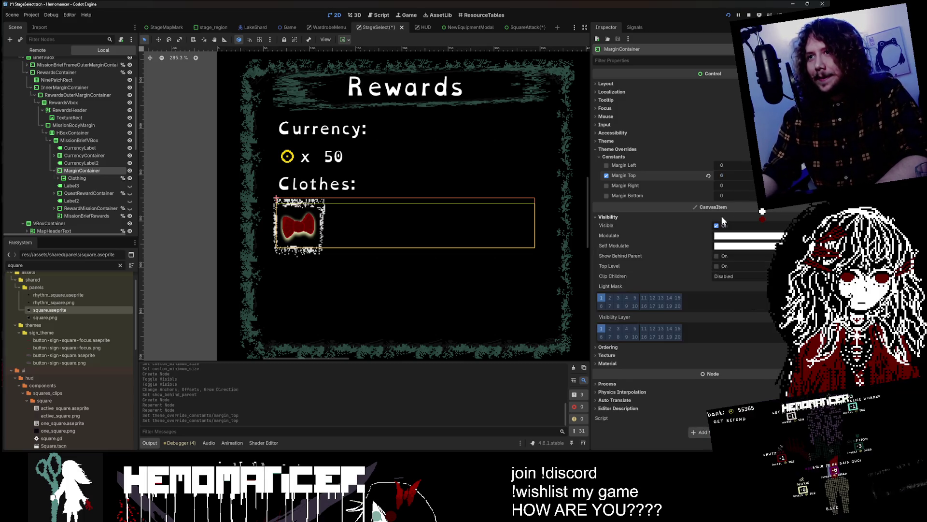
pyautogui.click(749, 196)
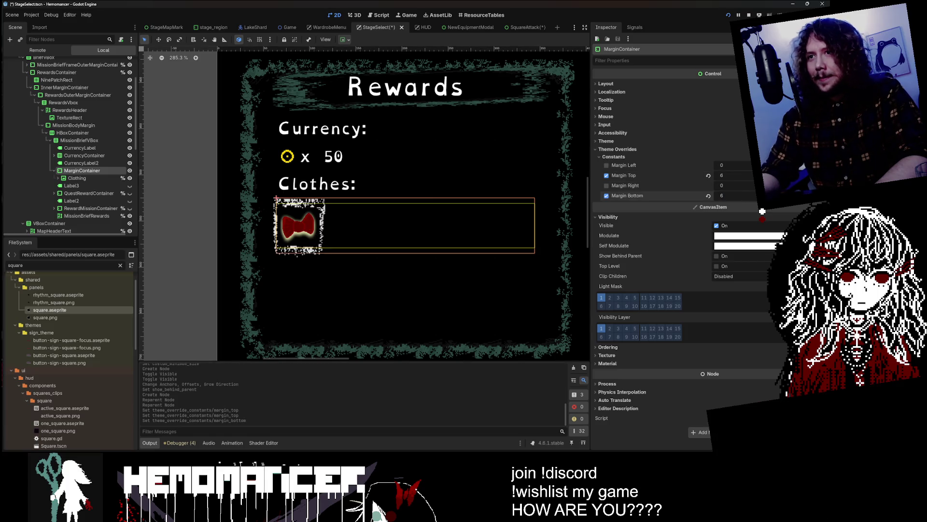
pyautogui.write('6')
pyautogui.press('Return')
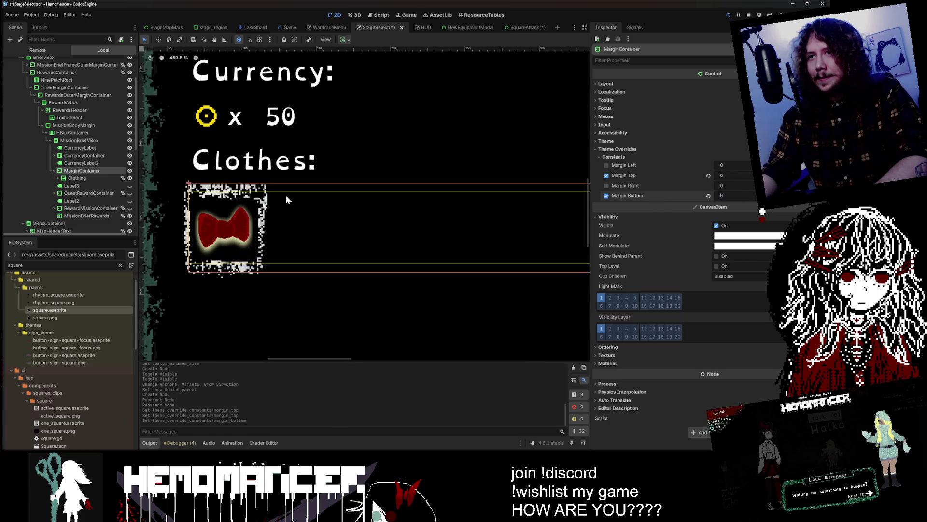
# Save the StageSelect scene with Ctrl+S
pyautogui.scroll(-3, 243, 184)
pyautogui.scroll(-4, 243, 185)
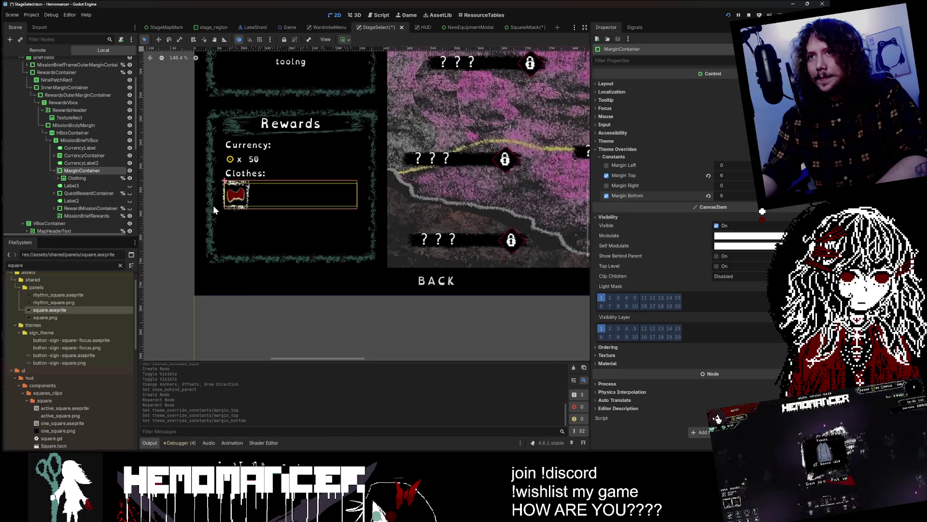
pyautogui.click(189, 202)
pyautogui.hotkey('ctrl', 's')
# Run the game with F5, preview the Cutting stage's rewards, and return to Training
pyautogui.press('F5')
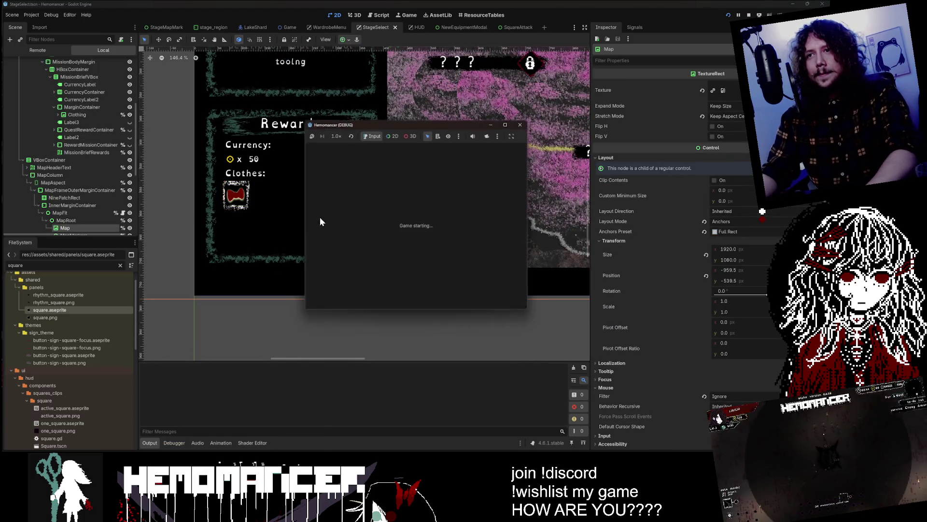
pyautogui.click(506, 125)
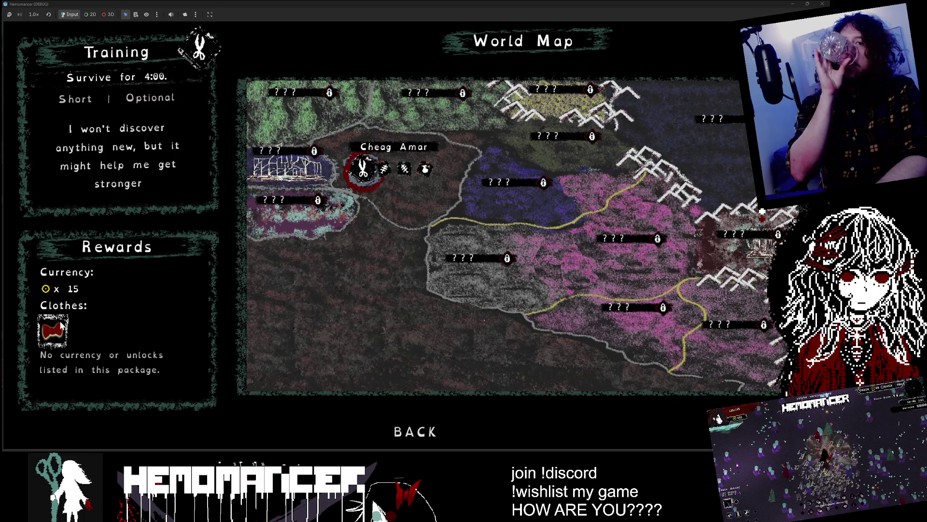
pyautogui.press('Right')
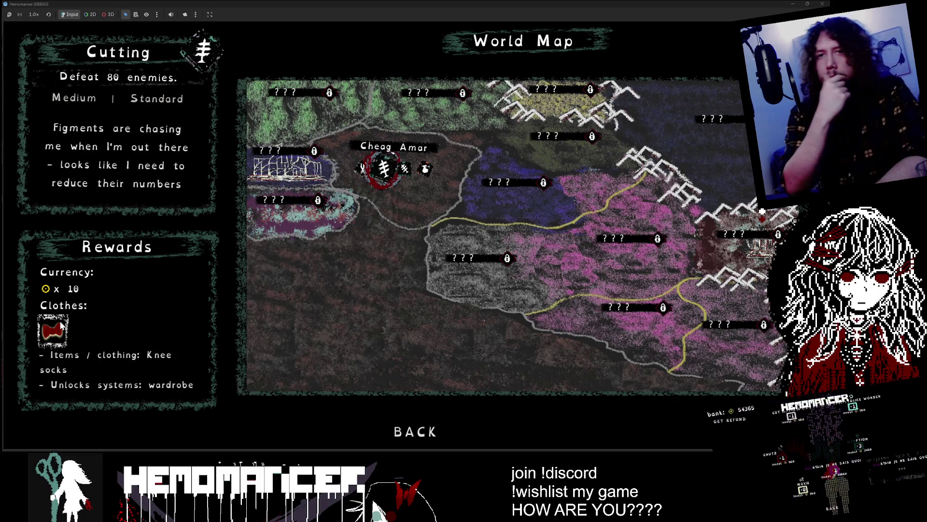
pyautogui.press('Left')
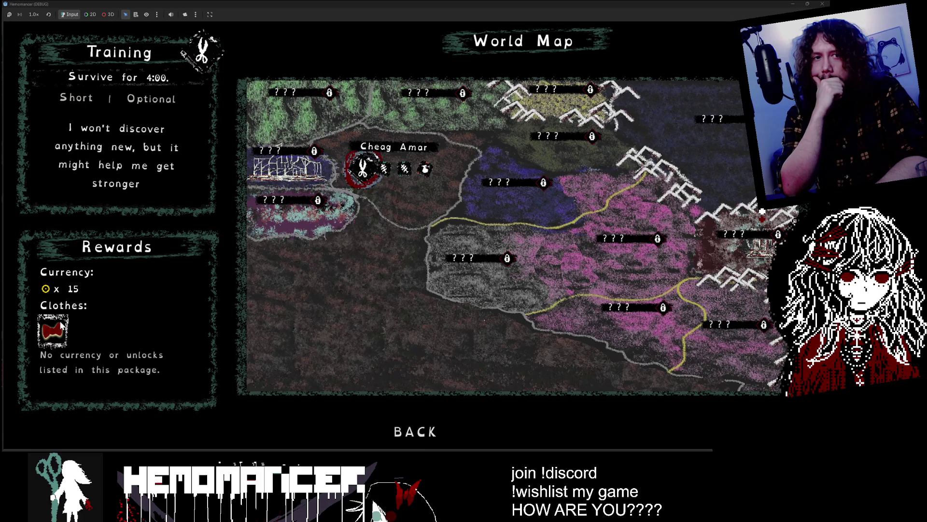
# Take the game out of fullscreen and enlarge its window over the editor
pyautogui.press('F11')
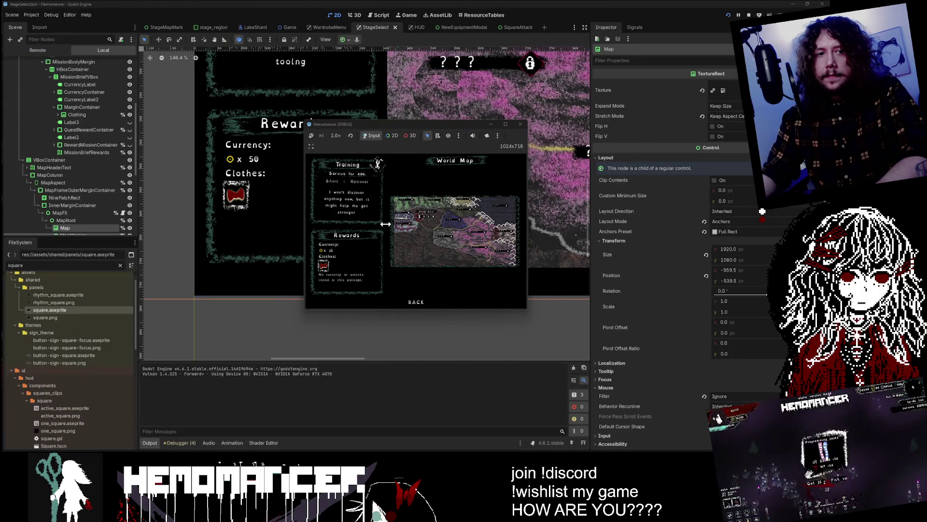
pyautogui.moveTo(528, 311)
pyautogui.mouseDown()
pyautogui.moveTo(610, 404)
pyautogui.moveTo(685, 408)
pyautogui.mouseUp()
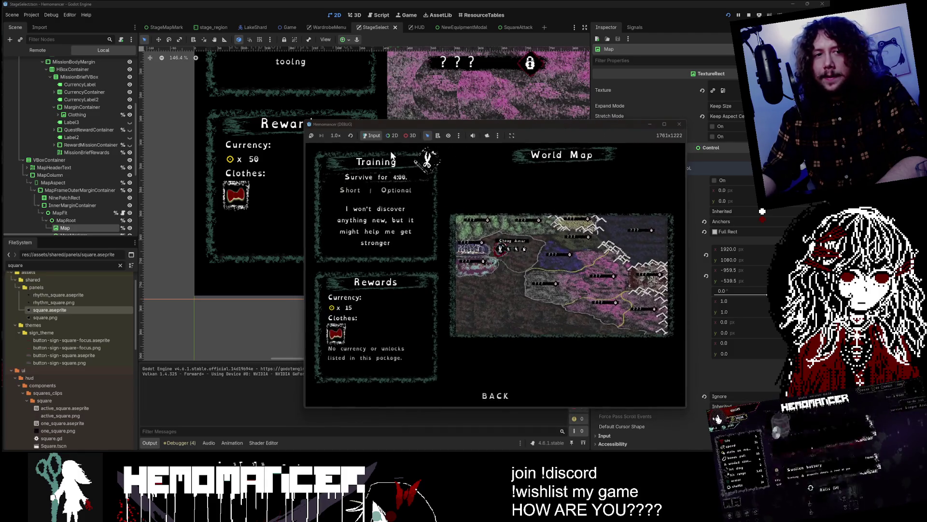
pyautogui.moveTo(305, 118)
pyautogui.mouseDown()
pyautogui.moveTo(207, 82)
pyautogui.moveTo(150, 33)
pyautogui.mouseUp()
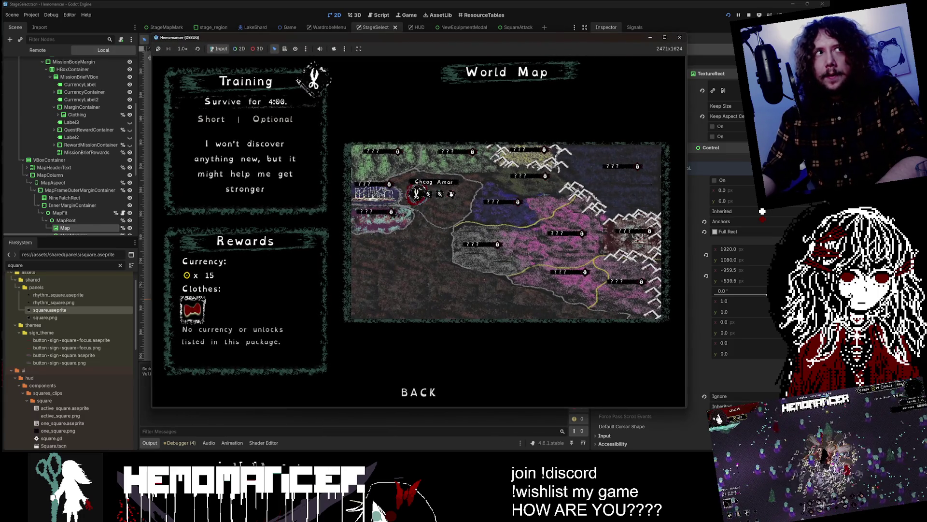
pyautogui.click(68, 137)
# Inspect RegionDesert and the rewards MarginContainer, then show the Clothing icon's atlas texture settings
pyautogui.click(76, 226)
pyautogui.scroll(-2, 76, 227)
pyautogui.click(81, 201)
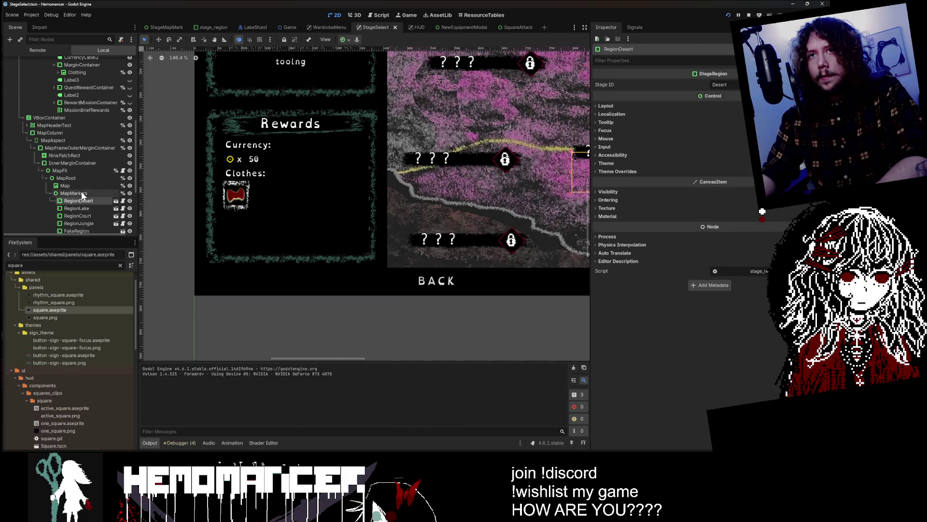
pyautogui.scroll(3, 83, 120)
pyautogui.click(82, 127)
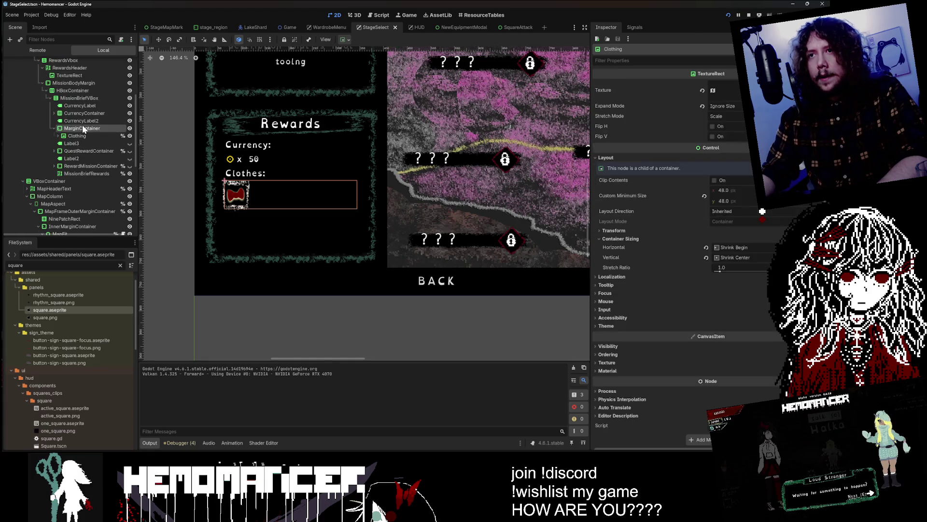
pyautogui.click(88, 128)
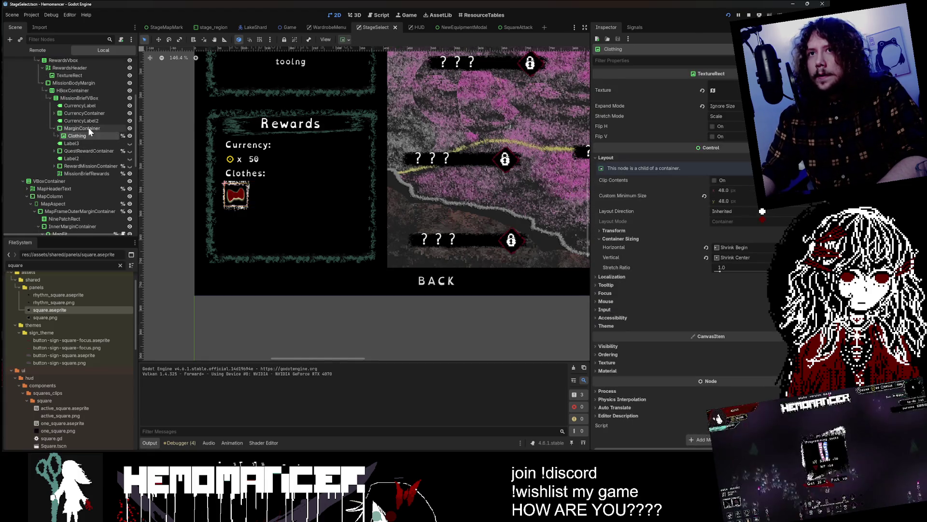
pyautogui.click(622, 84)
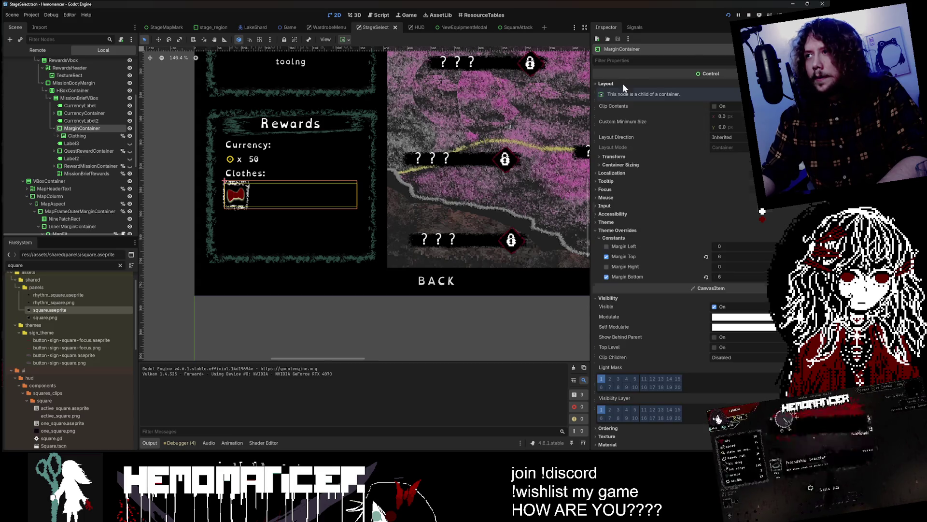
pyautogui.click(81, 136)
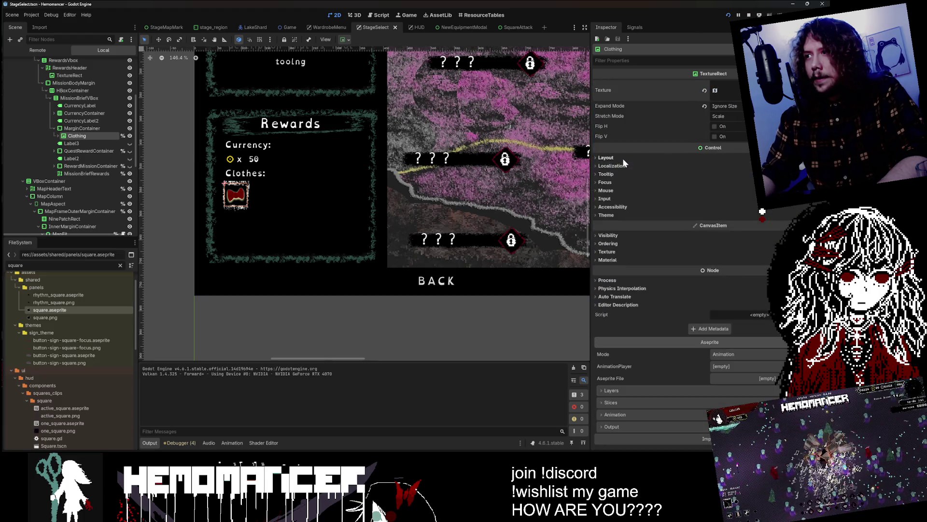
pyautogui.click(713, 90)
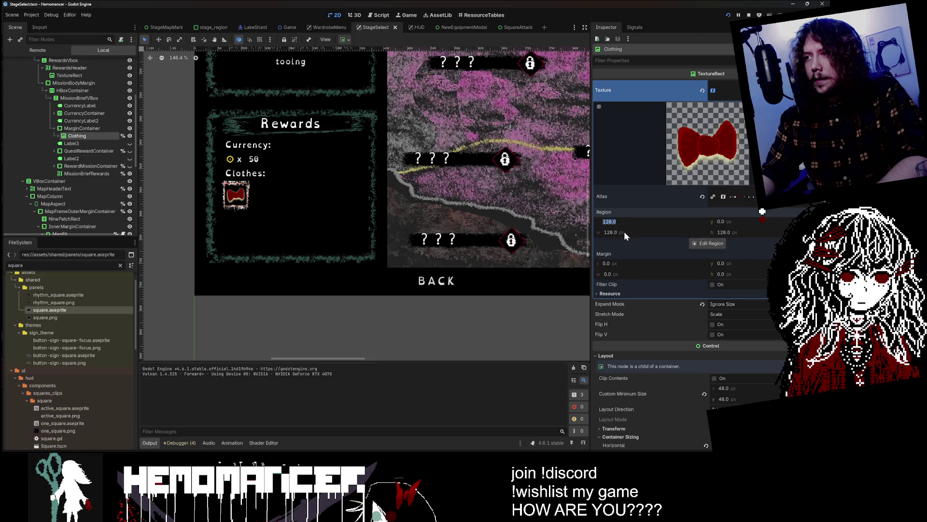
# Try 256 region widths and y offsets on the Clothing atlas, then undo the changes
pyautogui.write('256')
pyautogui.press('Return')
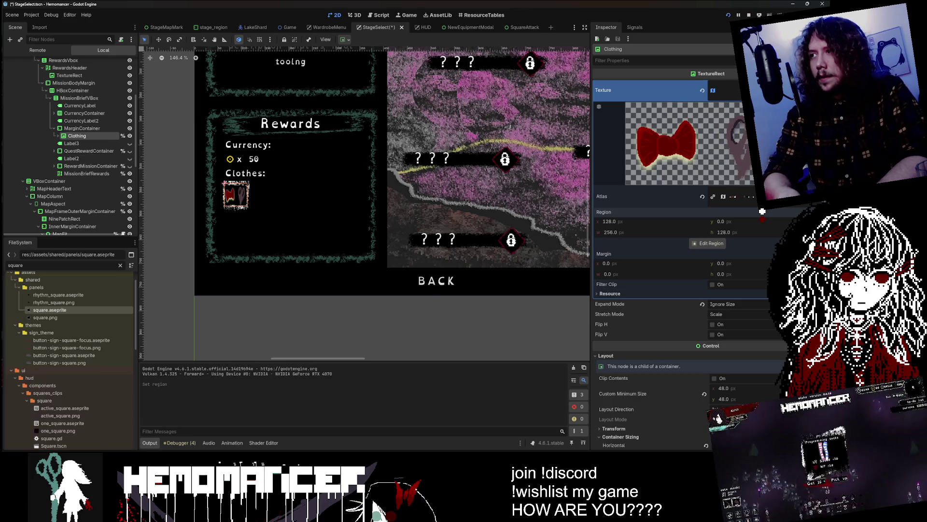
pyautogui.scroll(-3, 628, 232)
pyautogui.write('128')
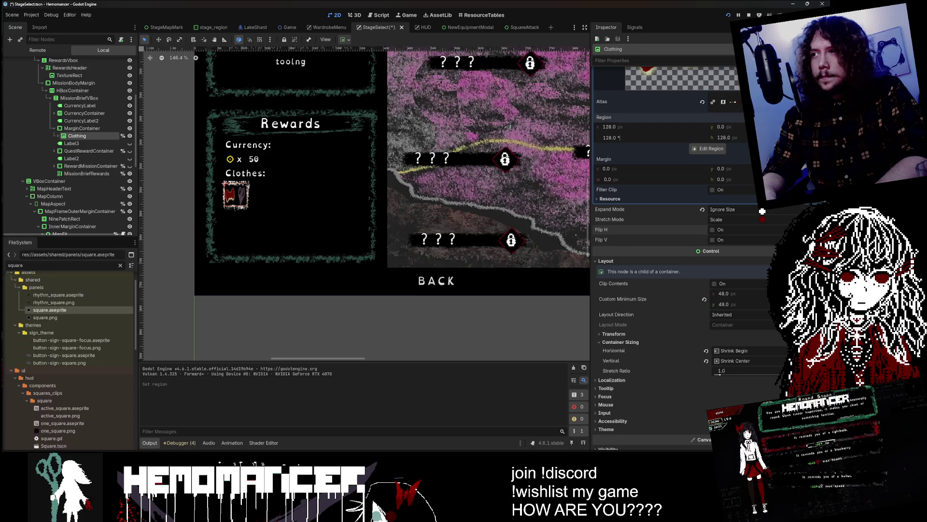
pyautogui.press('Return')
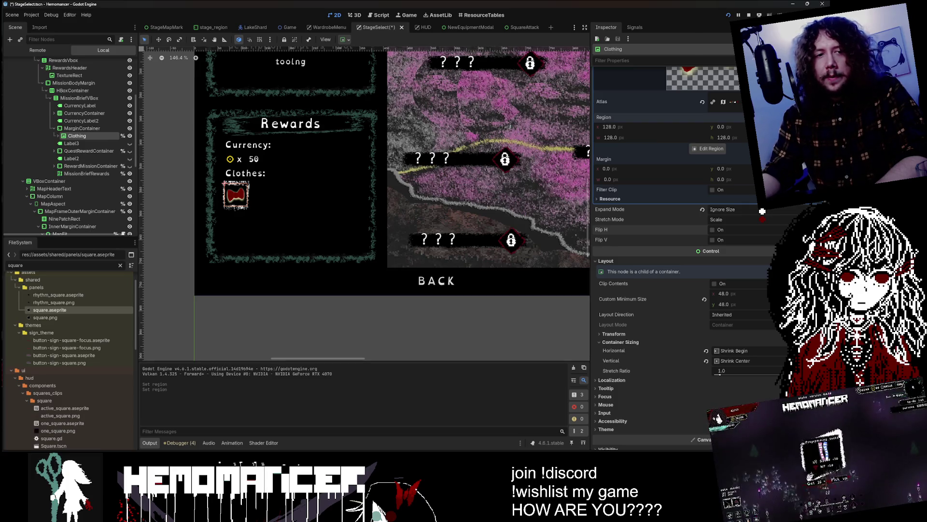
pyautogui.scroll(4, 671, 217)
pyautogui.click(636, 219)
pyautogui.press('Tab')
pyautogui.write('82')
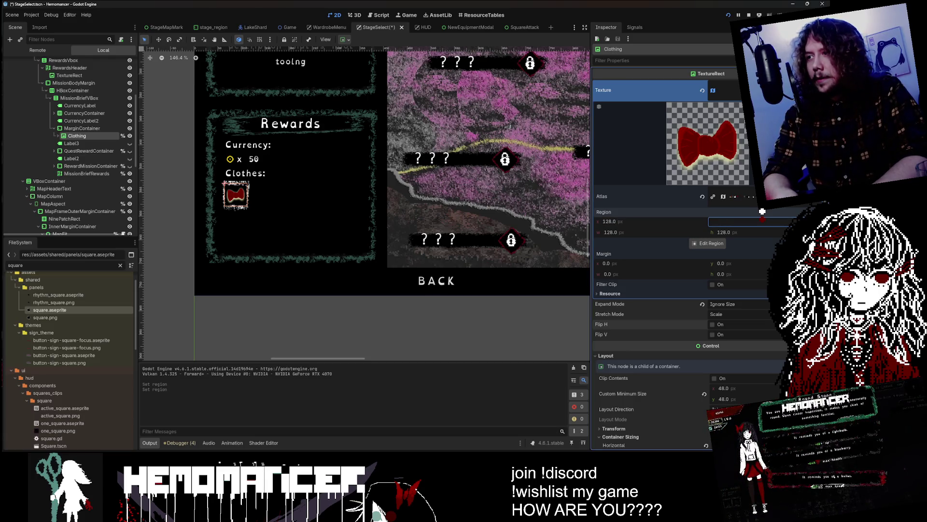
pyautogui.write('56')
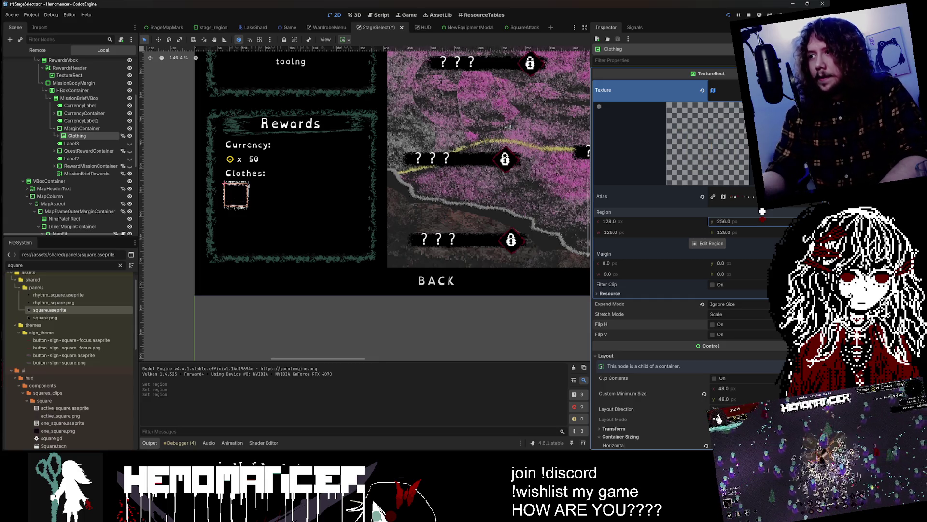
pyautogui.hotkey('shift', 'Tab')
pyautogui.write('256')
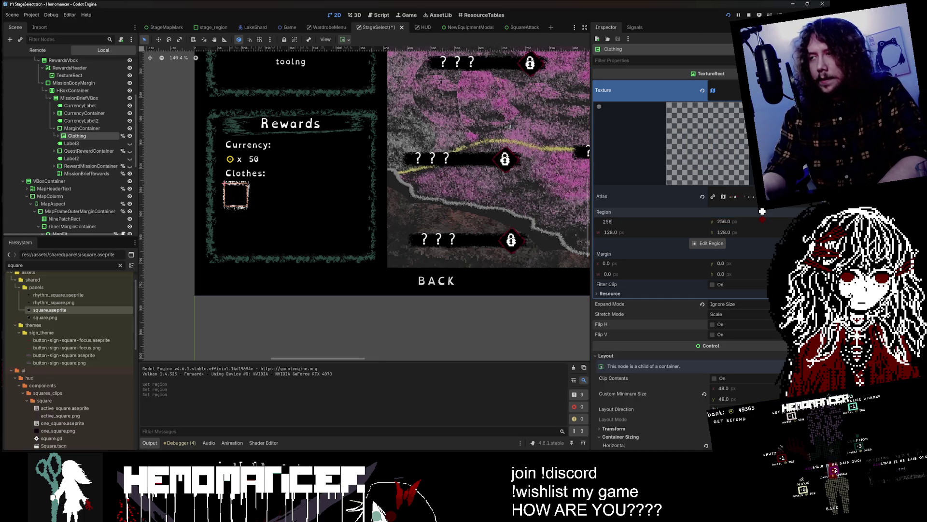
pyautogui.write('128')
pyautogui.press('Tab')
pyautogui.write('1')
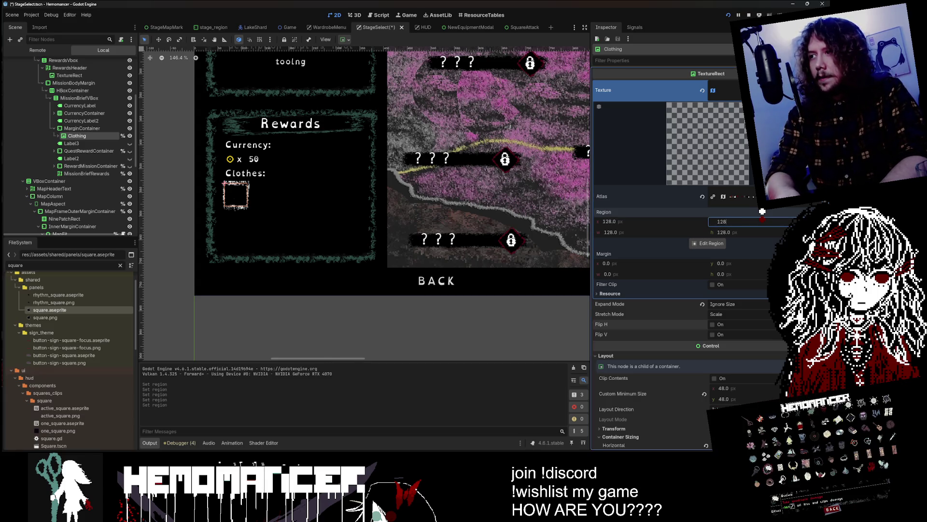
pyautogui.press('Tab')
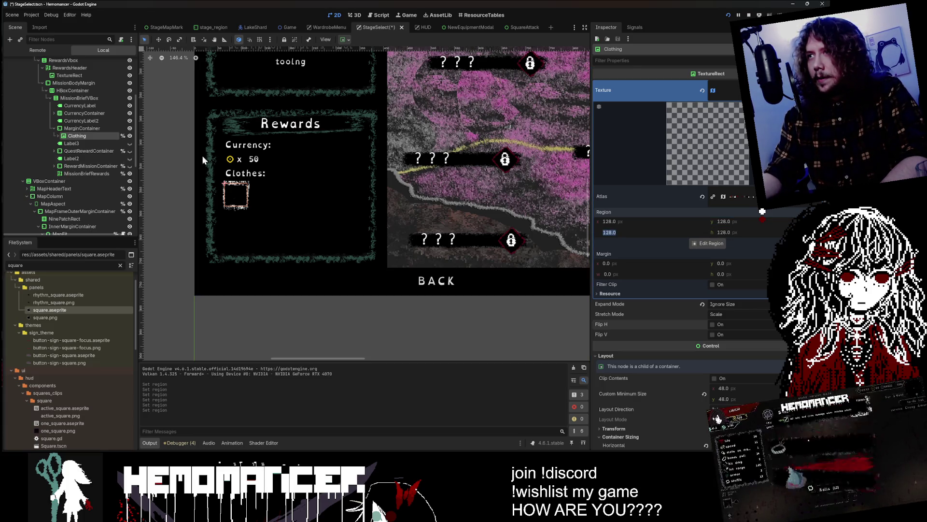
pyautogui.click(86, 143)
pyautogui.click(86, 136)
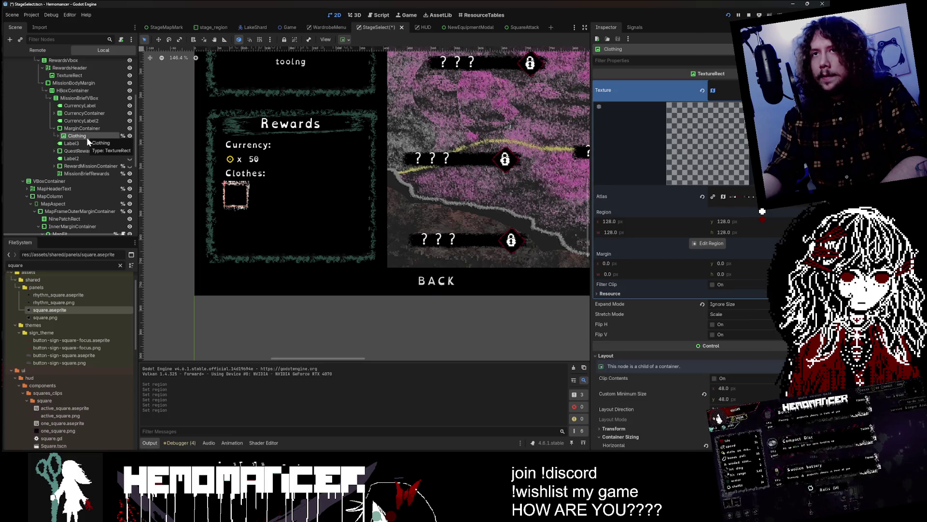
pyautogui.hotkey('ctrl', 'z')
pyautogui.hotkey('ctrl', 'z')
pyautogui.hotkey('ctrl', 'z')
pyautogui.hotkey('ctrl', 'z')
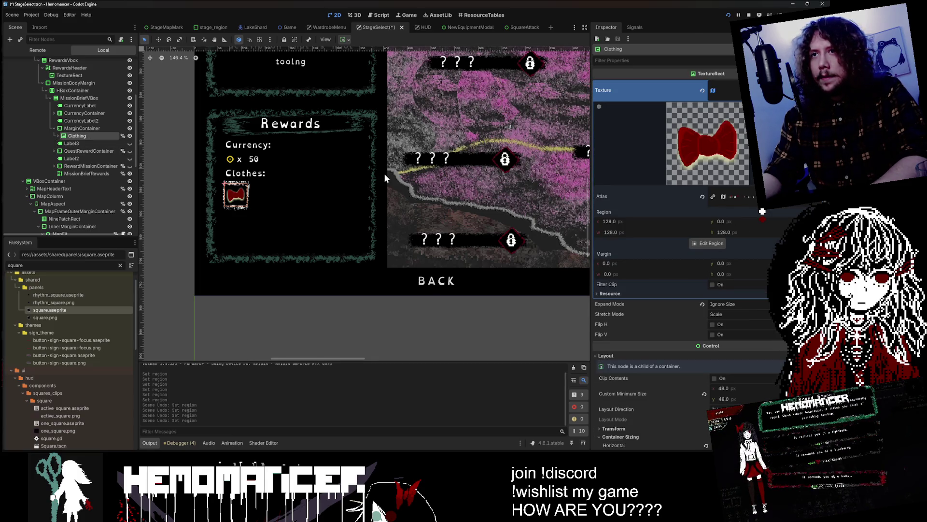
# Step the Clothing region x through 256 and 1024, ending at 1280 to show the sneakers
pyautogui.click(659, 265)
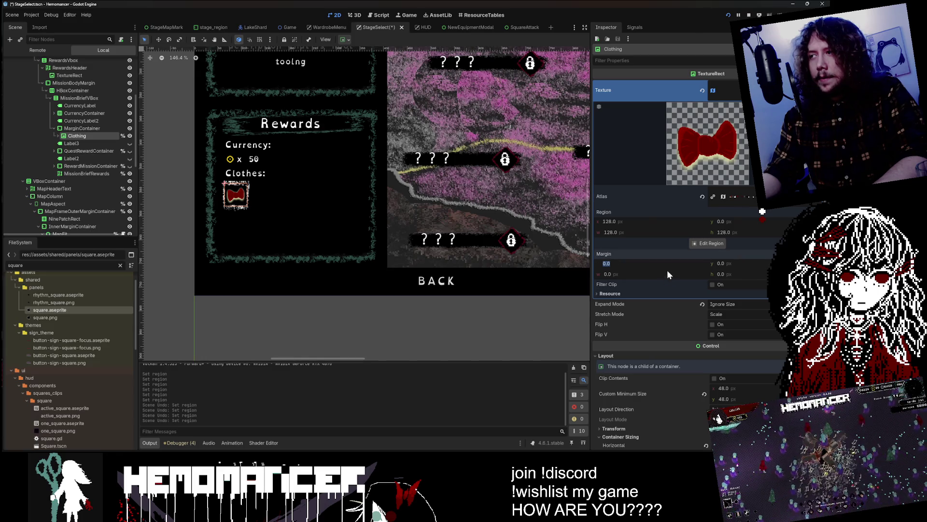
pyautogui.press('Escape')
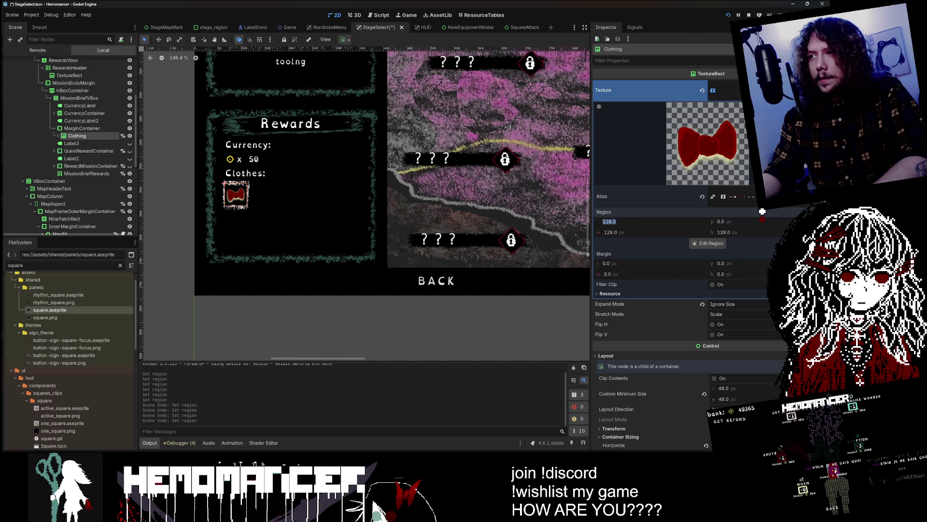
pyautogui.click(628, 221)
pyautogui.write('256')
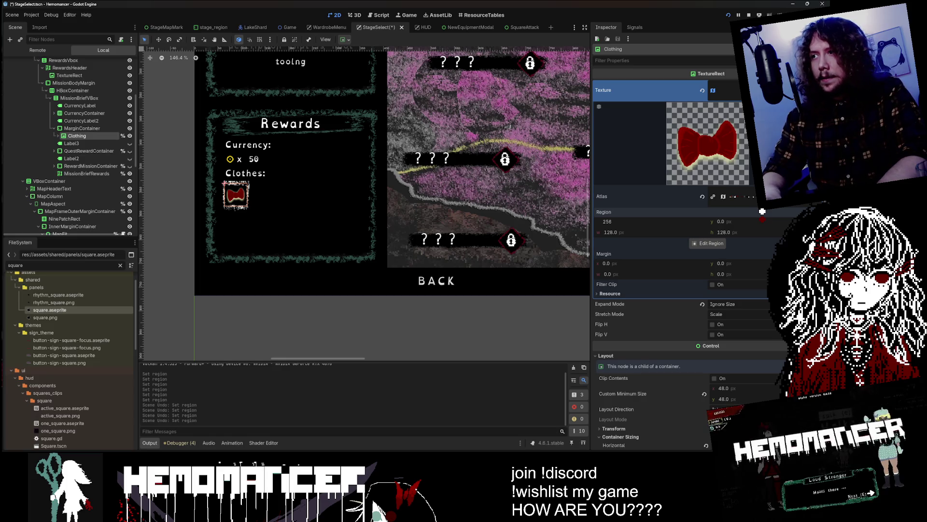
pyautogui.press('Return')
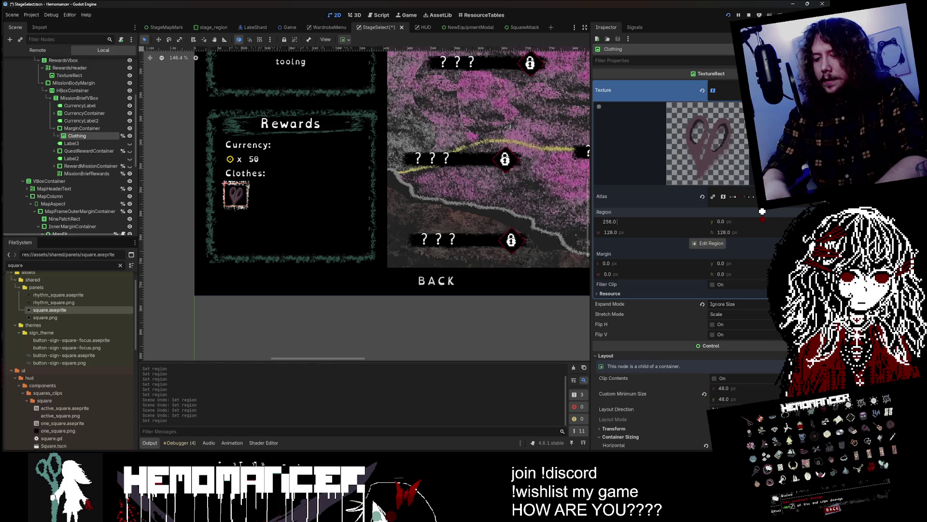
pyautogui.write('1024')
pyautogui.press('Return')
pyautogui.click(616, 221)
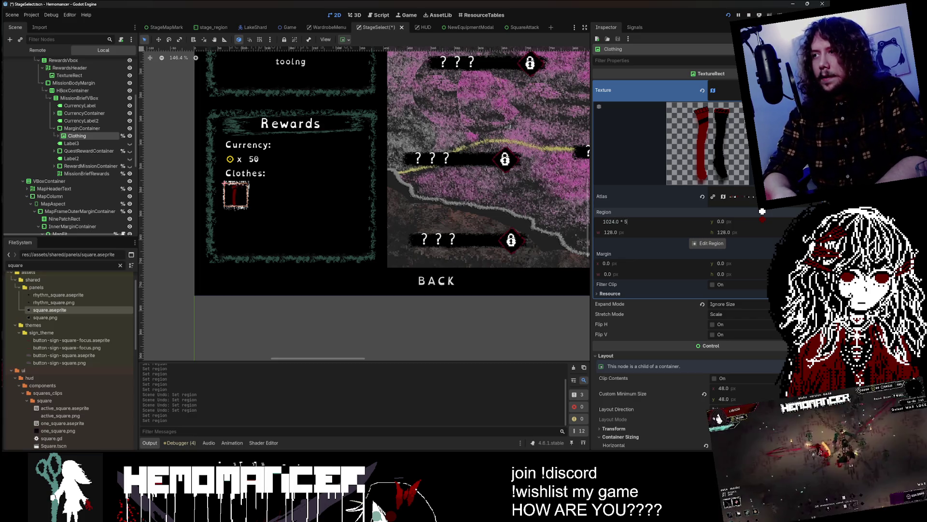
pyautogui.write('5')
pyautogui.press('Return')
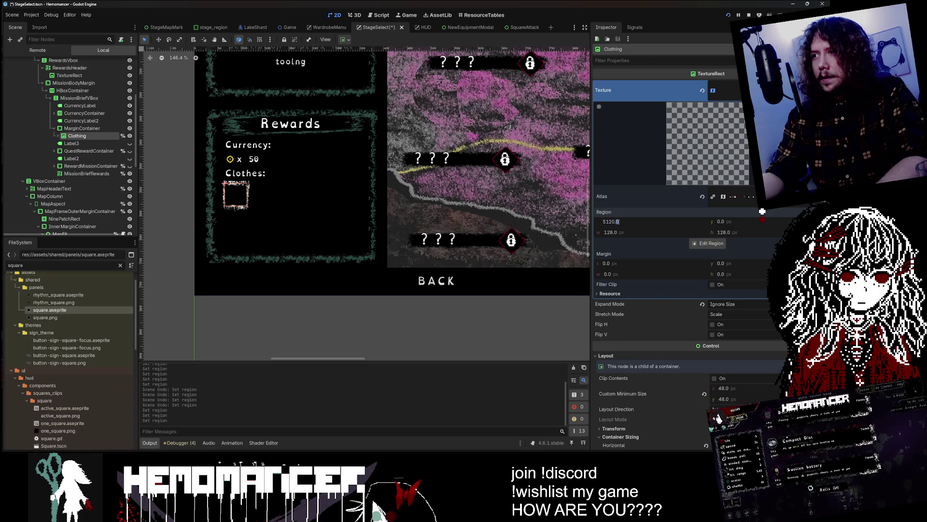
pyautogui.write('1024')
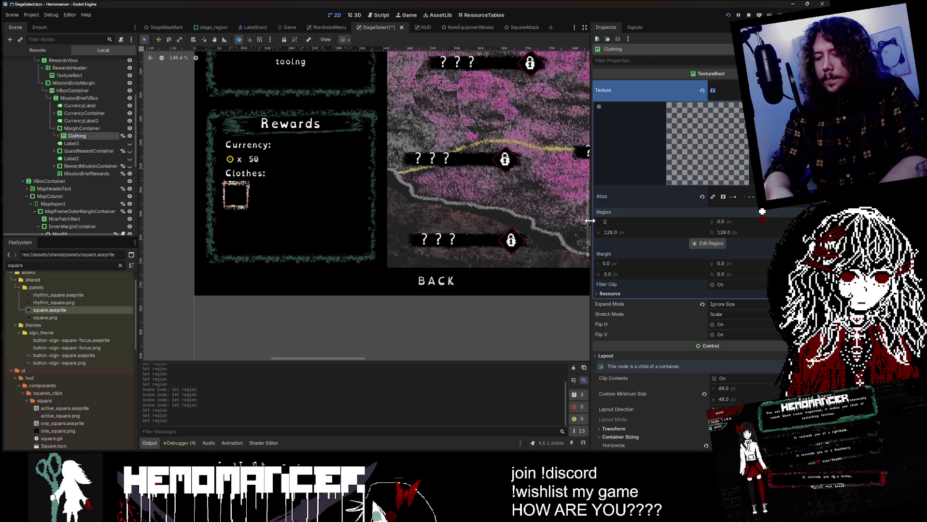
pyautogui.press('Return')
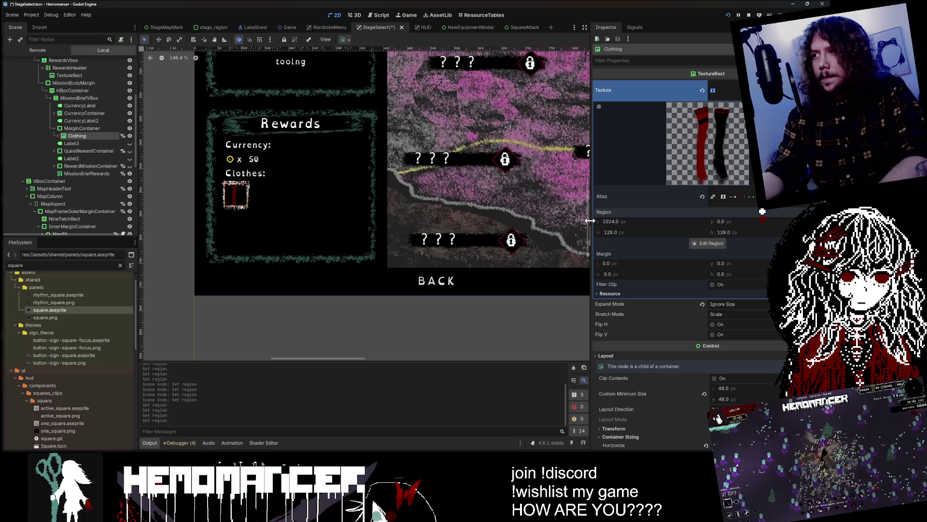
pyautogui.click(591, 220)
pyautogui.write('+256')
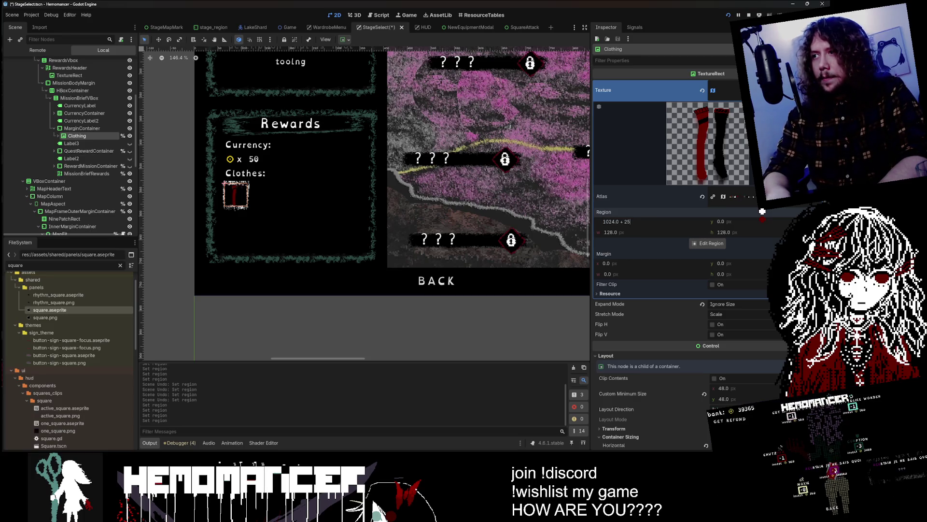
pyautogui.press('Return')
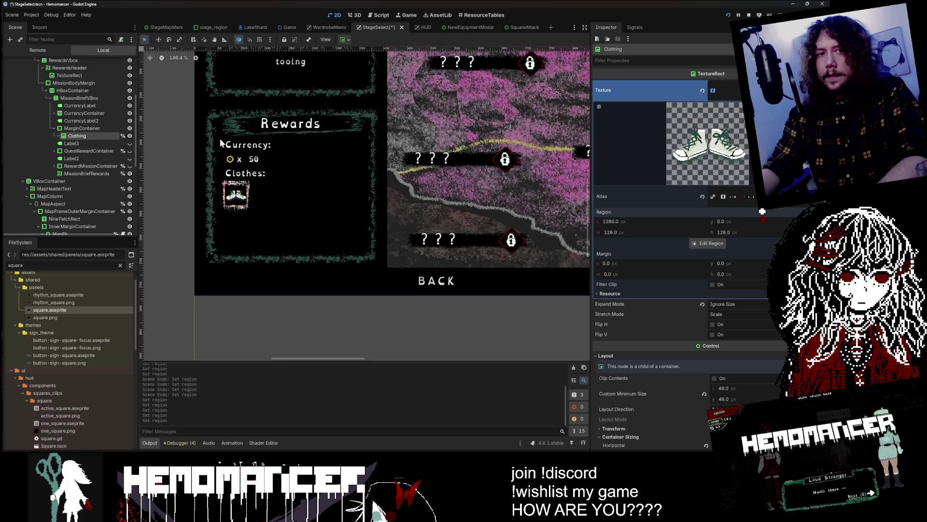
# Inspect the container and label around the Clothes icon, then reselect the Clothing node
pyautogui.scroll(3, 165, 171)
pyautogui.scroll(5, 166, 170)
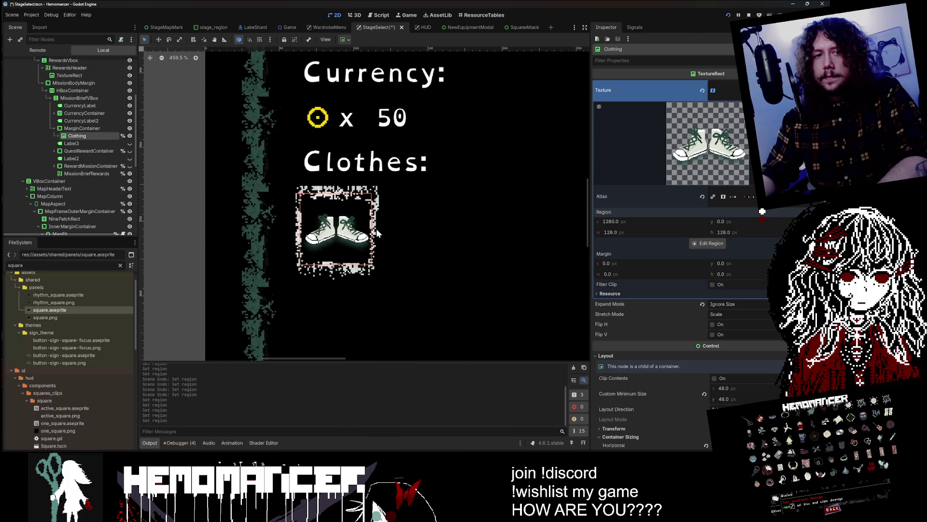
pyautogui.click(73, 128)
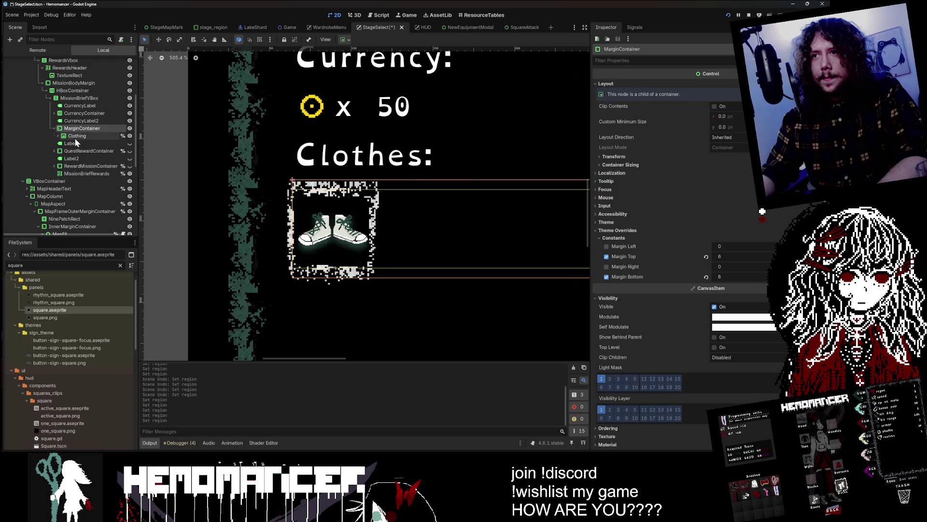
pyautogui.click(72, 143)
pyautogui.scroll(-6, 285, 166)
pyautogui.scroll(2, 357, 181)
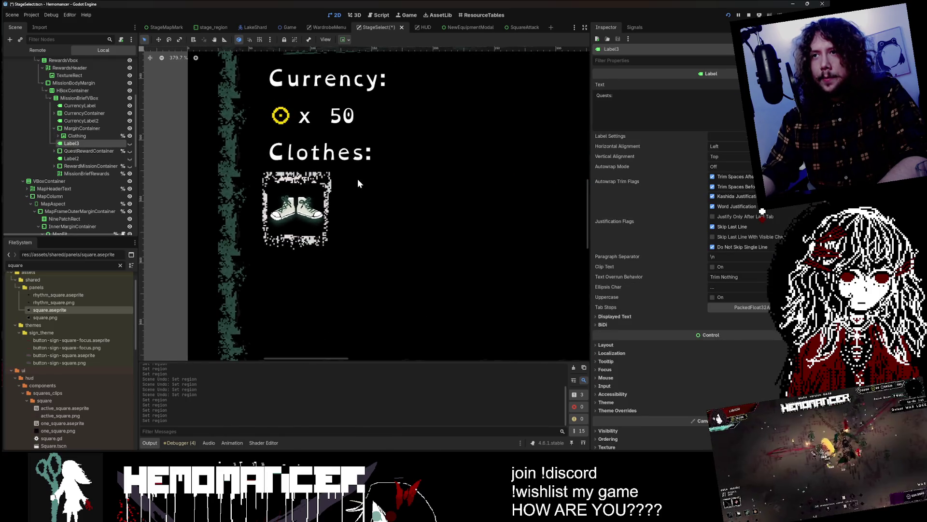
pyautogui.scroll(-2, 358, 179)
pyautogui.click(85, 134)
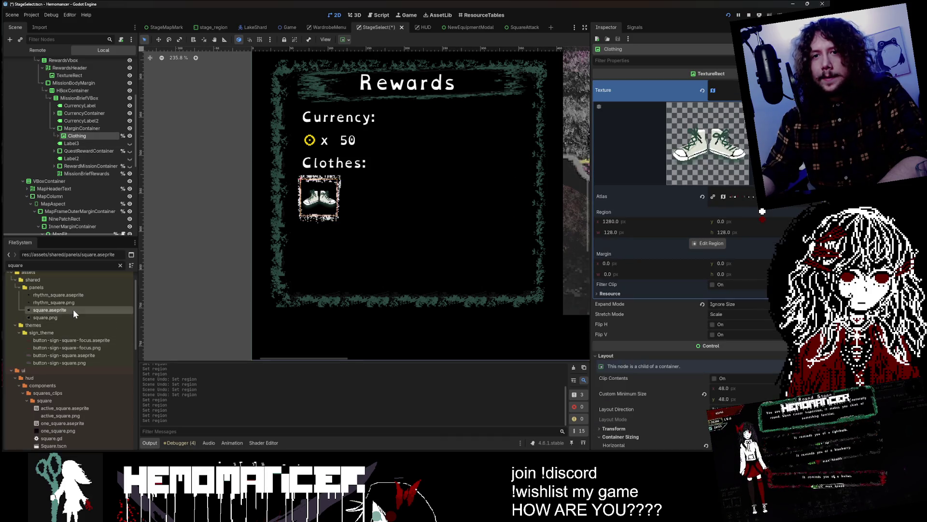
pyautogui.scroll(-4, 74, 307)
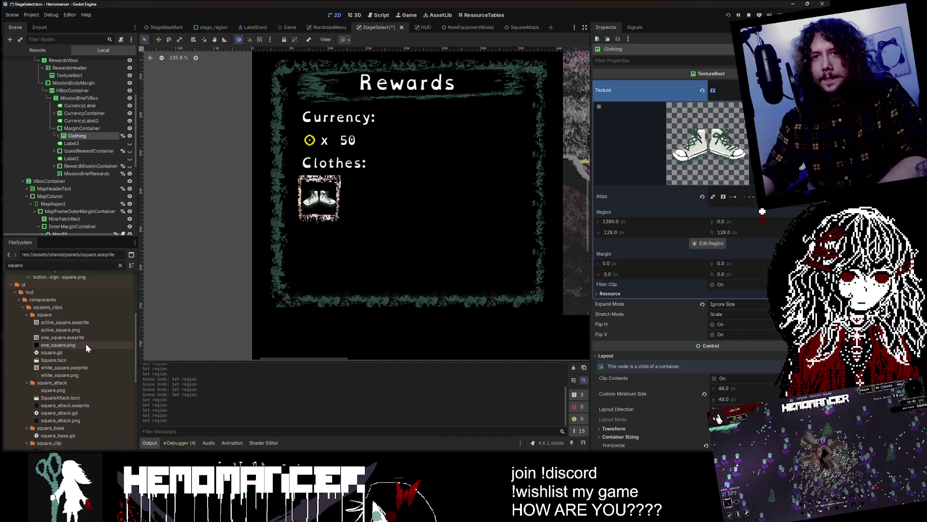
# Filter the project files for 'wardro', select legacy_wardrobe.aseprite, then clear the filter
pyautogui.doubleClick(16, 265)
pyautogui.write('wardro')
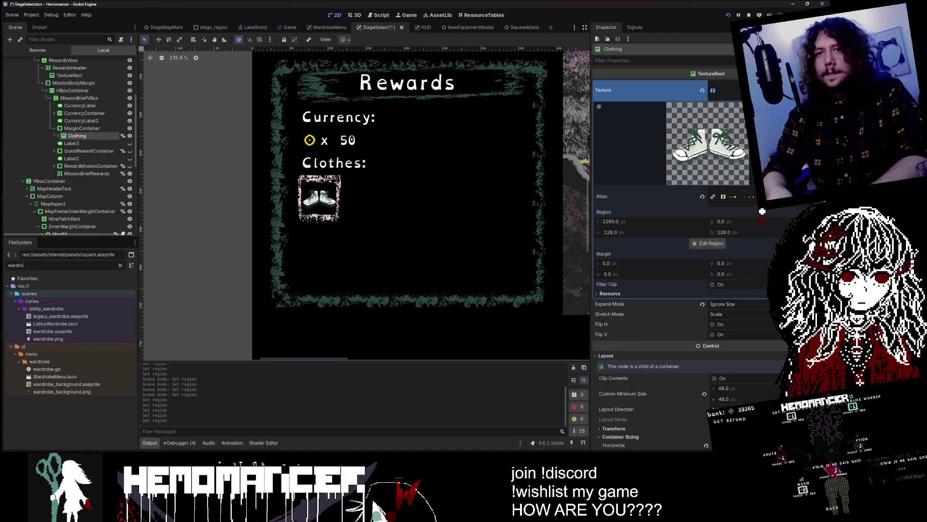
pyautogui.click(62, 316)
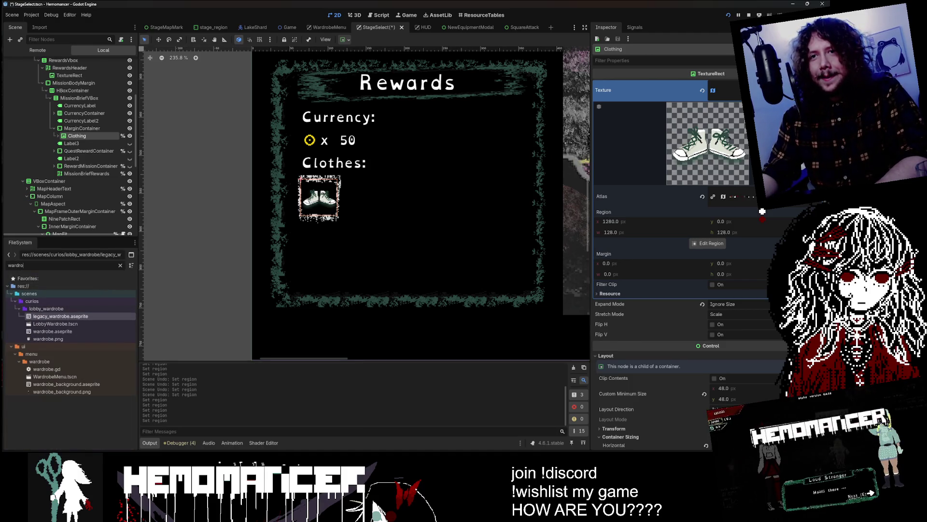
pyautogui.click(120, 266)
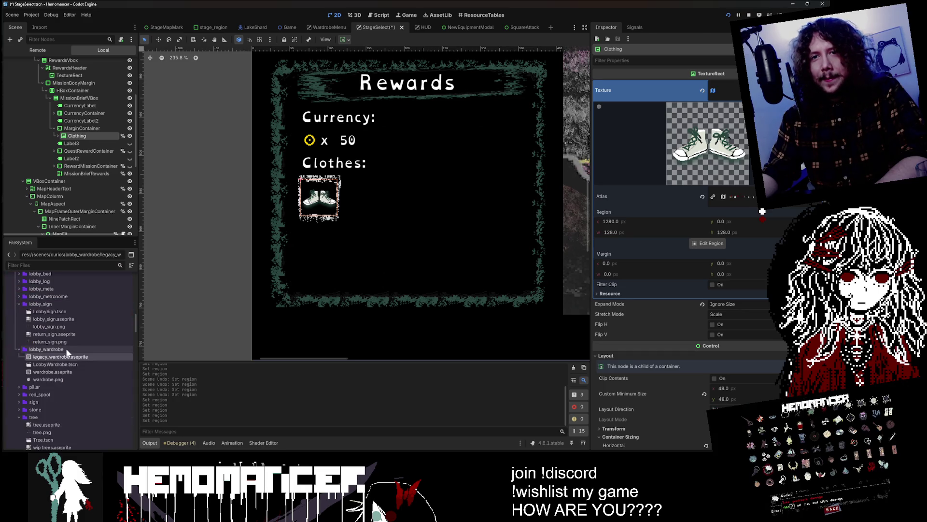
# Browse the assets images folder and select the MarginContainer around the Clothes icon
pyautogui.scroll(-2, 70, 386)
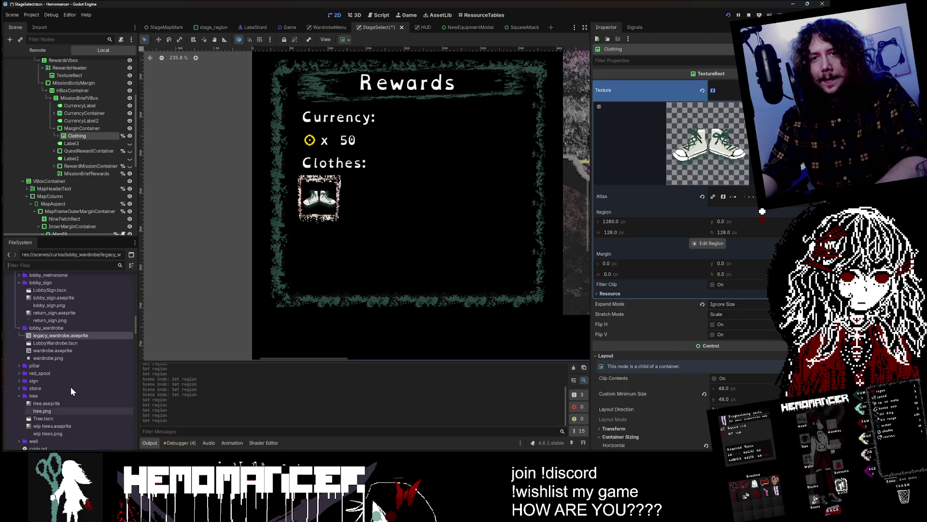
pyautogui.scroll(8, 67, 362)
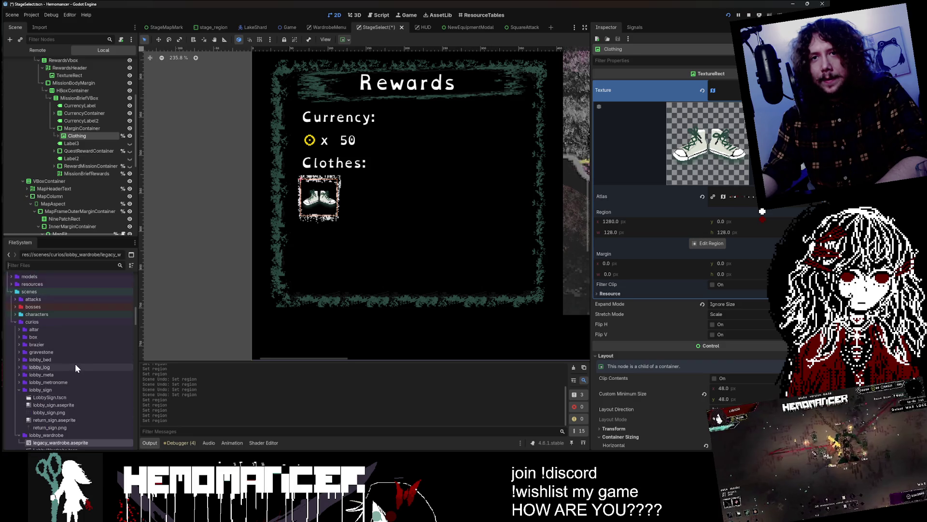
pyautogui.scroll(10, 74, 358)
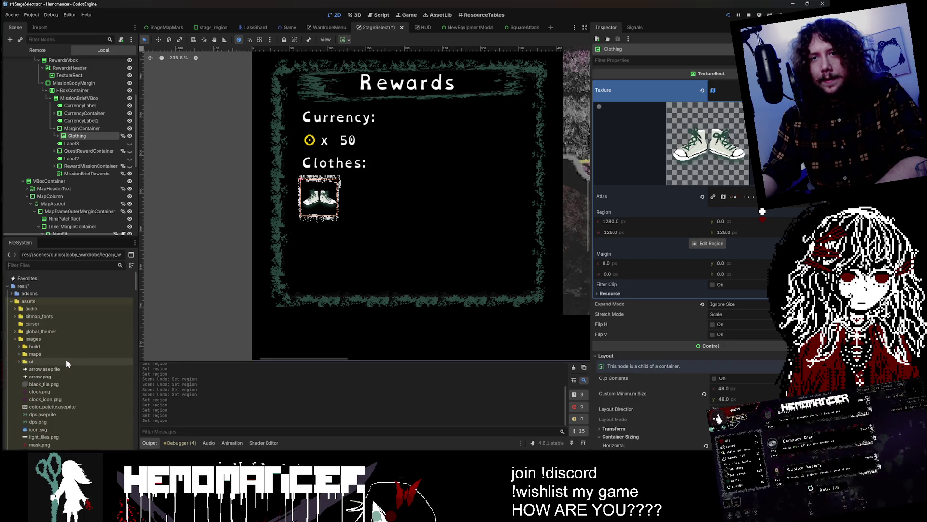
pyautogui.moveTo(59, 384)
pyautogui.mouseDown()
pyautogui.moveTo(738, 198)
pyautogui.moveTo(759, 241)
pyautogui.moveTo(653, 281)
pyautogui.mouseUp()
pyautogui.scroll(-10, 756, 239)
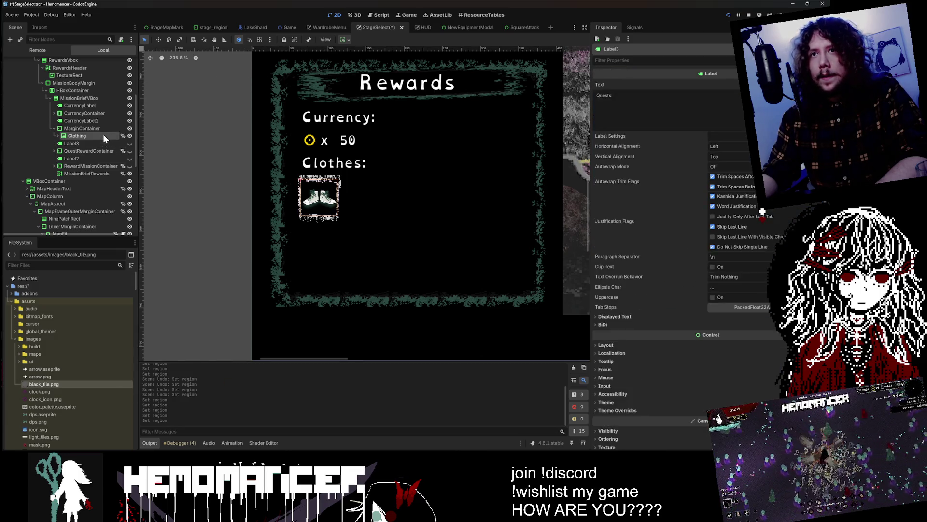
pyautogui.click(102, 128)
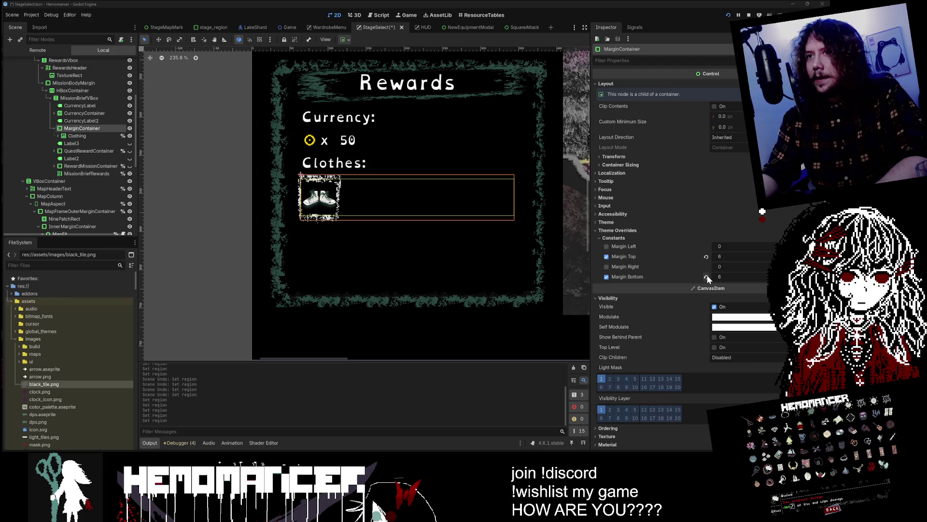
pyautogui.scroll(-3, 707, 278)
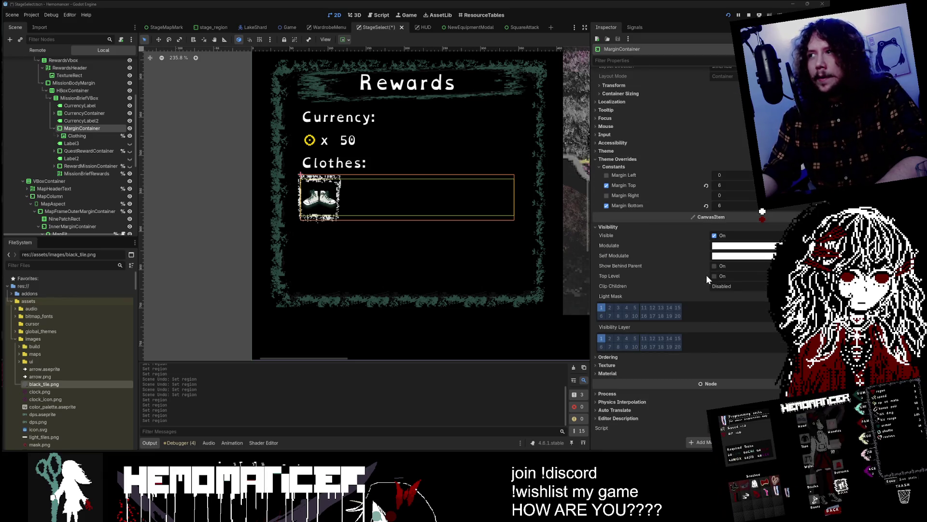
pyautogui.scroll(3, 706, 279)
pyautogui.click(76, 136)
pyautogui.click(82, 128)
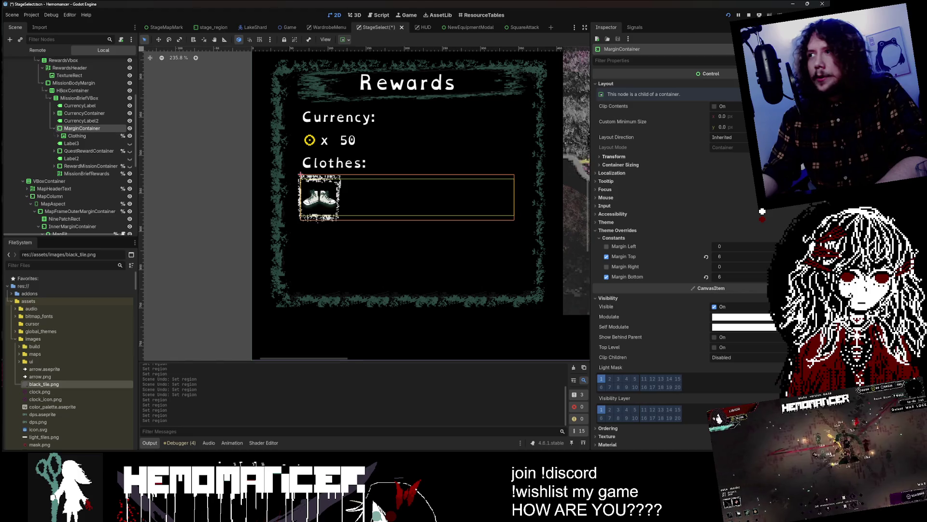
pyautogui.scroll(-3, 685, 241)
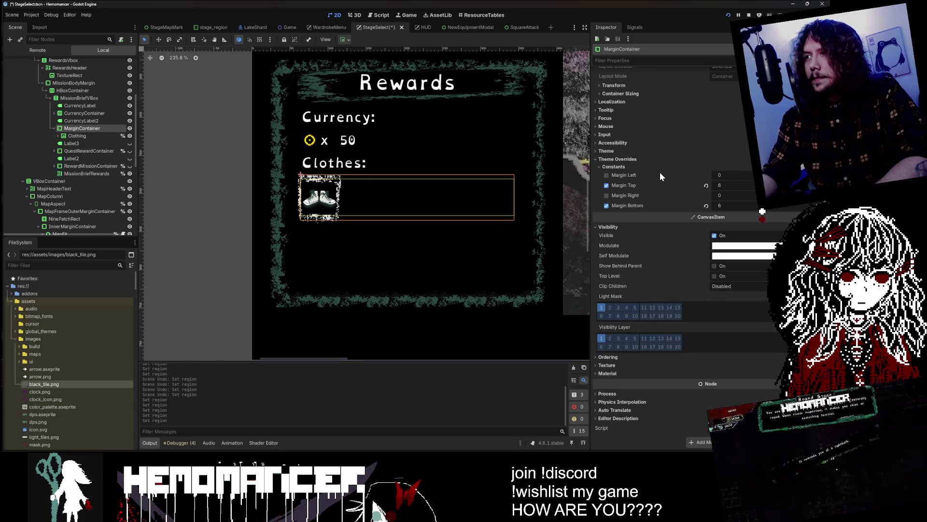
pyautogui.scroll(3, 660, 173)
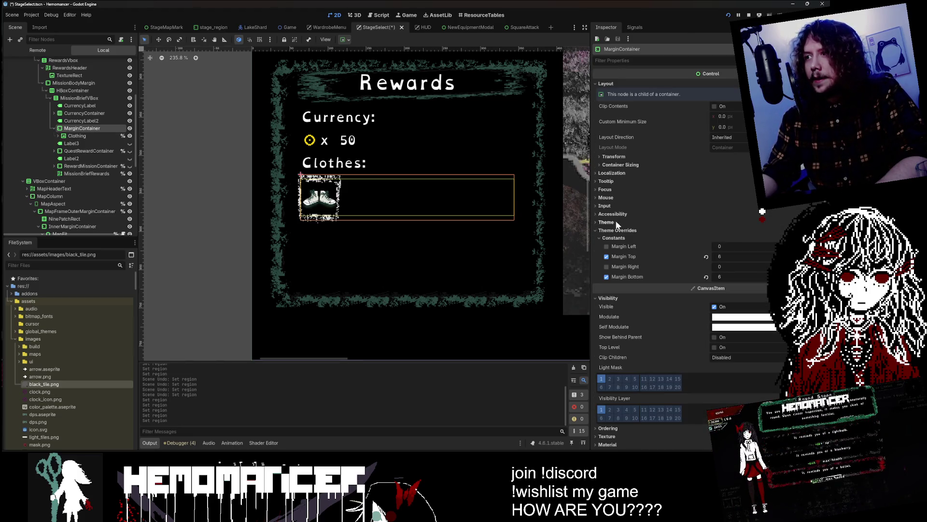
pyautogui.click(607, 237)
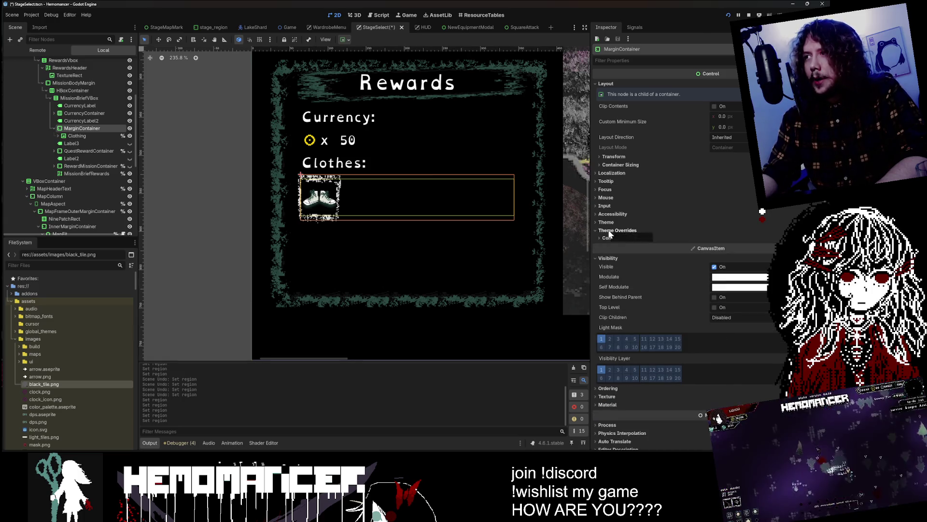
pyautogui.click(77, 135)
pyautogui.click(82, 128)
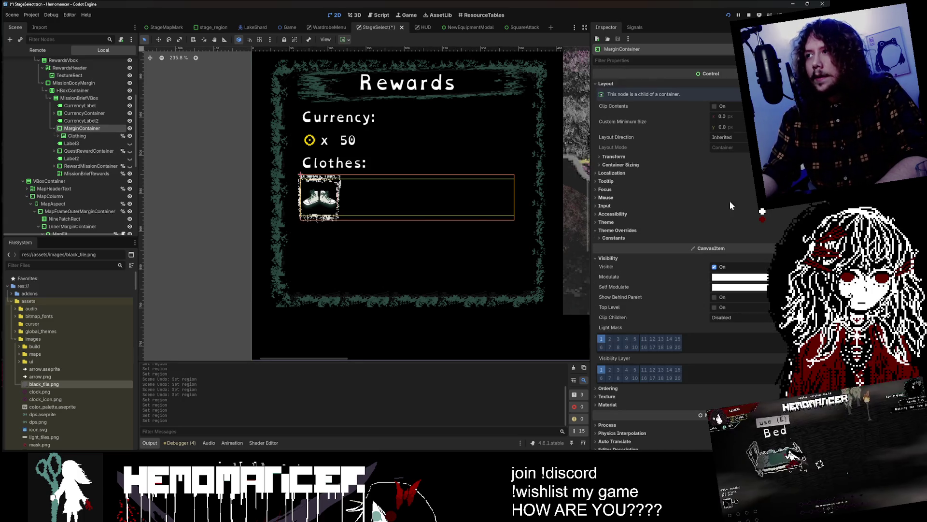
pyautogui.scroll(-1, 641, 199)
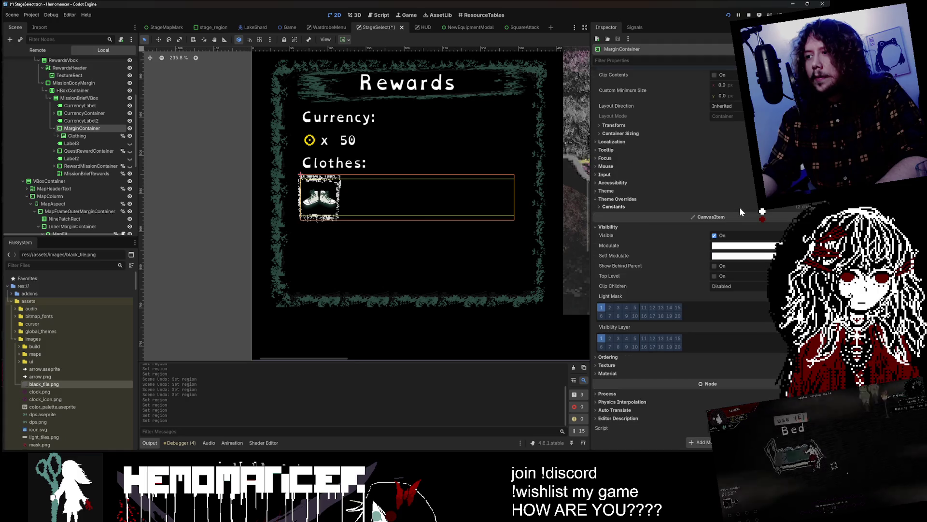
pyautogui.click(57, 136)
pyautogui.click(85, 144)
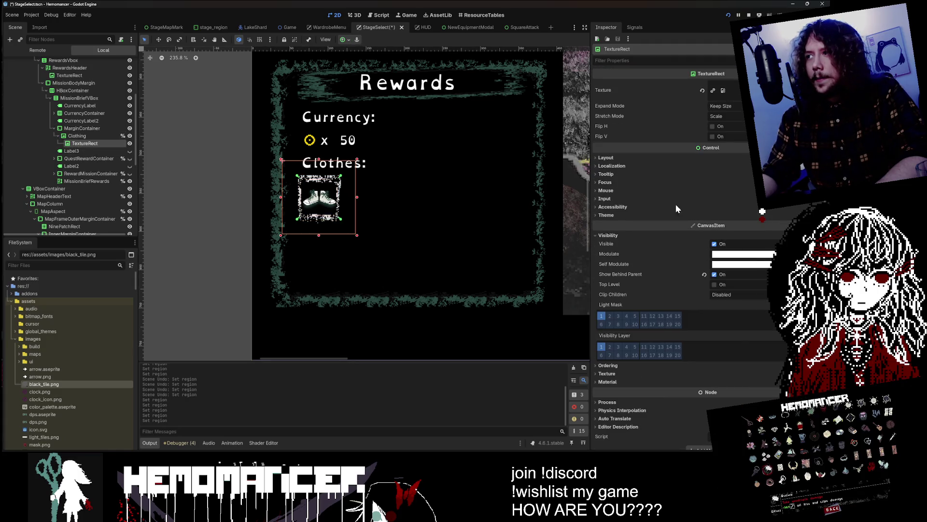
# Browse assets/images and its ui folder, then collapse images and open assets/notes
pyautogui.scroll(-3, 686, 217)
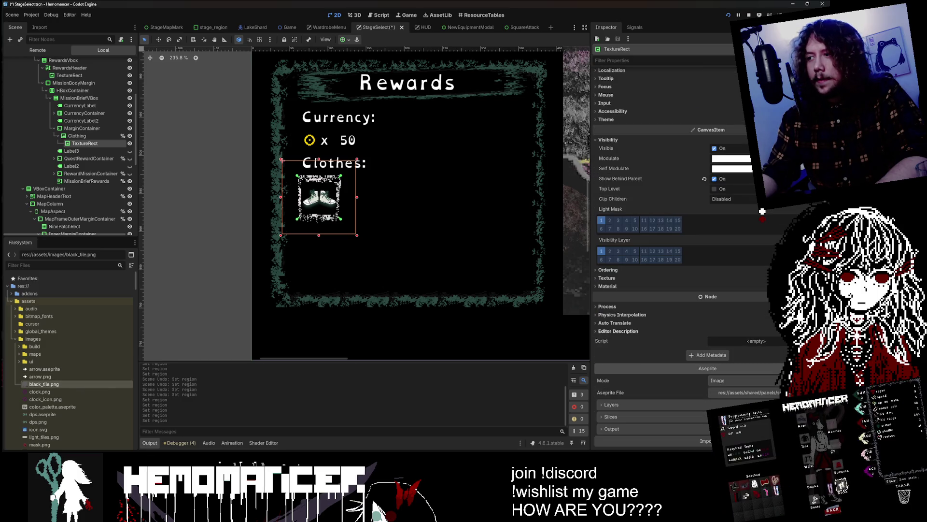
pyautogui.scroll(-2, 66, 378)
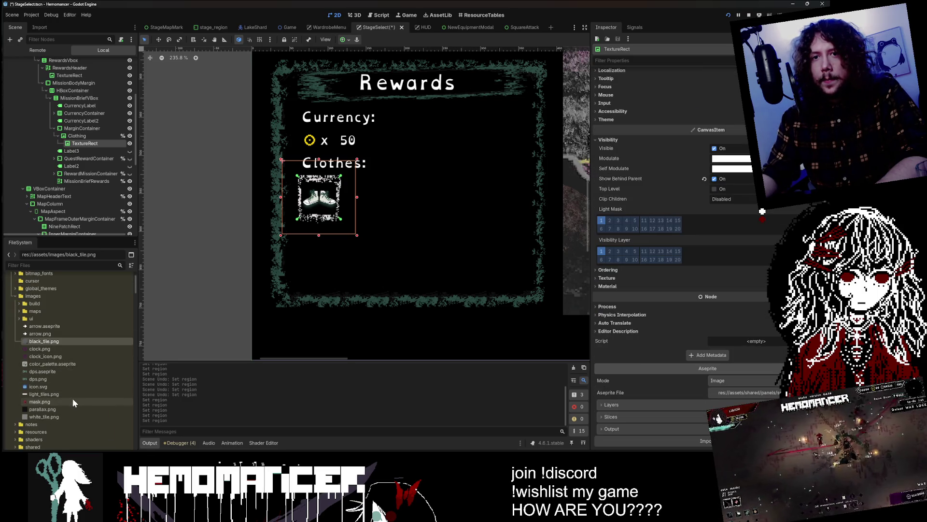
pyautogui.click(74, 365)
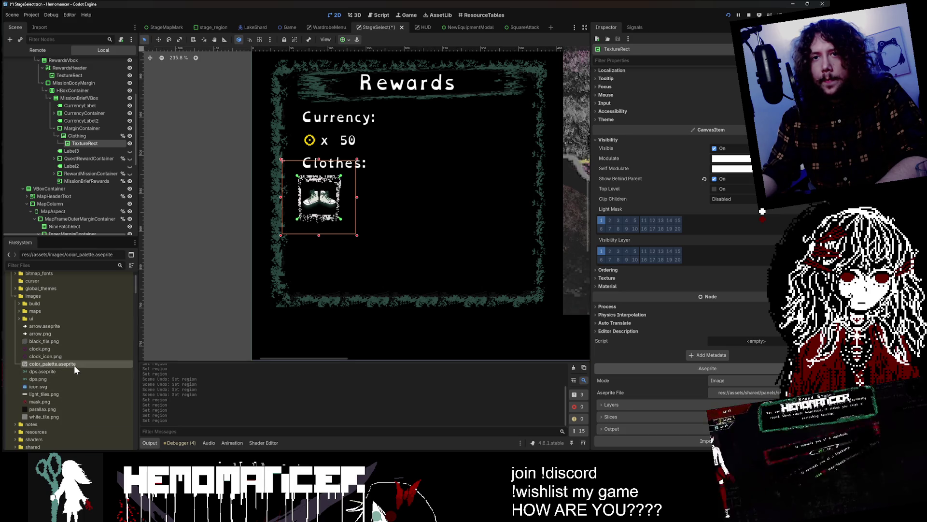
pyautogui.scroll(2, 74, 361)
pyautogui.click(65, 339)
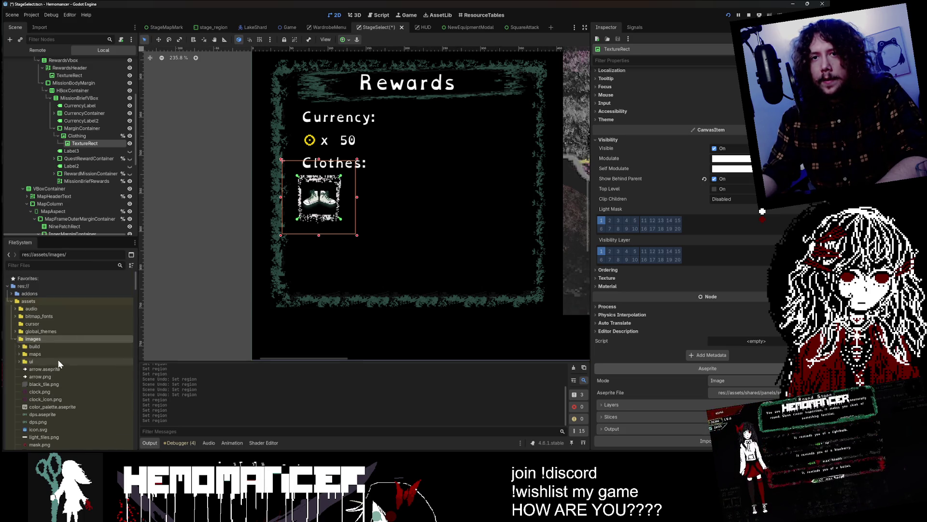
pyautogui.doubleClick(59, 360)
pyautogui.click(15, 339)
pyautogui.doubleClick(36, 346)
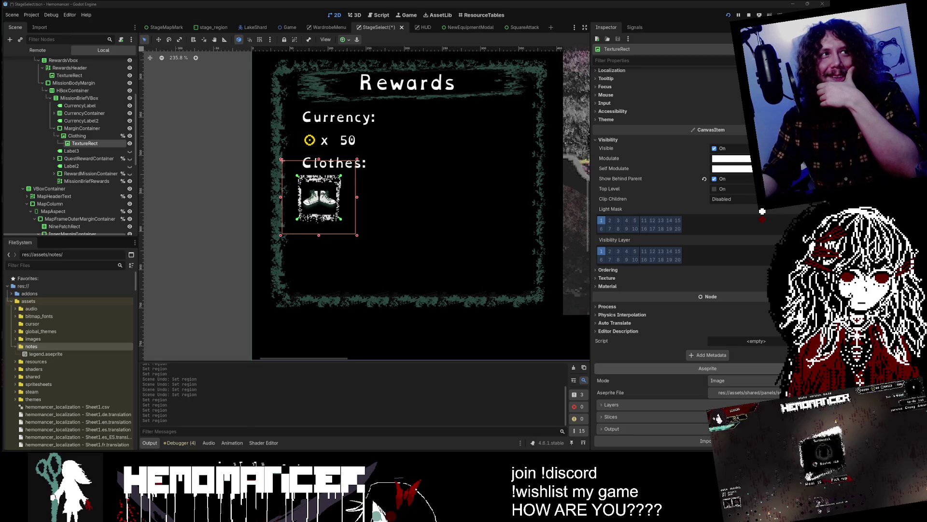
# View the whole stage-select screen and look through the images/build folder, then collapse it
pyautogui.scroll(-6, 290, 309)
pyautogui.moveTo(238, 273); pyautogui.dragTo(149, 315)
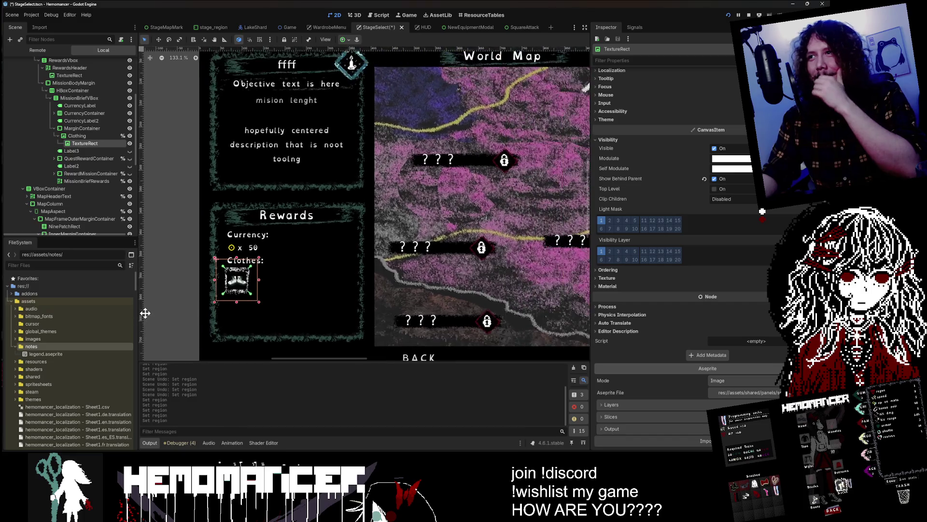
pyautogui.scroll(-4, 244, 294)
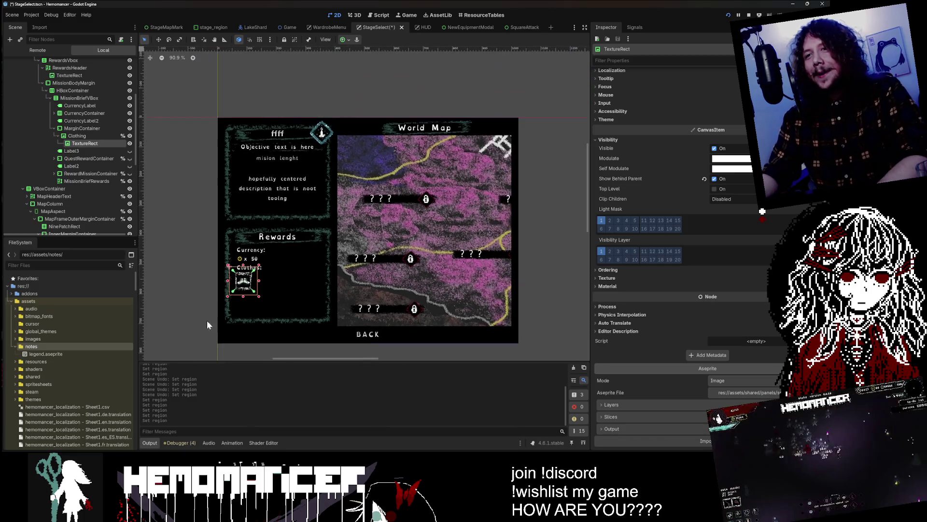
pyautogui.scroll(5, 199, 306)
pyautogui.scroll(-3, 418, 231)
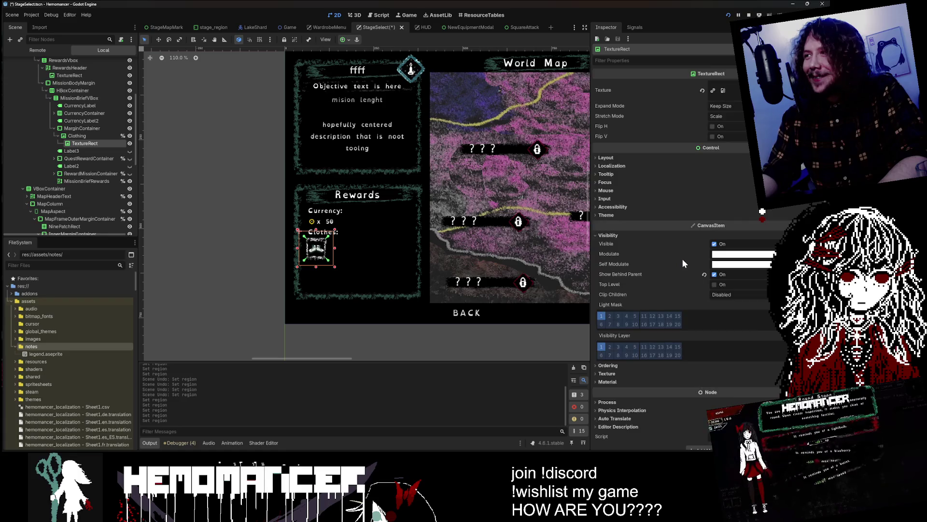
pyautogui.doubleClick(56, 339)
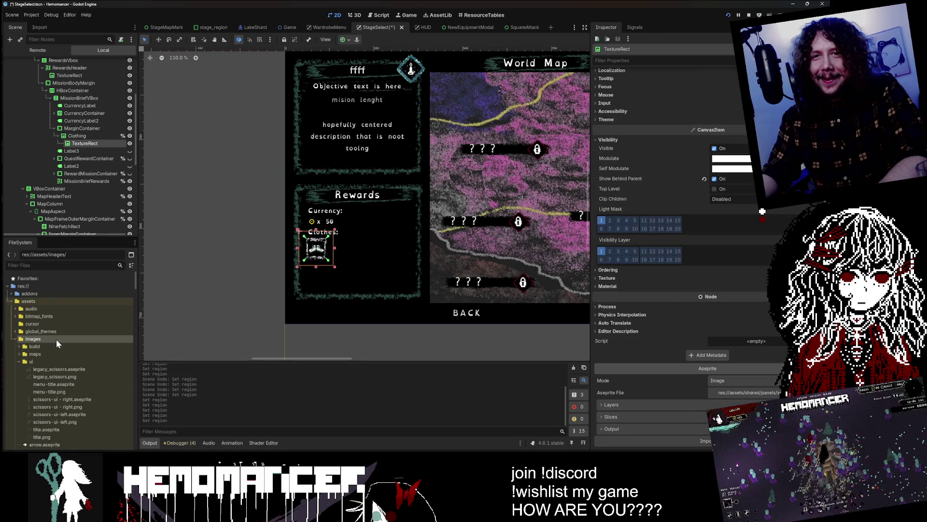
pyautogui.click(56, 346)
pyautogui.scroll(-2, 58, 348)
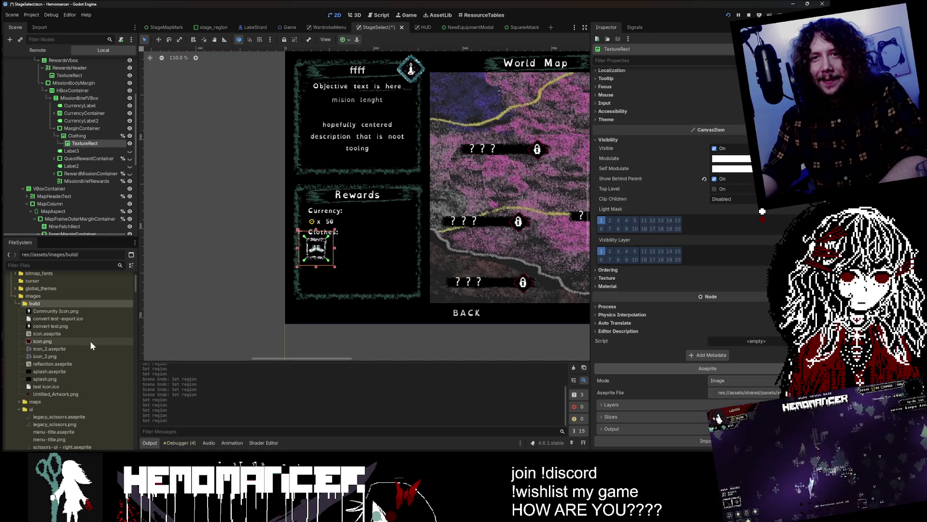
pyautogui.click(20, 303)
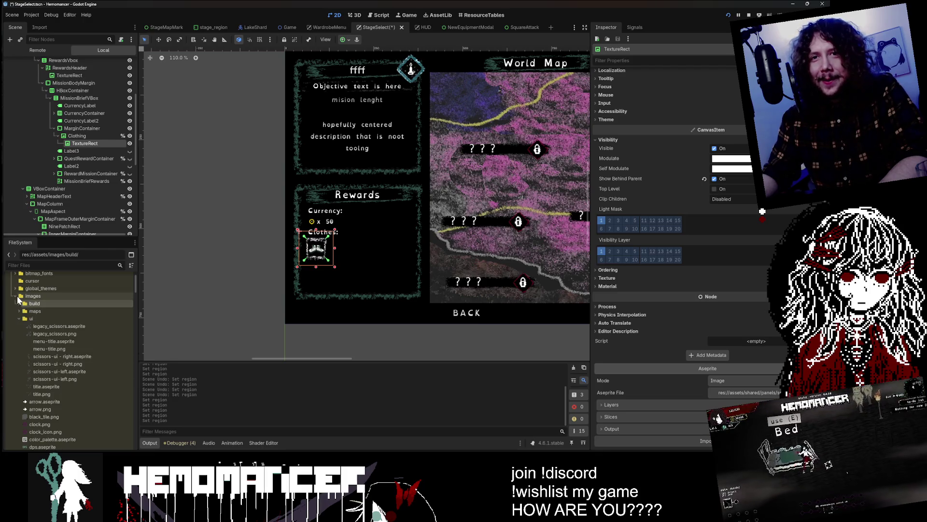
# Expand assets/shared and its panels folder, and pick up purple_panel.aseprite
pyautogui.scroll(-8, 72, 338)
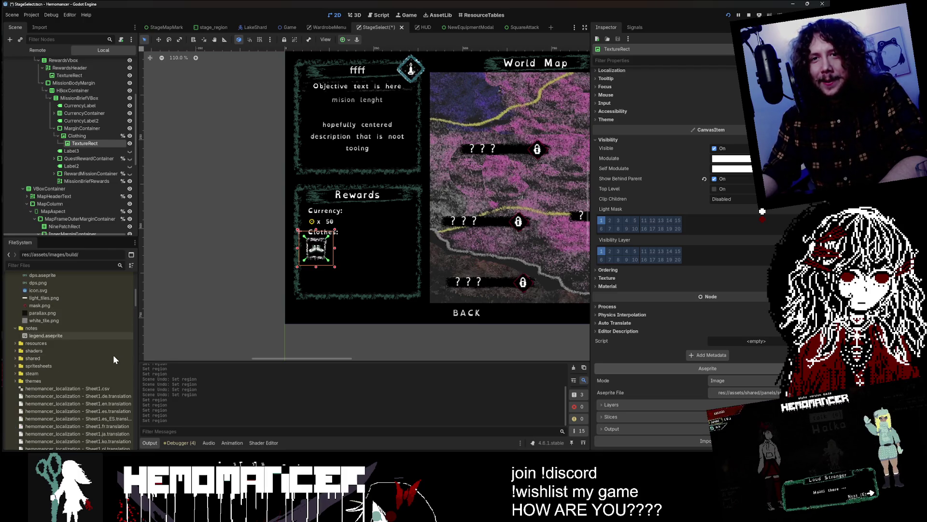
pyautogui.doubleClick(83, 358)
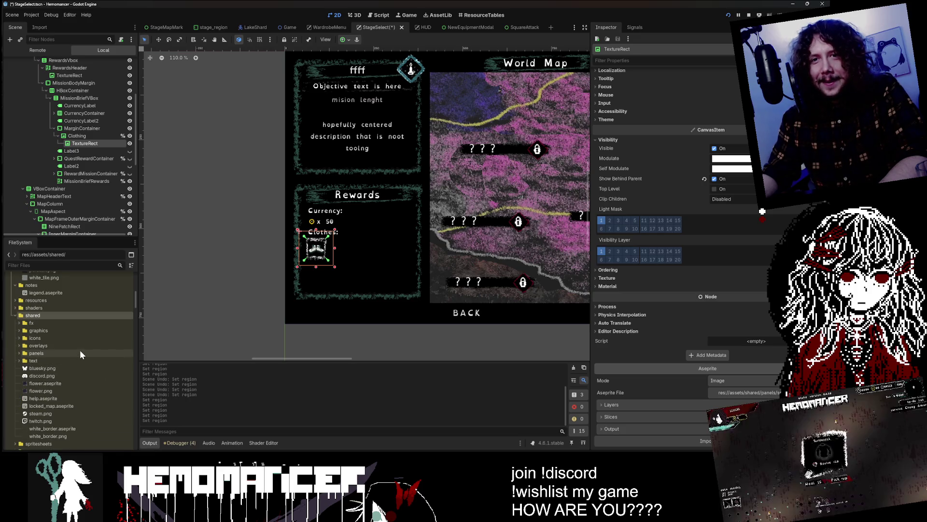
pyautogui.scroll(-3, 77, 355)
pyautogui.click(58, 325)
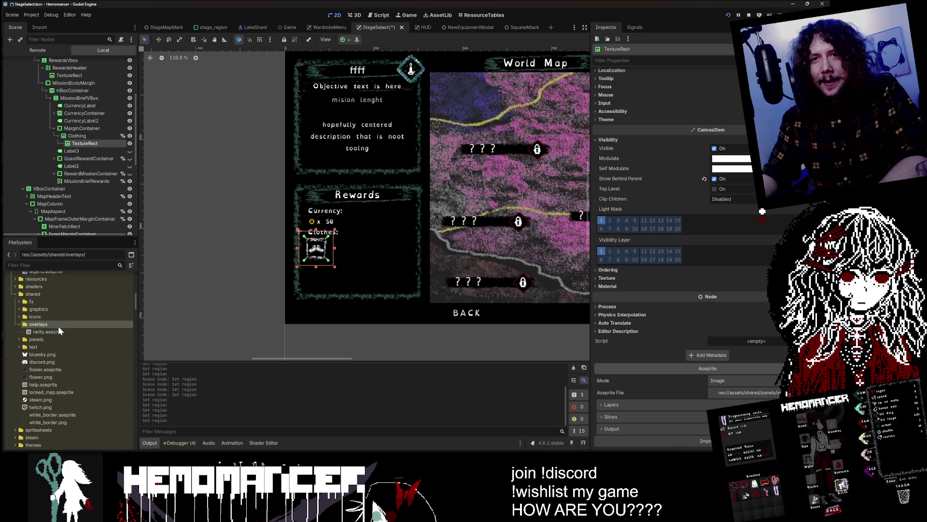
pyautogui.click(56, 331)
pyautogui.doubleClick(56, 330)
pyautogui.scroll(-2, 60, 331)
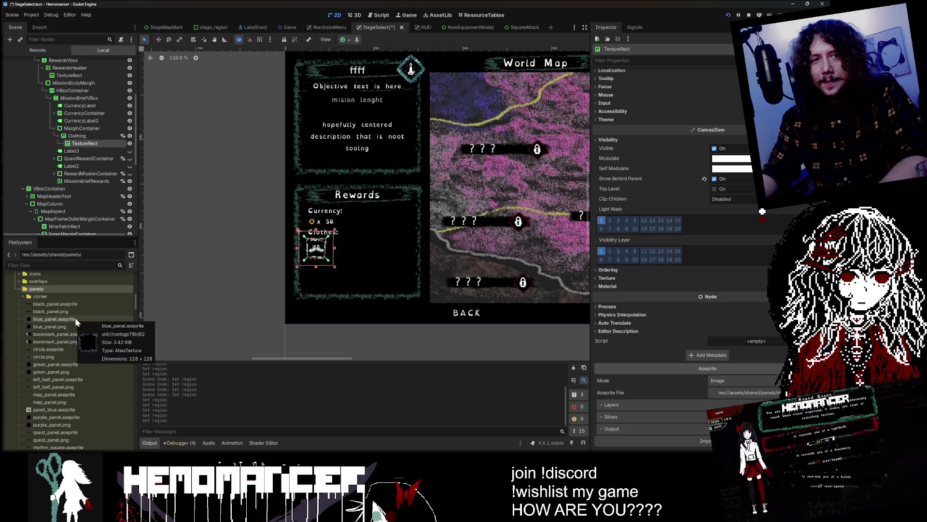
pyautogui.scroll(-4, 74, 317)
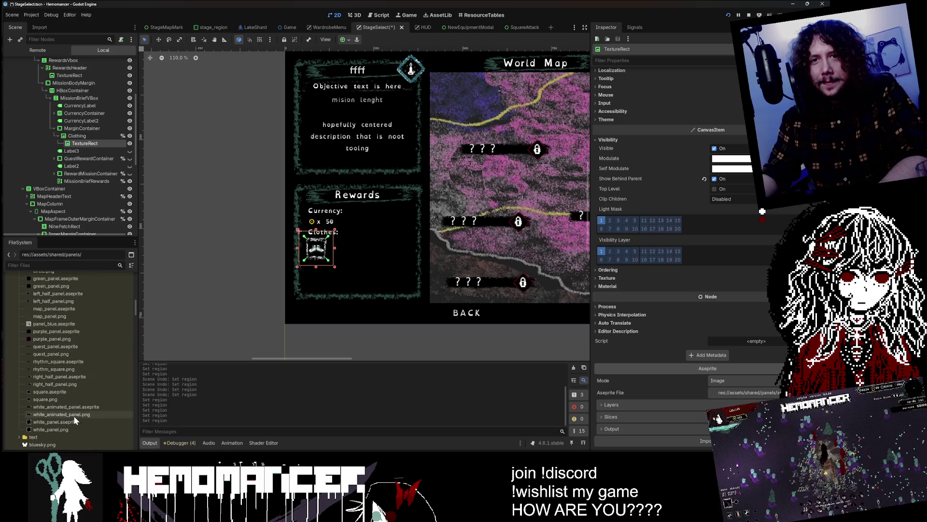
pyautogui.moveTo(73, 330)
pyautogui.mouseDown()
pyautogui.moveTo(404, 359)
pyautogui.moveTo(786, 345)
pyautogui.mouseUp()
# Assign purple_panel.aseprite as the Clothes icon's Aseprite File and save the StageSelect scene
pyautogui.moveTo(757, 395); pyautogui.dragTo(757, 393)
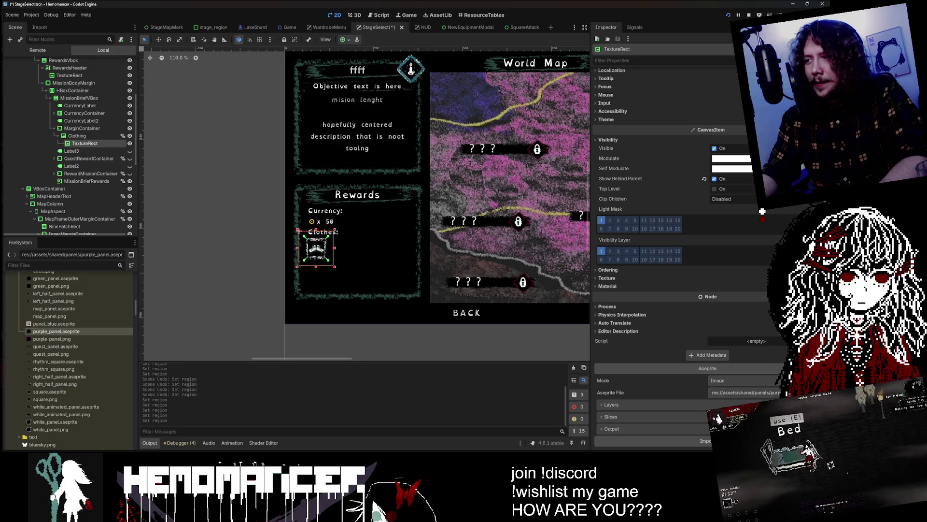
pyautogui.scroll(-2, 331, 256)
pyautogui.hotkey('ctrl', 's')
pyautogui.scroll(4, 326, 260)
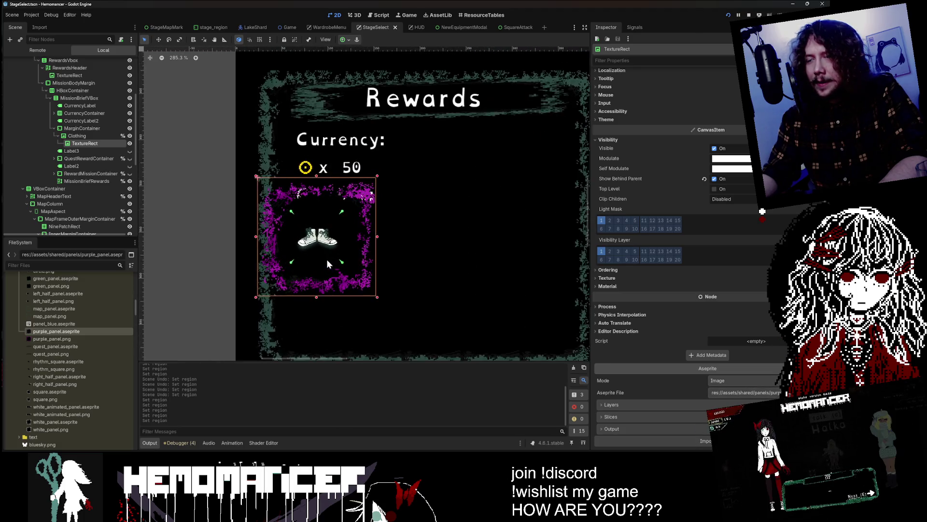
pyautogui.scroll(3, 85, 315)
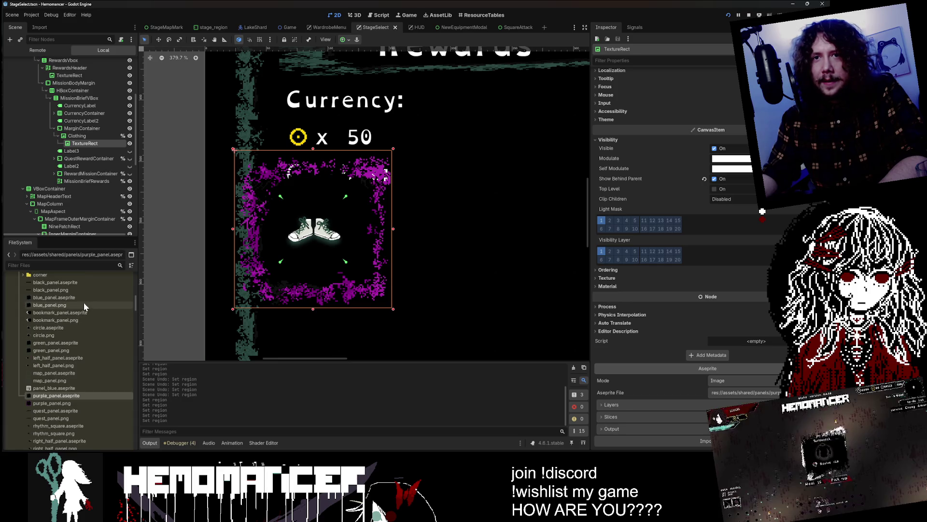
pyautogui.scroll(-4, 73, 328)
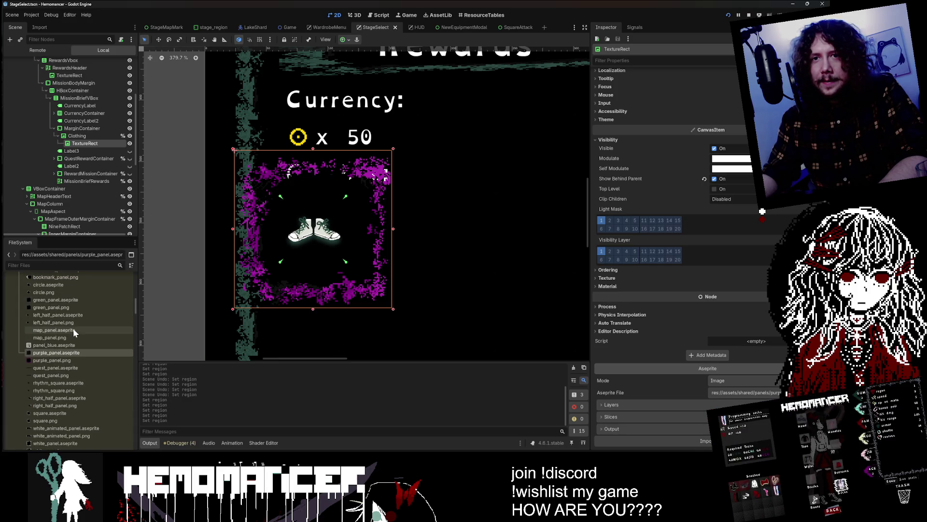
pyautogui.scroll(-6, 75, 325)
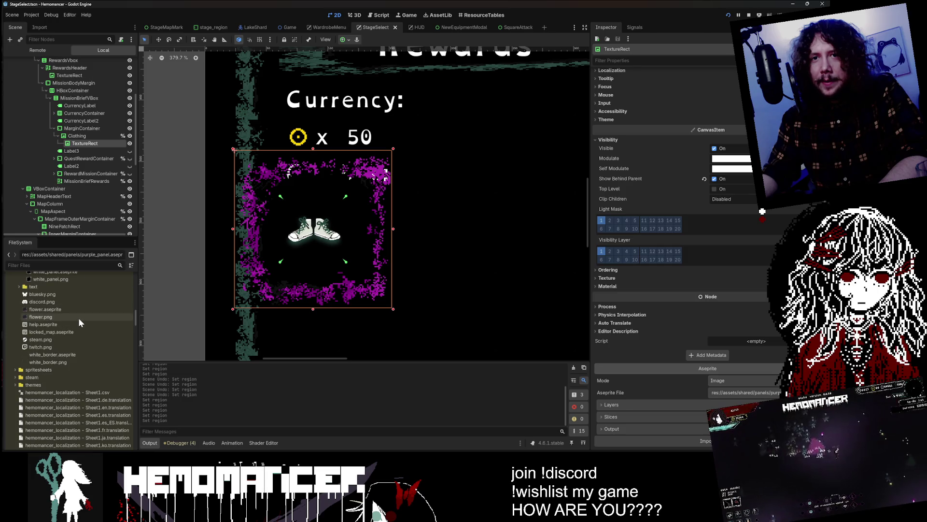
pyautogui.click(317, 26)
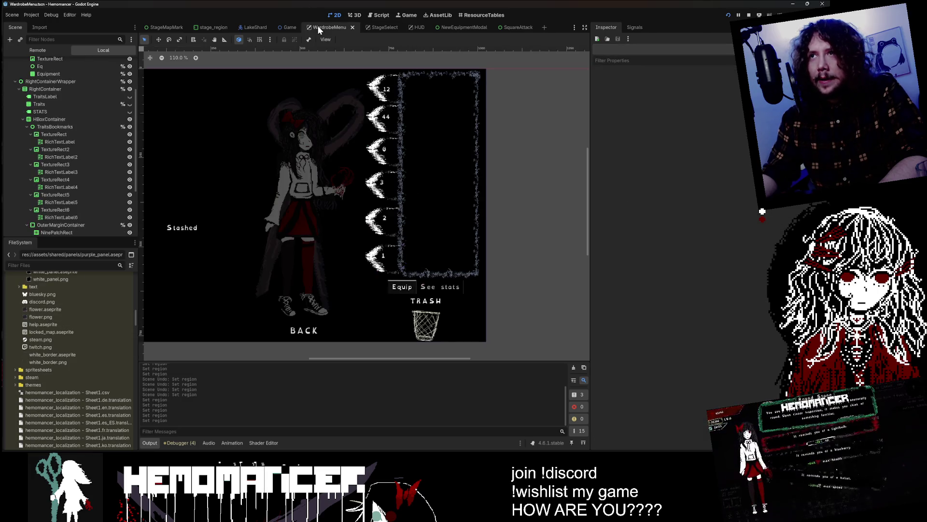
# Open wardrobe.gd and inspect the WardrobeMenu's Equipment and Slots grids
pyautogui.scroll(3, 53, 143)
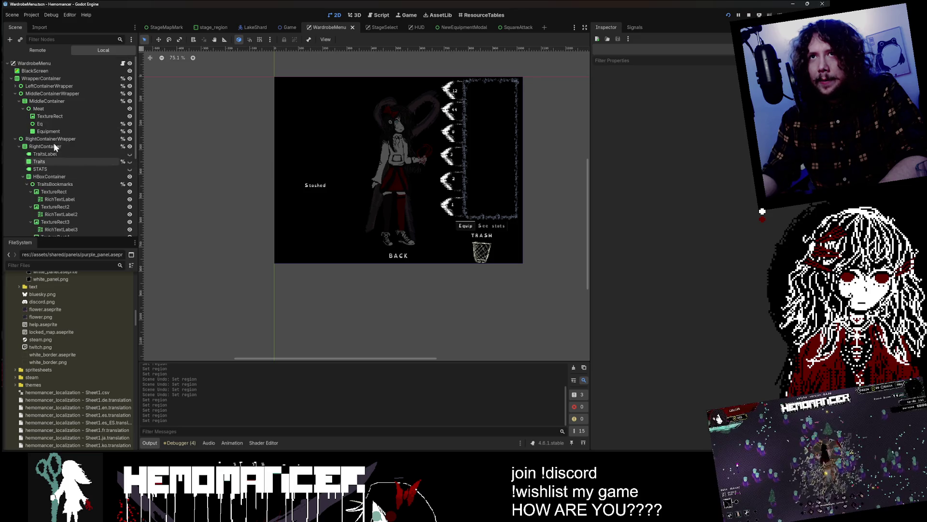
pyautogui.click(122, 63)
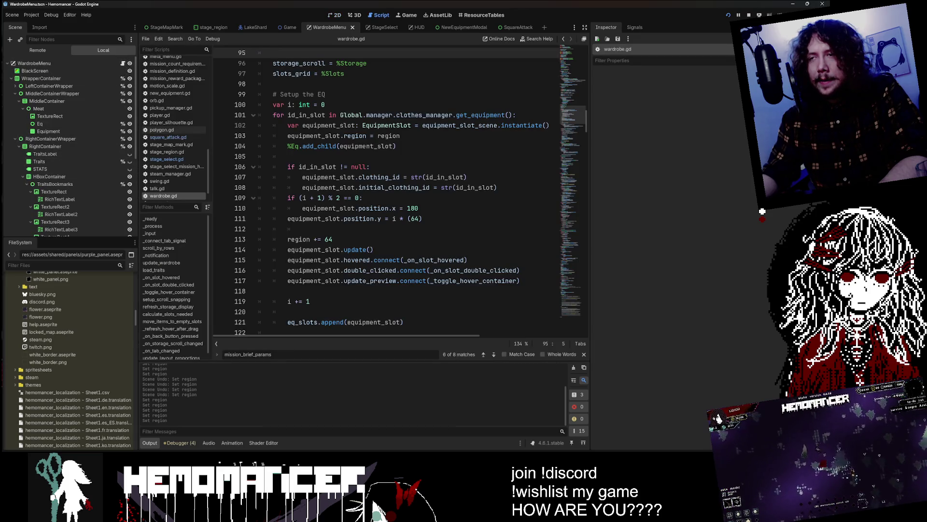
pyautogui.scroll(20, 575, 82)
pyautogui.scroll(-5, 575, 82)
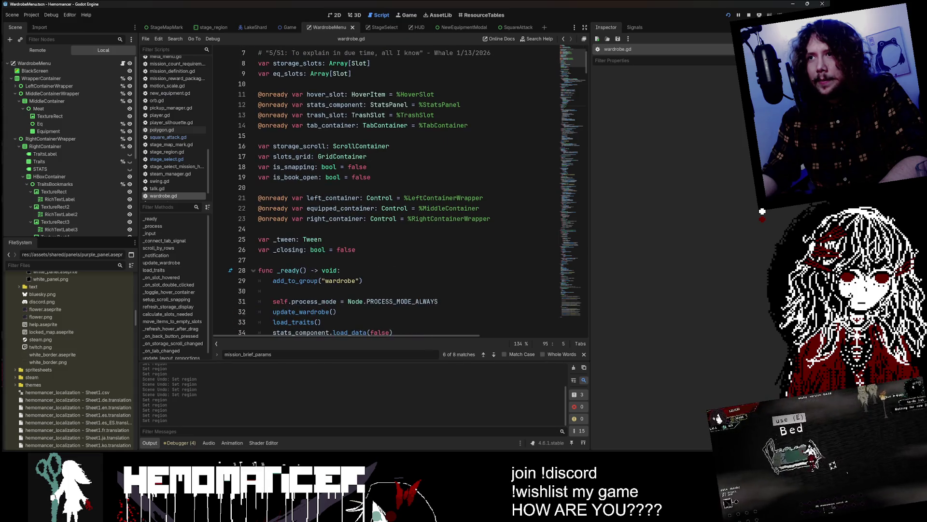
pyautogui.scroll(3, 364, 191)
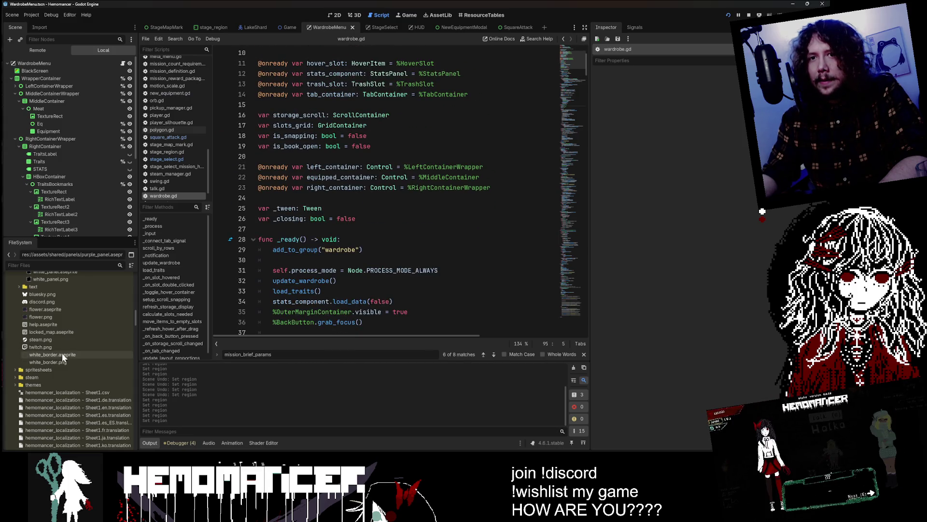
pyautogui.click(48, 131)
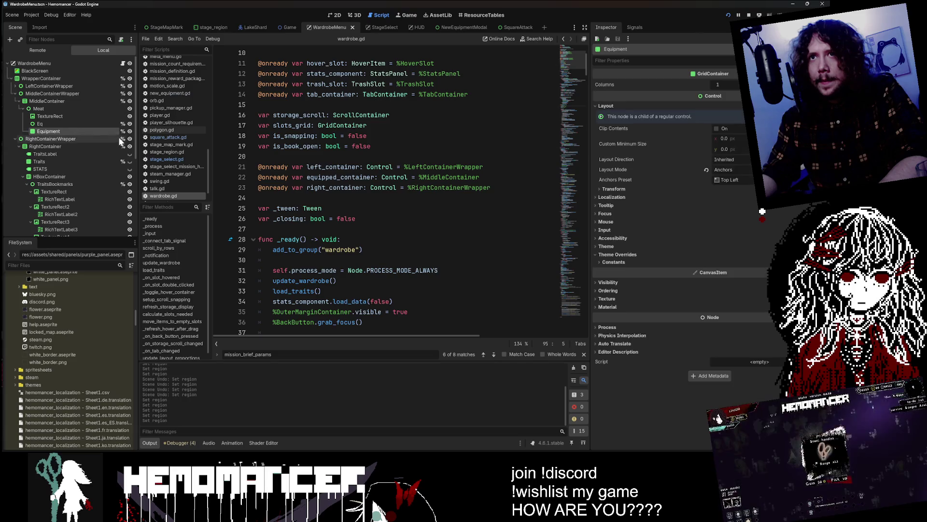
pyautogui.click(329, 13)
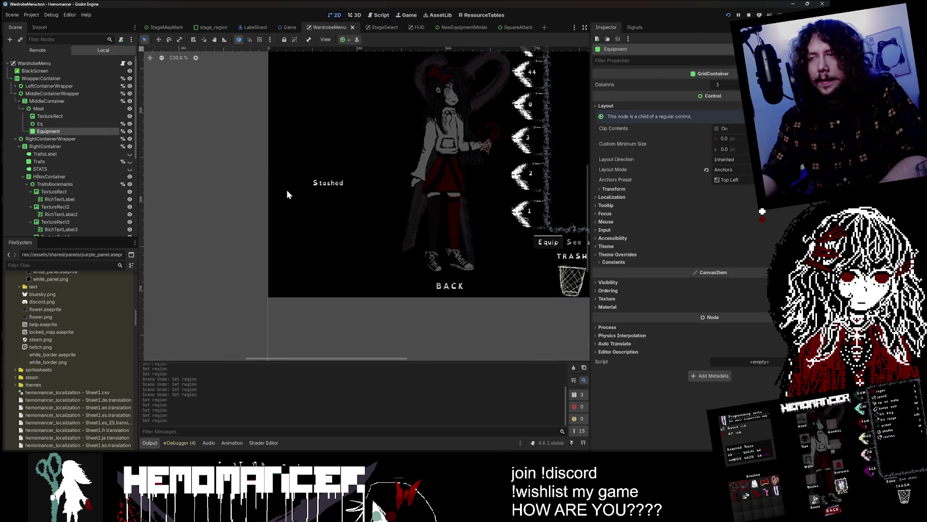
pyautogui.click(286, 191)
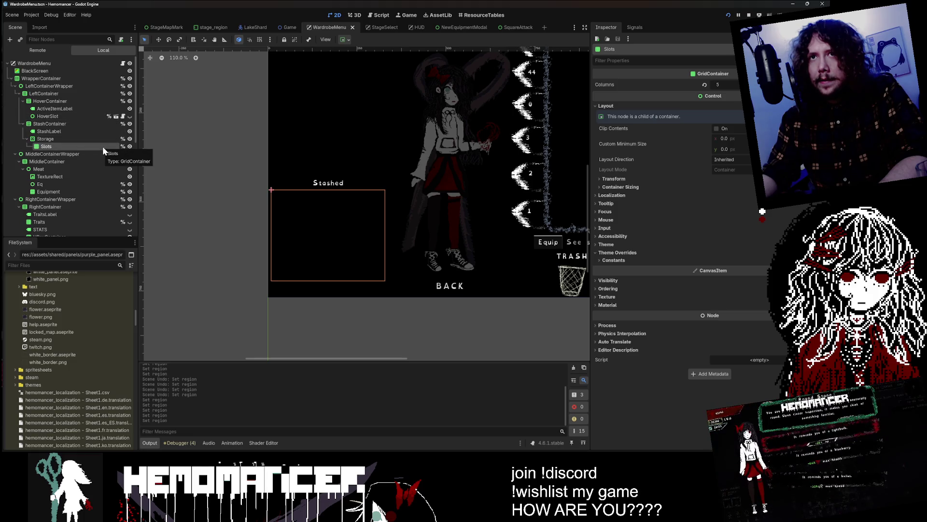
# Filter the project files by 'slot' and select storage_slot.aseprite
pyautogui.click(63, 265)
pyautogui.write('slot')
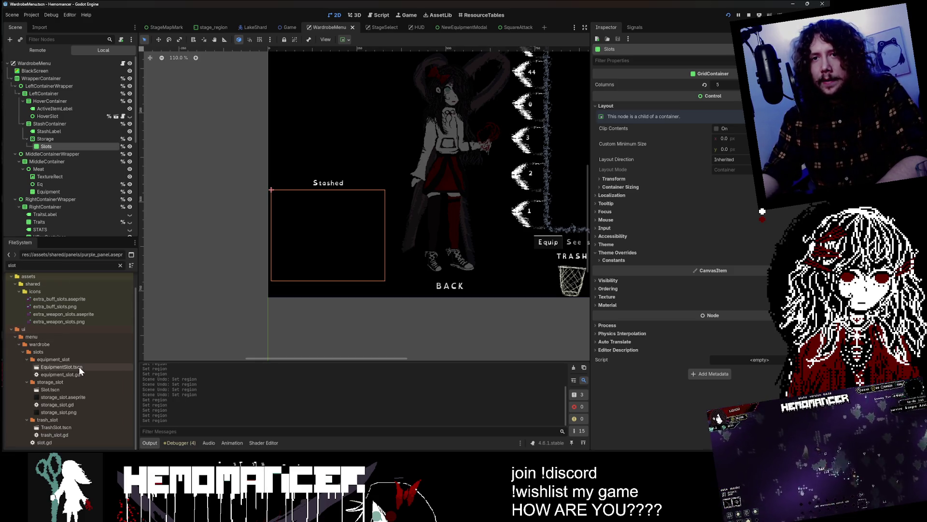
pyautogui.click(75, 399)
# Open storage_slot.aseprite in Aseprite as an external program, zoom in, then return to Godot
pyautogui.rightClick(75, 399)
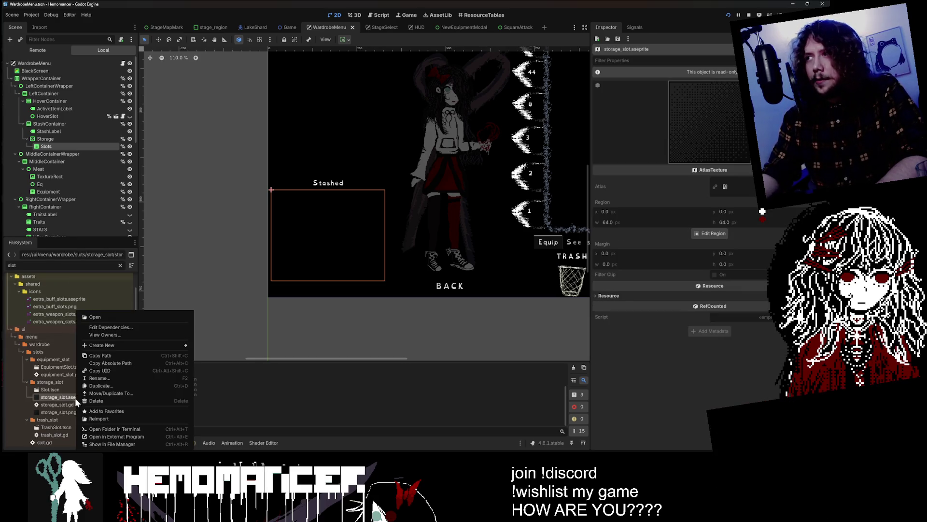
pyautogui.click(130, 437)
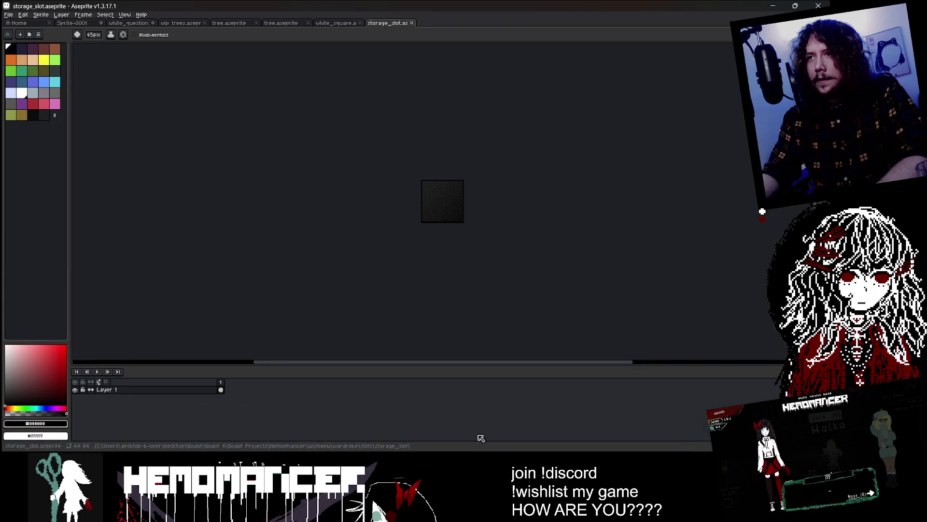
pyautogui.scroll(5, 483, 201)
pyautogui.scroll(-3, 282, 208)
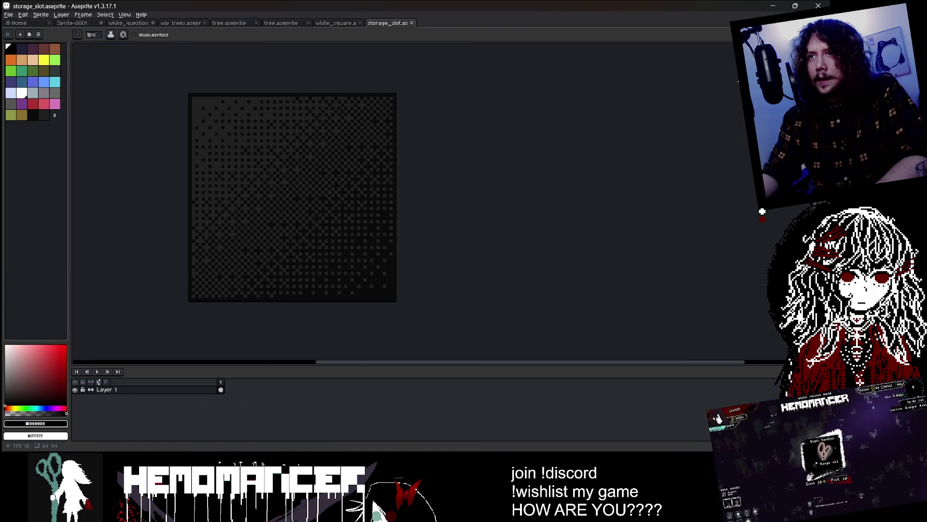
pyautogui.click(819, 5)
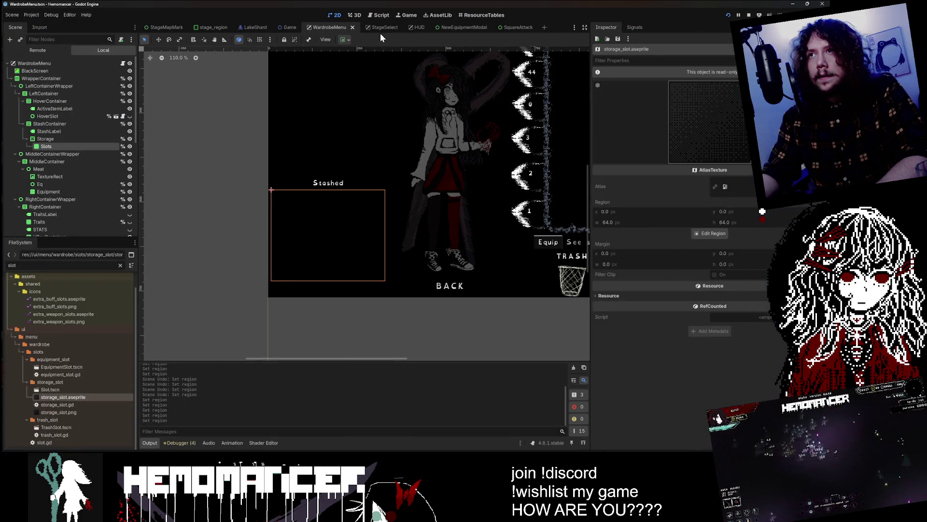
# Switch back to the StageSelect scene and select the Map node
pyautogui.click(161, 27)
pyautogui.click(339, 27)
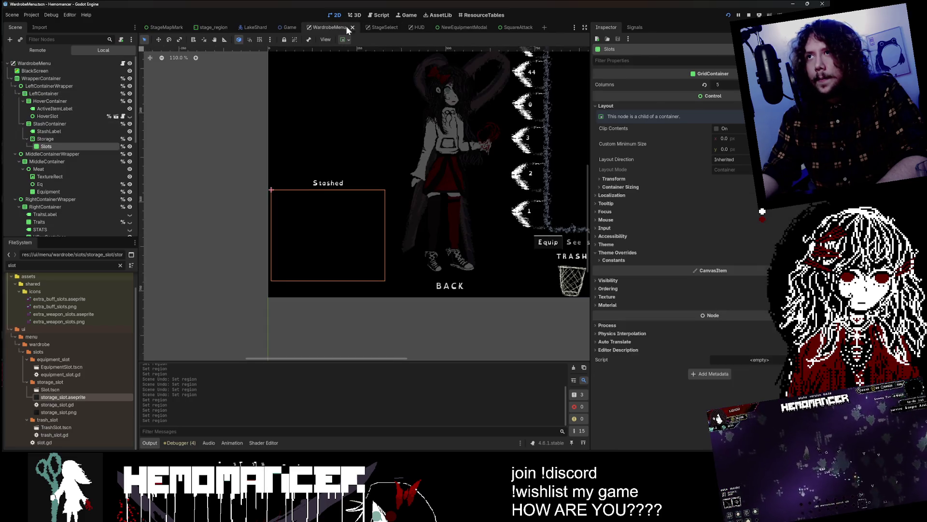
pyautogui.click(375, 27)
pyautogui.scroll(-3, 349, 101)
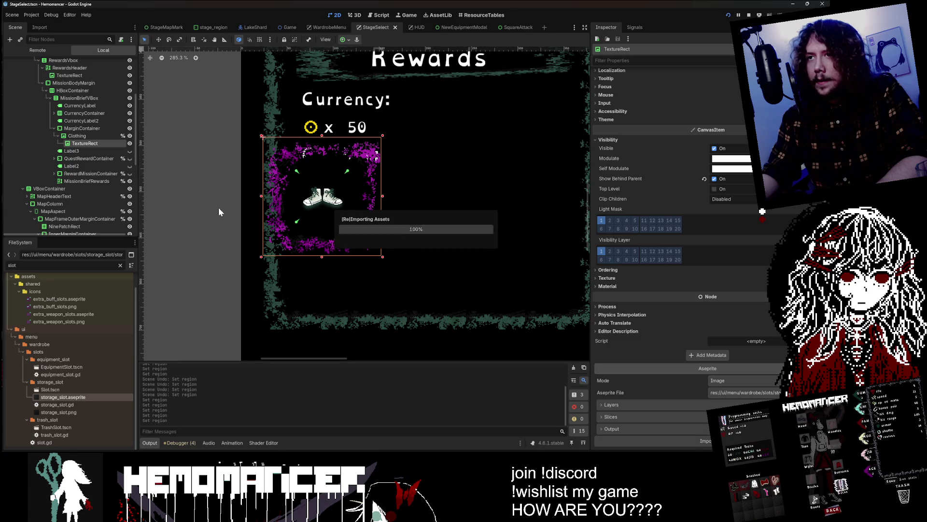
pyautogui.scroll(6, 246, 215)
pyautogui.scroll(-5, 245, 219)
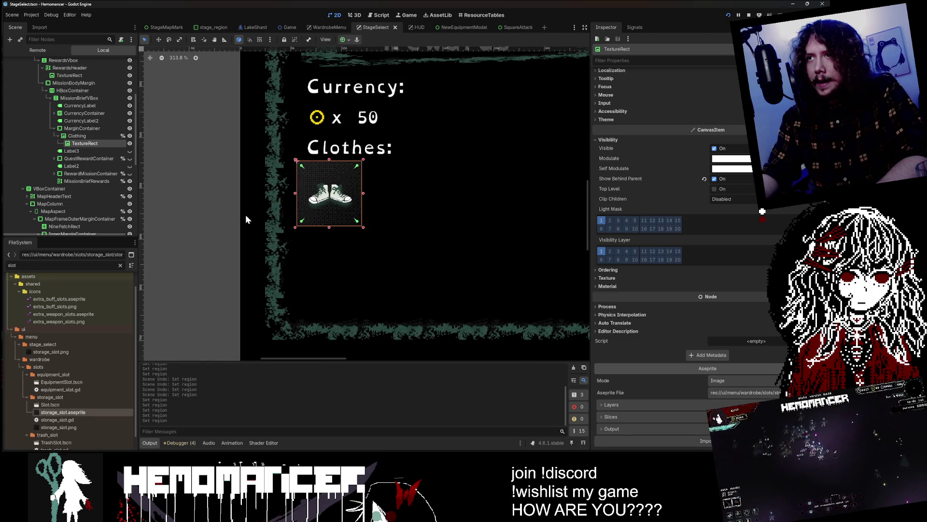
pyautogui.scroll(-3, 245, 213)
pyautogui.click(230, 201)
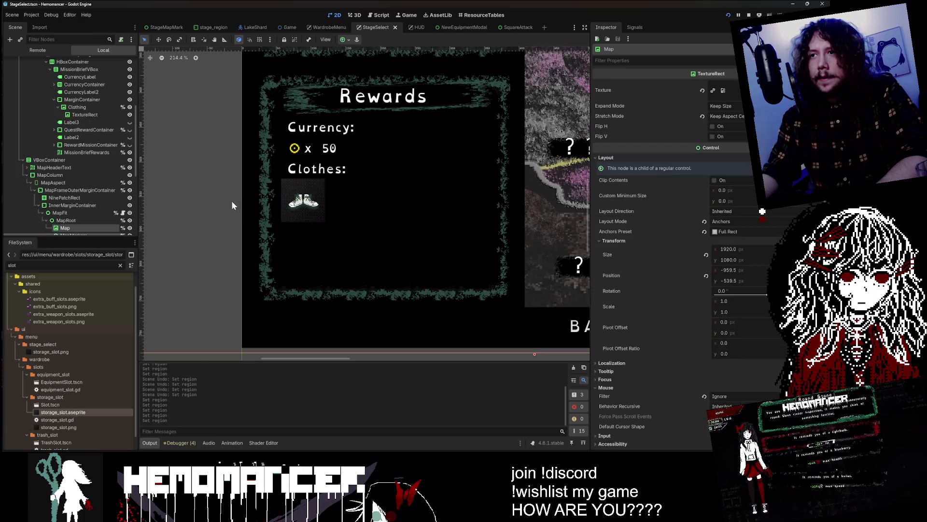
# Zoom around the Rewards panel and select the quest reward container
pyautogui.scroll(-5, 232, 198)
pyautogui.scroll(6, 262, 181)
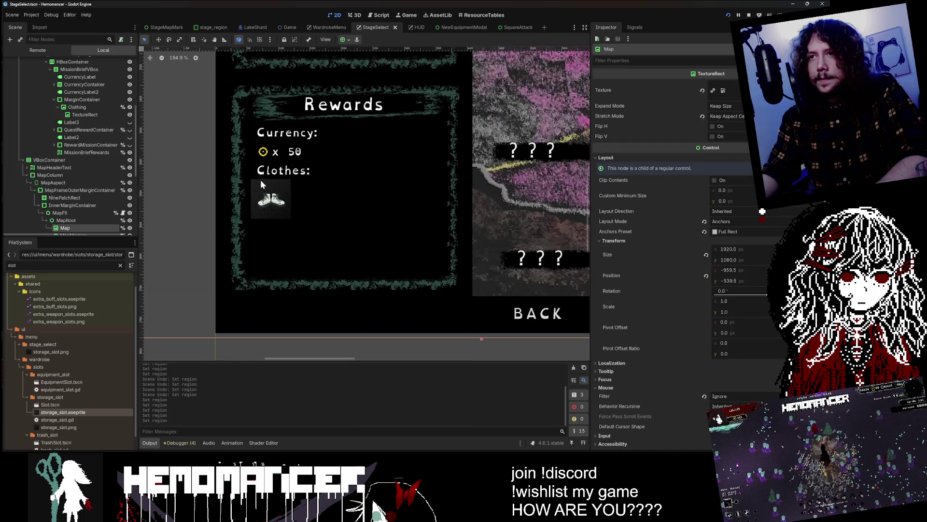
pyautogui.scroll(-3, 268, 190)
pyautogui.scroll(-10, 268, 189)
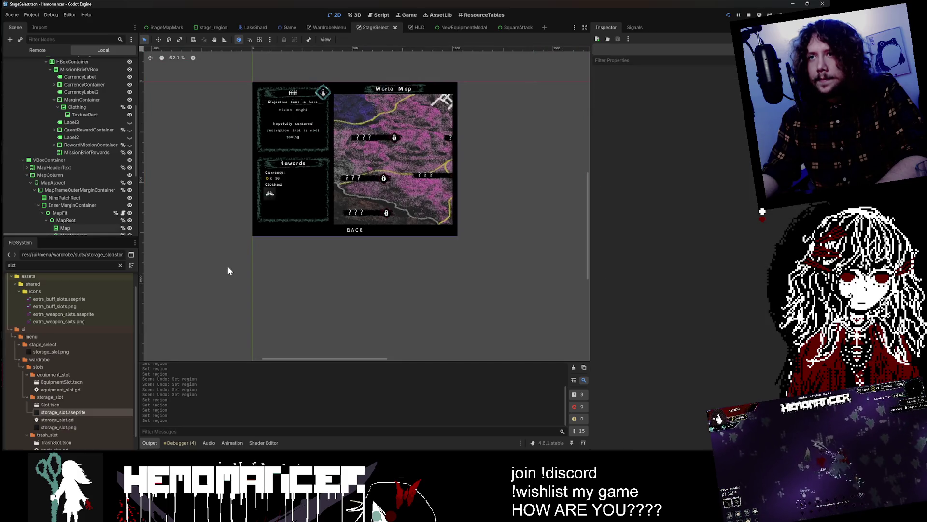
pyautogui.scroll(10, 243, 223)
pyautogui.scroll(8, 243, 224)
pyautogui.scroll(-3, 225, 224)
pyautogui.scroll(1, 229, 213)
pyautogui.scroll(2, 88, 110)
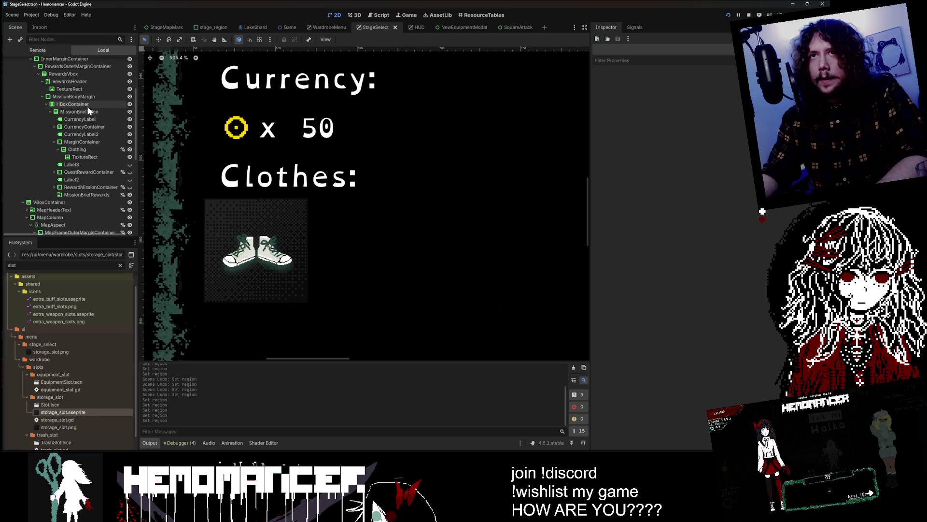
pyautogui.click(91, 170)
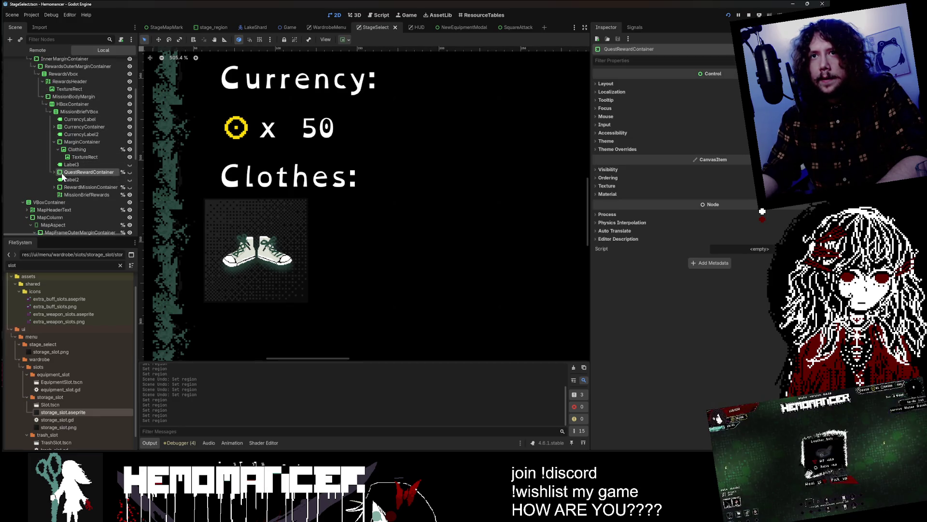
pyautogui.click(53, 173)
pyautogui.click(91, 187)
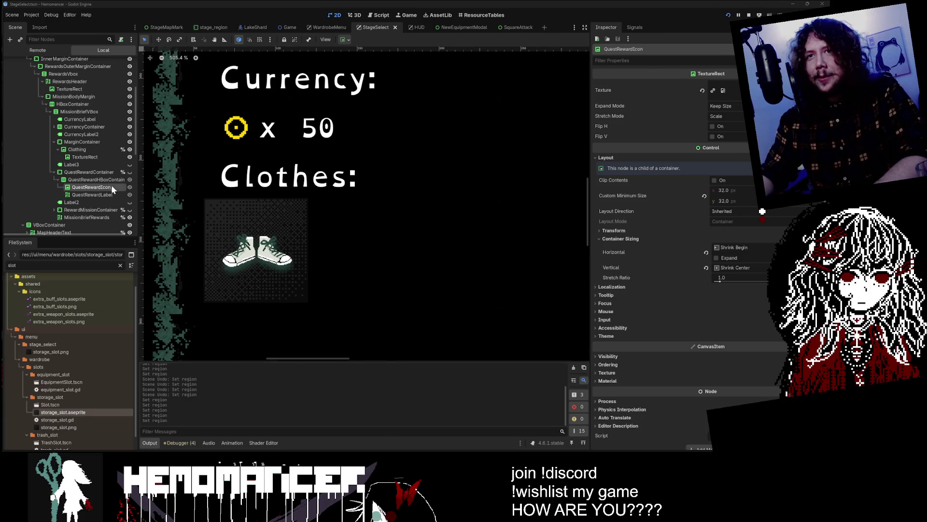
pyautogui.click(80, 178)
pyautogui.click(82, 157)
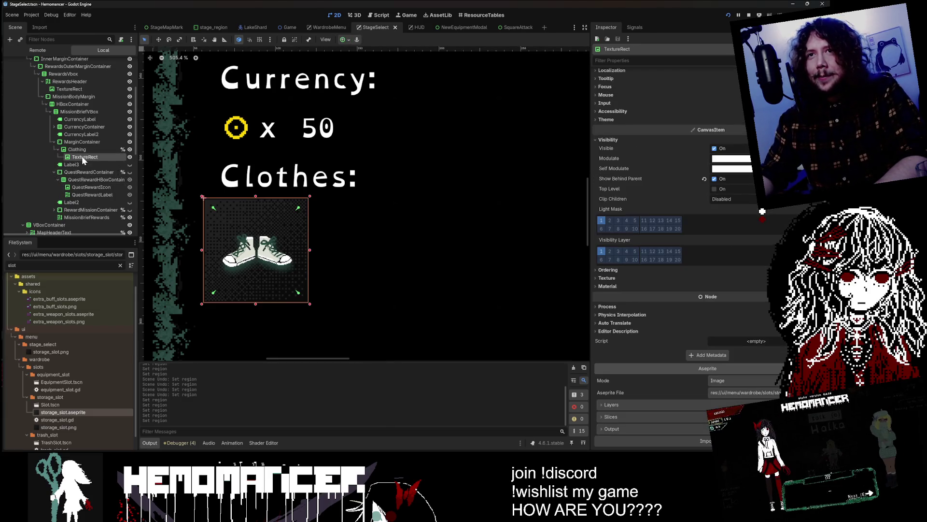
pyautogui.click(77, 149)
pyautogui.click(82, 155)
pyautogui.click(73, 142)
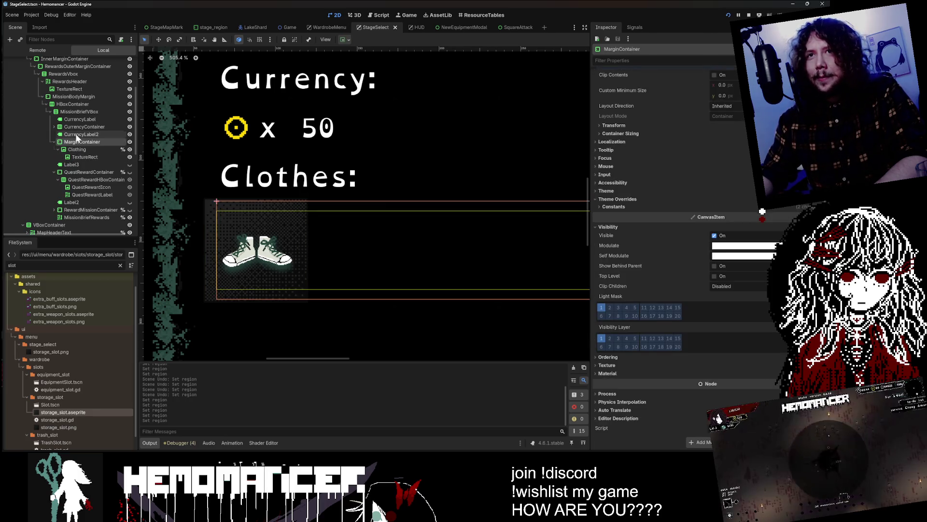
pyautogui.click(73, 149)
pyautogui.click(67, 142)
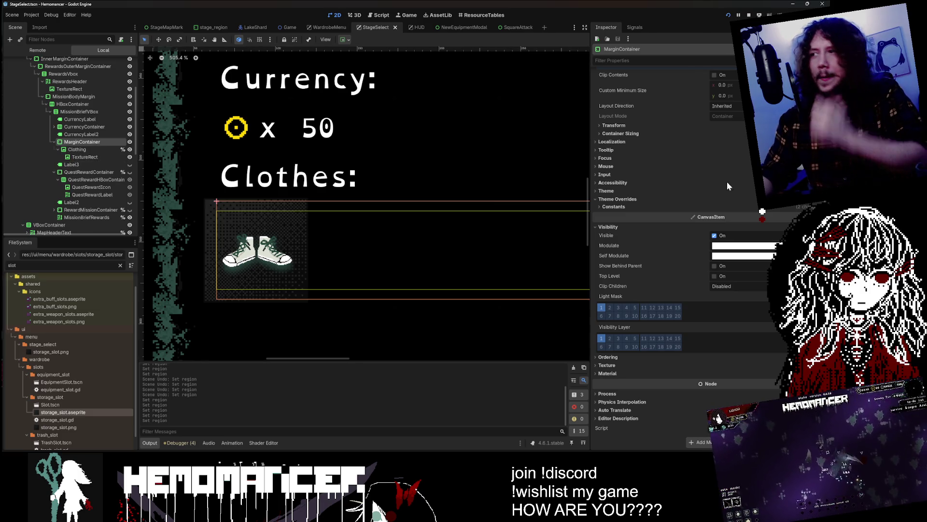
pyautogui.scroll(1, 675, 314)
# Set the MarginContainer's Margin Left theme constant to 6
pyautogui.click(648, 237)
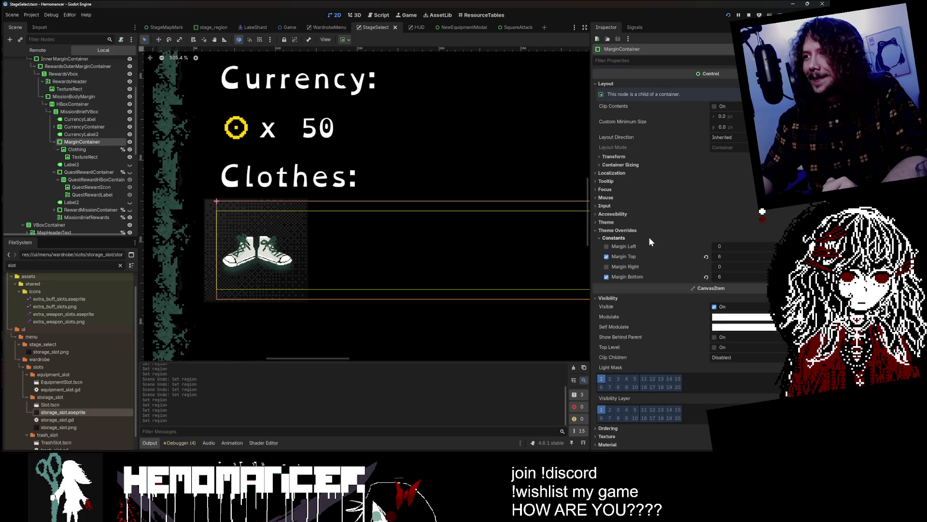
pyautogui.click(742, 246)
pyautogui.write('6')
pyautogui.press('Return')
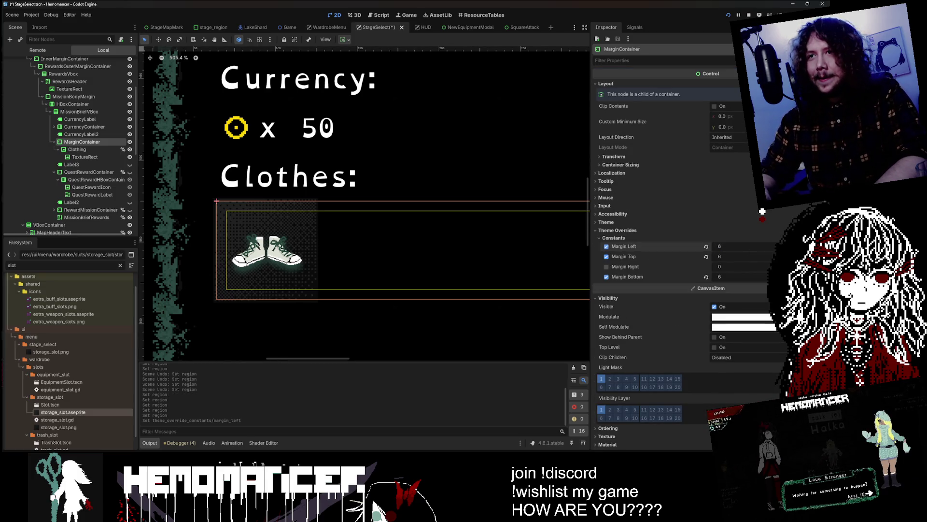
pyautogui.scroll(5, 265, 184)
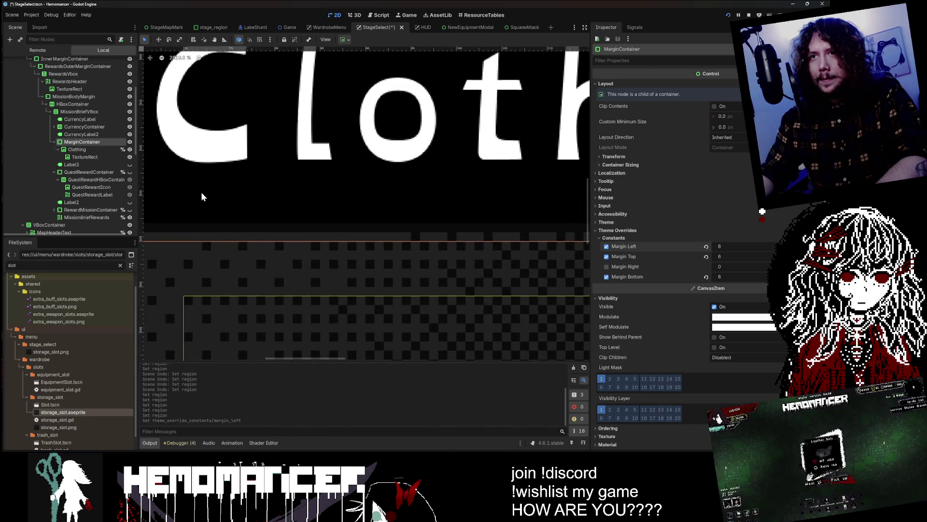
pyautogui.scroll(2, 186, 187)
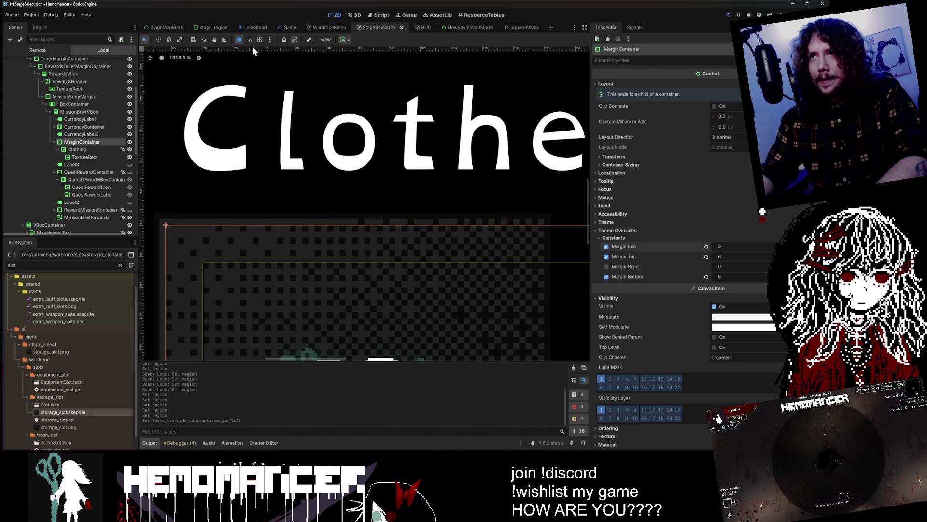
# Measure the shoes slot spacing with the Ruler, raise Margin Left to 10, and run the game
pyautogui.click(225, 40)
pyautogui.moveTo(185, 170)
pyautogui.mouseDown()
pyautogui.moveTo(185, 230)
pyautogui.moveTo(184, 218)
pyautogui.moveTo(158, 219)
pyautogui.mouseUp()
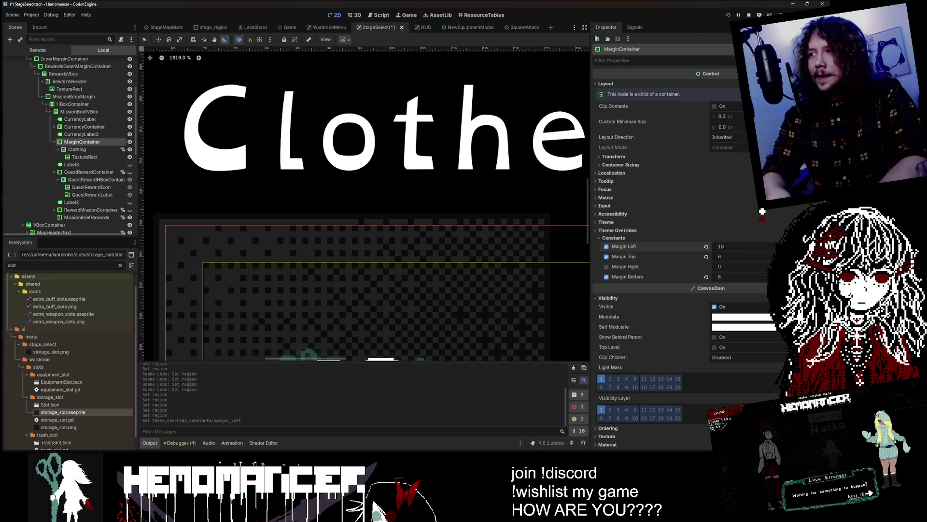
pyautogui.write('10')
pyautogui.press('Return')
pyautogui.scroll(-9, 245, 222)
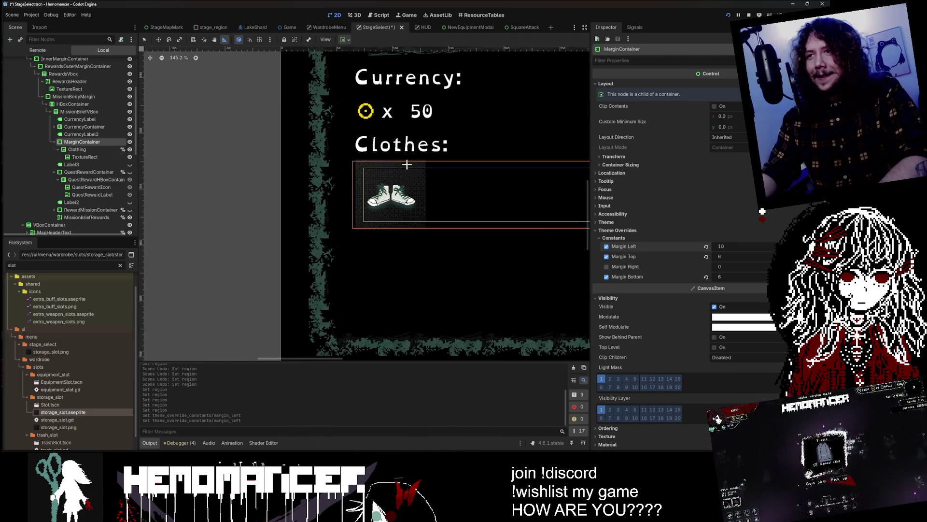
pyautogui.press('F6')
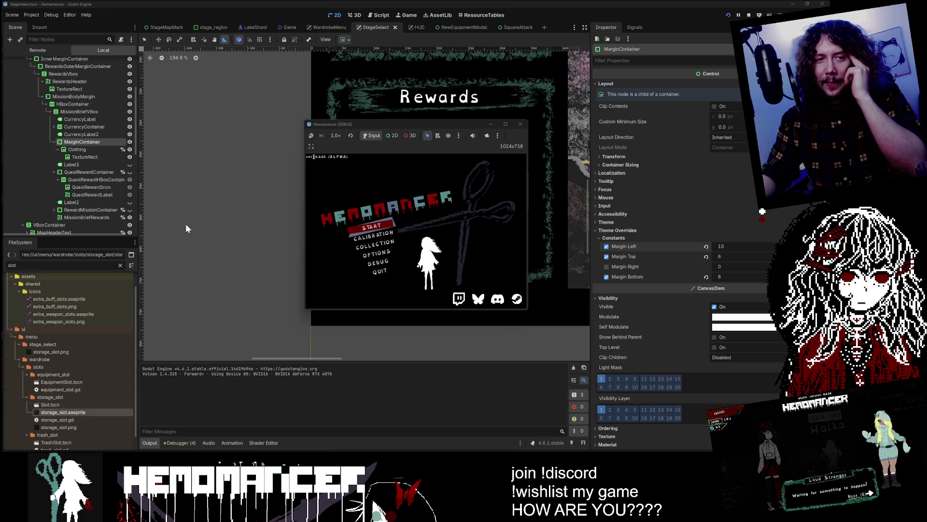
# Enlarge the game window, start a new game and walk to the signpole to open the World Map
pyautogui.click(507, 124)
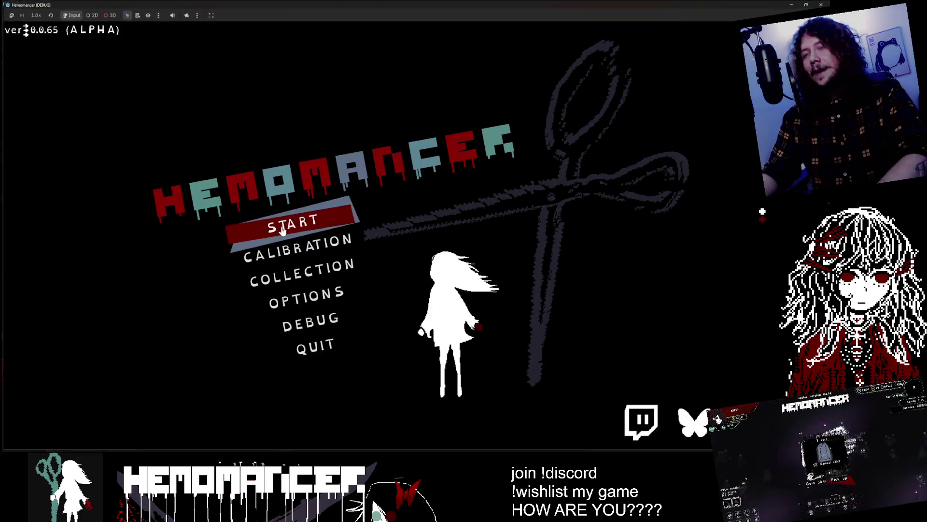
pyautogui.click(279, 224)
pyautogui.press('a')
pyautogui.press('s')
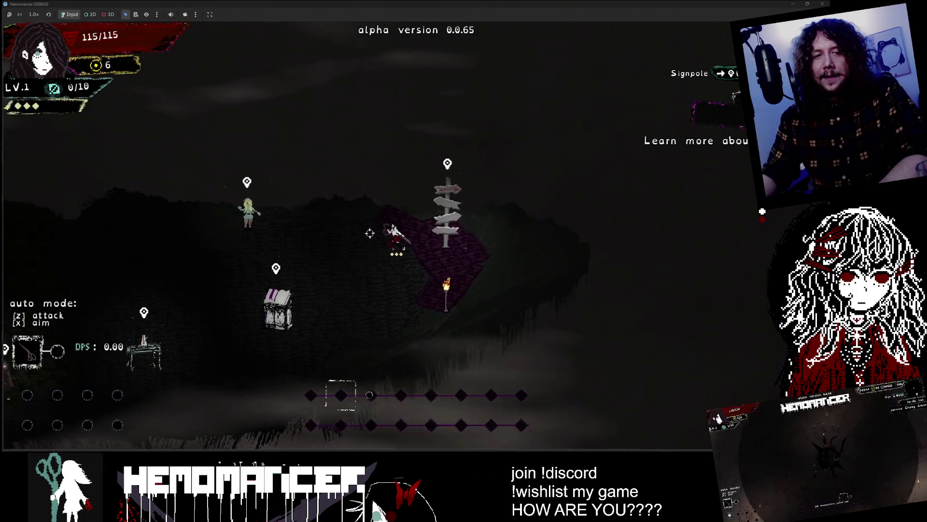
pyautogui.press('w')
pyautogui.press('d')
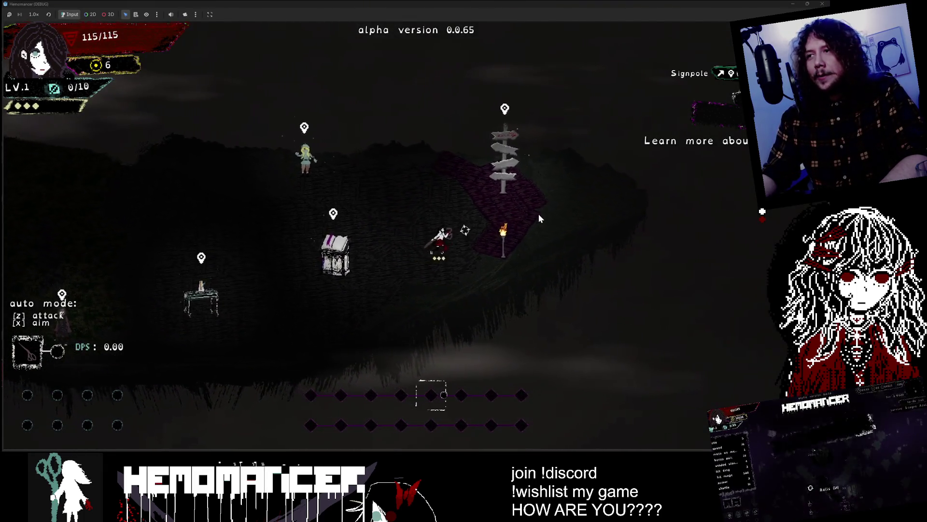
pyautogui.press('e')
# Cycle the map stages to compare the Training and Cutting rewards, then return to the editor
pyautogui.press('a')
pyautogui.press('d')
pyautogui.press('d')
pyautogui.press('d')
pyautogui.press('a')
pyautogui.press('a')
pyautogui.press('a')
pyautogui.press('d')
pyautogui.press('s')
pyautogui.press('w')
pyautogui.press('a')
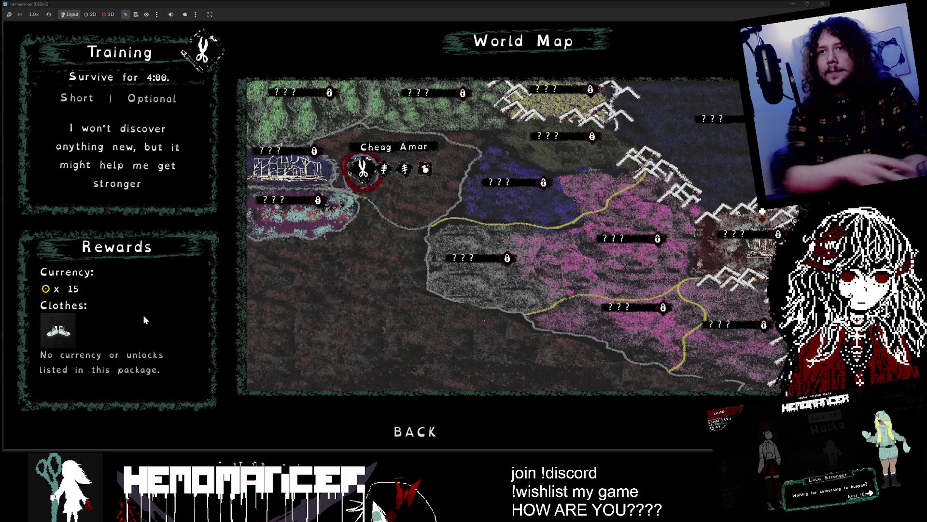
pyautogui.press('Right')
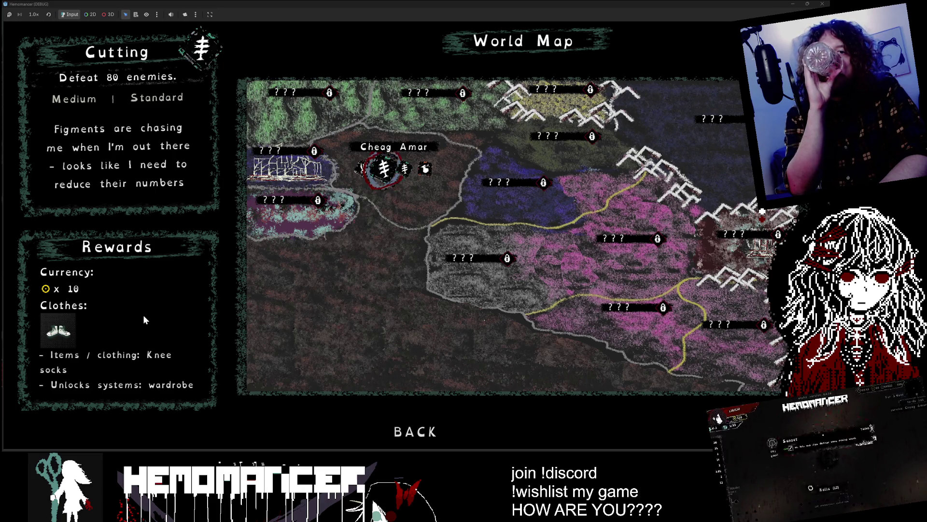
pyautogui.press('Left')
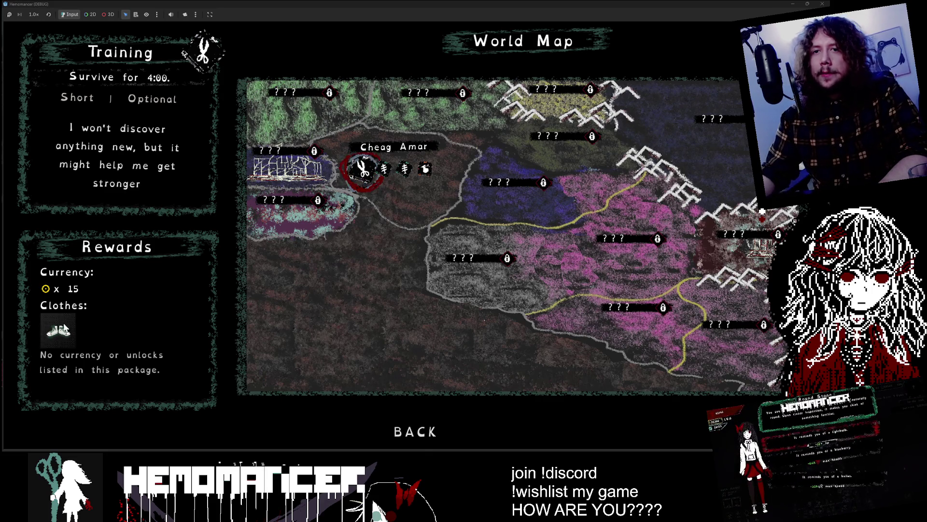
pyautogui.hotkey('alt', 'Tab')
pyautogui.scroll(4, 423, 190)
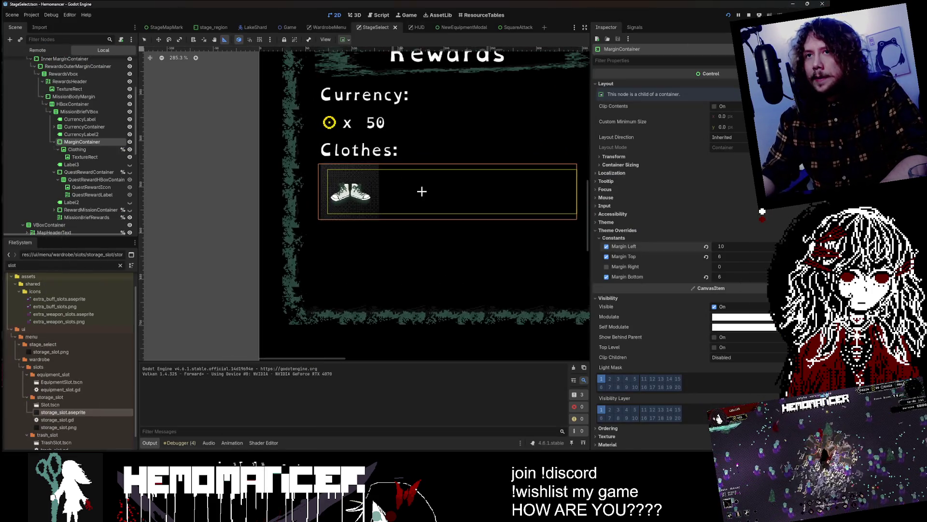
# Add a new TextureRect child node and move it directly under Clothing
pyautogui.click(85, 156)
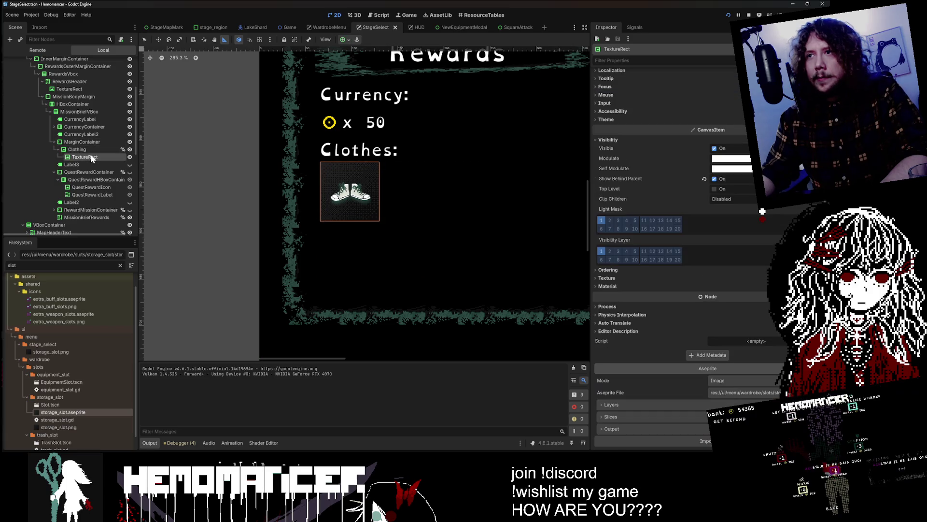
pyautogui.rightClick(87, 154)
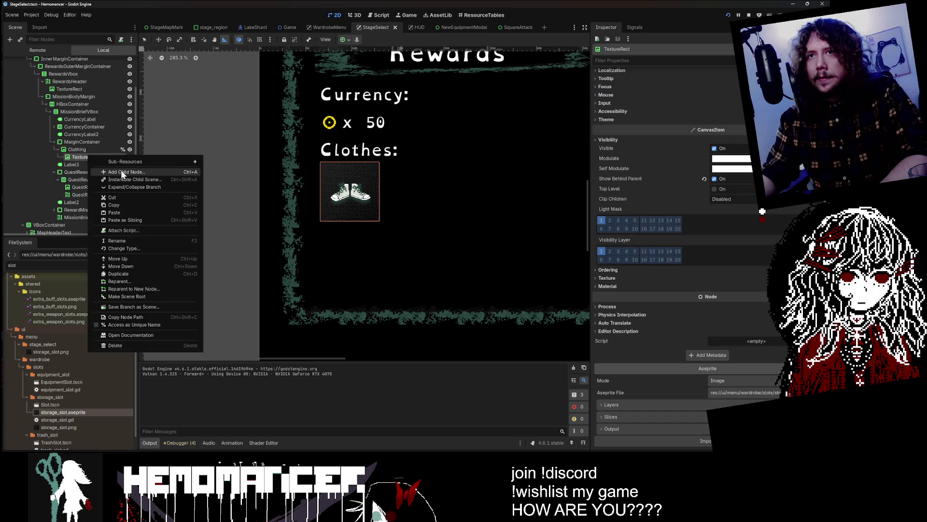
pyautogui.click(120, 169)
pyautogui.write('texturerect')
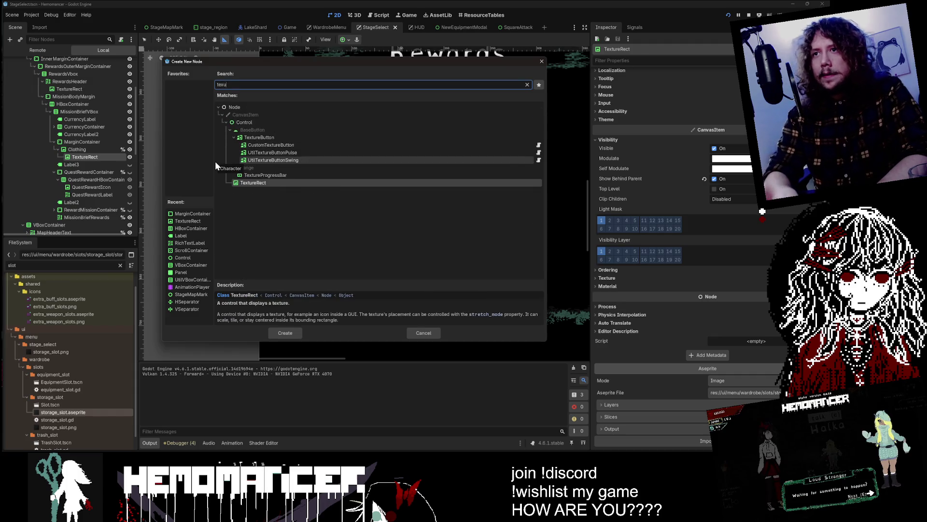
pyautogui.press('Return')
pyautogui.moveTo(78, 164)
pyautogui.mouseDown()
pyautogui.moveTo(83, 155)
pyautogui.moveTo(88, 168)
pyautogui.mouseUp()
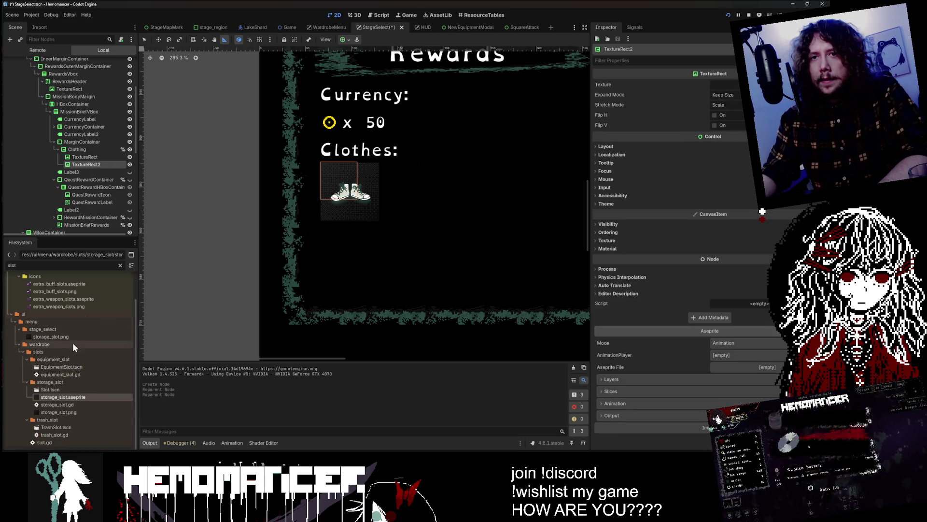
# Assign square.aseprite as the new node's texture, importing it in Image mode
pyautogui.scroll(2, 72, 342)
pyautogui.hotkey('ctrl', 'f')
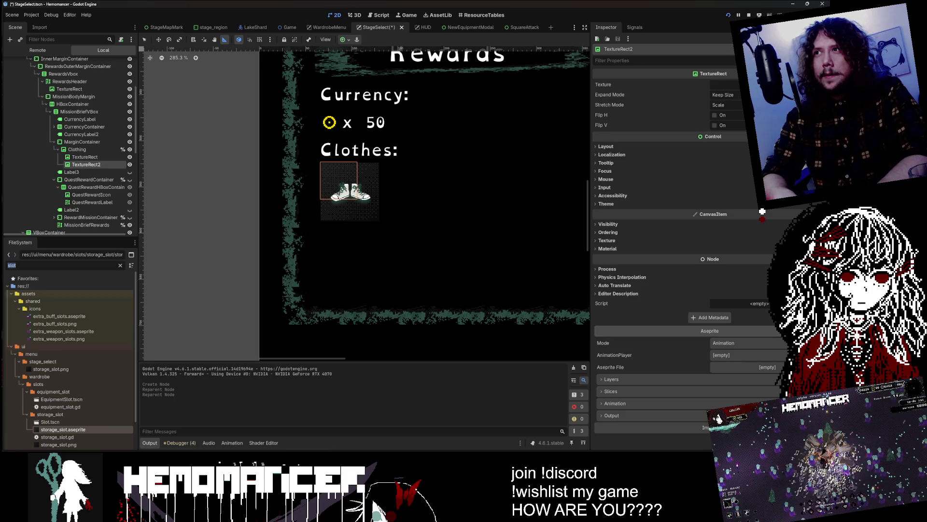
pyautogui.write('square')
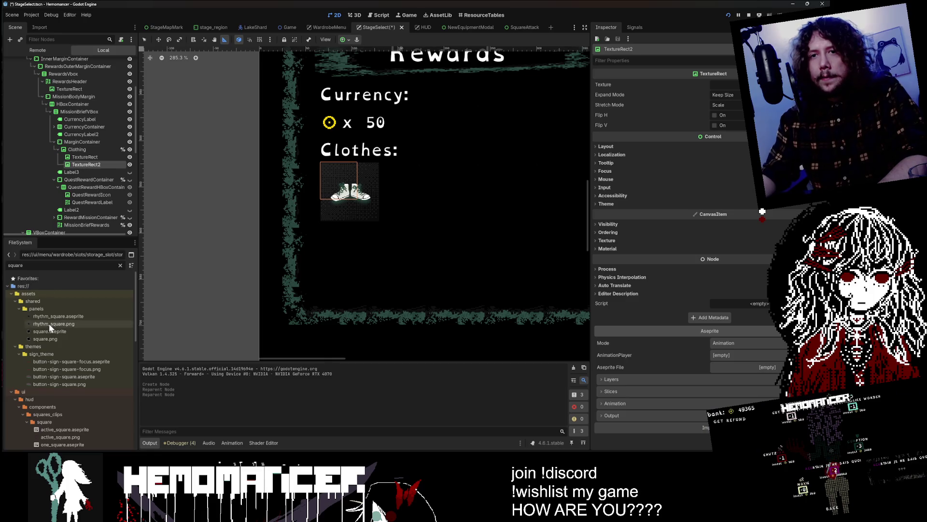
pyautogui.moveTo(58, 333); pyautogui.dragTo(743, 367)
pyautogui.click(780, 346)
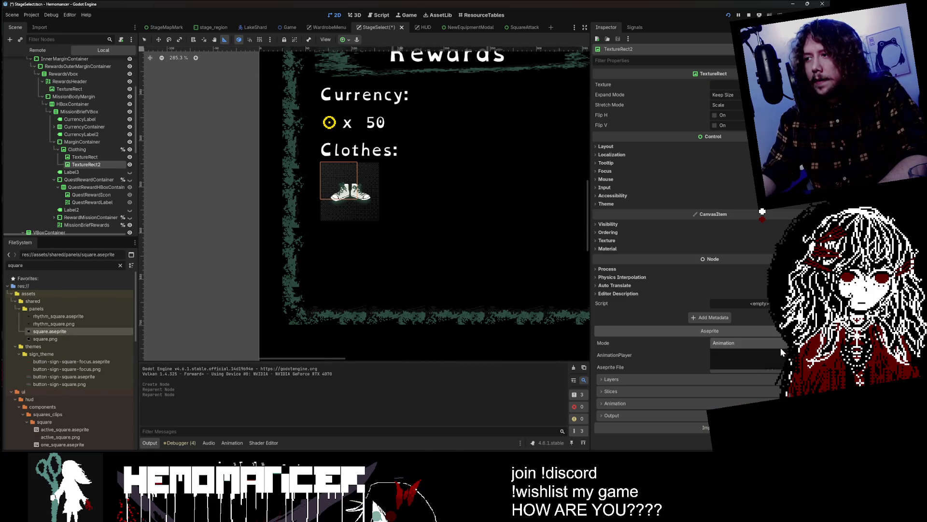
pyautogui.click(772, 362)
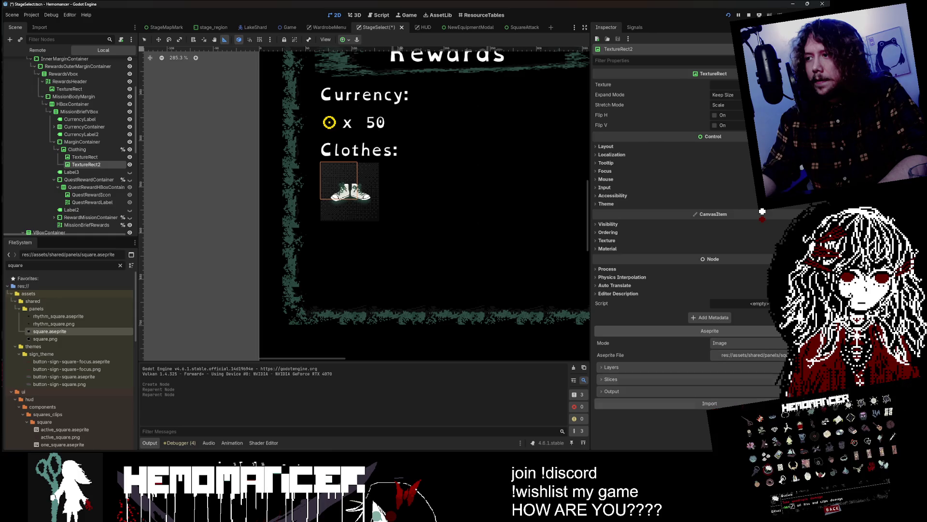
pyautogui.click(709, 403)
# Move the square frame onto the shoes slot and reorder it in the Scene tree
pyautogui.scroll(3, 336, 227)
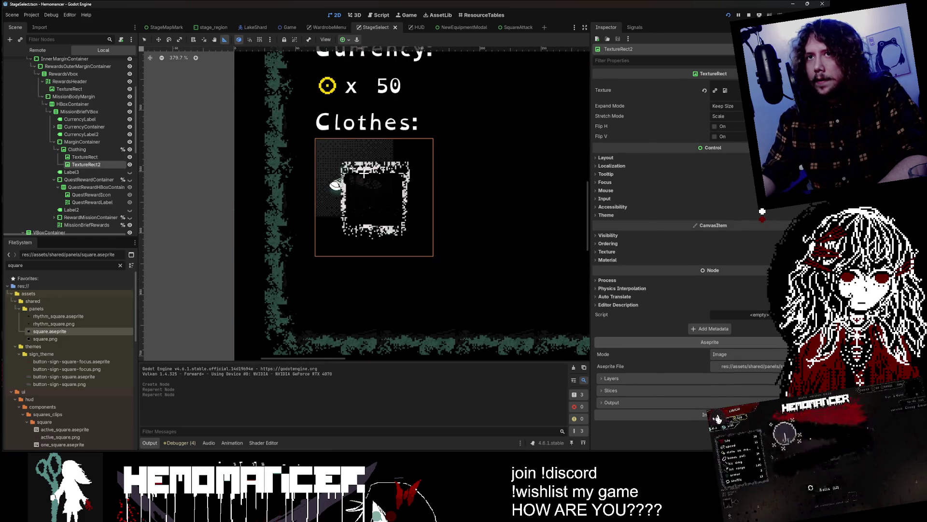
pyautogui.click(158, 39)
pyautogui.moveTo(369, 138)
pyautogui.mouseDown()
pyautogui.moveTo(356, 119)
pyautogui.moveTo(359, 136)
pyautogui.mouseUp()
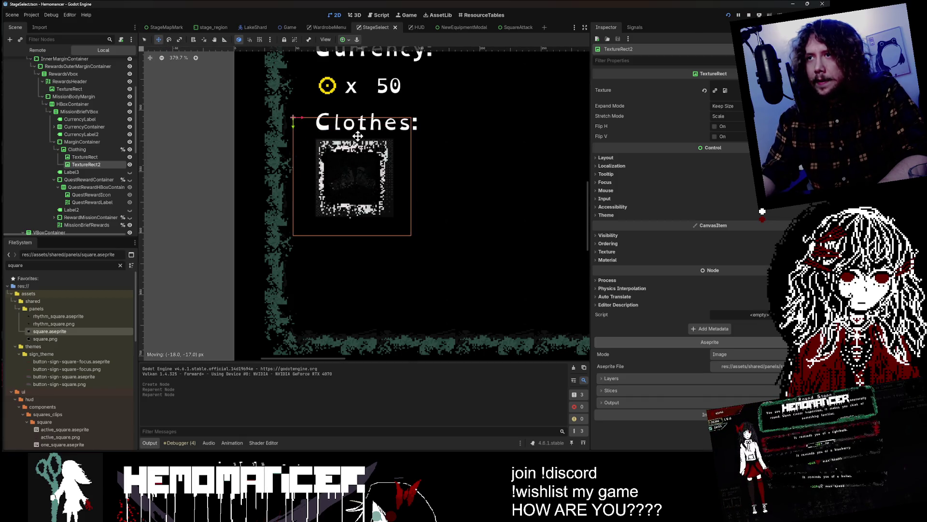
pyautogui.moveTo(91, 158); pyautogui.dragTo(93, 157)
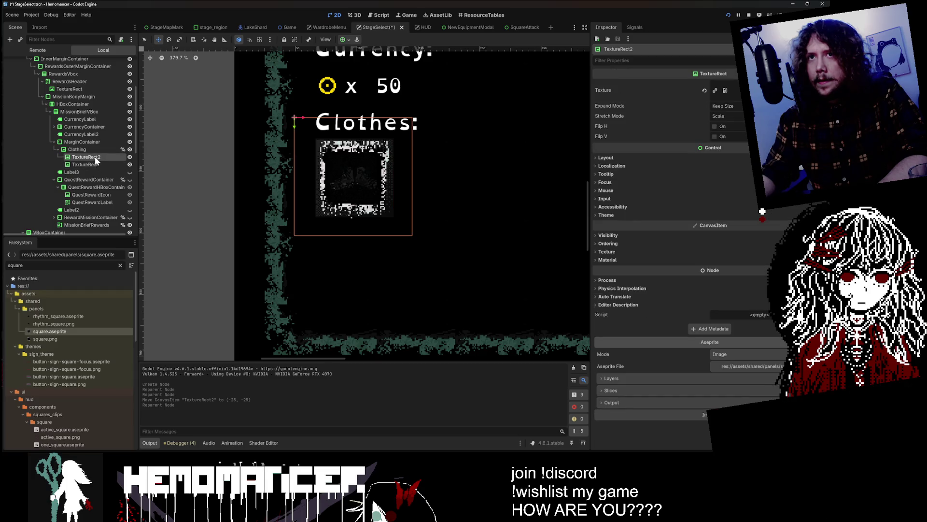
pyautogui.click(83, 160)
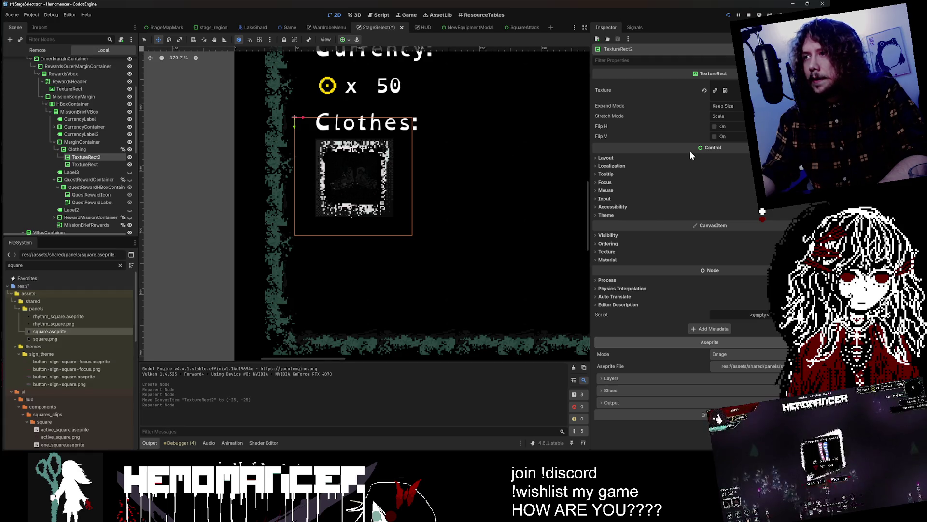
# Enable Show Behind Parent on the frame and adjust its order relative to the sneakers
pyautogui.click(662, 60)
pyautogui.write('parent')
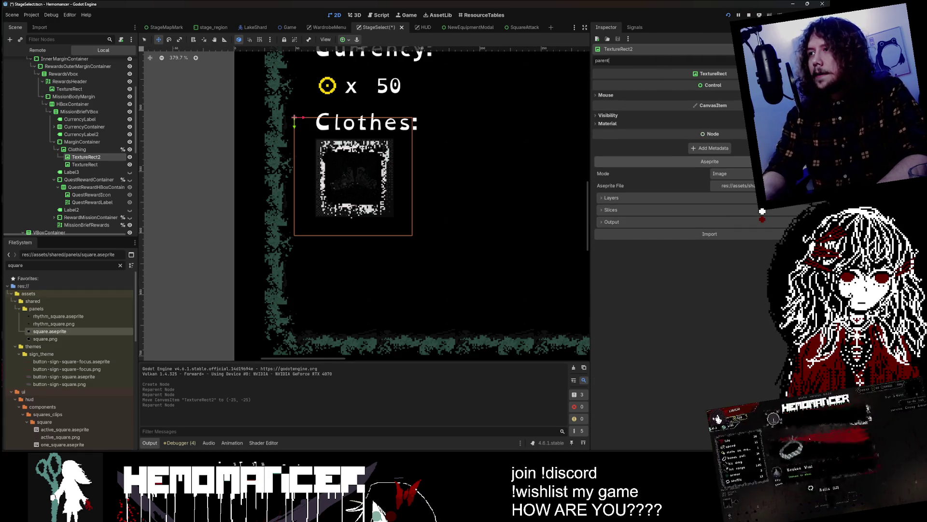
pyautogui.click(654, 114)
pyautogui.click(717, 124)
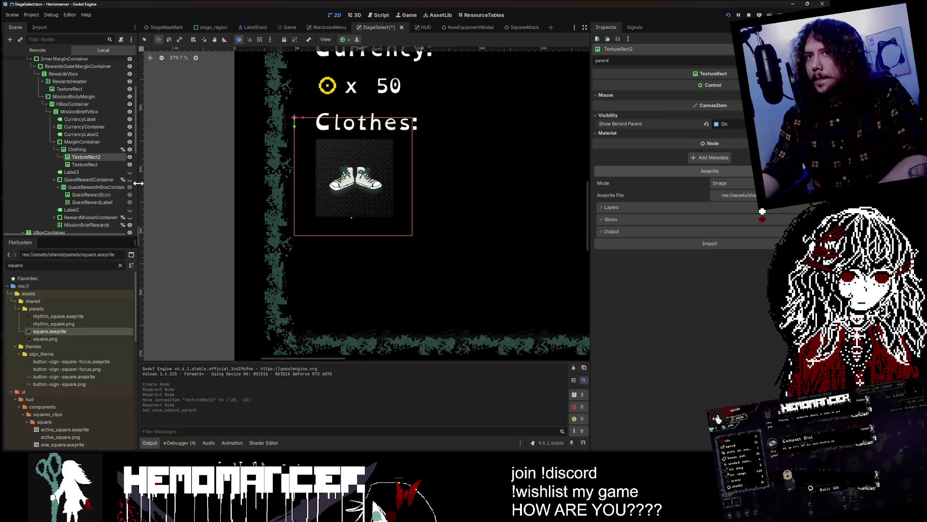
pyautogui.moveTo(99, 156); pyautogui.dragTo(99, 167)
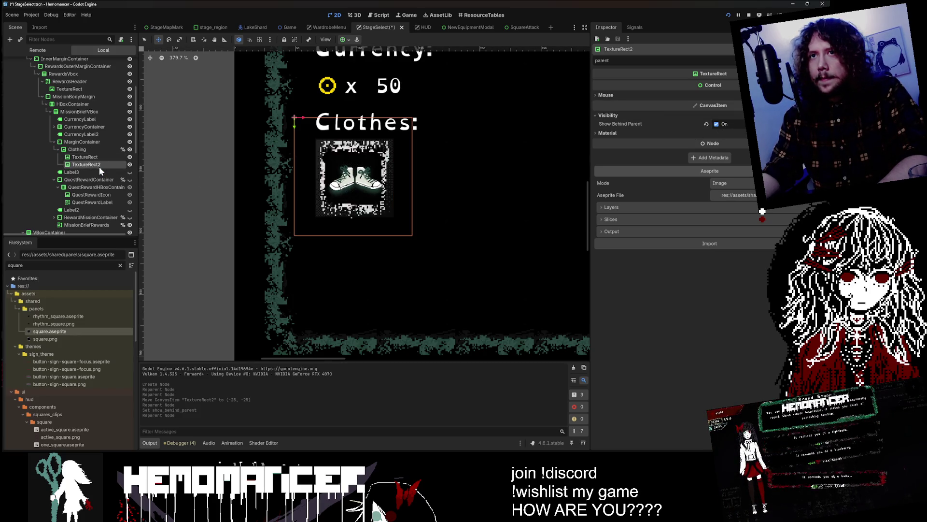
pyautogui.scroll(4, 380, 167)
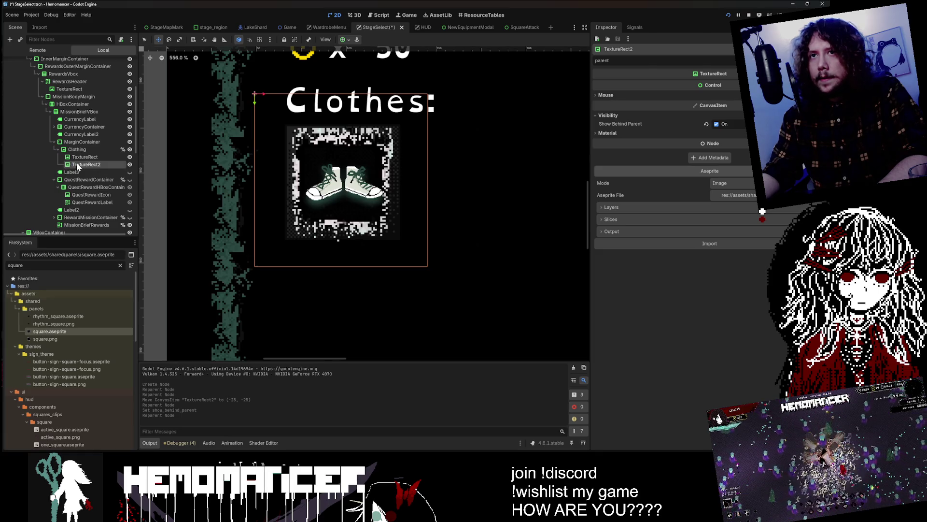
pyautogui.moveTo(79, 158); pyautogui.dragTo(79, 158)
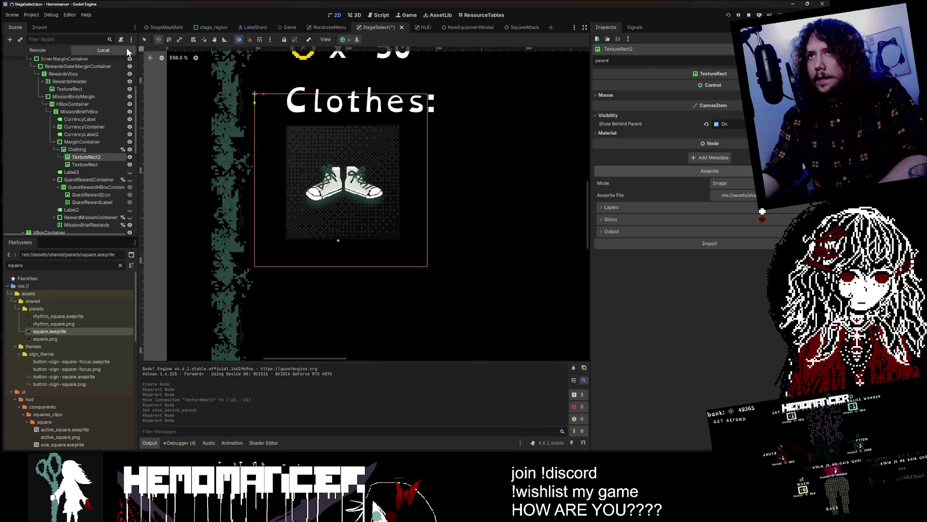
# Resize the frame to fit around the sneakers and tilt it by about one degree
pyautogui.moveTo(433, 272); pyautogui.dragTo(458, 299)
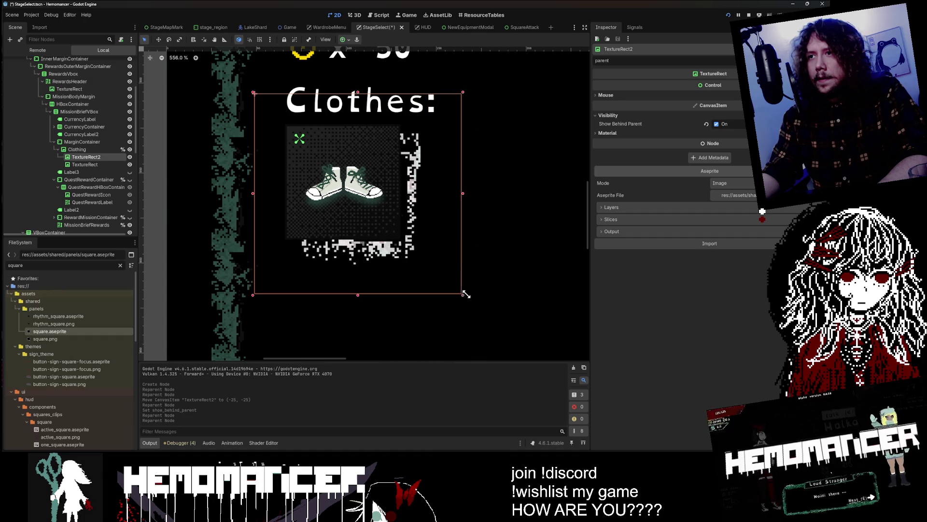
pyautogui.moveTo(255, 97)
pyautogui.mouseDown()
pyautogui.moveTo(222, 68)
pyautogui.moveTo(232, 80)
pyautogui.mouseUp()
pyautogui.moveTo(454, 295); pyautogui.dragTo(453, 287)
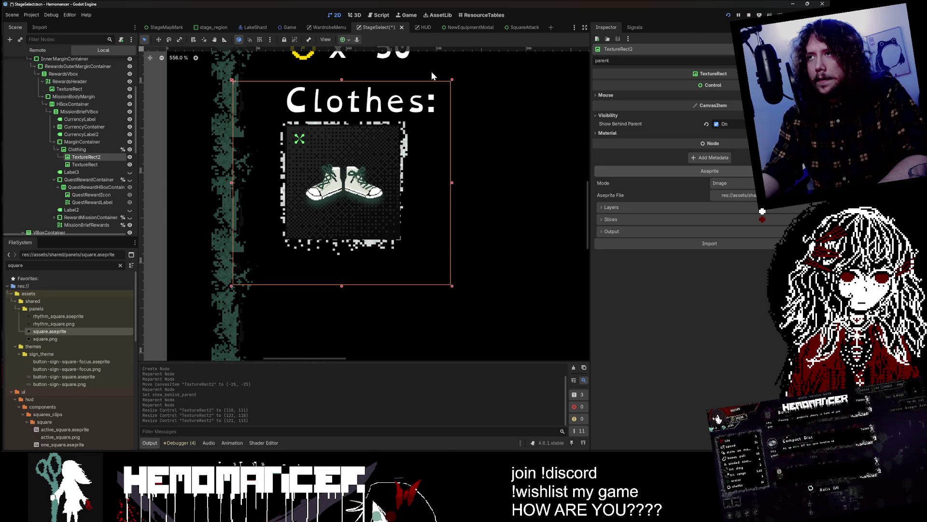
pyautogui.moveTo(452, 80); pyautogui.dragTo(452, 81)
pyautogui.click(169, 40)
pyautogui.moveTo(478, 116)
pyautogui.mouseDown()
pyautogui.moveTo(438, 160)
pyautogui.moveTo(386, 155)
pyautogui.mouseUp()
# Bring the whole Rewards panel into view and request deletion of the frame node
pyautogui.click(158, 40)
pyautogui.scroll(-3, 552, 156)
pyautogui.moveTo(322, 194)
pyautogui.mouseDown()
pyautogui.moveTo(222, 231)
pyautogui.moveTo(205, 227)
pyautogui.mouseUp()
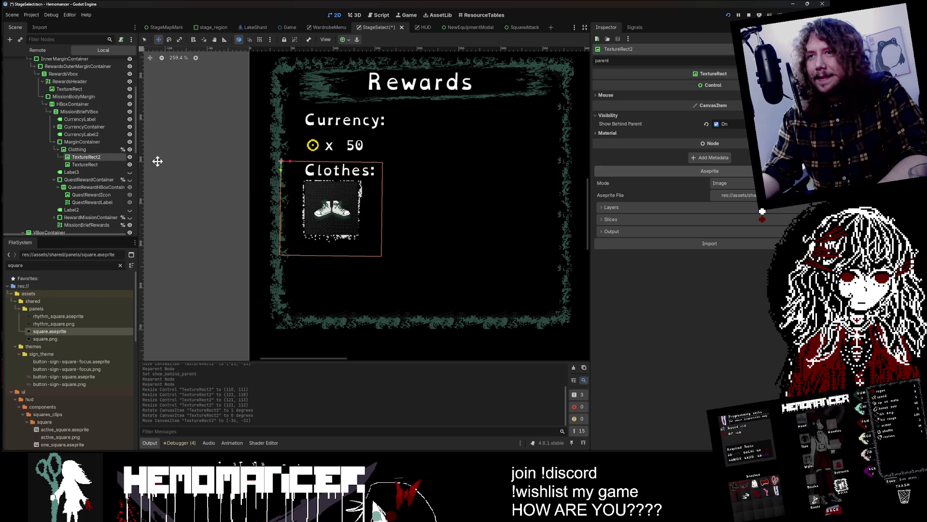
pyautogui.press('Delete')
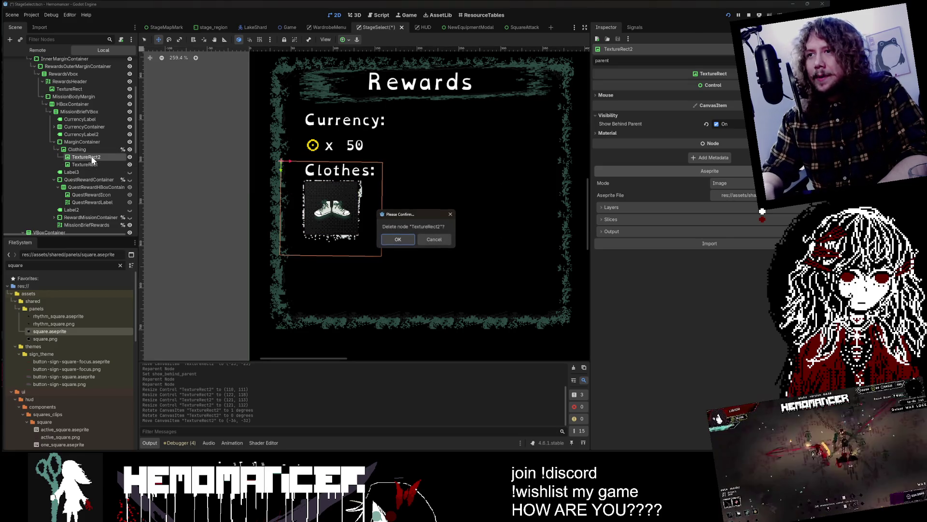
# Confirm deleting TextureRect2, inspect the sneakers, Clothing and MarginContainer nodes, and clear the property filter
pyautogui.click(397, 239)
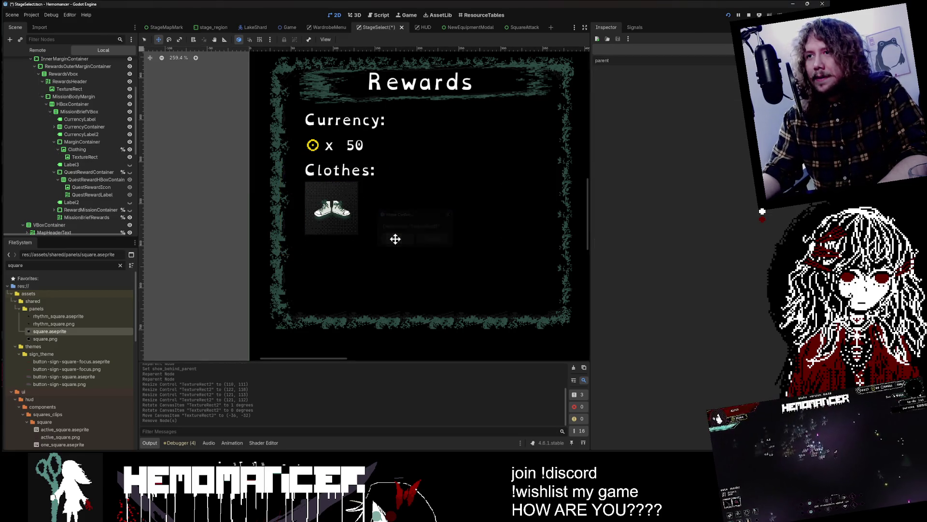
pyautogui.click(81, 143)
pyautogui.click(81, 156)
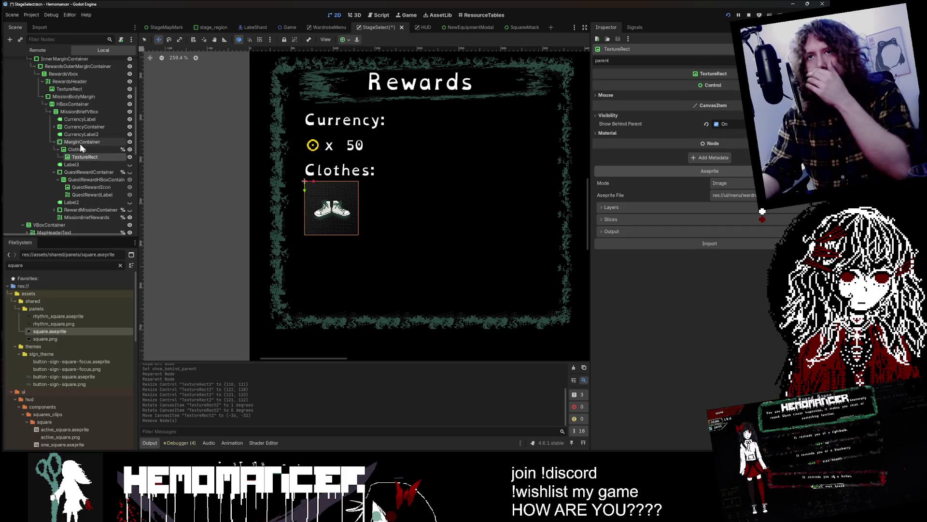
pyautogui.click(79, 149)
pyautogui.click(85, 141)
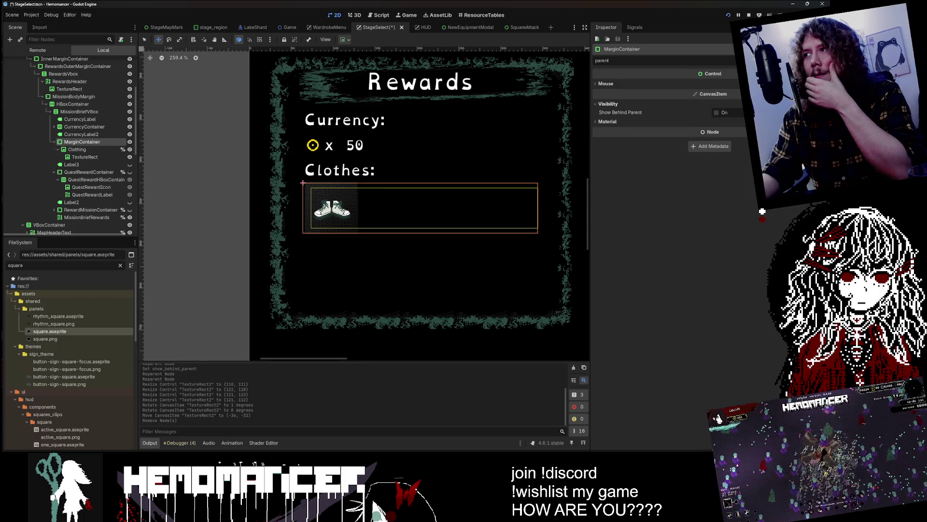
pyautogui.click(125, 149)
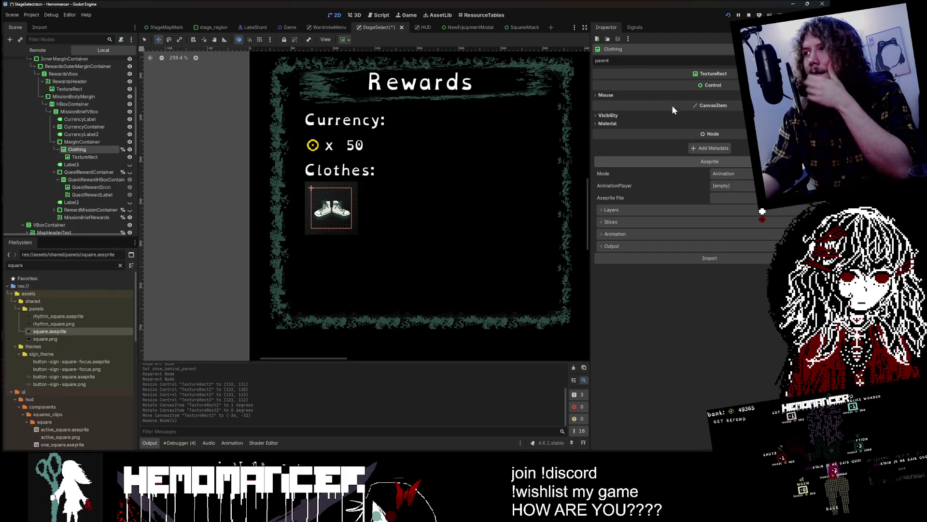
pyautogui.click(627, 60)
pyautogui.press('BackSpace')
pyautogui.press('BackSpace')
pyautogui.press('BackSpace')
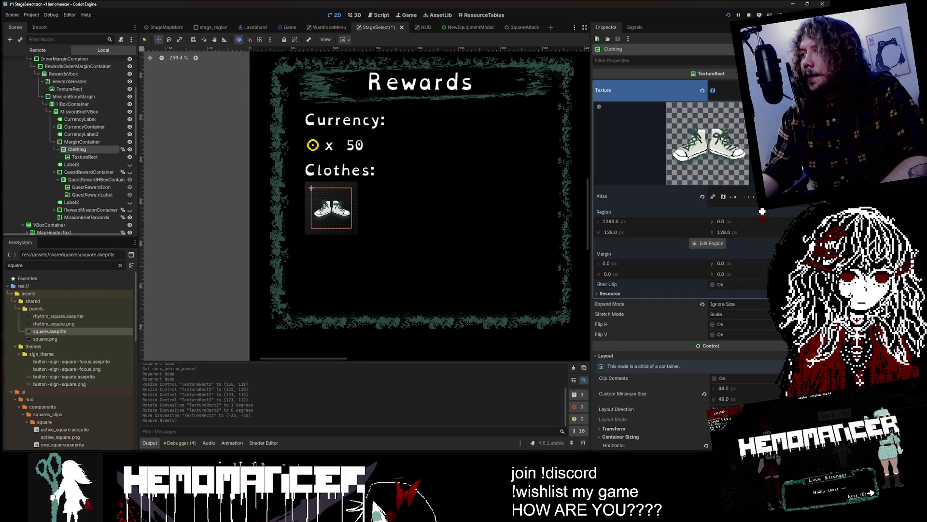
# Reselect MarginContainer and Clothing, then bring the running game window to the front
pyautogui.click(72, 143)
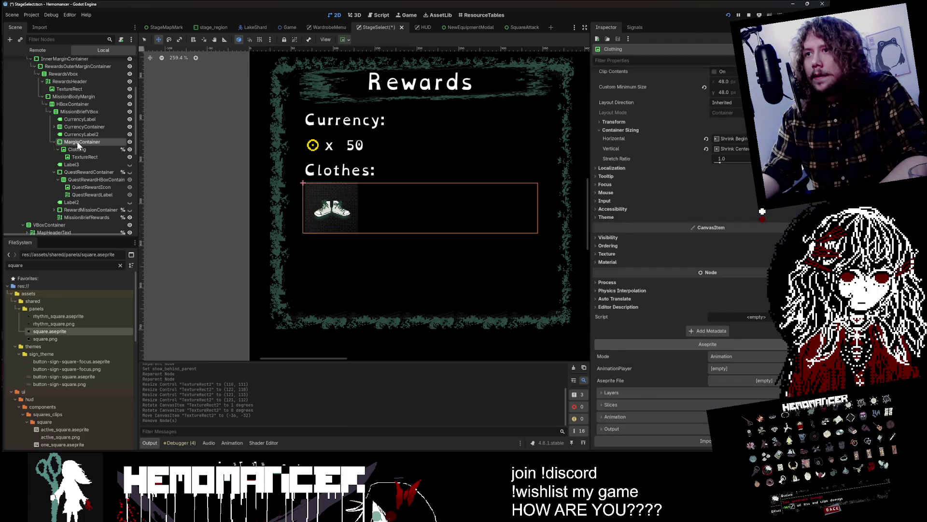
pyautogui.click(75, 150)
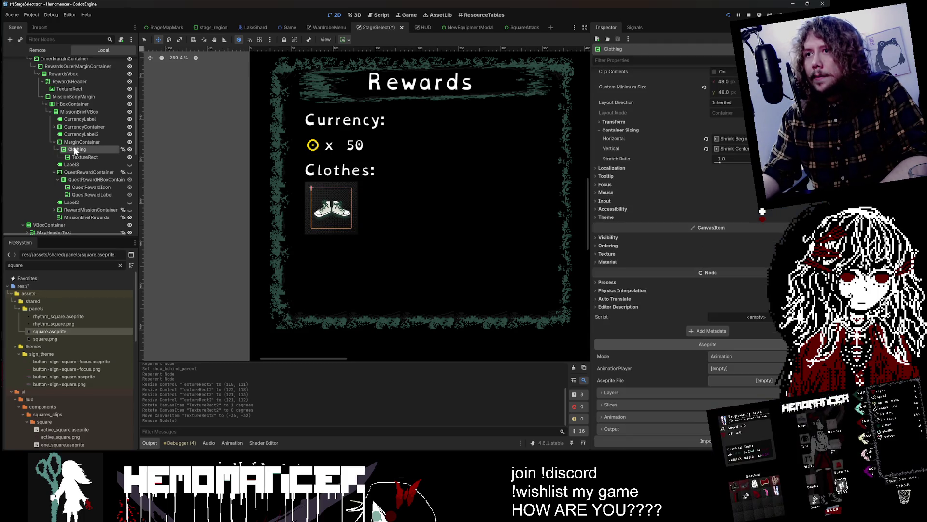
pyautogui.scroll(10, 676, 194)
pyautogui.scroll(-5, 352, 214)
pyautogui.scroll(4, 370, 224)
pyautogui.scroll(2, 331, 185)
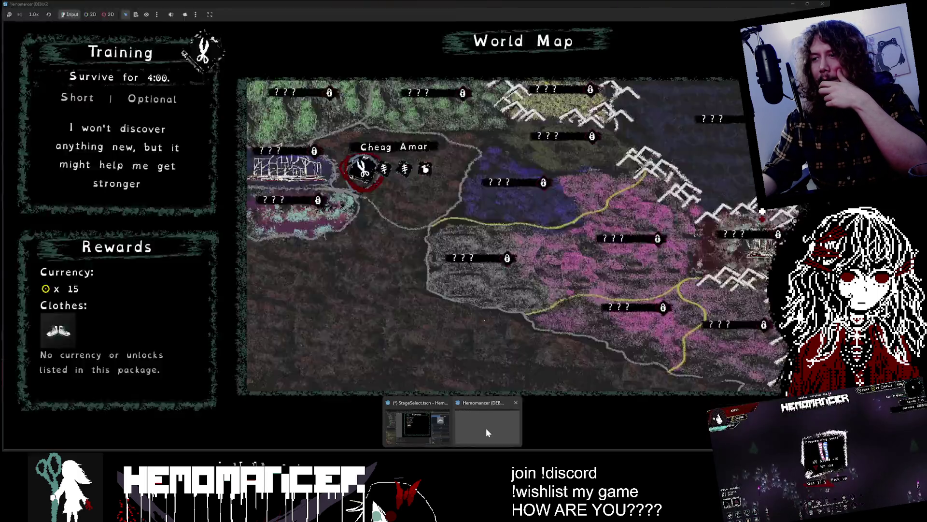
pyautogui.click(486, 428)
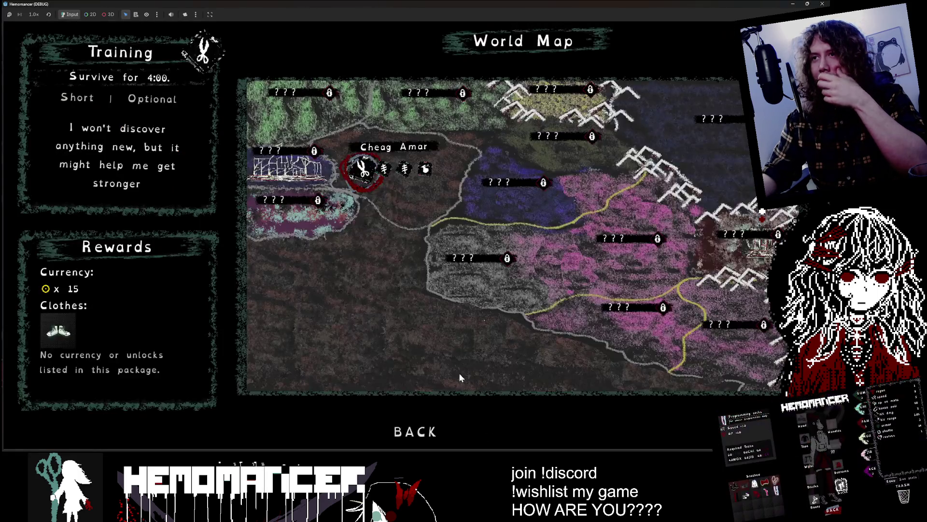
# Compare the Explore, Training and Cutting mission rewards on the World Map
pyautogui.press('Right')
pyautogui.press('Right')
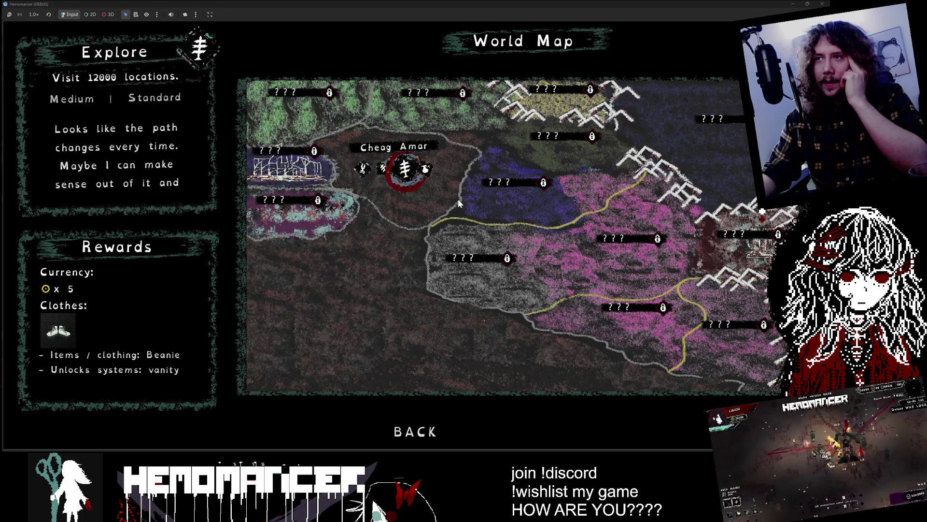
pyautogui.press('Left')
pyautogui.press('Left')
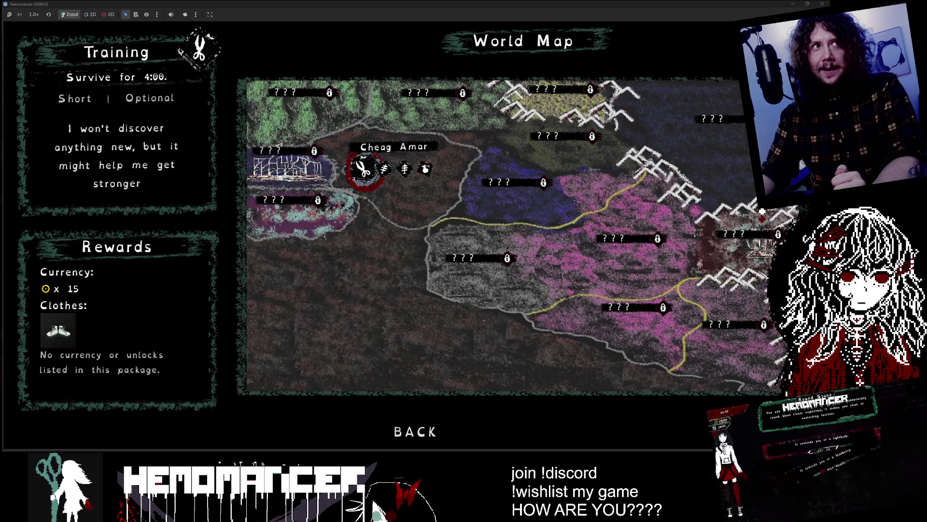
pyautogui.press('Right')
pyautogui.press('Right')
pyautogui.press('Right')
pyautogui.press('Right')
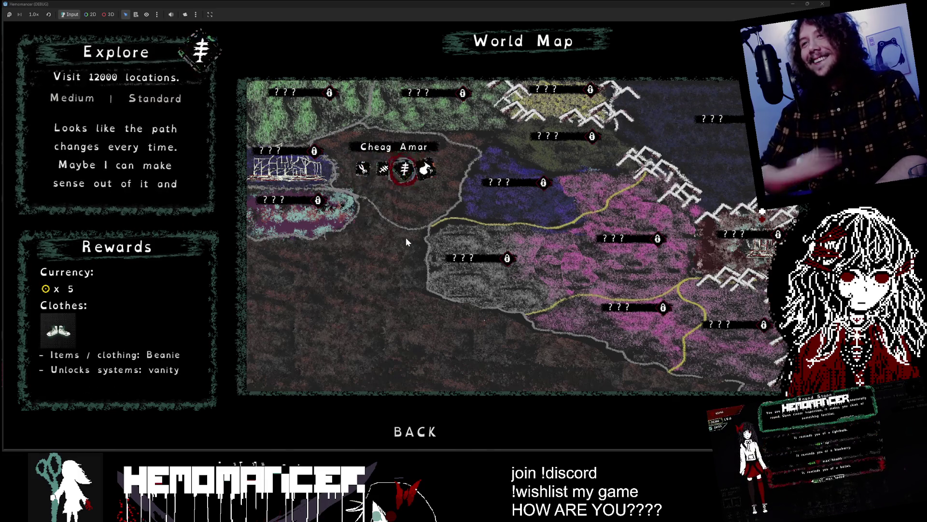
pyautogui.press('Right')
pyautogui.press('Right')
pyautogui.press('Right')
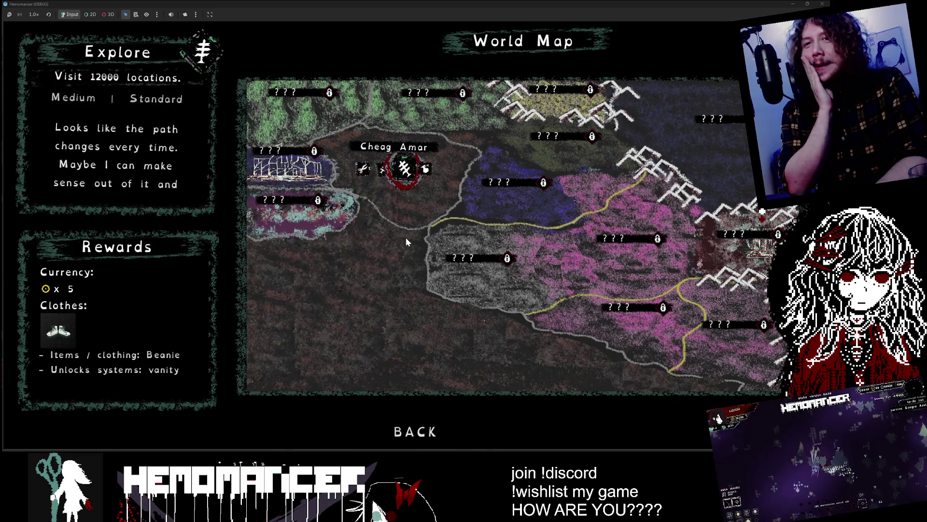
pyautogui.press('Left')
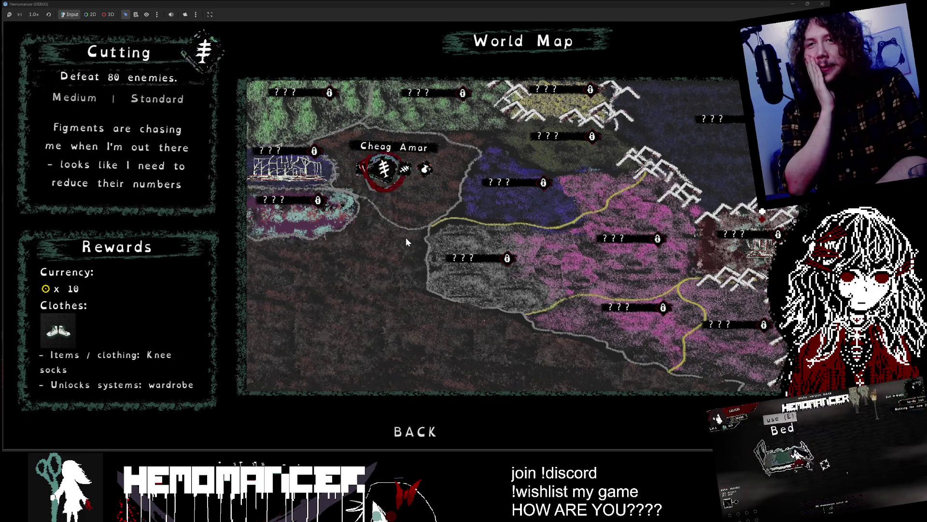
pyautogui.press('Left')
# Leave the World Map and return to the camp
pyautogui.press('Right')
pyautogui.press('Down')
pyautogui.press('Up')
pyautogui.press('Down')
pyautogui.press('Up')
pyautogui.press('Down')
pyautogui.press('Return')
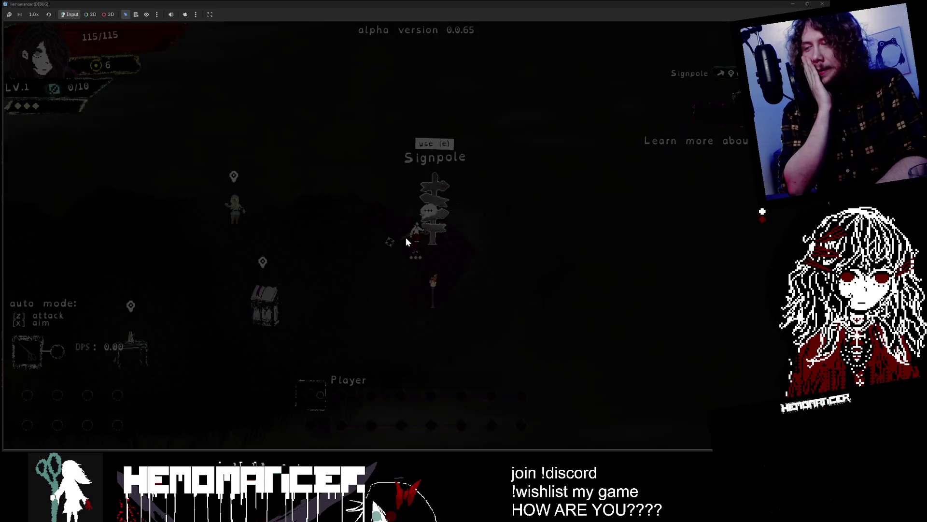
# Reopen the map at the Signpole, recheck Explore, Cutting and Training rewards, then close the game
pyautogui.press('Right')
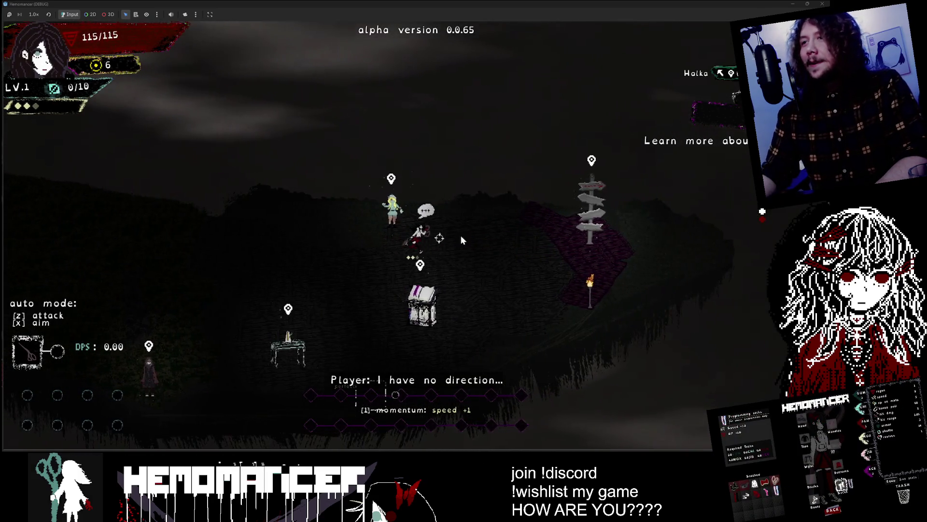
pyautogui.press('e')
pyautogui.press('Right')
pyautogui.press('Left')
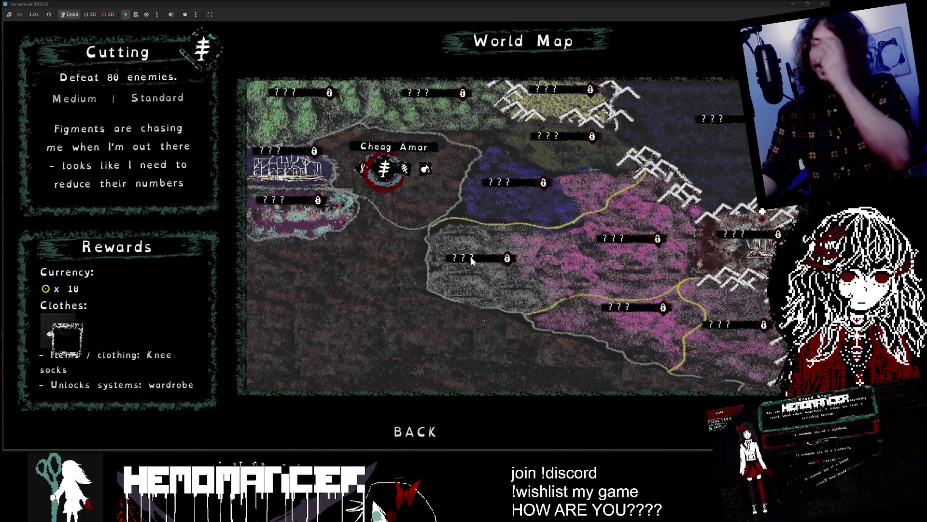
pyautogui.press('Right')
pyautogui.press('Left')
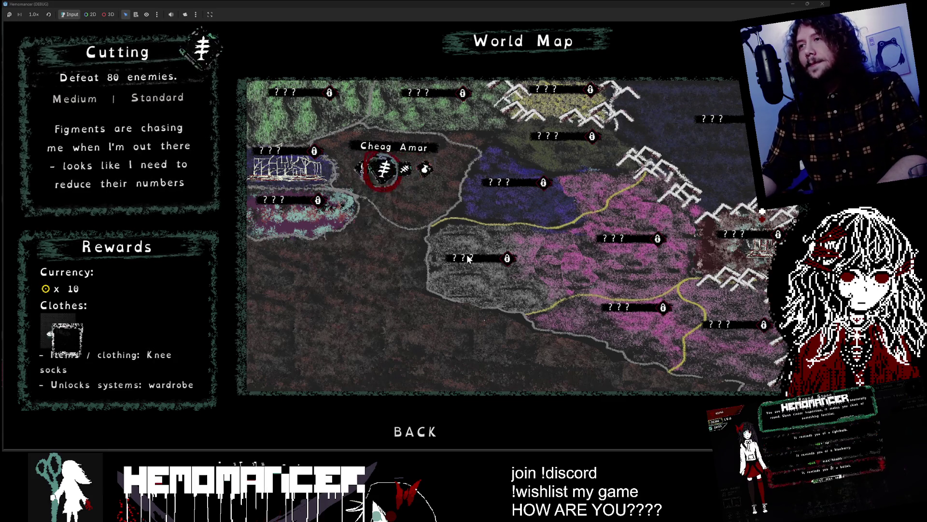
pyautogui.press('Down')
pyautogui.press('Up')
pyautogui.press('Right')
pyautogui.press('Left')
pyautogui.press('Right')
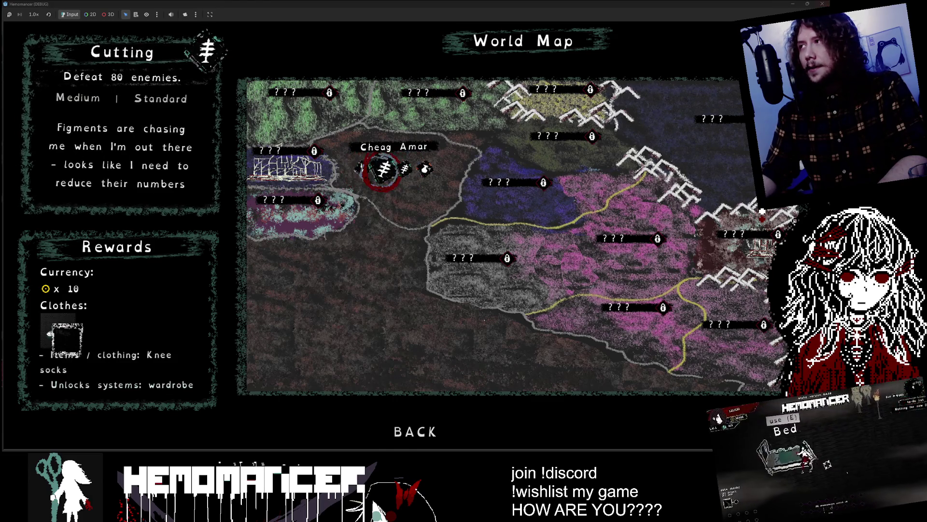
pyautogui.press('F8')
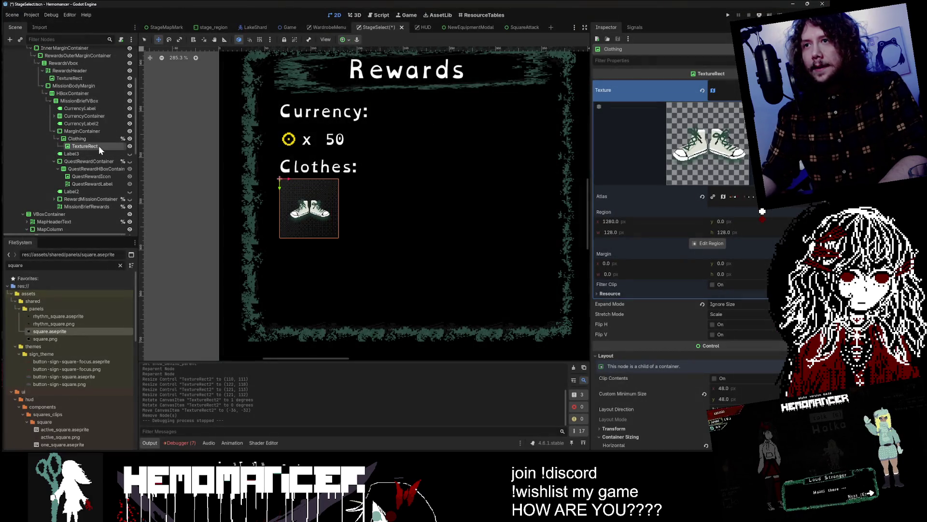
# Delete the leftover TextureRect under Clothing, then inspect nearby nodes and toggle the Quests: label
pyautogui.click(98, 145)
pyautogui.press('Delete')
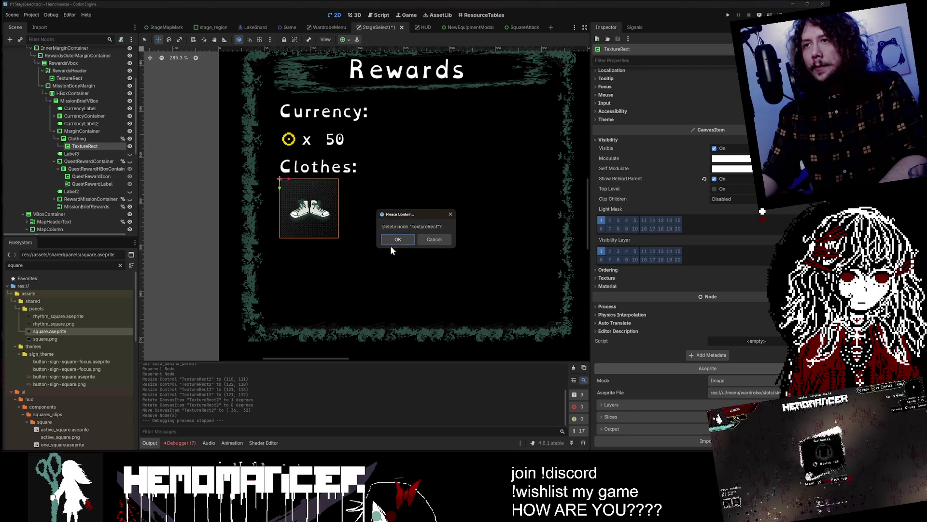
pyautogui.click(398, 241)
pyautogui.click(76, 138)
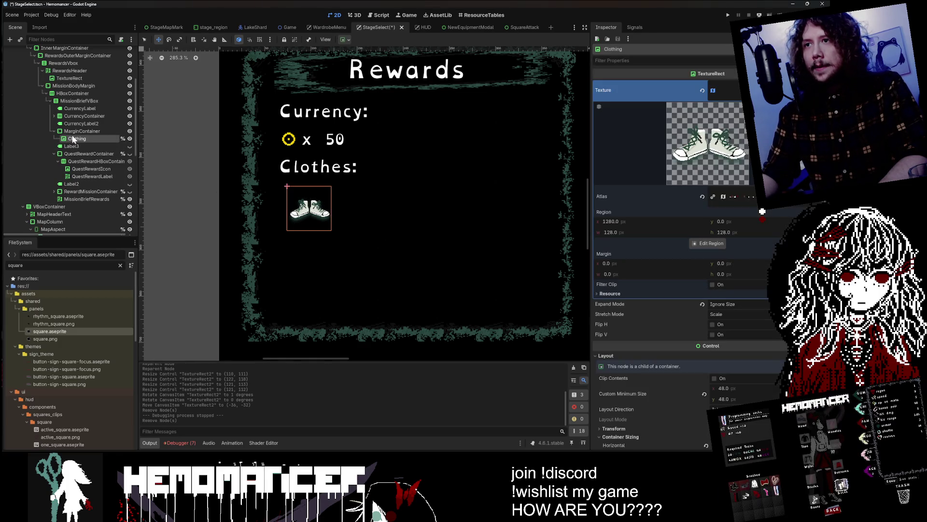
pyautogui.click(80, 131)
pyautogui.click(77, 138)
pyautogui.click(78, 146)
pyautogui.click(129, 146)
pyautogui.click(129, 146)
# Select the Clothing shoe icon node and delete it, confirming with OK
pyautogui.click(85, 136)
pyautogui.click(87, 131)
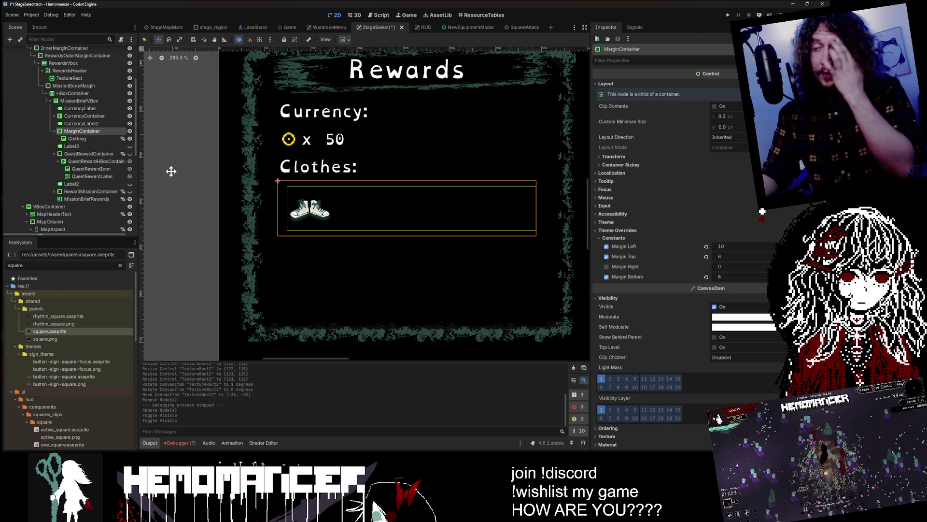
pyautogui.scroll(-3, 218, 170)
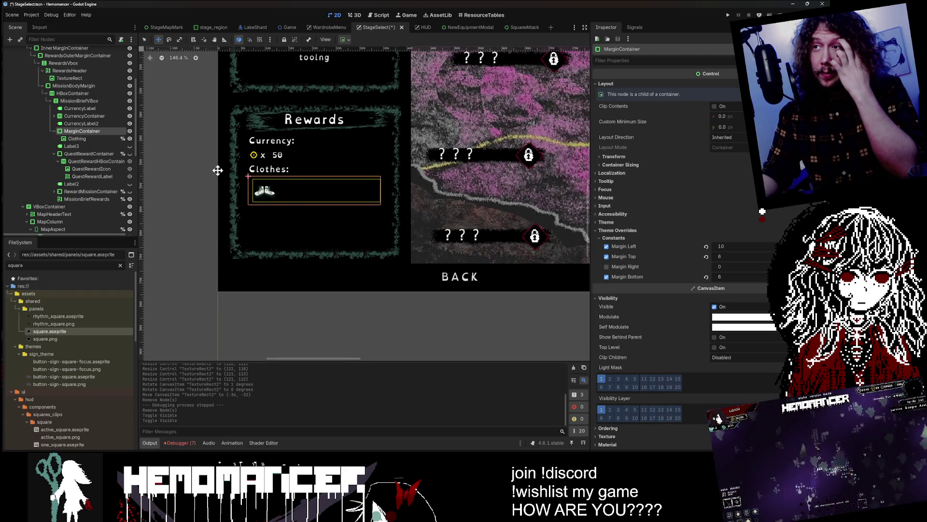
pyautogui.press('Up')
pyautogui.press('Down')
pyautogui.press('Down')
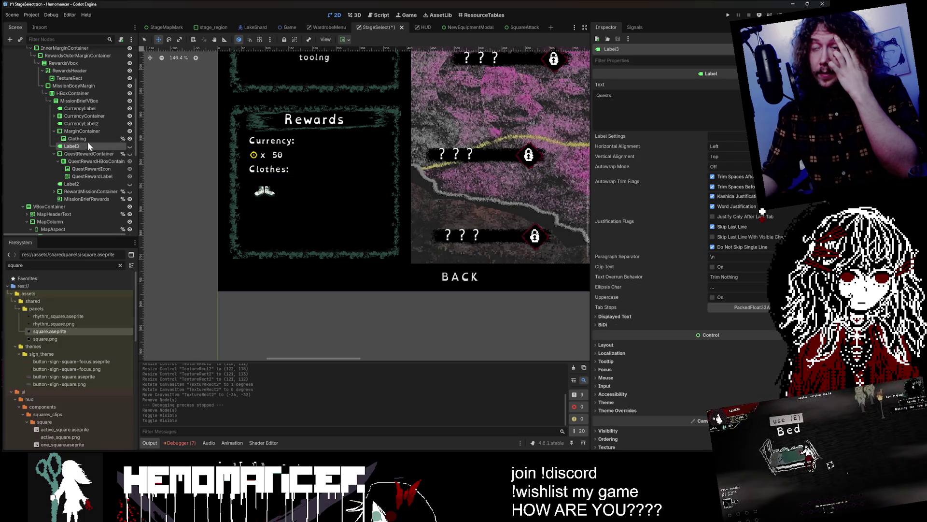
pyautogui.press('Up')
pyautogui.click(86, 140)
pyautogui.click(85, 132)
pyautogui.click(85, 139)
pyautogui.click(88, 131)
pyautogui.click(89, 139)
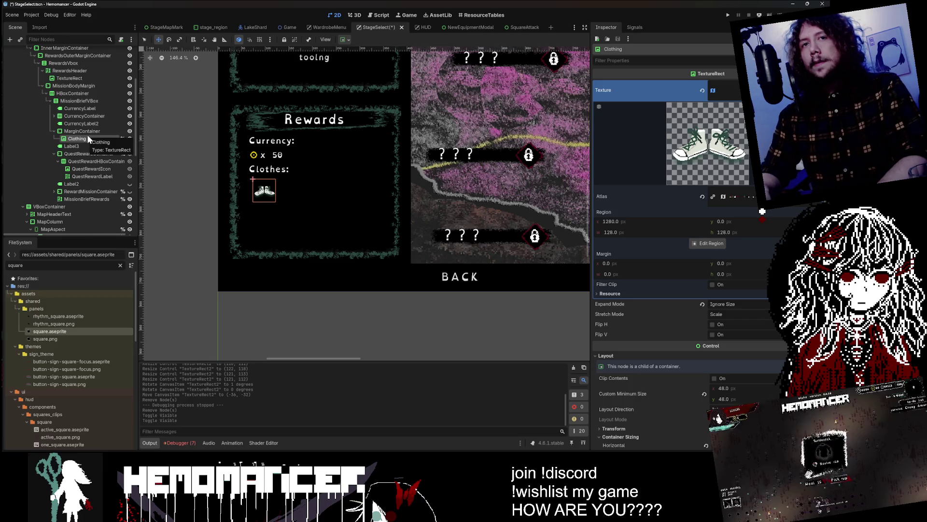
pyautogui.press('Delete')
pyautogui.click(394, 238)
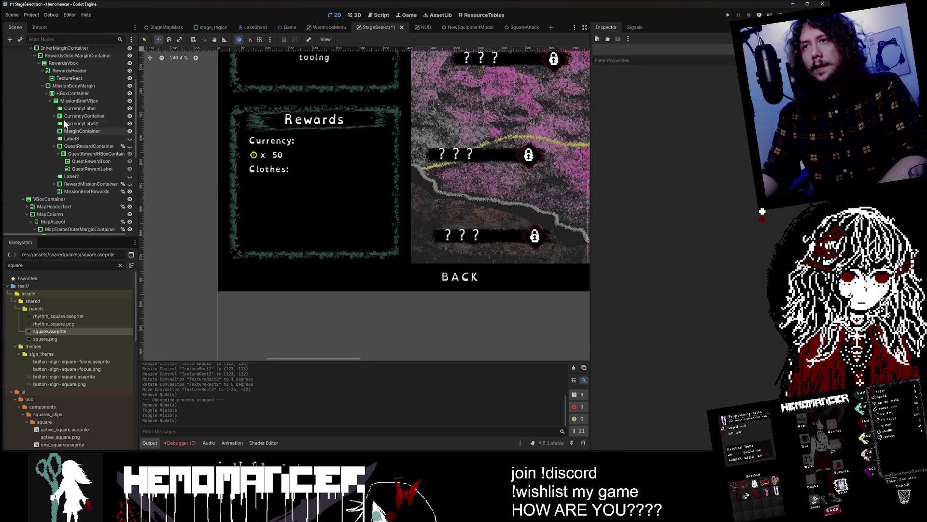
# Change the heading label's Text from 'Clothes:' to 'Things:'
pyautogui.click(81, 123)
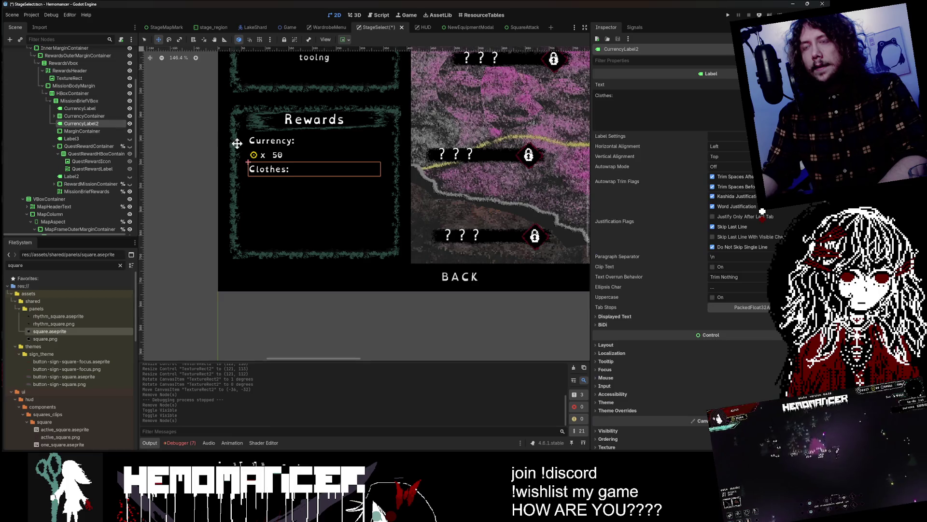
pyautogui.scroll(4, 242, 144)
pyautogui.scroll(-3, 242, 144)
pyautogui.doubleClick(604, 95)
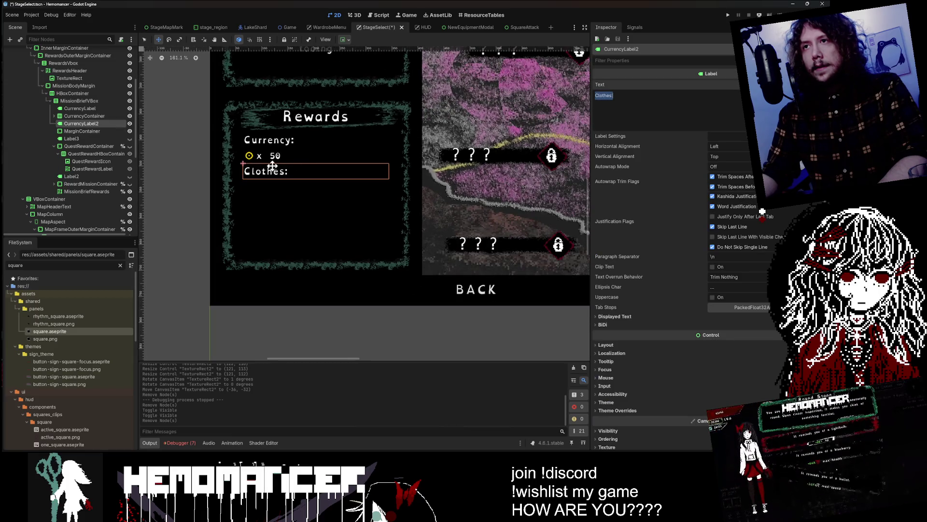
pyautogui.scroll(3, 181, 190)
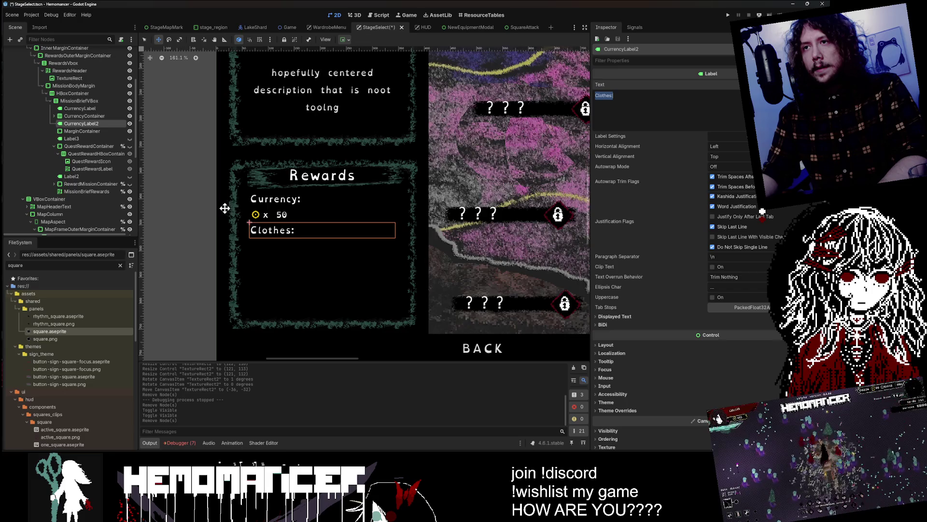
pyautogui.scroll(2, 228, 203)
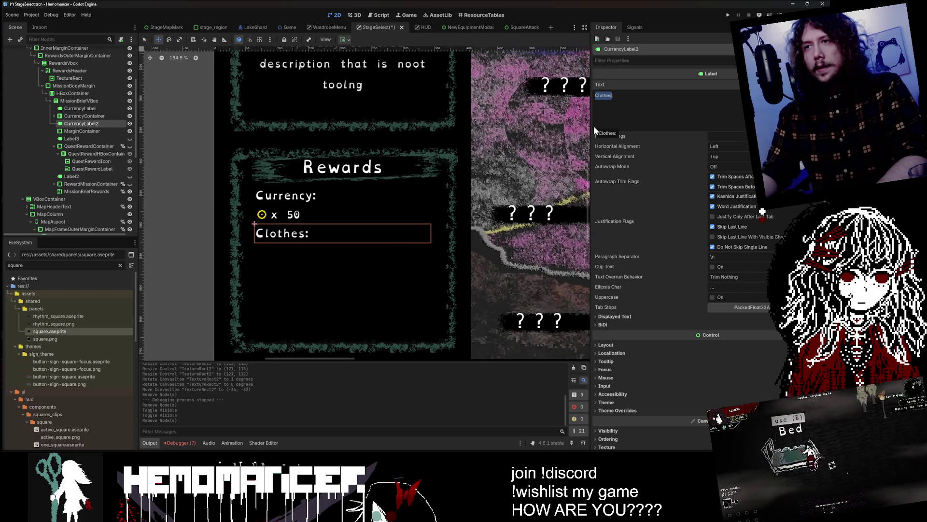
pyautogui.write('Things:')
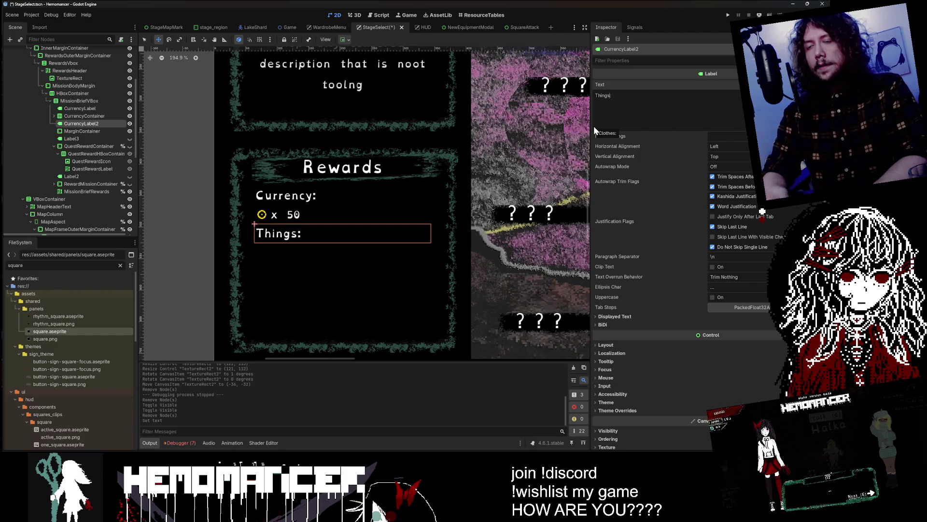
# Inspect the empty reward row under Things: and the currency row's x 50 label and layout
pyautogui.click(94, 131)
pyautogui.click(94, 118)
pyautogui.click(94, 130)
pyautogui.click(93, 124)
pyautogui.click(91, 129)
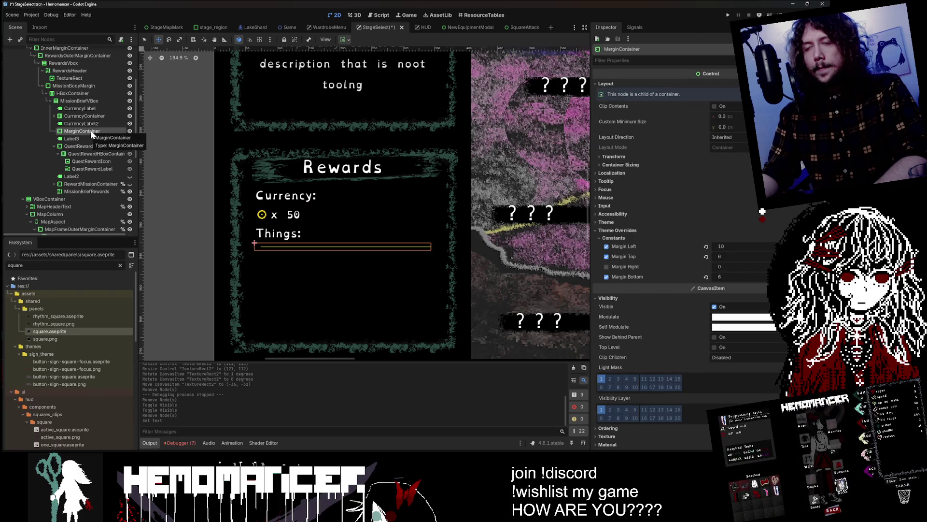
pyautogui.click(88, 136)
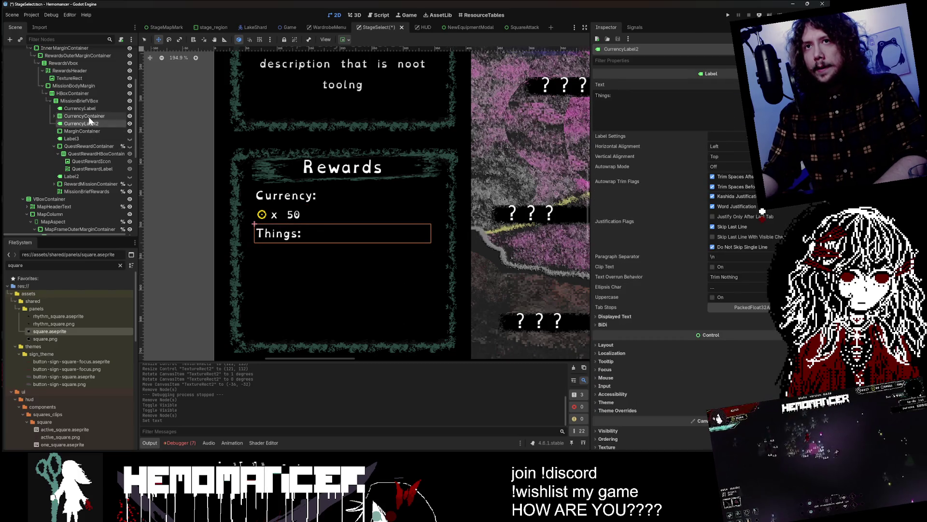
pyautogui.click(56, 115)
pyautogui.click(54, 116)
pyautogui.click(91, 138)
pyautogui.click(92, 146)
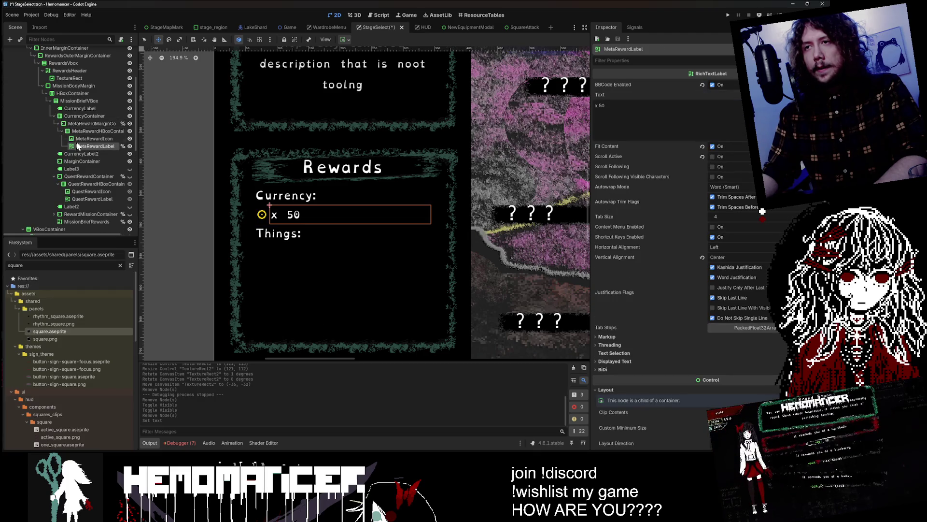
pyautogui.click(78, 131)
pyautogui.click(53, 116)
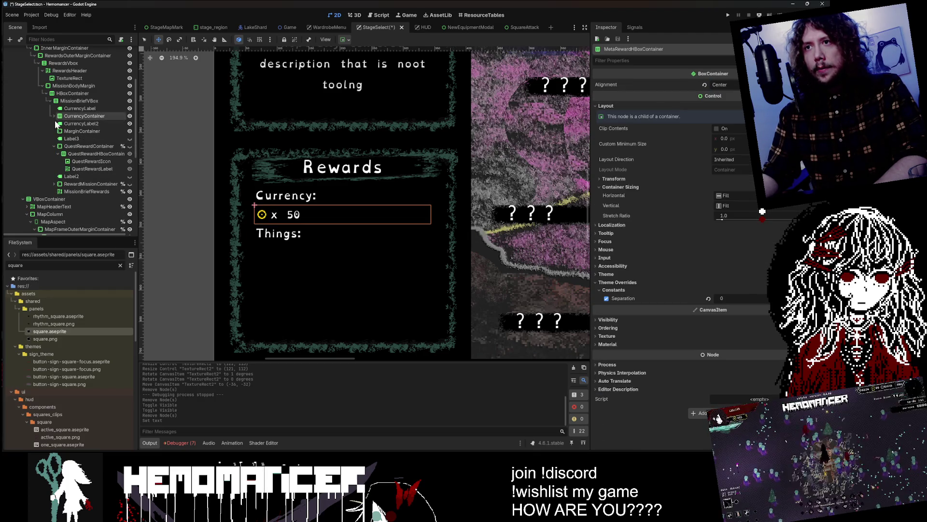
# Preview the hidden Quests: label, then delete it from the Rewards panel
pyautogui.click(66, 131)
pyautogui.click(66, 138)
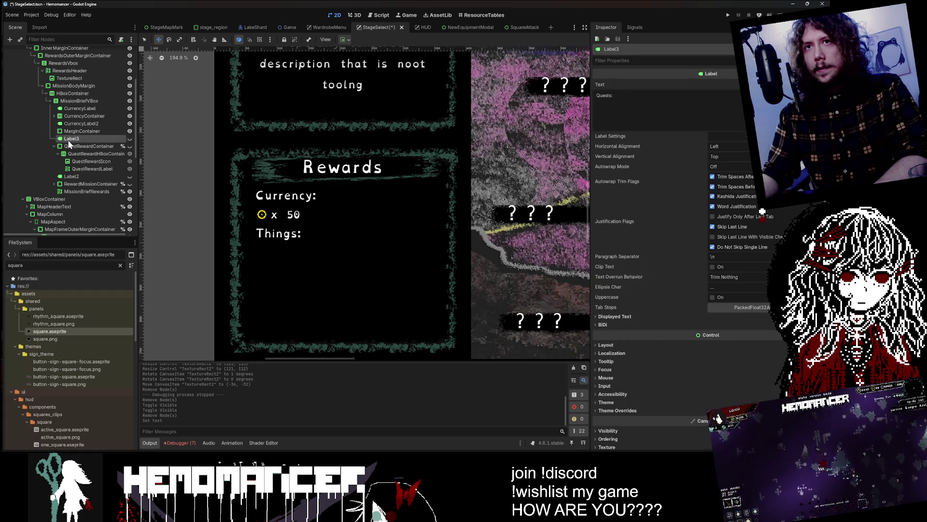
pyautogui.click(129, 138)
pyautogui.click(130, 138)
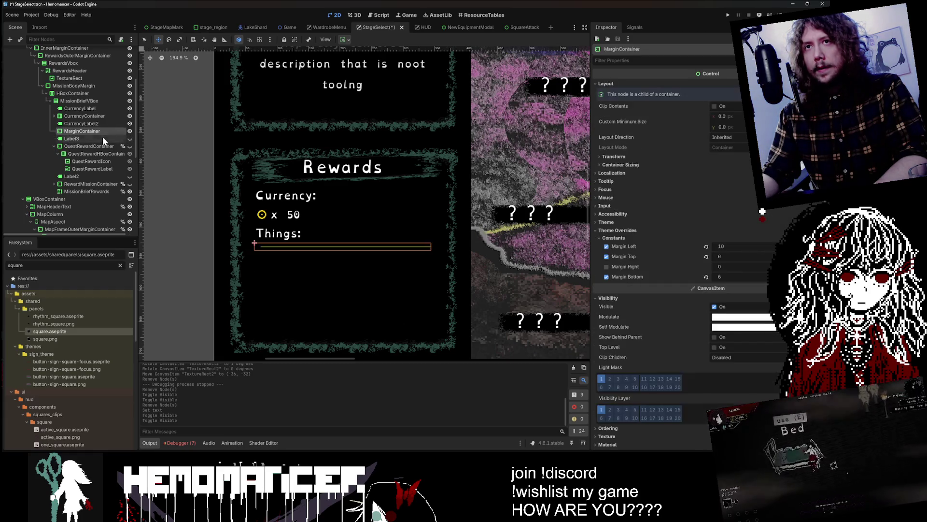
pyautogui.press('Delete')
pyautogui.click(398, 245)
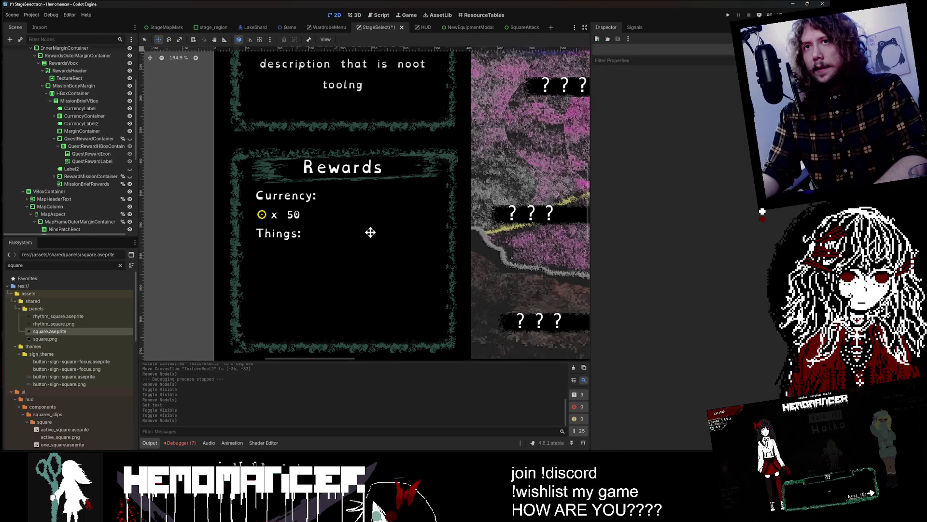
# Preview the quest reward row under Things:, then delete it
pyautogui.click(129, 139)
pyautogui.click(129, 139)
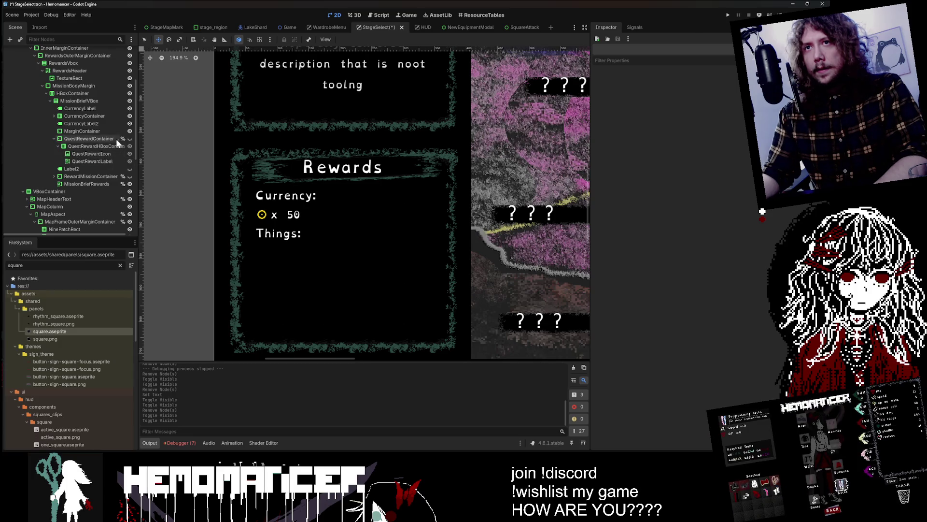
pyautogui.click(130, 140)
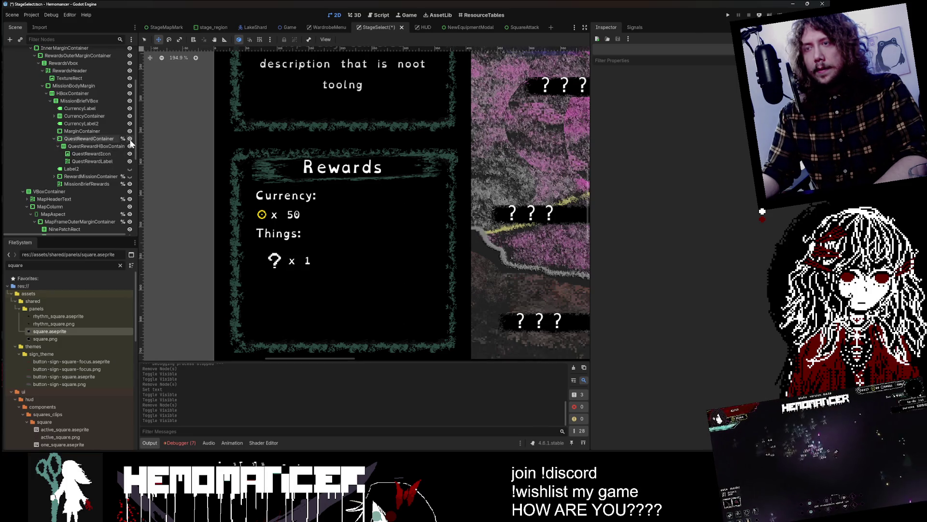
pyautogui.click(130, 139)
pyautogui.click(86, 139)
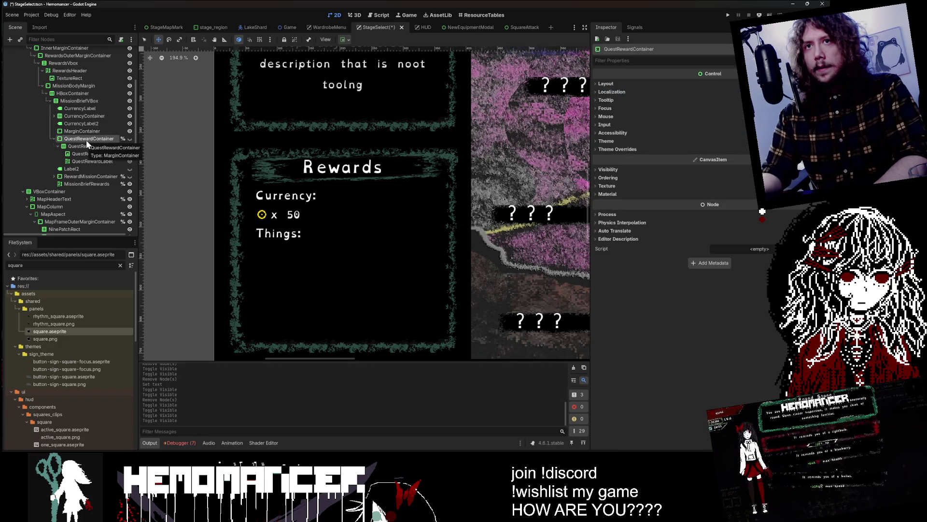
pyautogui.press('Delete')
pyautogui.click(374, 236)
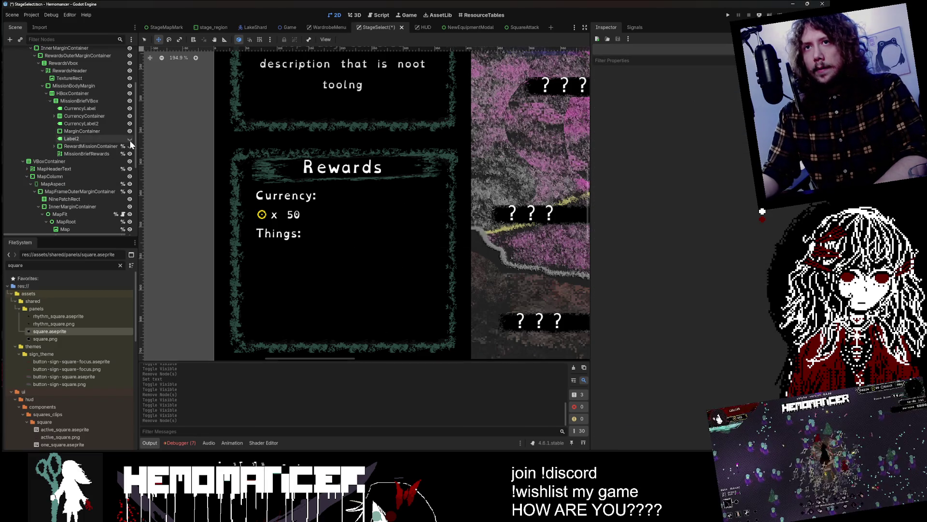
# Delete the hidden Expeditions: label
pyautogui.click(91, 138)
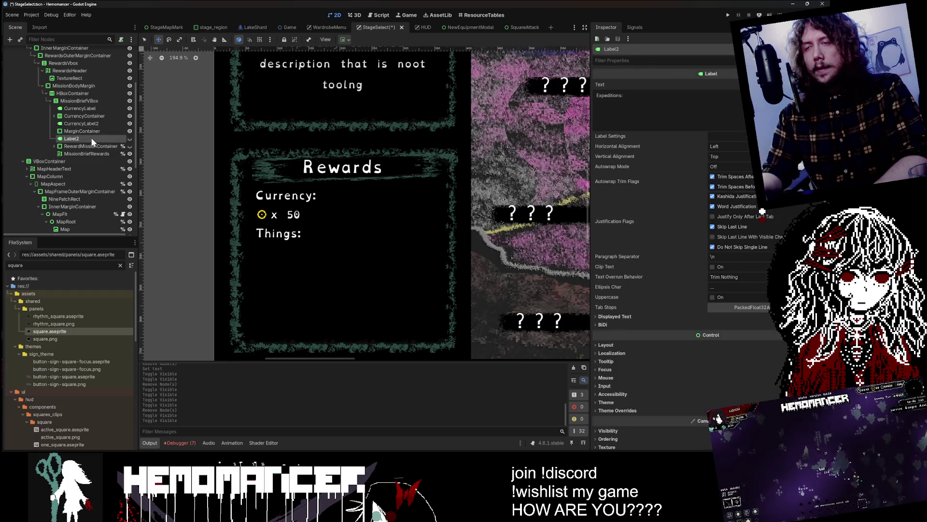
pyautogui.press('Delete')
pyautogui.click(397, 239)
# Briefly show the mission reward row, then duplicate the Things: heading label
pyautogui.click(91, 139)
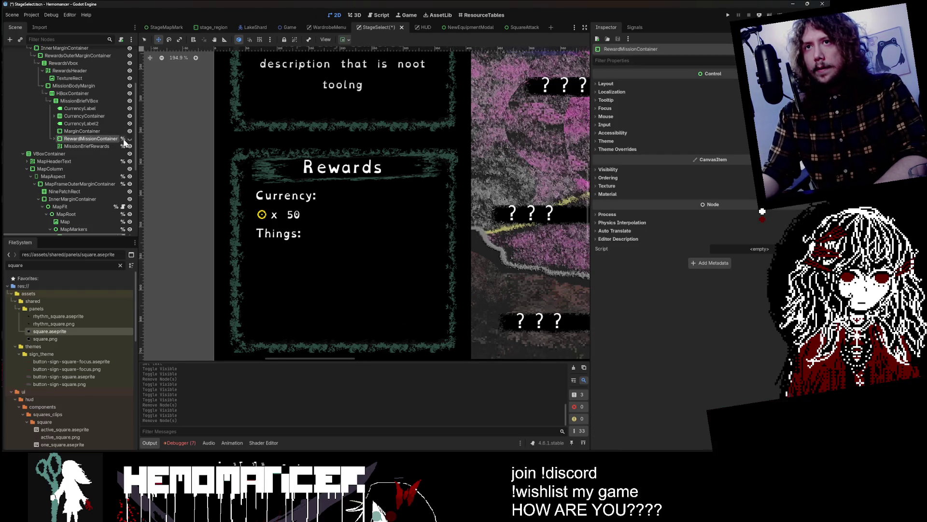
pyautogui.click(129, 139)
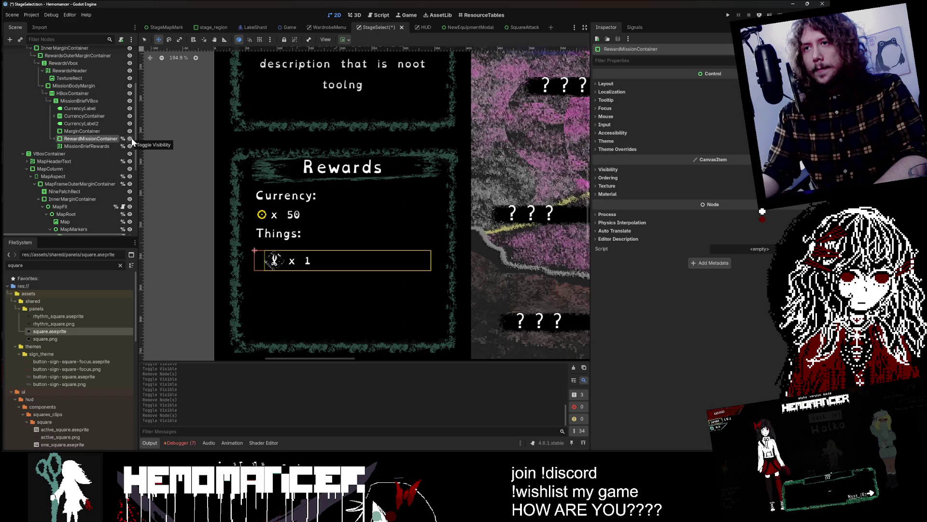
pyautogui.click(129, 138)
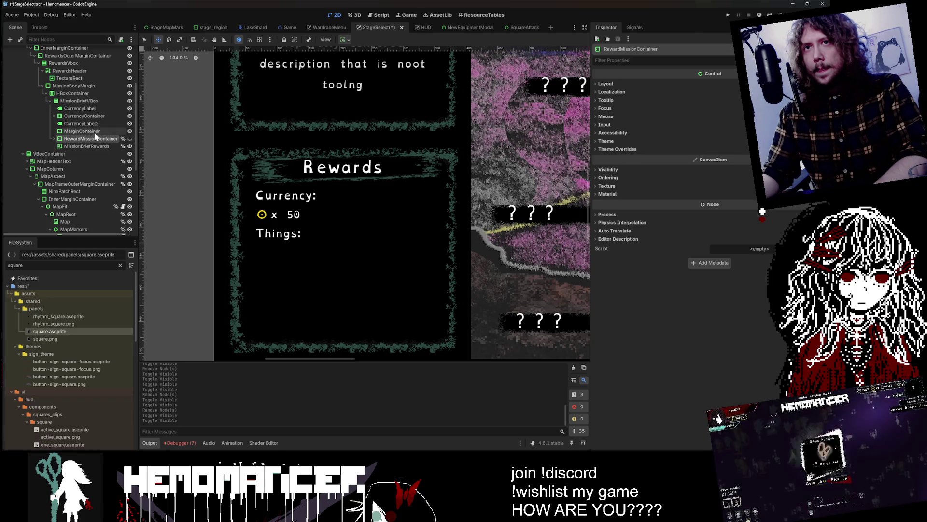
pyautogui.click(85, 124)
pyautogui.hotkey('ctrl', 'd')
# Move the Things: copy below the empty reward row and change its text to Paths:
pyautogui.moveTo(73, 131)
pyautogui.mouseDown()
pyautogui.moveTo(76, 147)
pyautogui.moveTo(76, 138)
pyautogui.mouseUp()
pyautogui.click(79, 123)
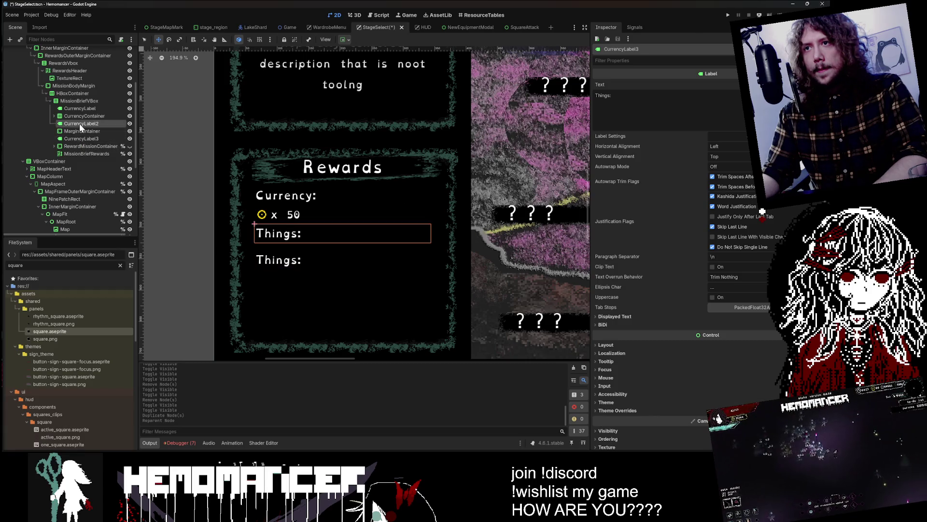
pyautogui.click(77, 139)
pyautogui.doubleClick(602, 95)
pyautogui.write('Path:')
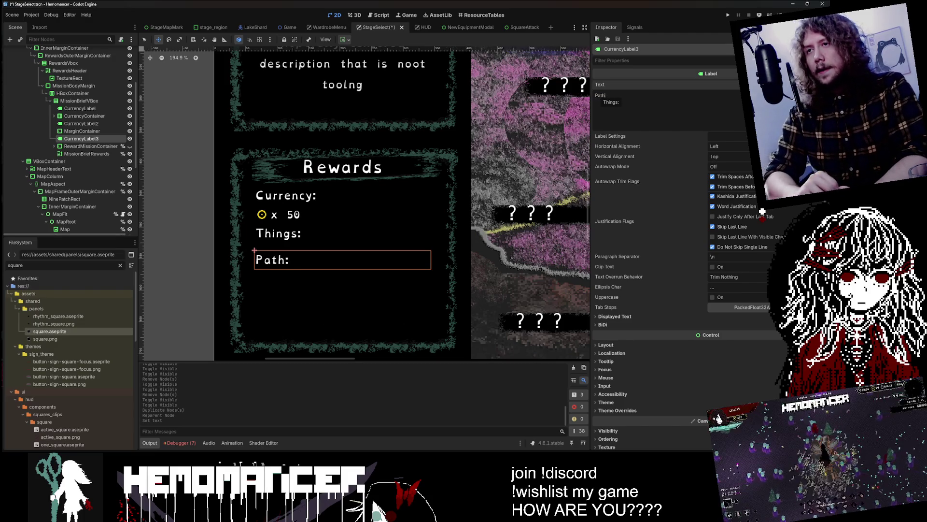
# Pan and zoom the canvas to view the whole stage-select layout, then pick the reward container
pyautogui.scroll(-2, 456, 155)
pyautogui.scroll(-4, 456, 155)
pyautogui.moveTo(427, 244); pyautogui.dragTo(256, 286)
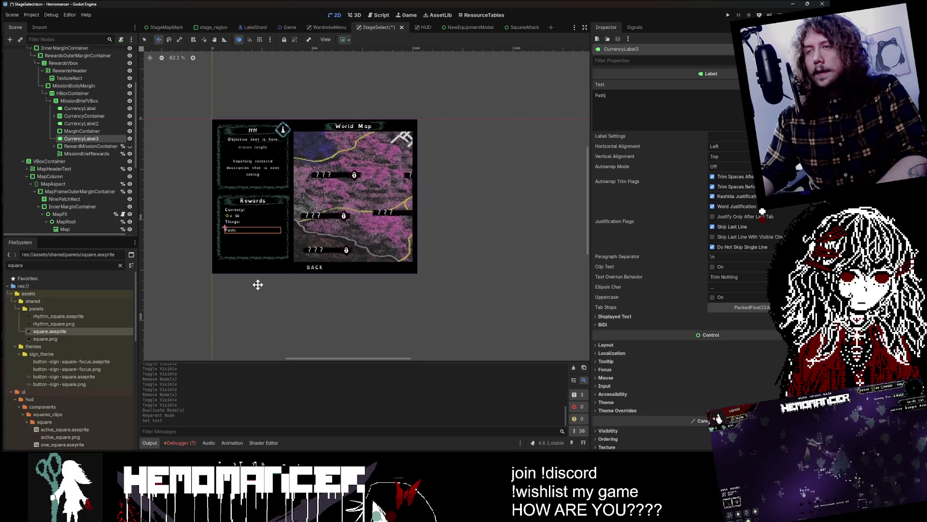
pyautogui.scroll(3, 205, 280)
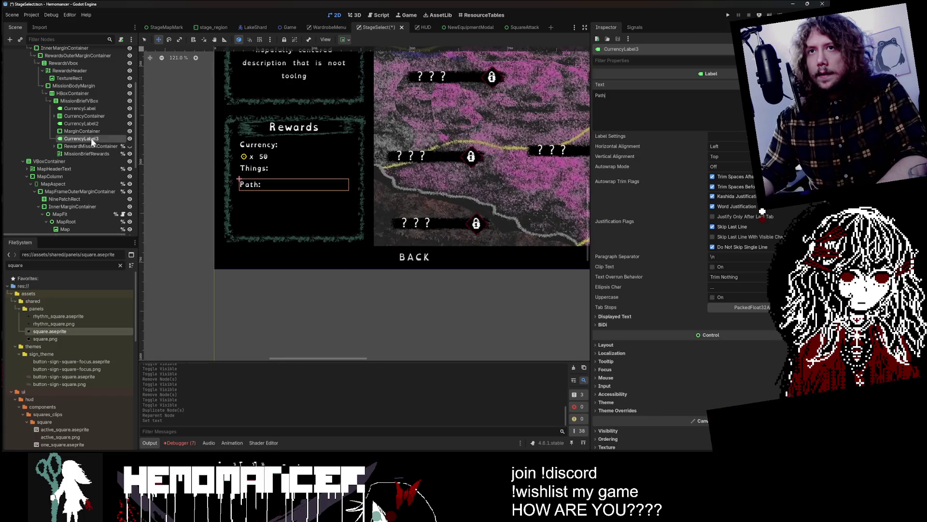
pyautogui.scroll(1, 278, 174)
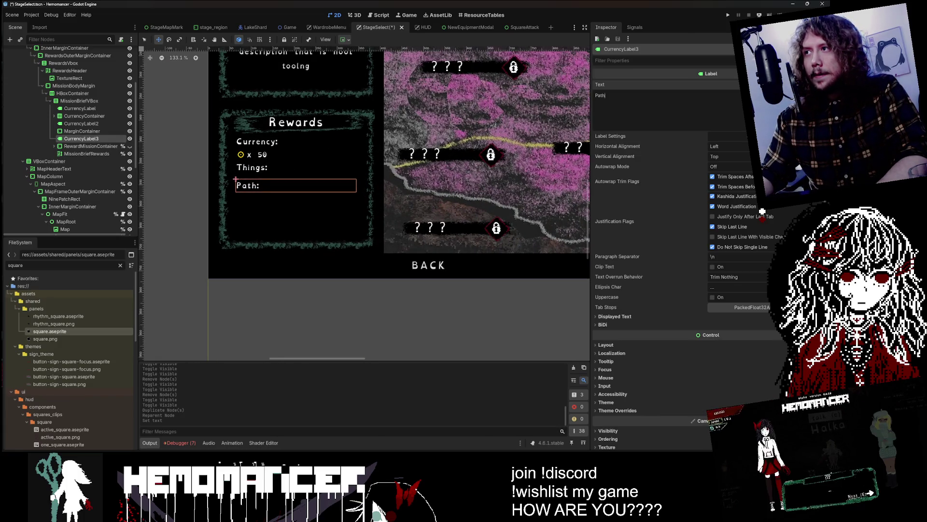
pyautogui.moveTo(330, 288); pyautogui.dragTo(321, 316)
pyautogui.scroll(-2, 454, 182)
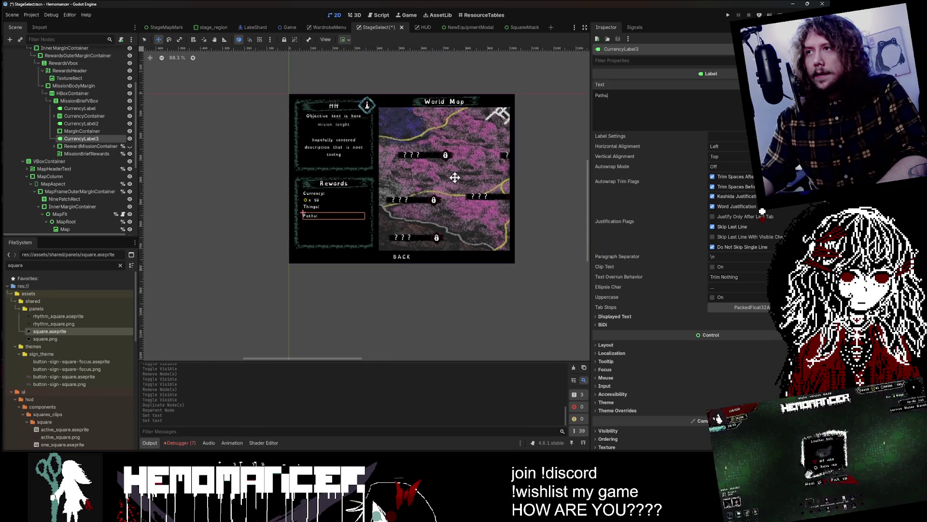
pyautogui.scroll(1, 455, 176)
pyautogui.click(91, 145)
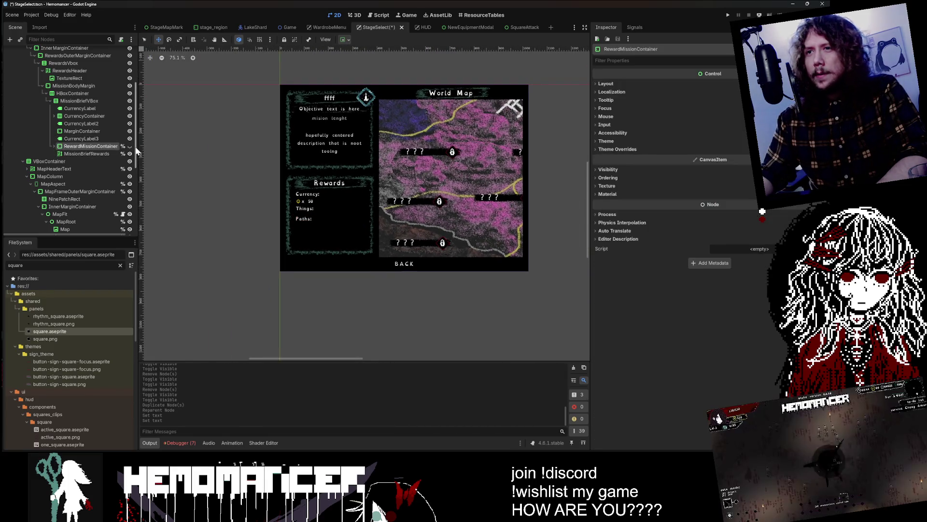
# Make the mission reward row visible under Paths: and inspect its HBox and icon texture
pyautogui.click(130, 146)
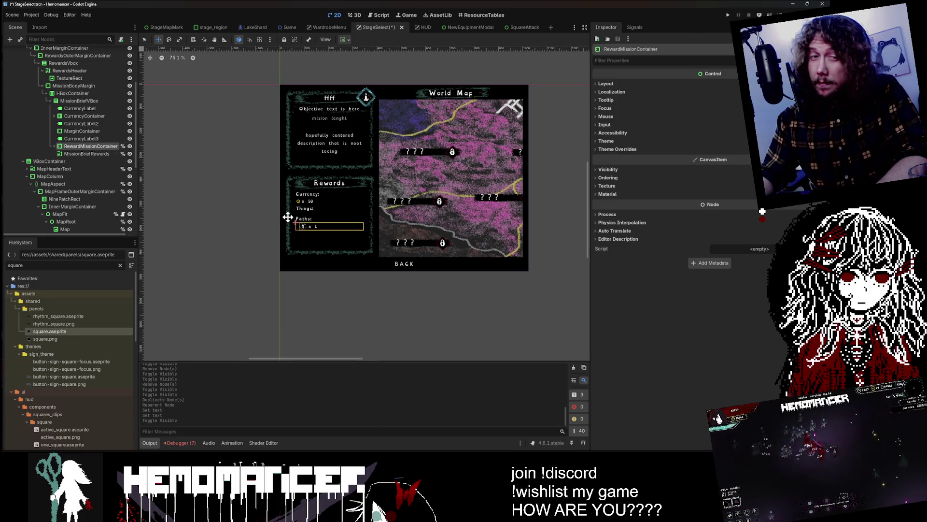
pyautogui.scroll(12, 297, 195)
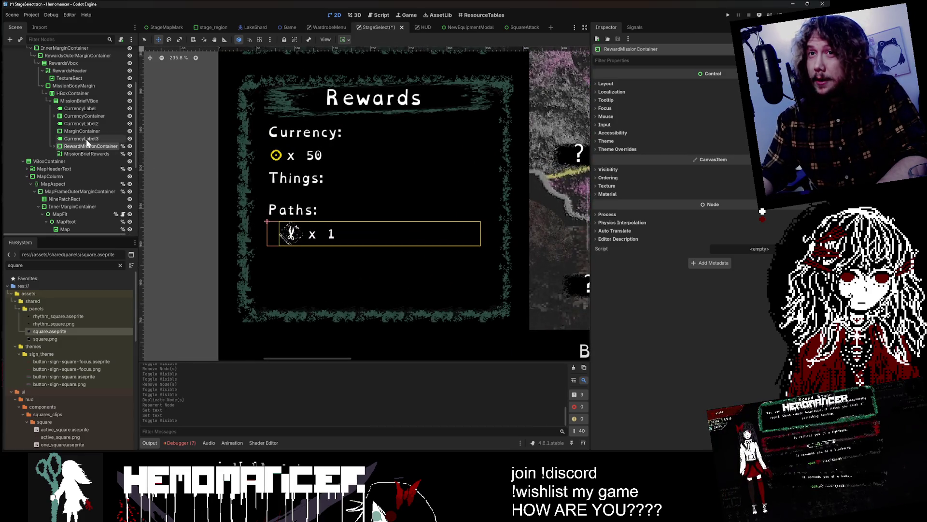
pyautogui.click(54, 146)
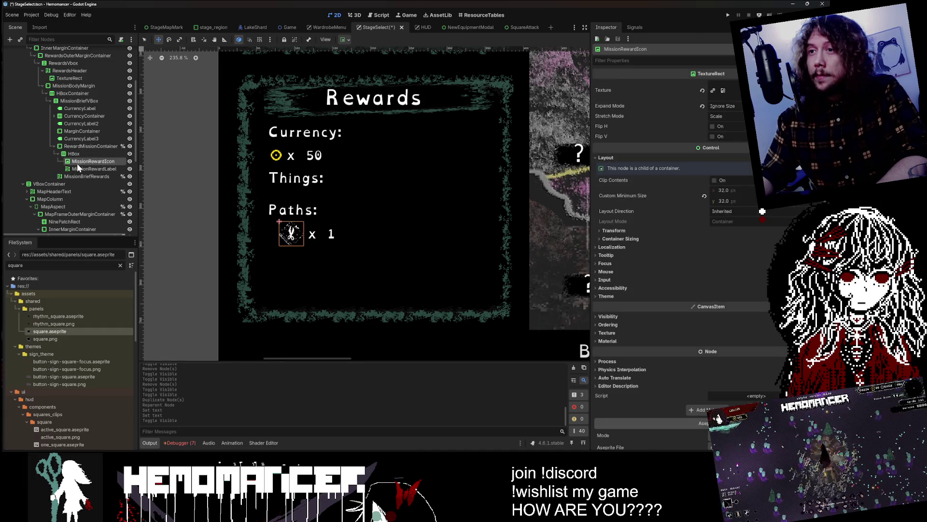
pyautogui.click(77, 153)
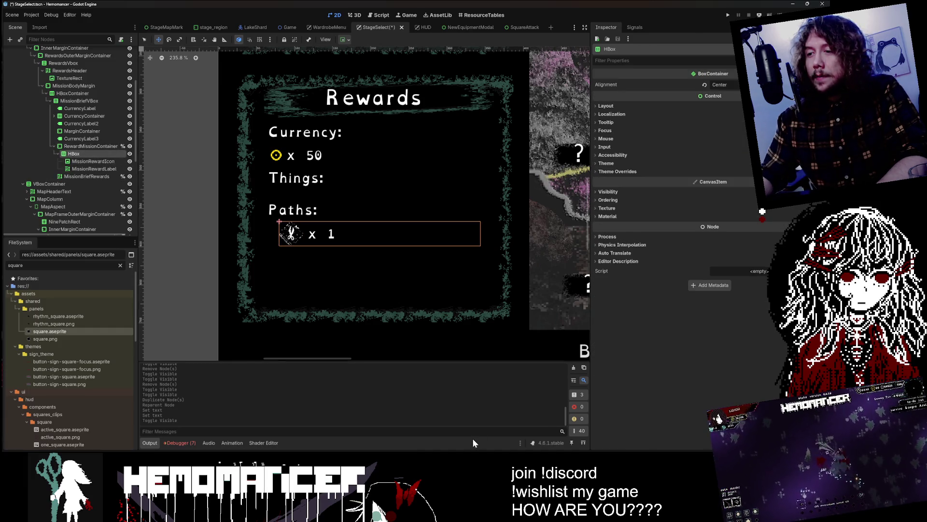
pyautogui.scroll(-9, 383, 303)
pyautogui.click(94, 161)
# Review the reward container's theme override margin constants, then collapse its children
pyautogui.click(89, 146)
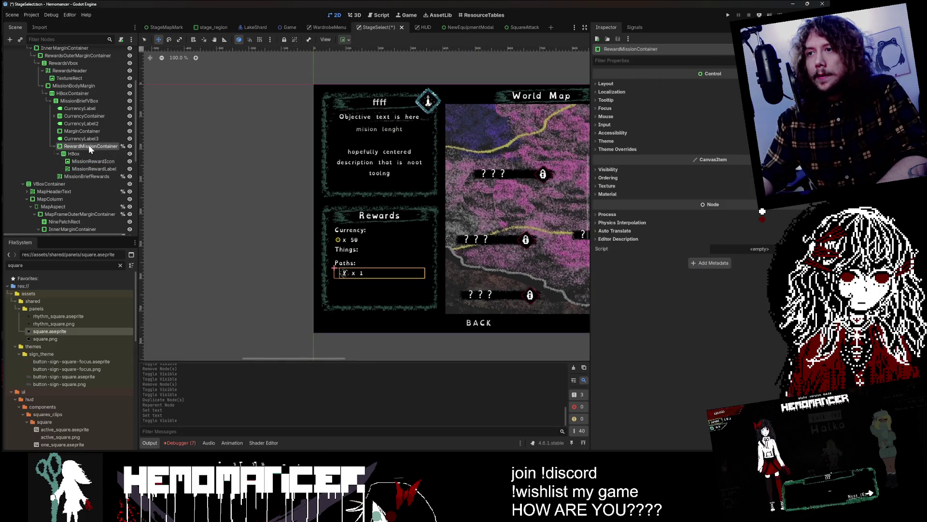
pyautogui.scroll(3, 435, 282)
pyautogui.click(714, 147)
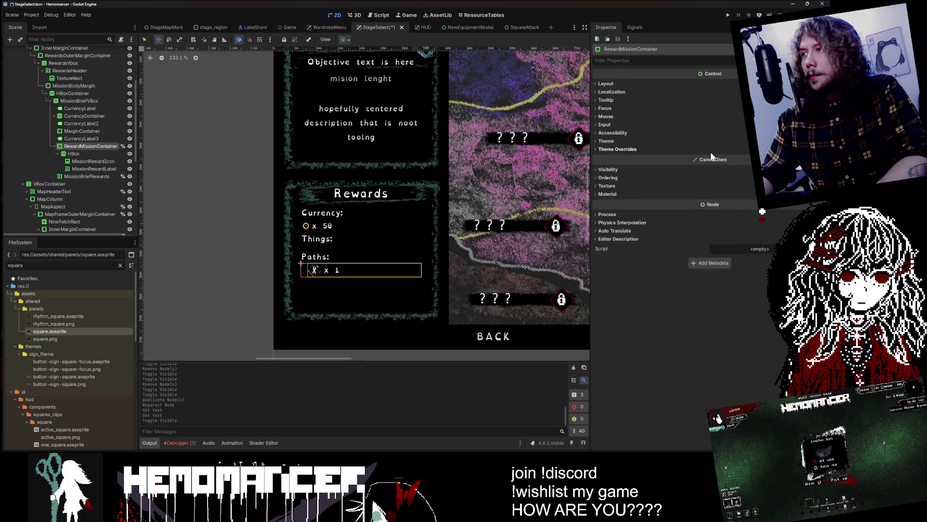
pyautogui.click(703, 157)
pyautogui.scroll(18, 313, 260)
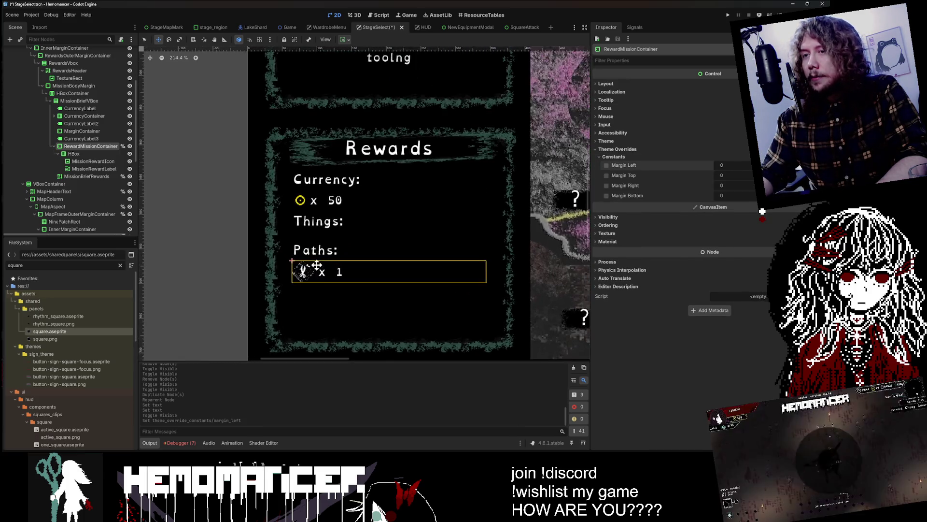
pyautogui.scroll(-11, 314, 259)
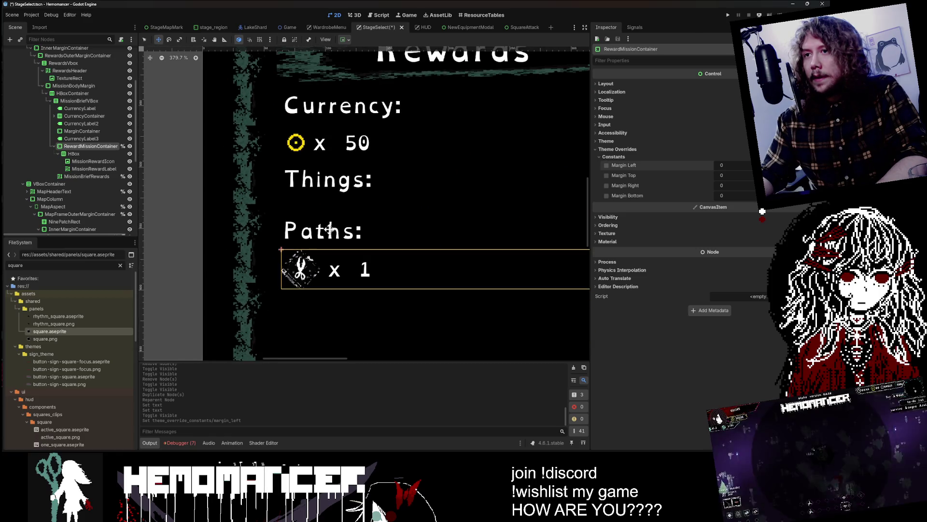
pyautogui.scroll(-13, 329, 220)
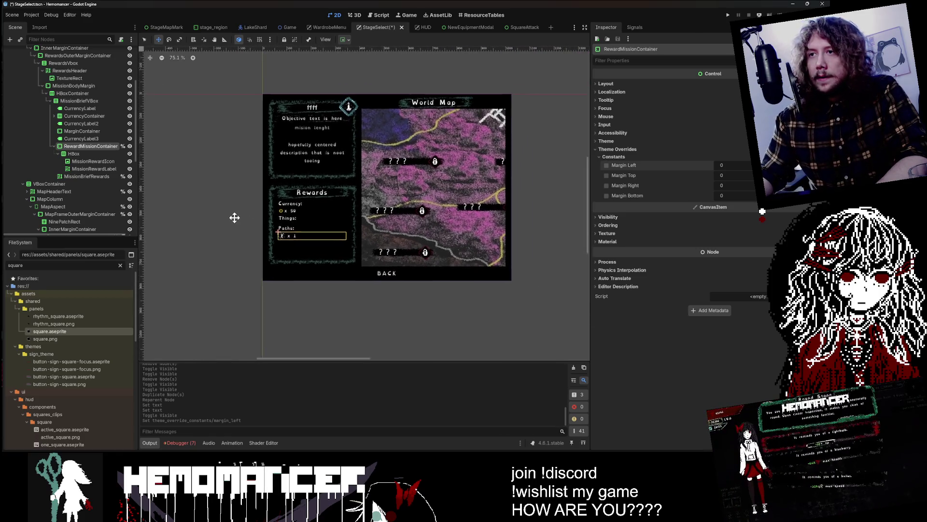
pyautogui.click(56, 154)
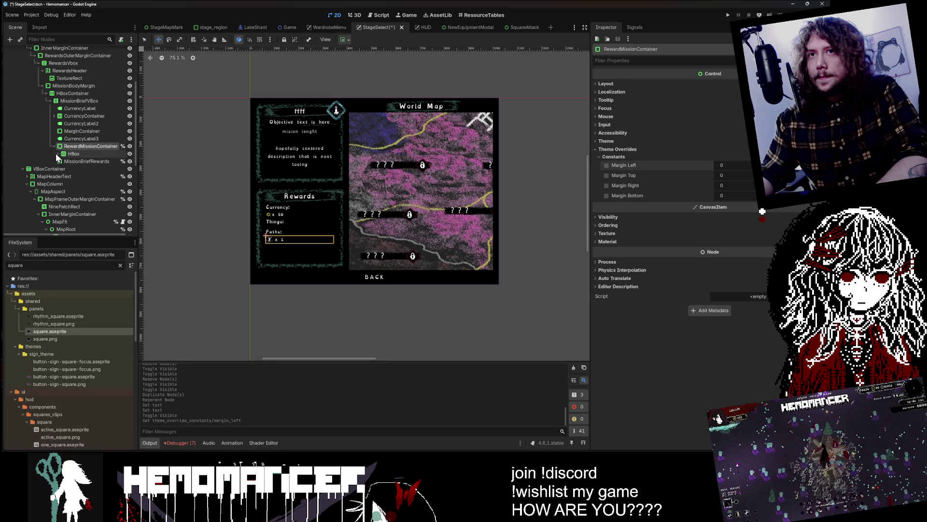
# Inspect the Paths reward container and its layout box in the Scene tree
pyautogui.doubleClick(63, 147)
pyautogui.click(53, 146)
pyautogui.click(82, 138)
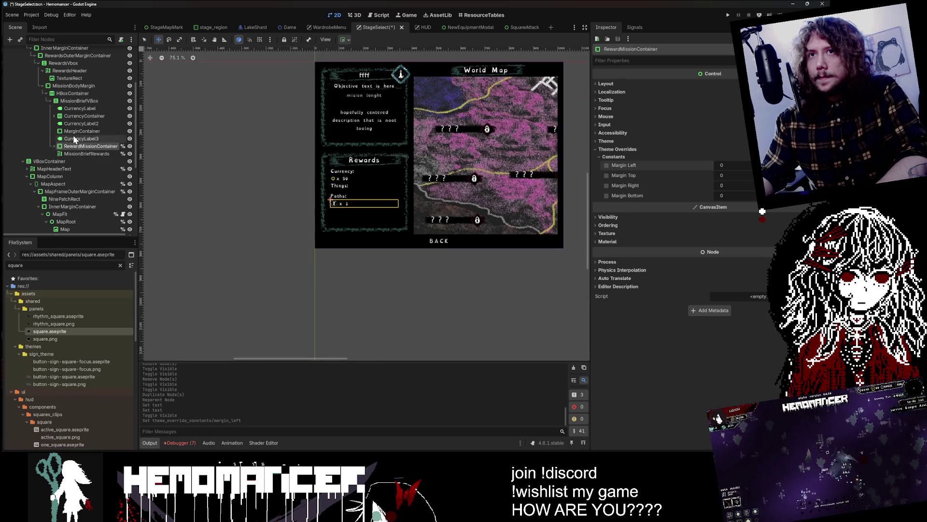
pyautogui.click(78, 124)
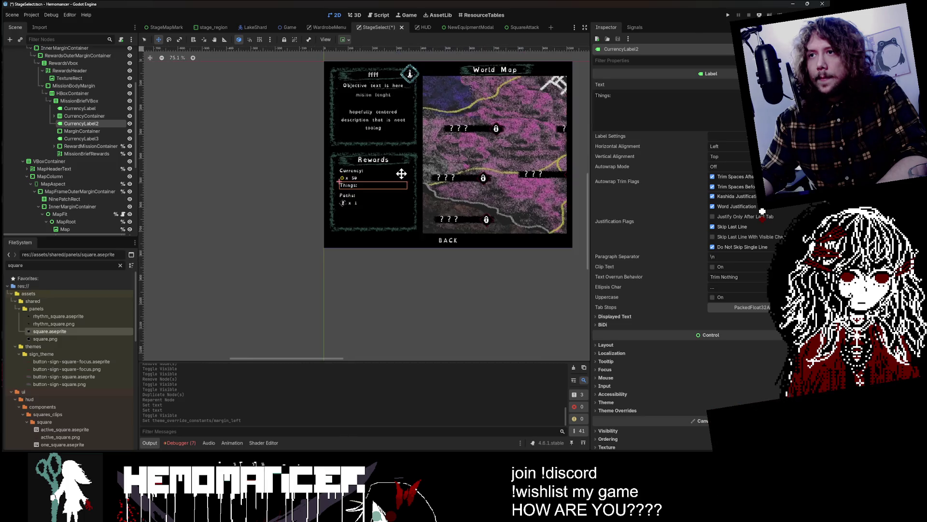
pyautogui.moveTo(416, 310)
pyautogui.mouseDown()
pyautogui.moveTo(335, 334)
pyautogui.moveTo(441, 303)
pyautogui.mouseUp()
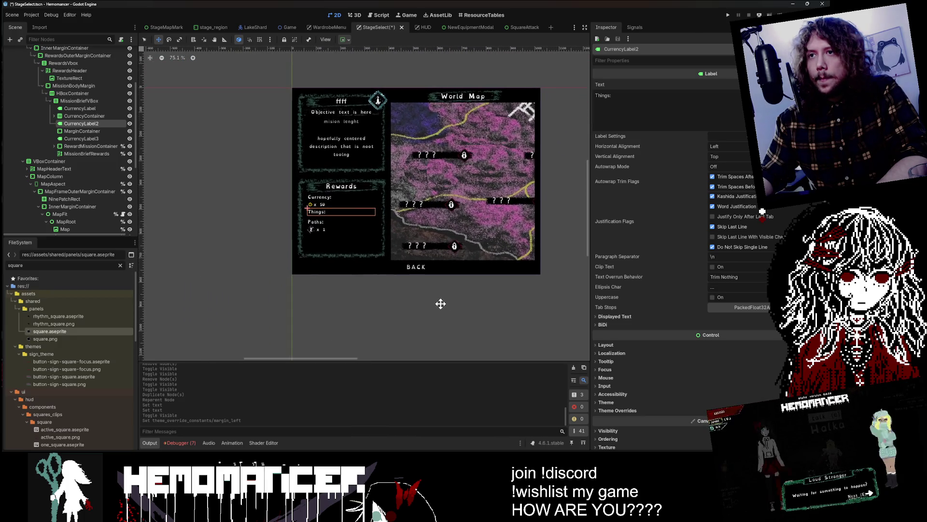
pyautogui.click(88, 146)
pyautogui.click(54, 146)
pyautogui.click(65, 153)
pyautogui.click(58, 154)
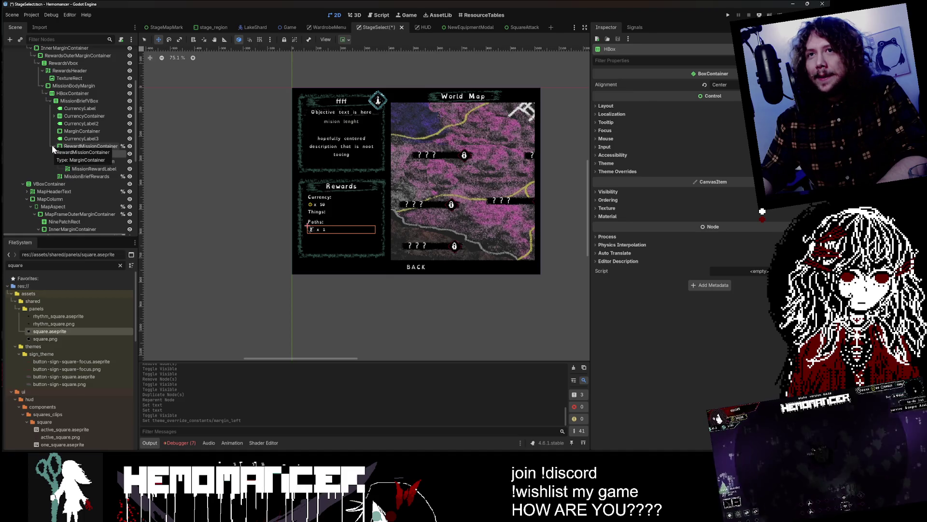
pyautogui.click(53, 145)
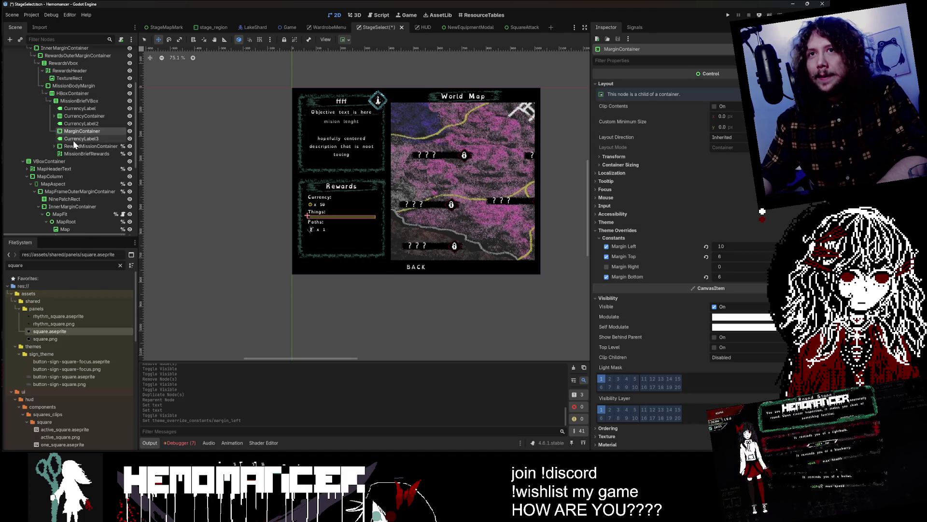
# Delete the empty MarginContainer spacer under Things:
pyautogui.click(82, 124)
pyautogui.click(82, 131)
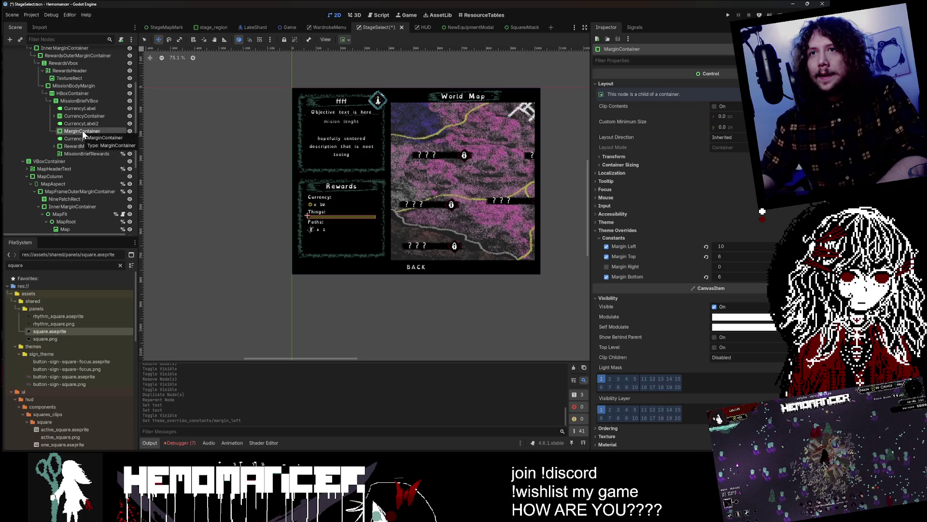
pyautogui.press('Delete')
pyautogui.click(396, 239)
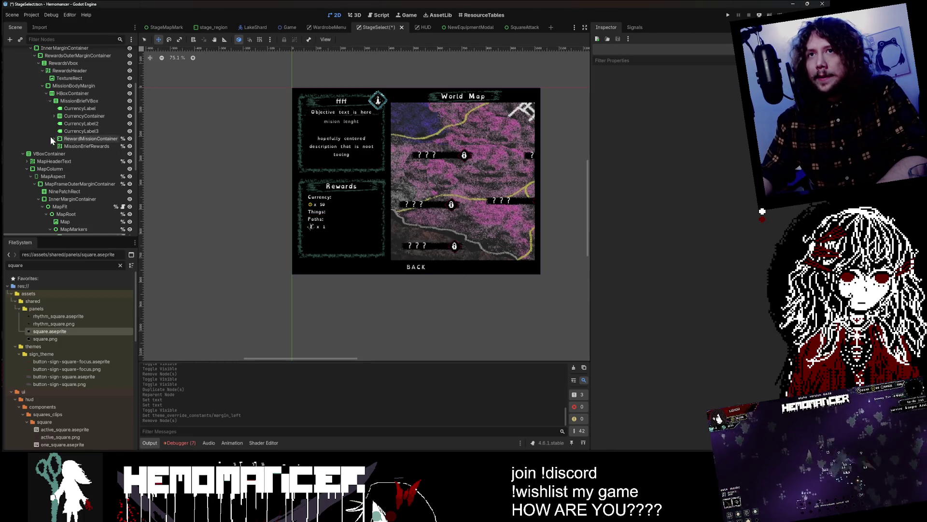
# Duplicate the icon ×1 reward row and move the copy under Things:
pyautogui.click(74, 137)
pyautogui.hotkey('ctrl', 'd')
pyautogui.moveTo(83, 143); pyautogui.dragTo(82, 126)
pyautogui.scroll(5, 357, 239)
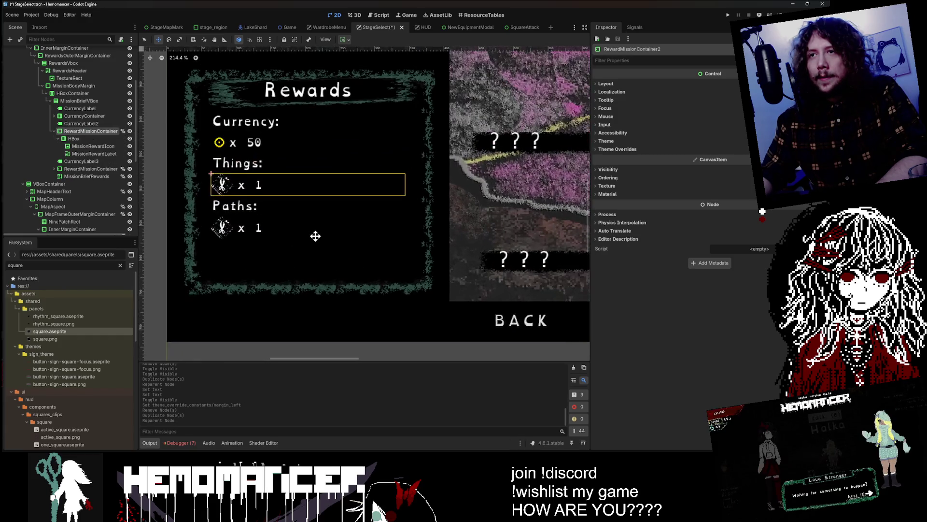
pyautogui.scroll(-1, 315, 236)
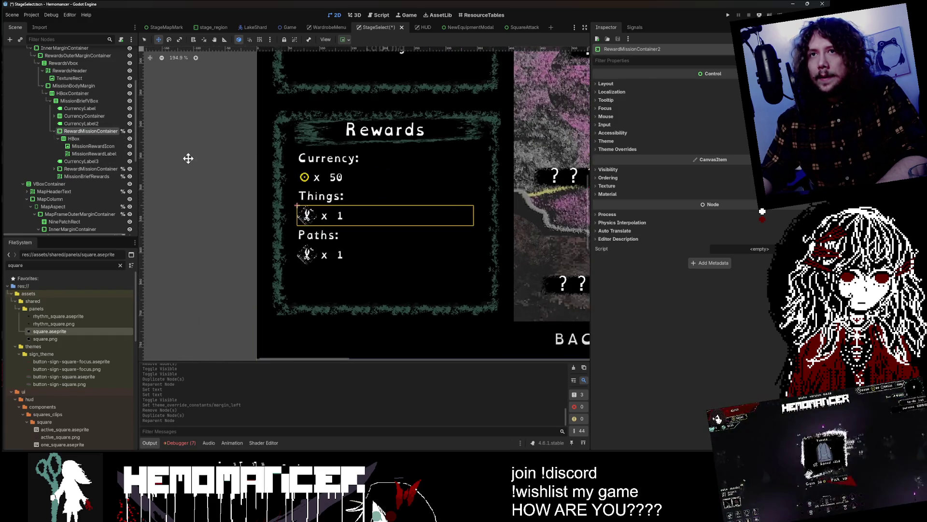
pyautogui.click(71, 148)
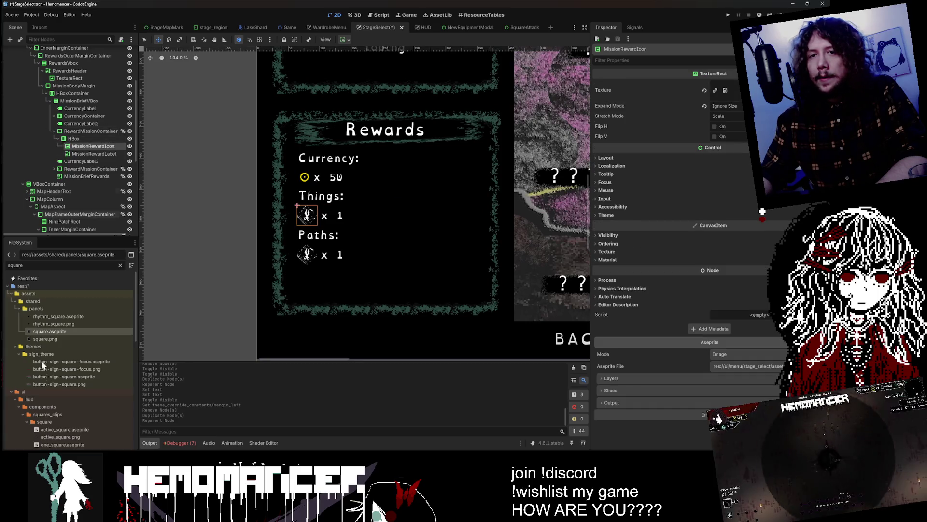
pyautogui.click(43, 265)
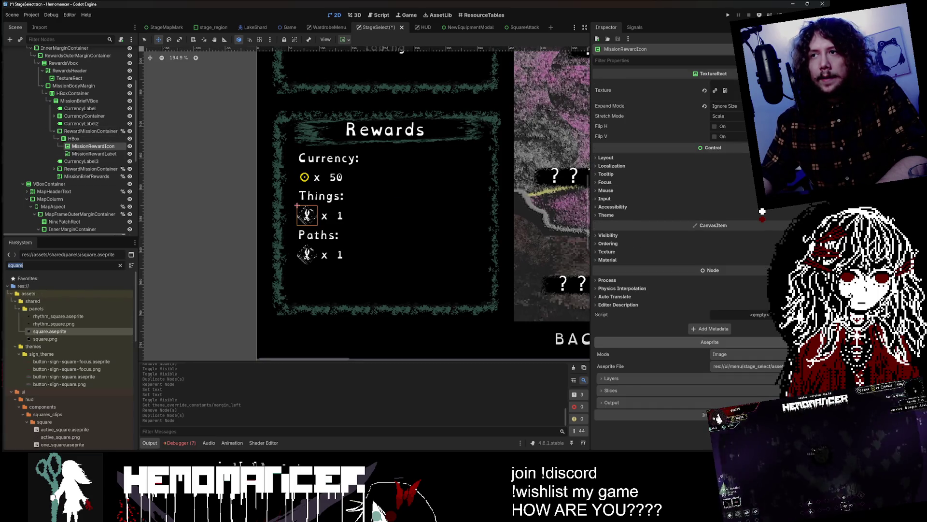
pyautogui.scroll(15, 316, 215)
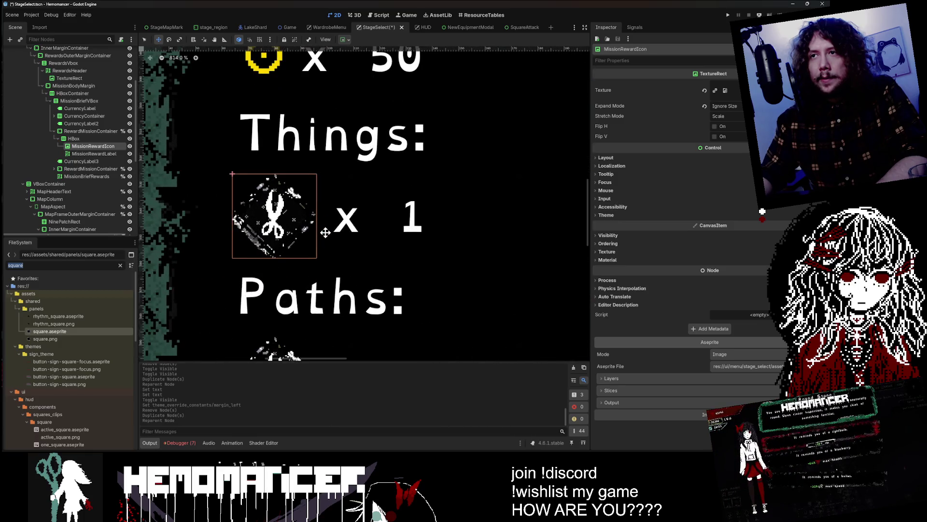
pyautogui.scroll(-15, 214, 235)
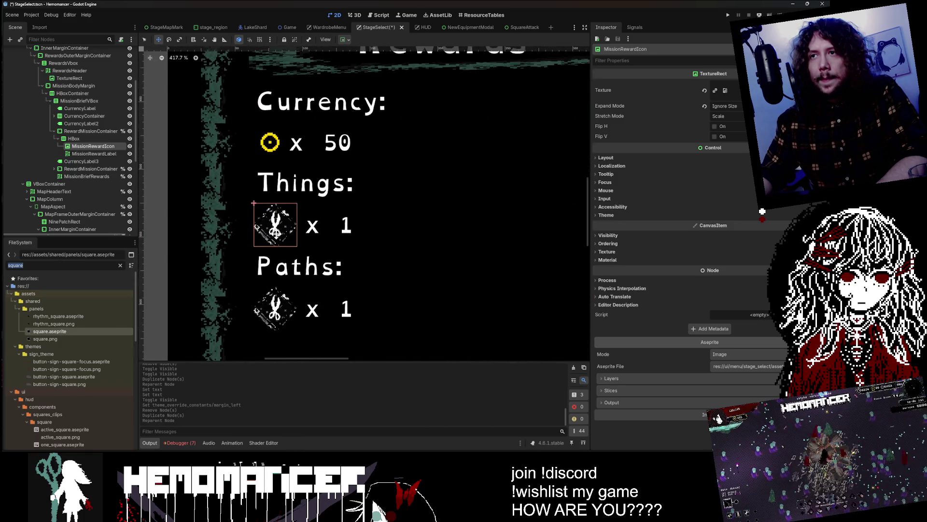
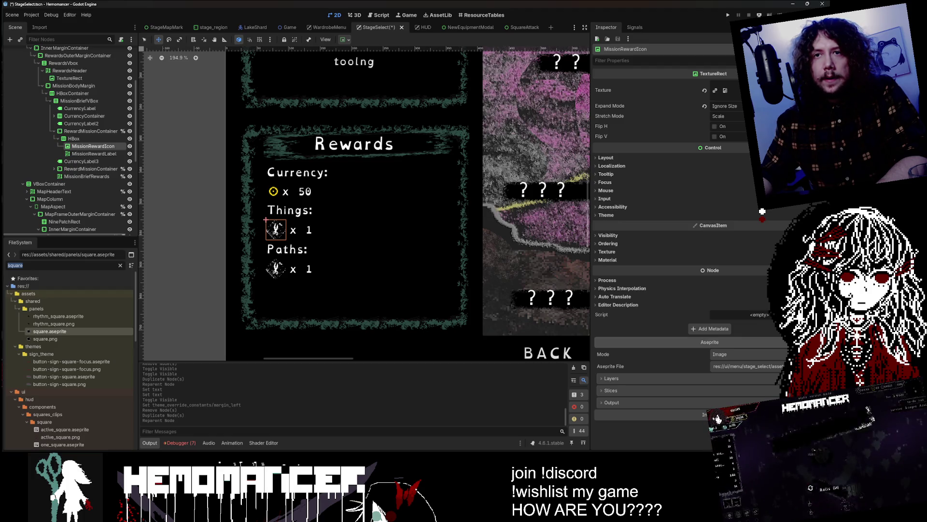
# Switch from the Godot editor to the Aseprite window showing storage_slot.aseprite
pyautogui.hotkey('alt', 'Tab')
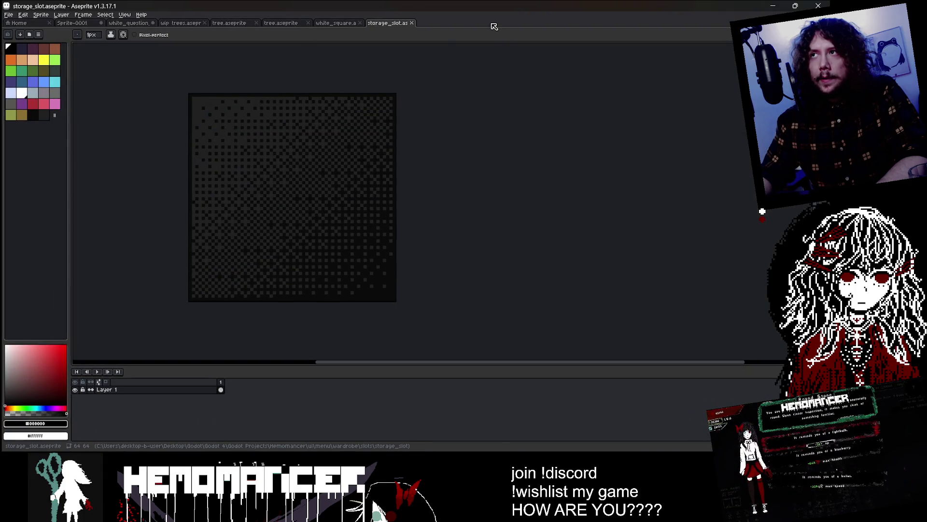
# Create a new 128×128 sprite
pyautogui.hotkey('ctrl', 'n')
pyautogui.write('128')
pyautogui.press('Tab')
pyautogui.write('2')
pyautogui.click(399, 297)
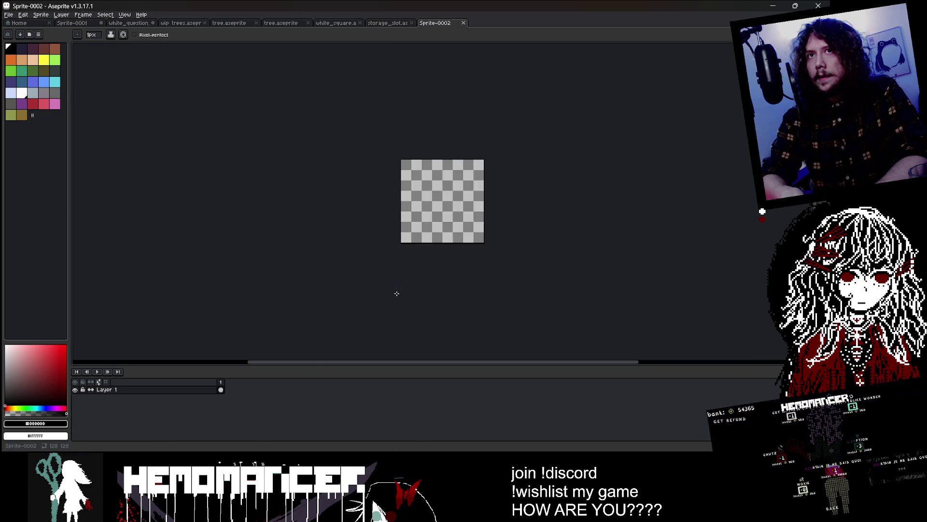
# Load the hemomancer palette preset and paint-bucket the whole canvas black
pyautogui.scroll(3, 543, 254)
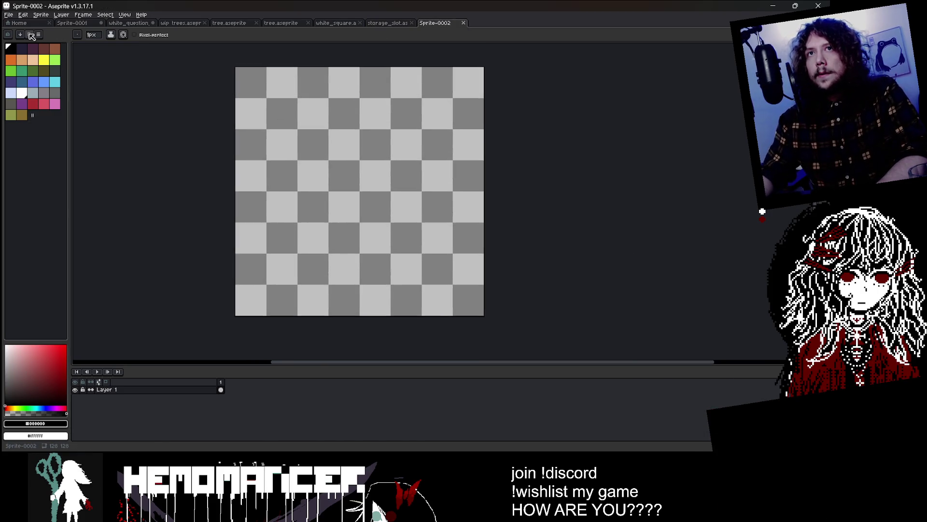
pyautogui.click(31, 36)
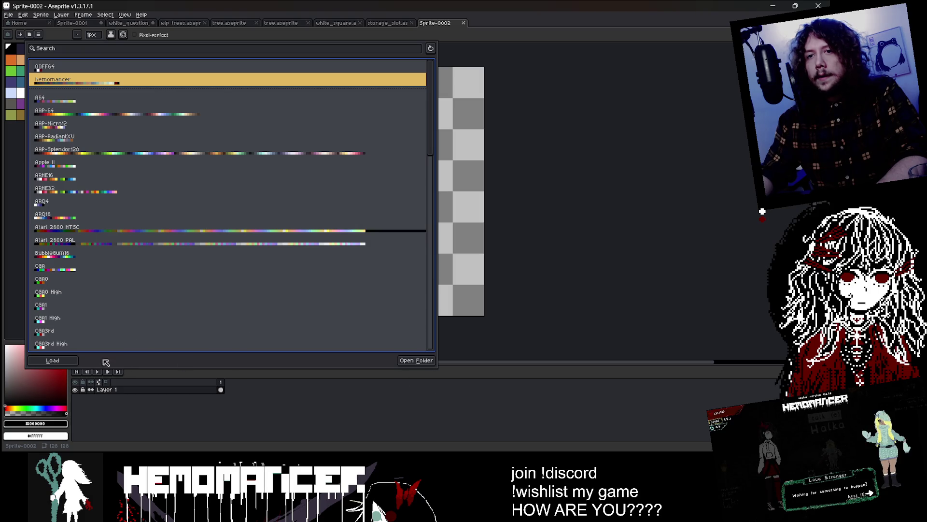
pyautogui.click(53, 360)
pyautogui.click(470, 215)
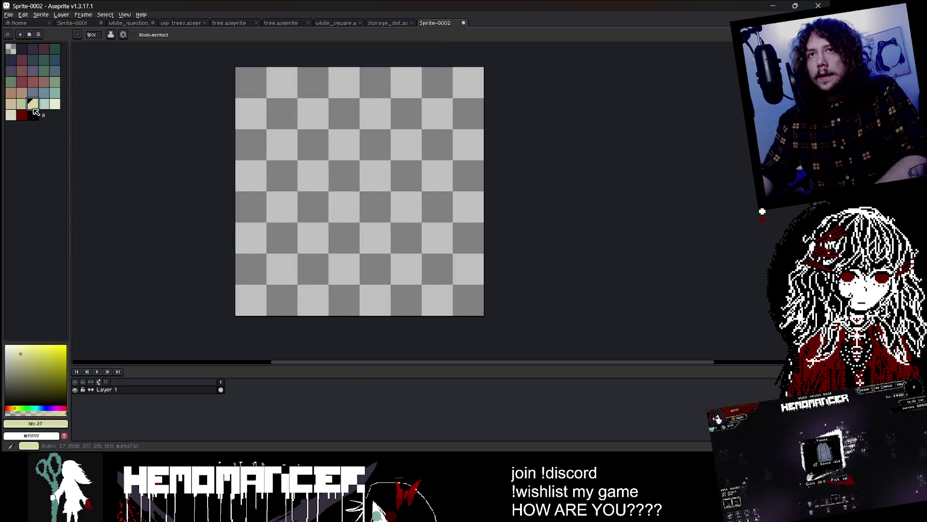
pyautogui.click(32, 115)
pyautogui.press('g')
pyautogui.click(444, 82)
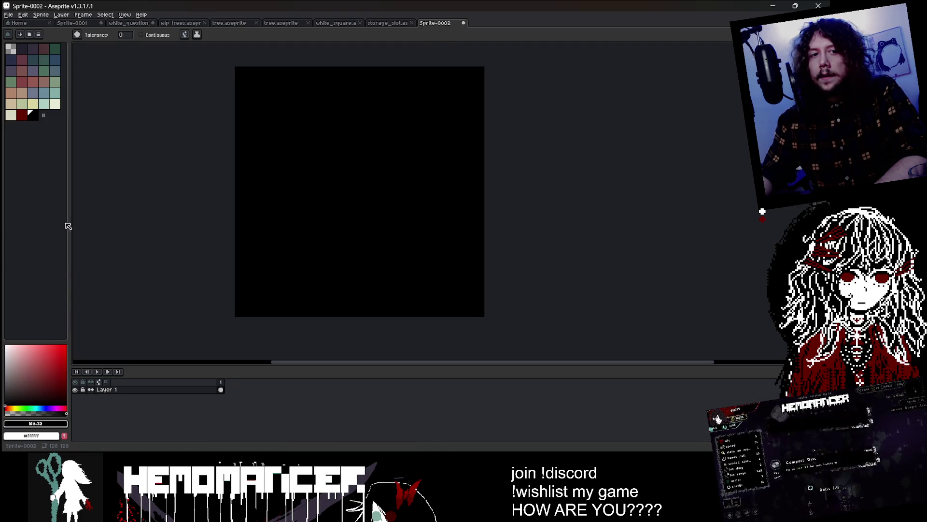
# Sketch a cream wardrobe outline with the pencil, then undo the sketch
pyautogui.click(10, 114)
pyautogui.press('b')
pyautogui.click(325, 143)
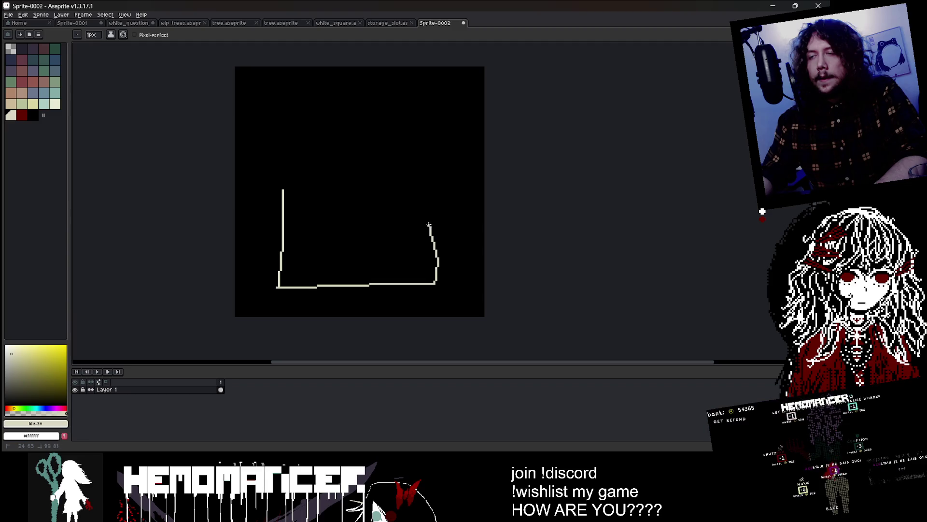
pyautogui.hotkey('ctrl', 'z')
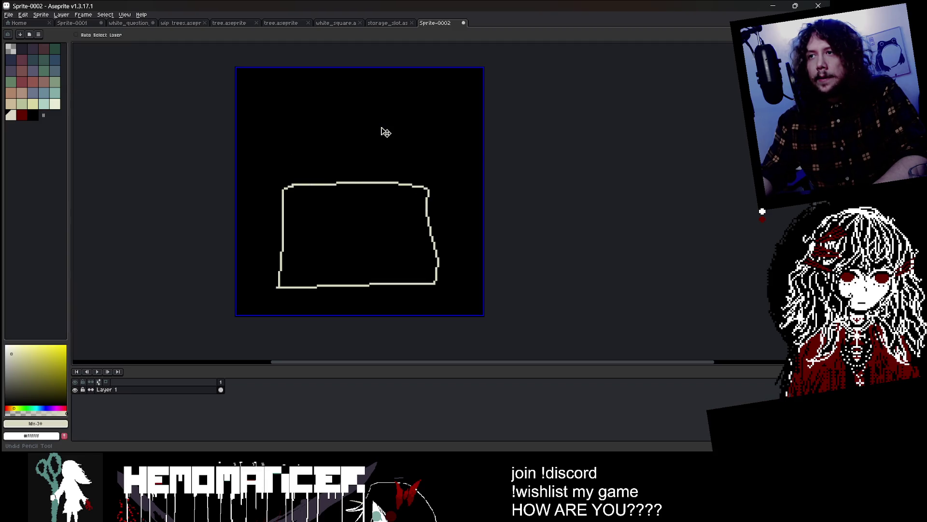
pyautogui.hotkey('ctrl', 'z')
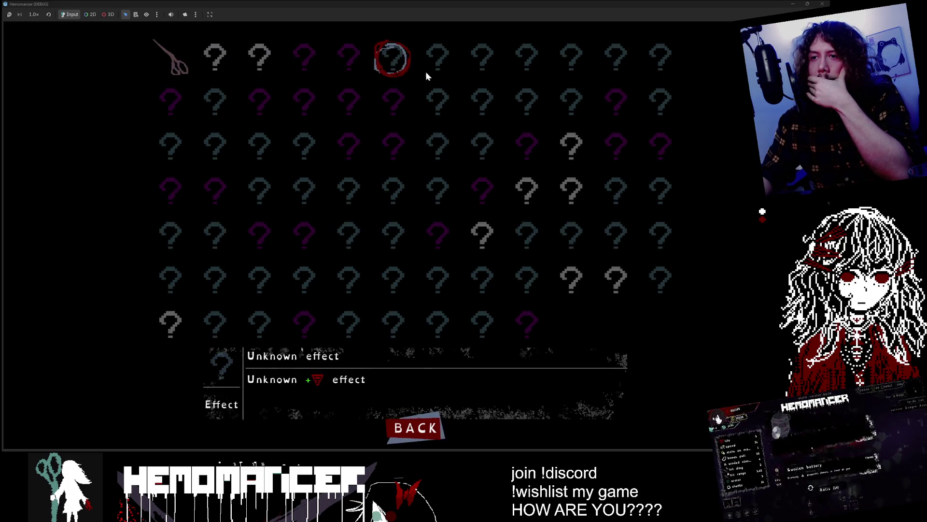
# Start the game and choose the Cutting mission from the signpost's world map
pyautogui.press('Escape')
pyautogui.click(298, 217)
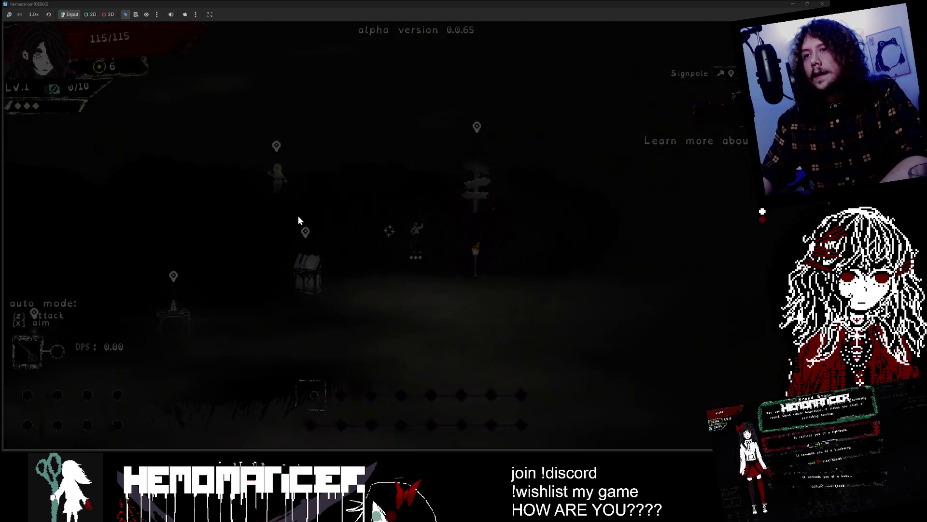
pyautogui.press('d')
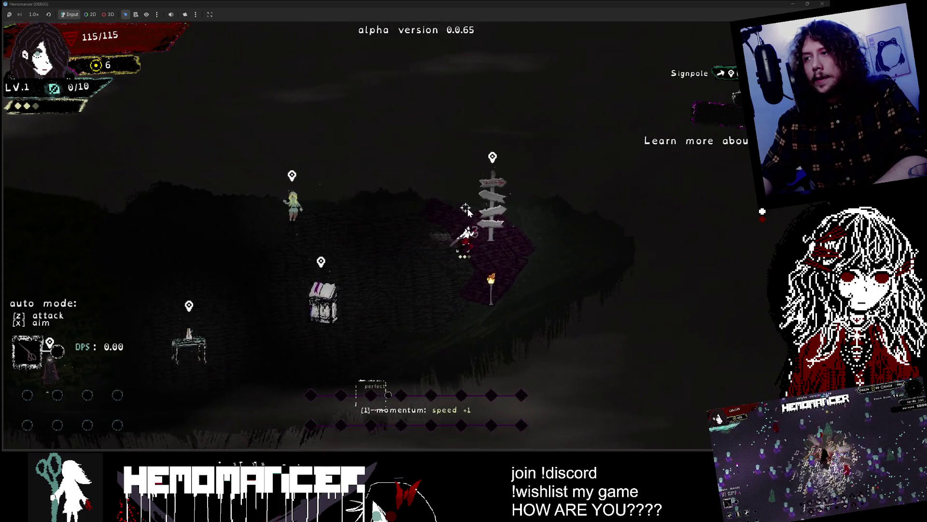
pyautogui.press('e')
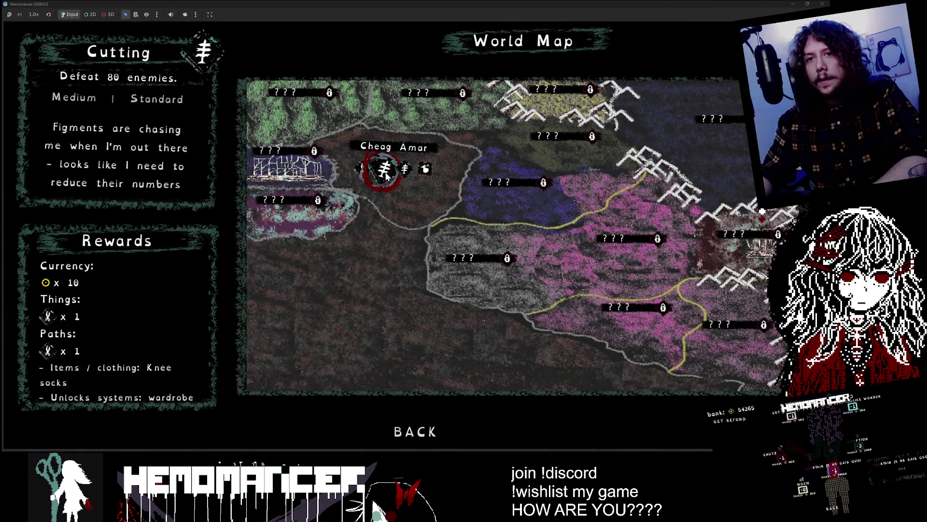
pyautogui.click(386, 176)
pyautogui.press('Escape')
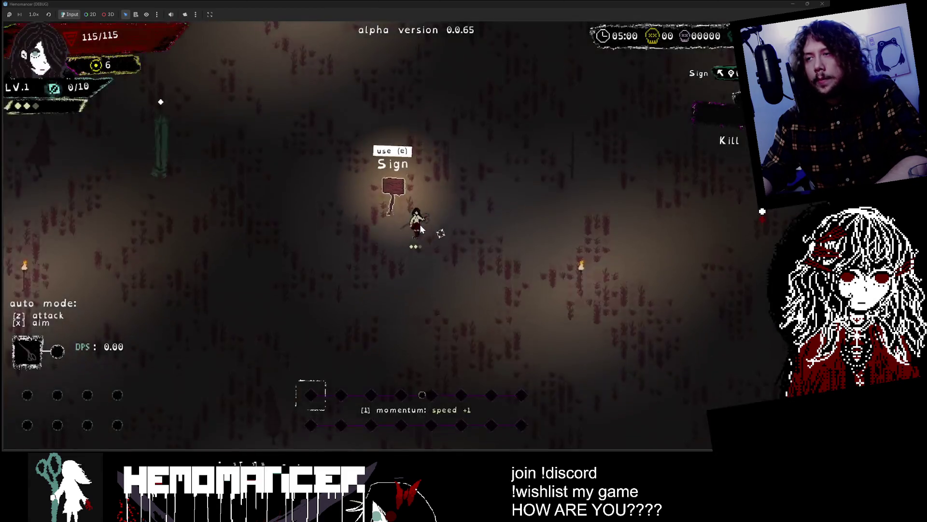
# Finish the Cutting mission instantly from the pause menu's Debug screen
pyautogui.press('Escape')
pyautogui.click(290, 291)
pyautogui.press('Escape')
pyautogui.click(309, 322)
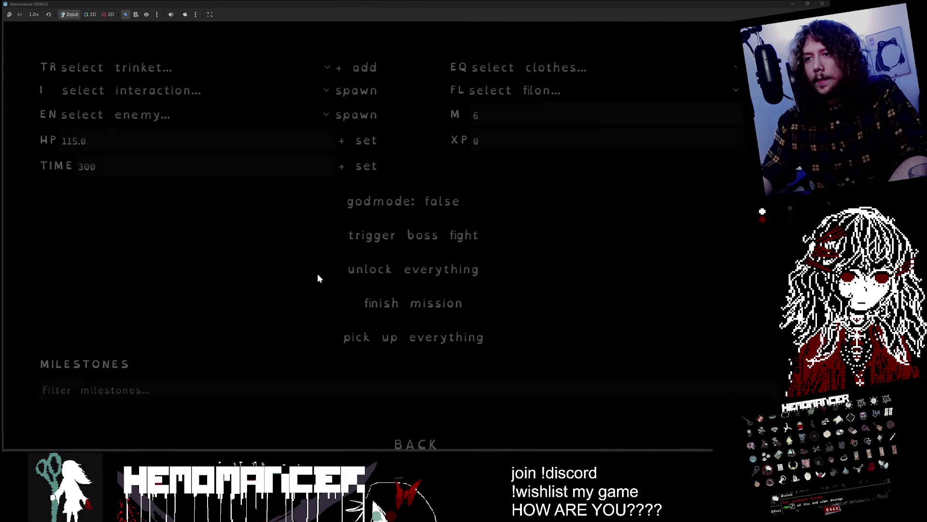
pyautogui.click(419, 303)
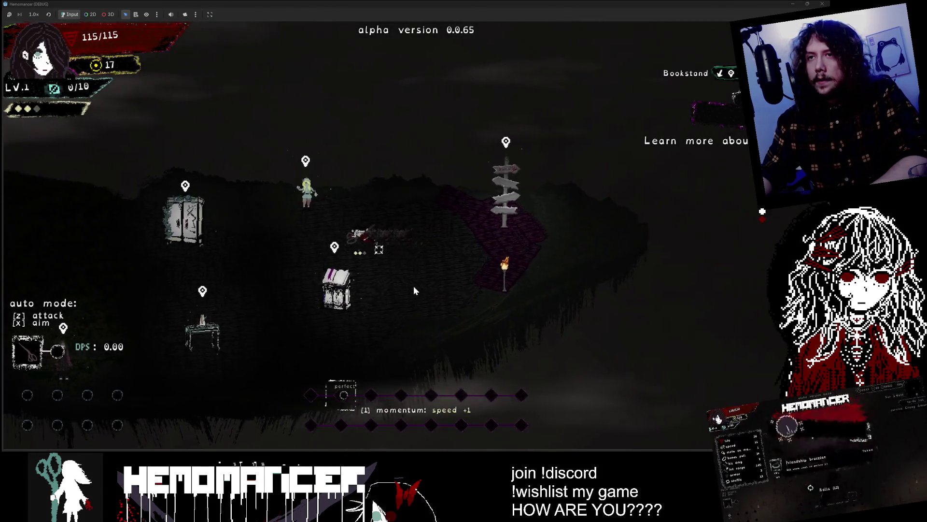
# Walk to the Wardrobe, snip a snapshot of it, and browse the Cheag Amar missions
pyautogui.press('a')
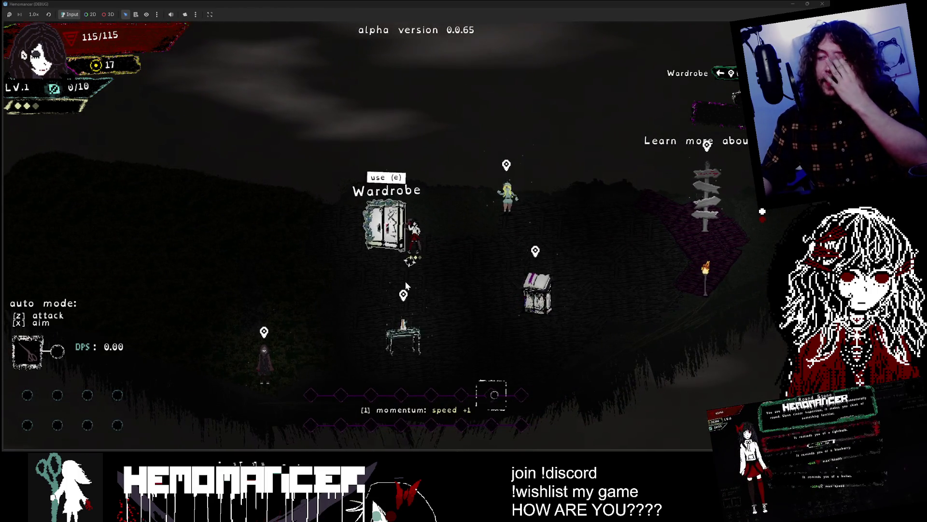
pyautogui.press('d')
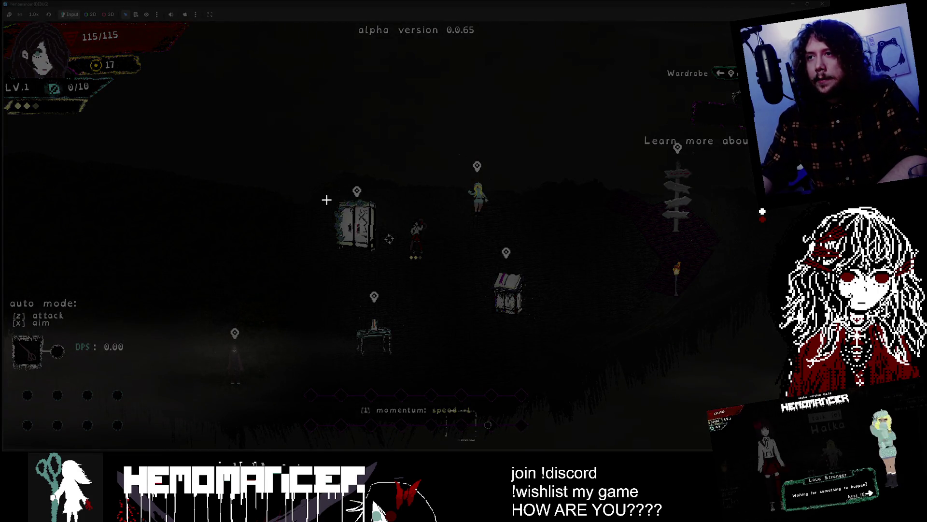
pyautogui.moveTo(326, 200)
pyautogui.mouseDown()
pyautogui.moveTo(384, 262)
pyautogui.moveTo(385, 251)
pyautogui.mouseUp()
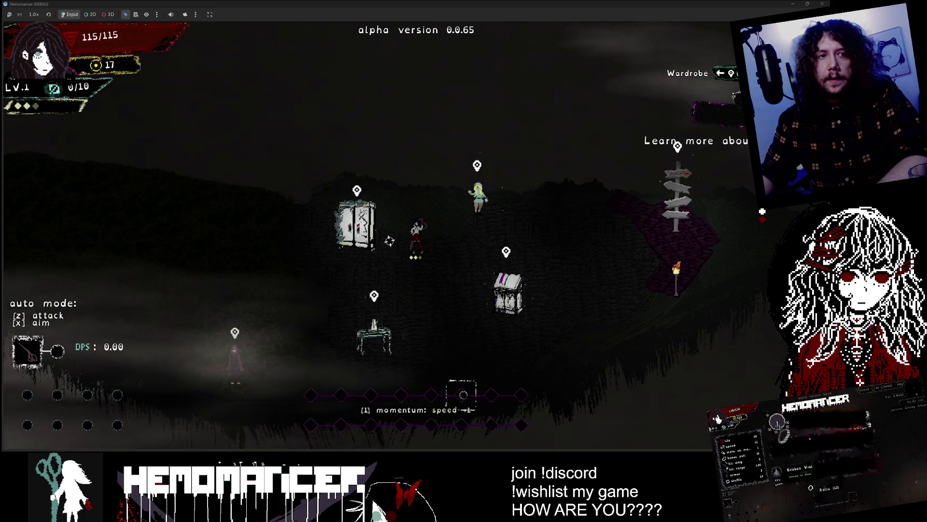
pyautogui.press('d')
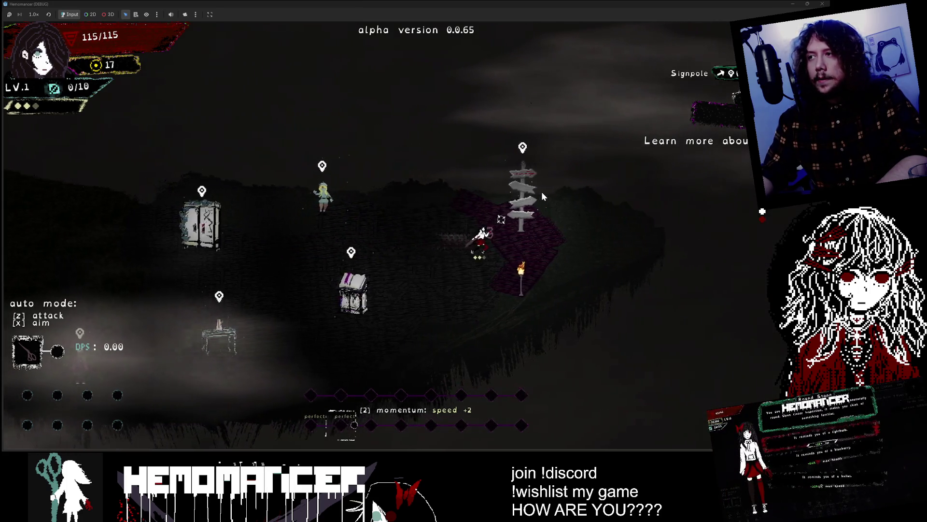
pyautogui.click(541, 192)
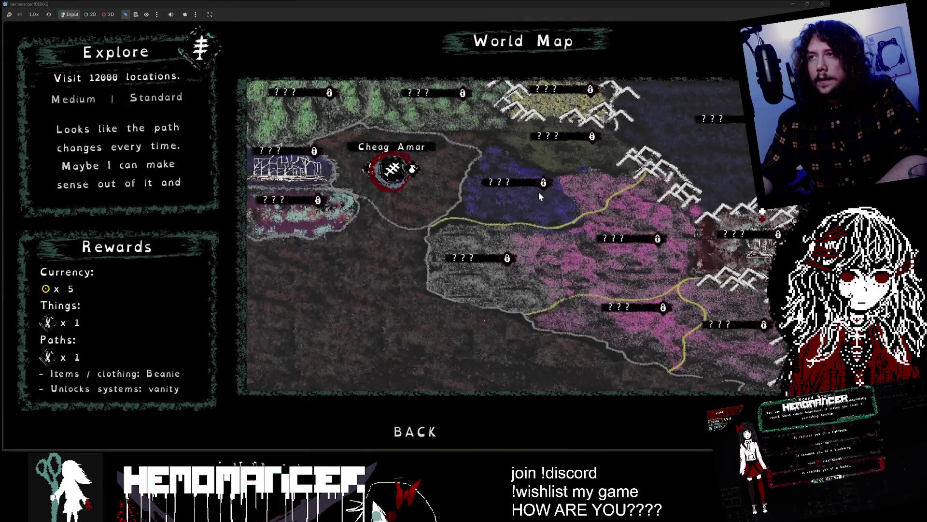
pyautogui.press('d')
pyautogui.press('d')
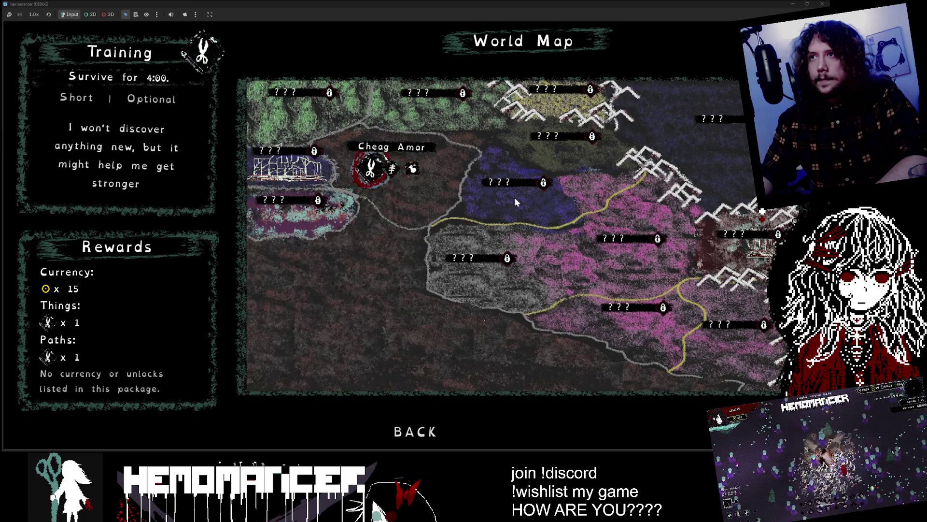
pyautogui.hotkey('alt', 'Tab')
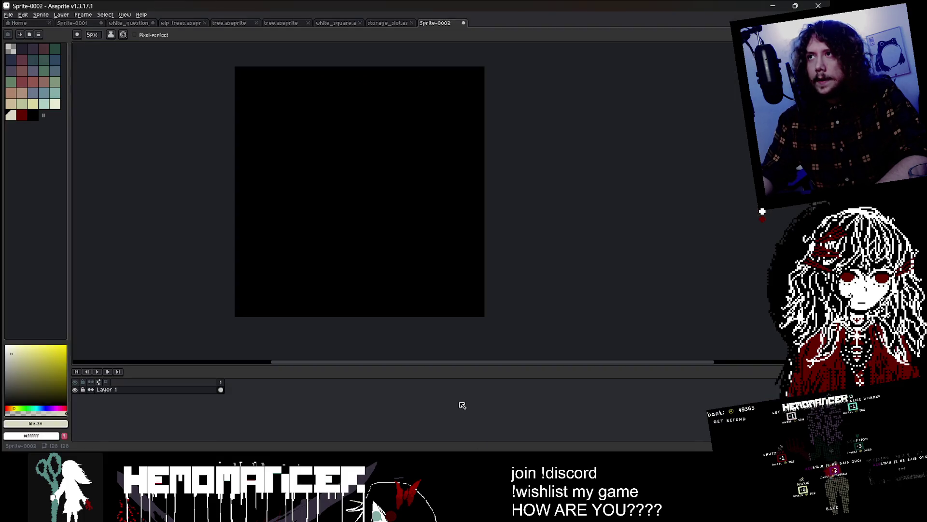
# Paste the wardrobe snapshot and scale it to about 126×127 to fill the canvas
pyautogui.hotkey('ctrl', 'v')
pyautogui.scroll(-3, 234, 284)
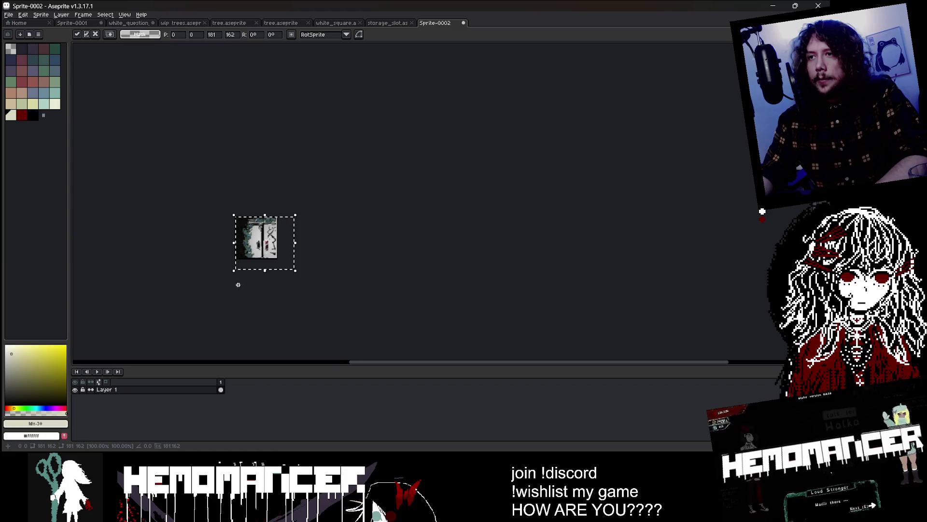
pyautogui.scroll(2, 441, 306)
pyautogui.moveTo(452, 305)
pyautogui.mouseDown()
pyautogui.moveTo(360, 255)
pyautogui.moveTo(331, 219)
pyautogui.moveTo(343, 216)
pyautogui.moveTo(314, 196)
pyautogui.moveTo(387, 267)
pyautogui.moveTo(379, 252)
pyautogui.mouseUp()
pyautogui.moveTo(315, 178); pyautogui.dragTo(321, 181)
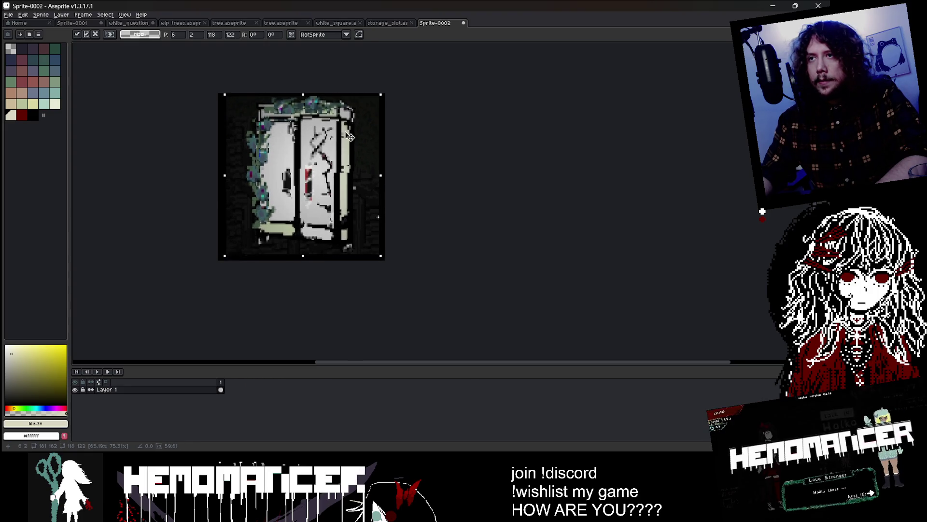
pyautogui.click(240, 84)
# Magic-wand the dark background around the wardrobe and delete it to transparency
pyautogui.scroll(1, 240, 84)
pyautogui.press('w')
pyautogui.click(250, 144)
pyautogui.press('Delete')
pyautogui.scroll(-1, 304, 193)
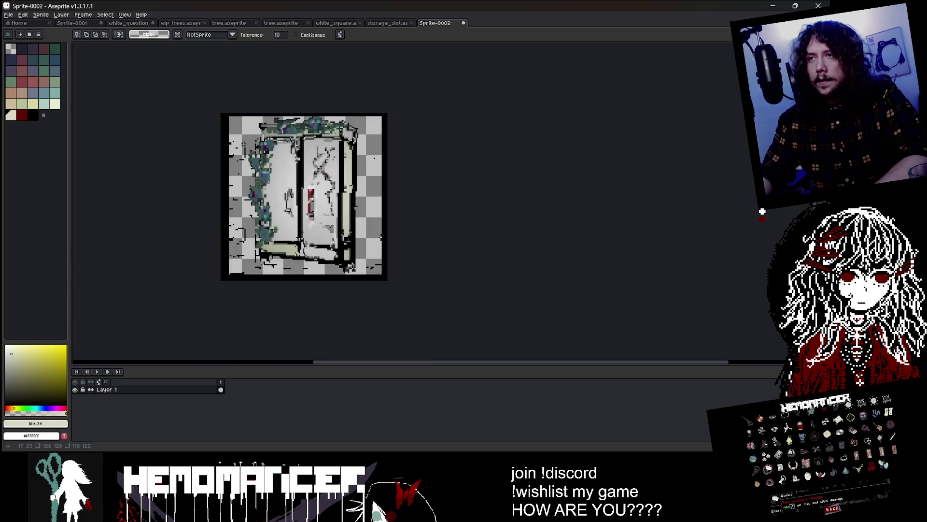
# Erase the dark edge strips and paint over the left door's green vines in light grey
pyautogui.press('e')
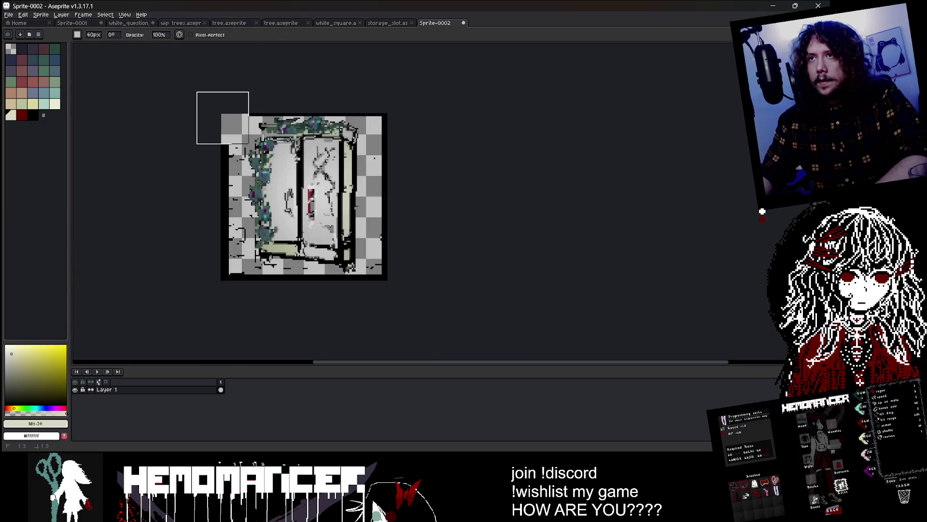
pyautogui.moveTo(217, 151)
pyautogui.mouseDown()
pyautogui.moveTo(210, 184)
pyautogui.moveTo(222, 281)
pyautogui.moveTo(321, 311)
pyautogui.moveTo(402, 283)
pyautogui.moveTo(338, 300)
pyautogui.moveTo(362, 313)
pyautogui.moveTo(401, 214)
pyautogui.moveTo(396, 102)
pyautogui.moveTo(355, 89)
pyautogui.moveTo(261, 89)
pyautogui.mouseUp()
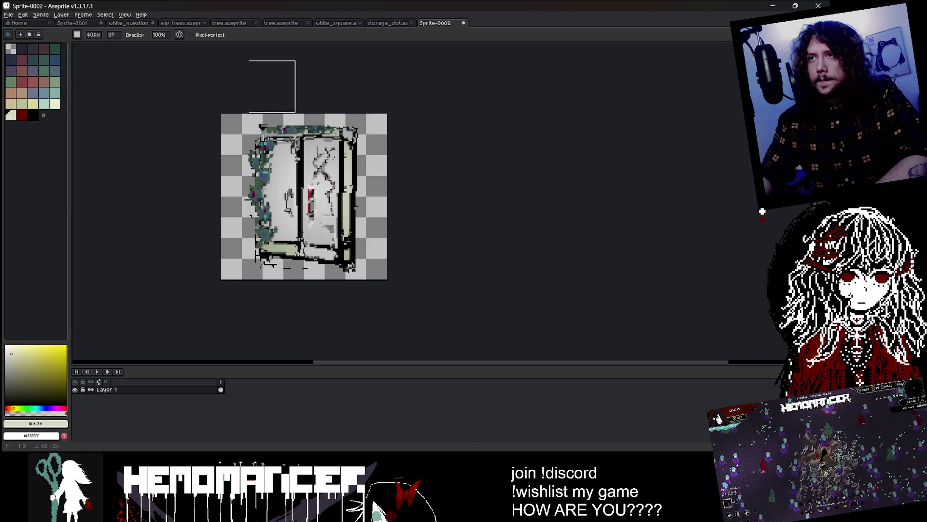
pyautogui.scroll(2, 222, 263)
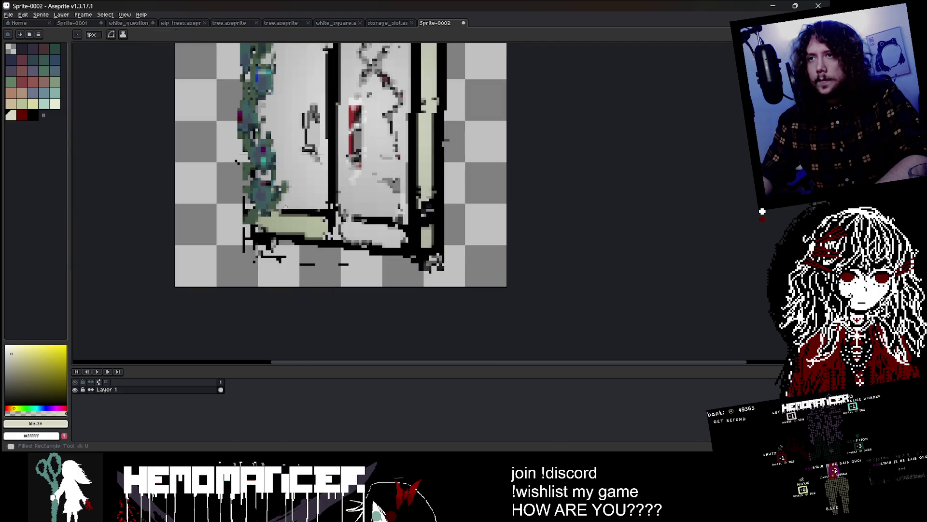
pyautogui.scroll(-1, 294, 170)
pyautogui.keyDown('alt'); pyautogui.click(294, 170); pyautogui.keyUp('alt')
pyautogui.scroll(1, 295, 170)
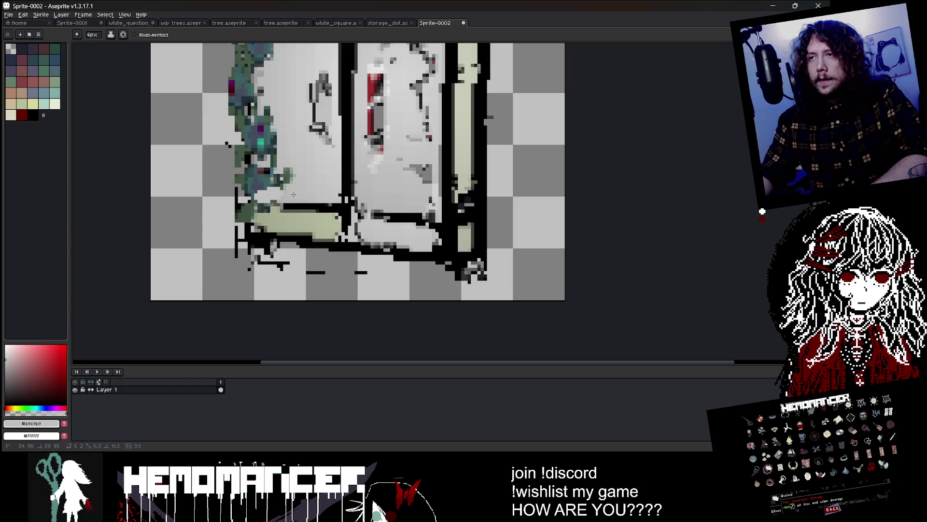
pyautogui.scroll(-2, 326, 197)
pyautogui.moveTo(246, 245); pyautogui.dragTo(250, 102)
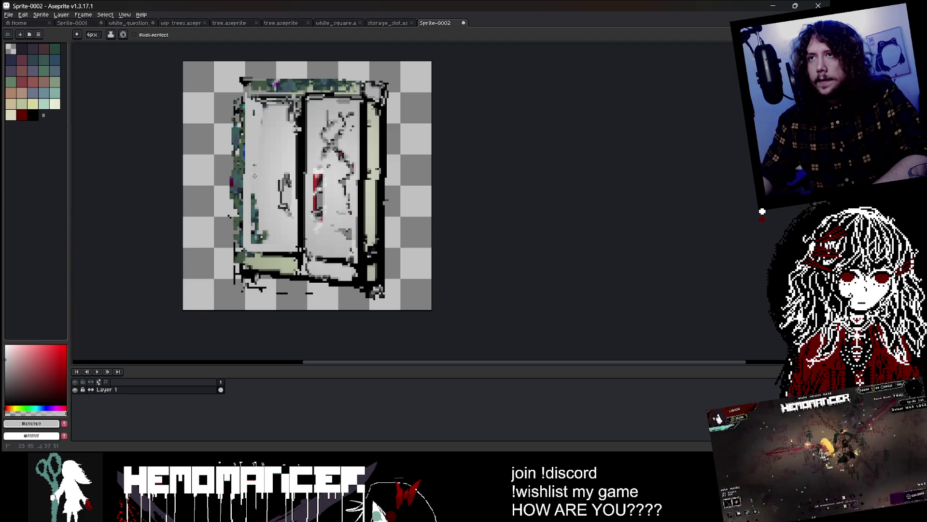
# Draw a thin dark-grey outline down the wardrobe's left edge
pyautogui.press('-')
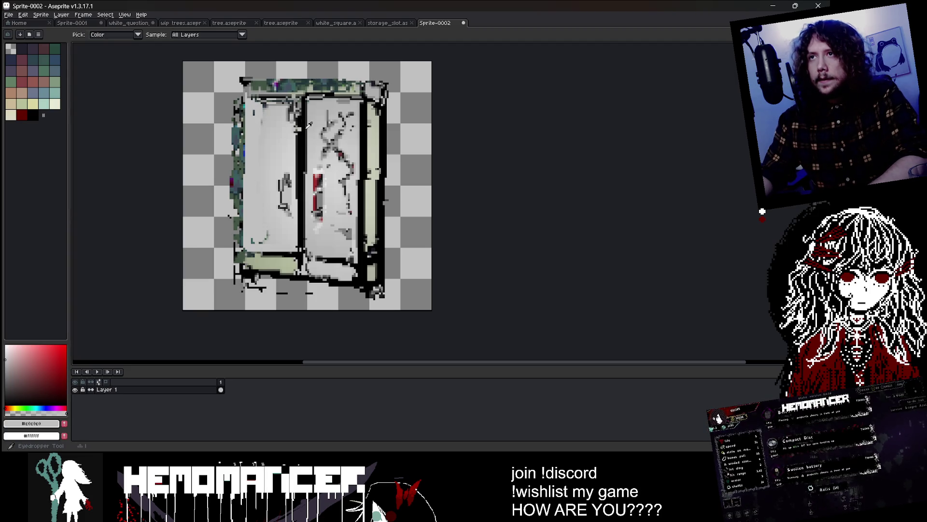
pyautogui.keyDown('alt'); pyautogui.click(245, 172); pyautogui.keyUp('alt')
pyautogui.press('-')
pyautogui.moveTo(246, 94); pyautogui.dragTo(235, 256)
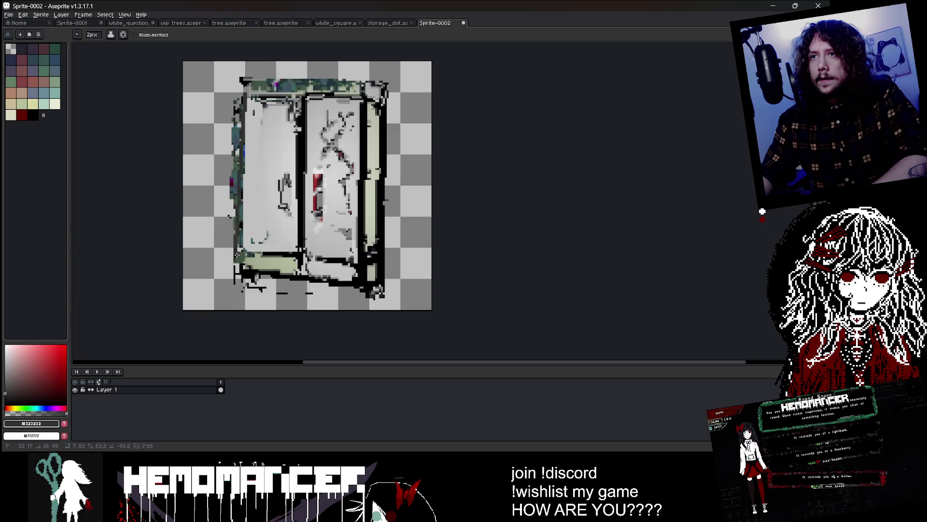
pyautogui.scroll(-5, 435, 173)
pyautogui.scroll(5, 439, 175)
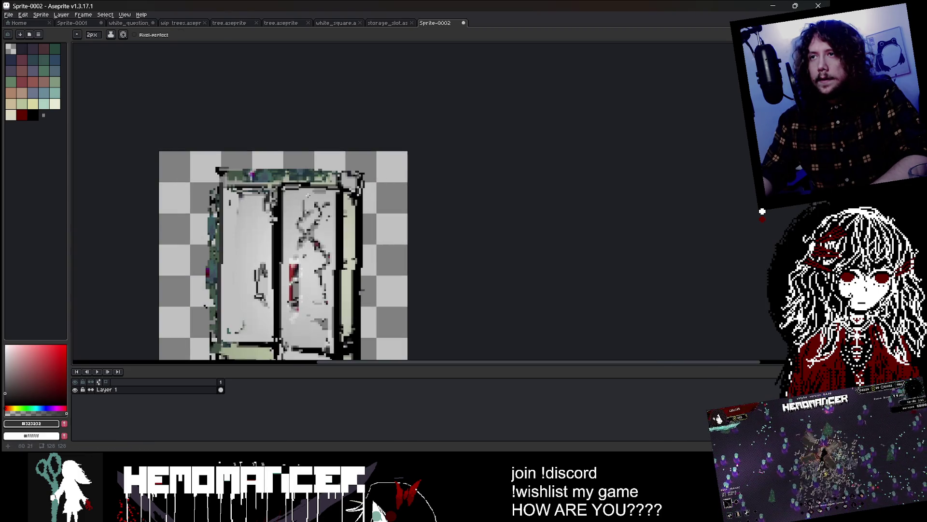
# Redraw the door handles in the dark outline colour, undoing the right-handle strokes
pyautogui.press('e')
pyautogui.scroll(2, 224, 299)
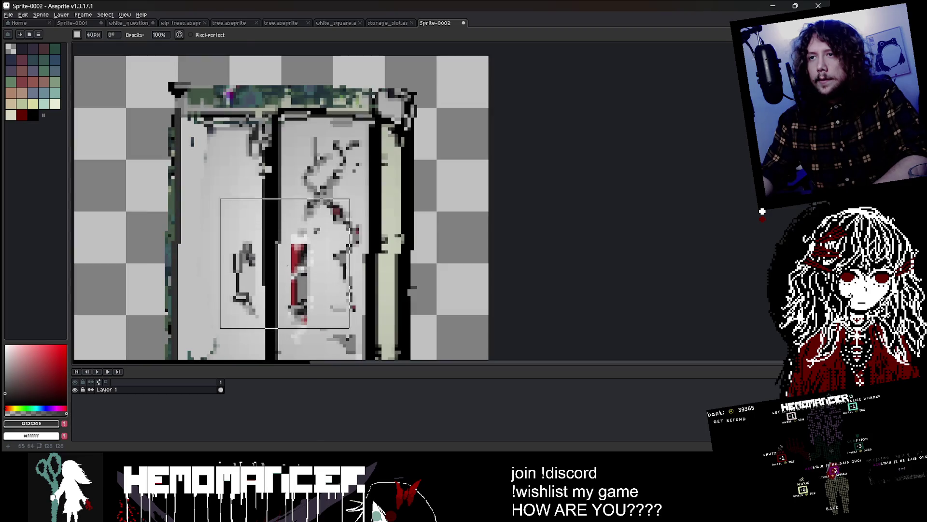
pyautogui.press('b')
pyautogui.keyDown('alt'); pyautogui.click(240, 267); pyautogui.keyUp('alt')
pyautogui.keyDown('alt'); pyautogui.click(244, 261); pyautogui.keyUp('alt')
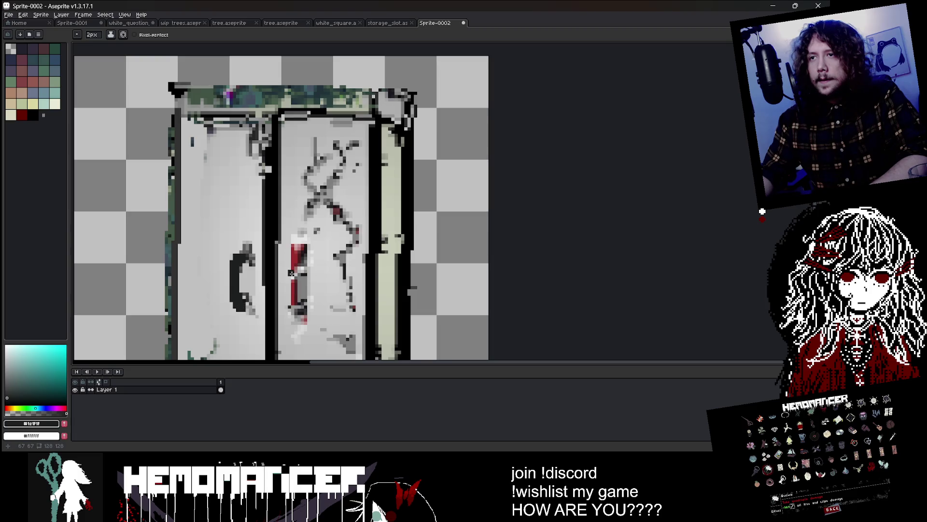
pyautogui.scroll(-5, 294, 308)
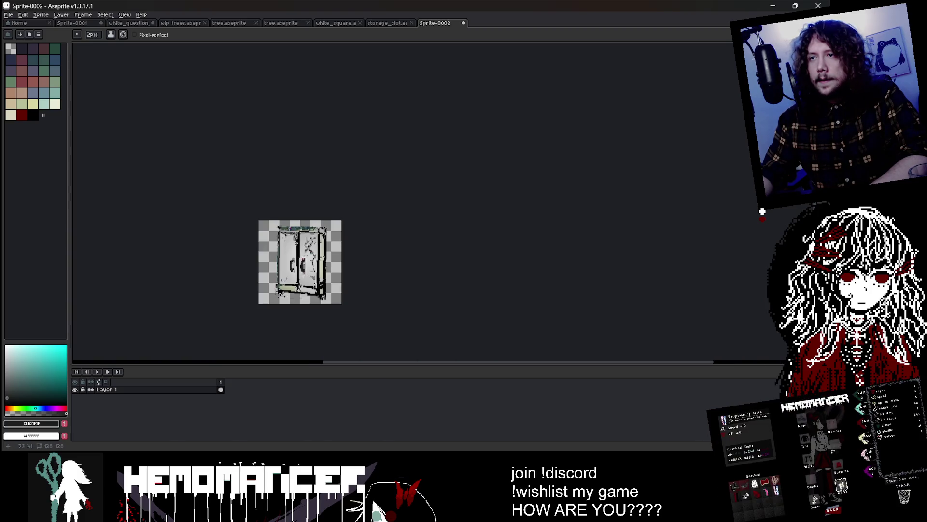
pyautogui.scroll(5, 369, 201)
pyautogui.hotkey('ctrl', 'z')
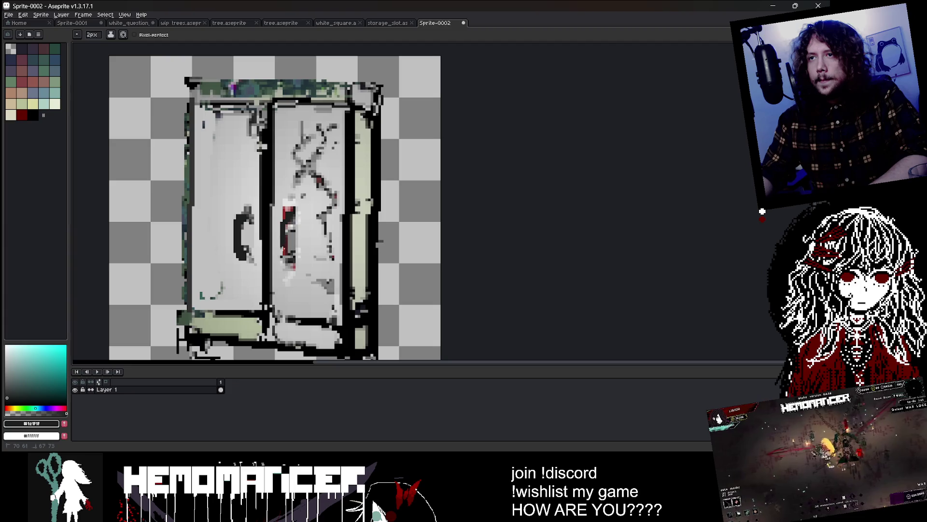
pyautogui.scroll(-4, 299, 225)
pyautogui.scroll(3, 251, 159)
# Touch up the wardrobe's top frame with muted green strokes
pyautogui.keyDown('alt'); pyautogui.click(247, 157); pyautogui.keyUp('alt')
pyautogui.moveTo(269, 164); pyautogui.dragTo(299, 163)
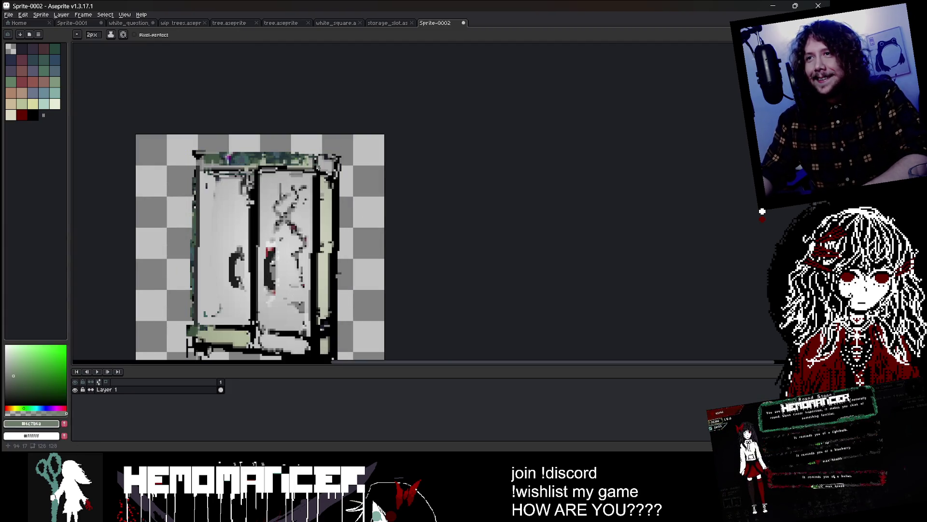
pyautogui.keyDown('alt'); pyautogui.click(303, 173); pyautogui.keyUp('alt')
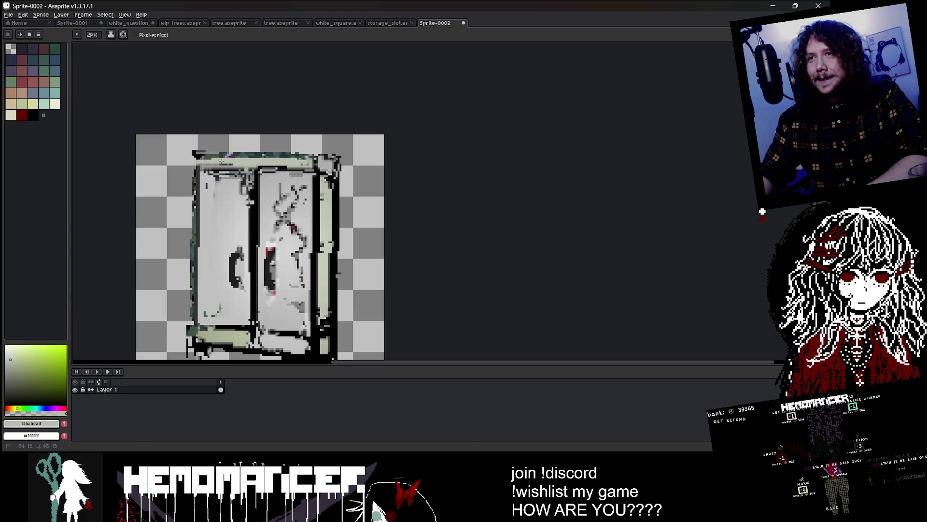
pyautogui.scroll(-5, 257, 160)
pyautogui.scroll(5, 253, 186)
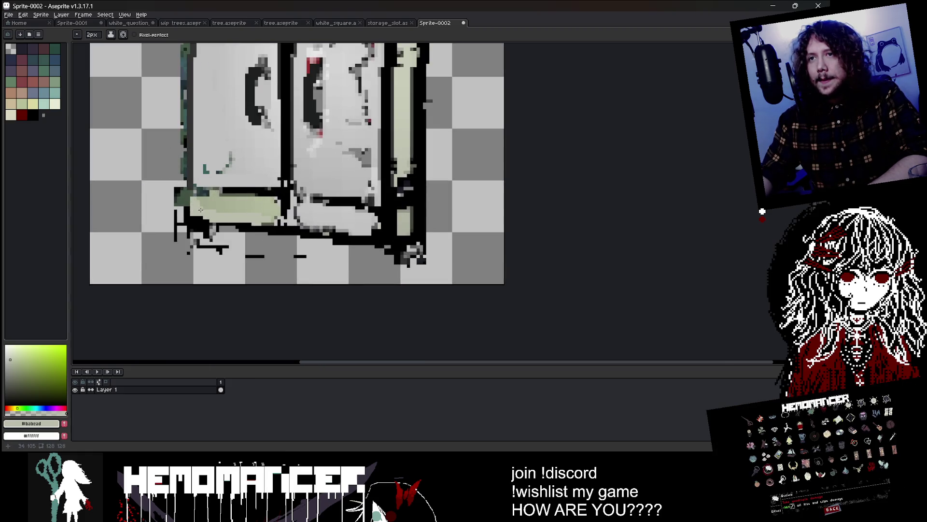
# Erase the stray black pixels below the wardrobe
pyautogui.keyDown('alt'); pyautogui.click(233, 231); pyautogui.keyUp('alt')
pyautogui.press('e')
pyautogui.moveTo(293, 278); pyautogui.dragTo(200, 265)
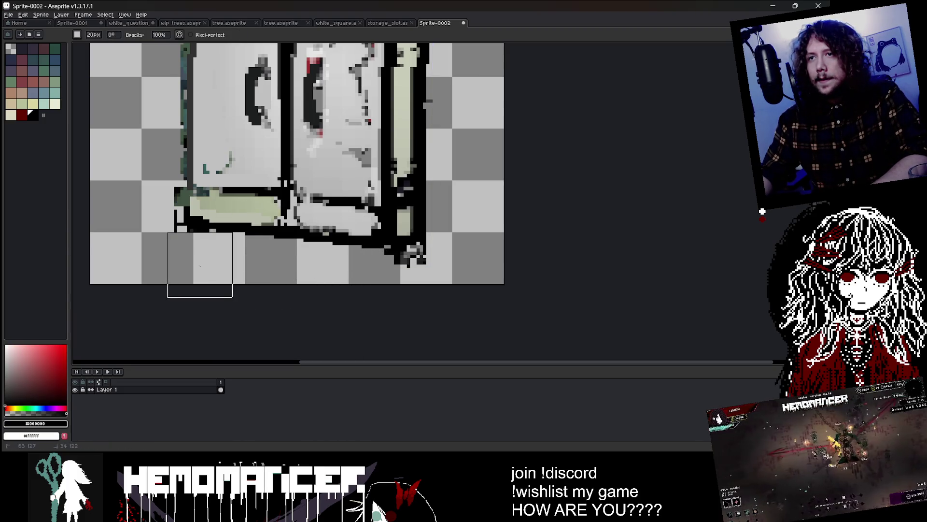
pyautogui.scroll(-3, 379, 280)
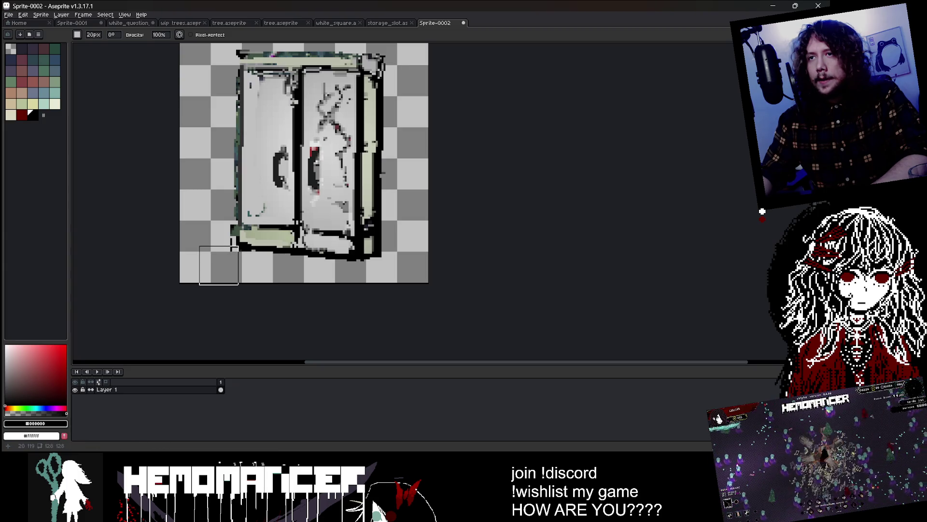
pyautogui.scroll(1, 221, 43)
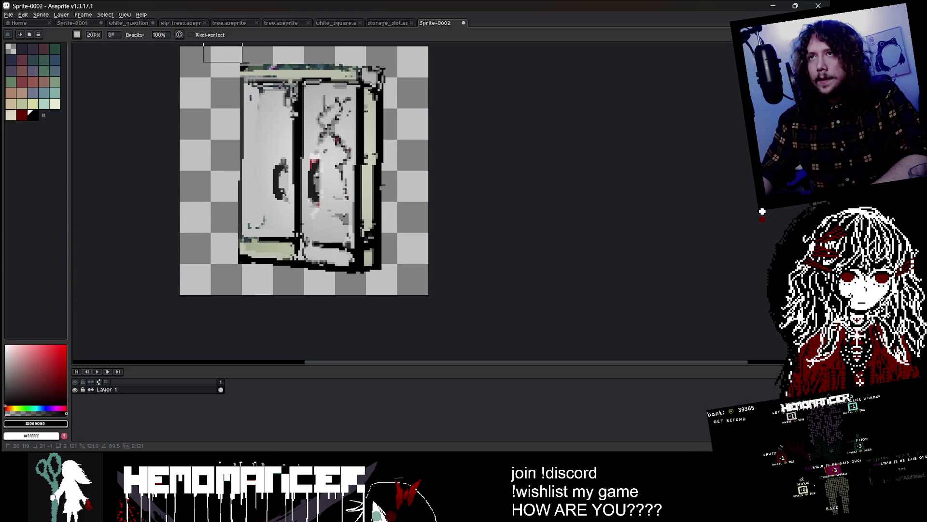
pyautogui.scroll(3, 219, 43)
pyautogui.hscroll(2, 219, 43)
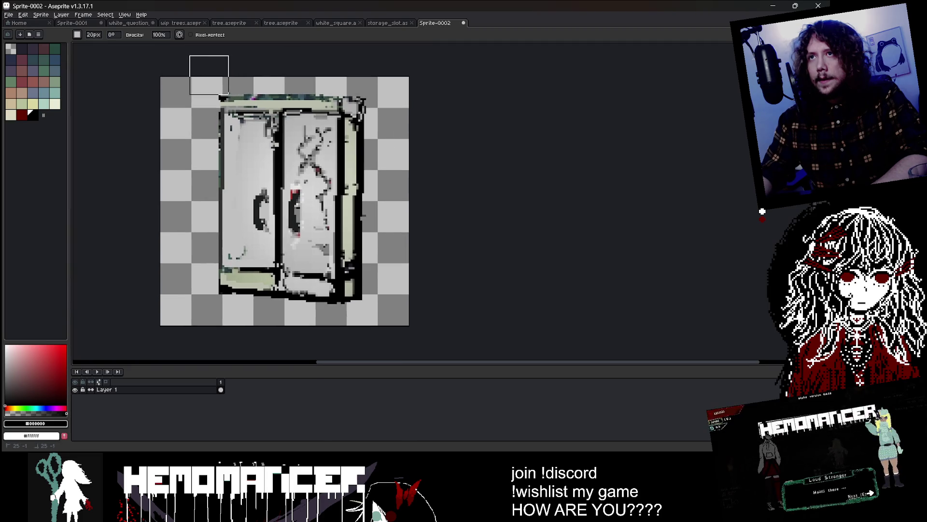
pyautogui.scroll(-3, 393, 77)
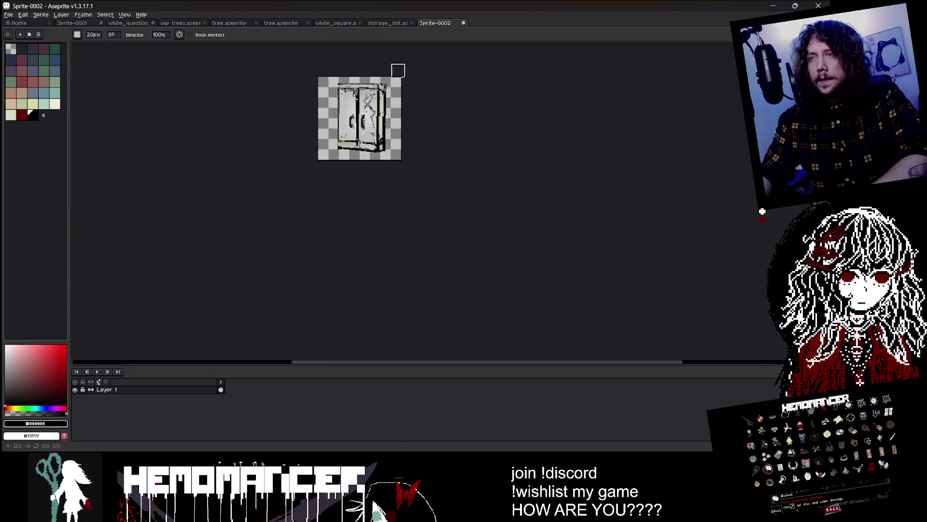
pyautogui.hotkey('ctrl', 'a')
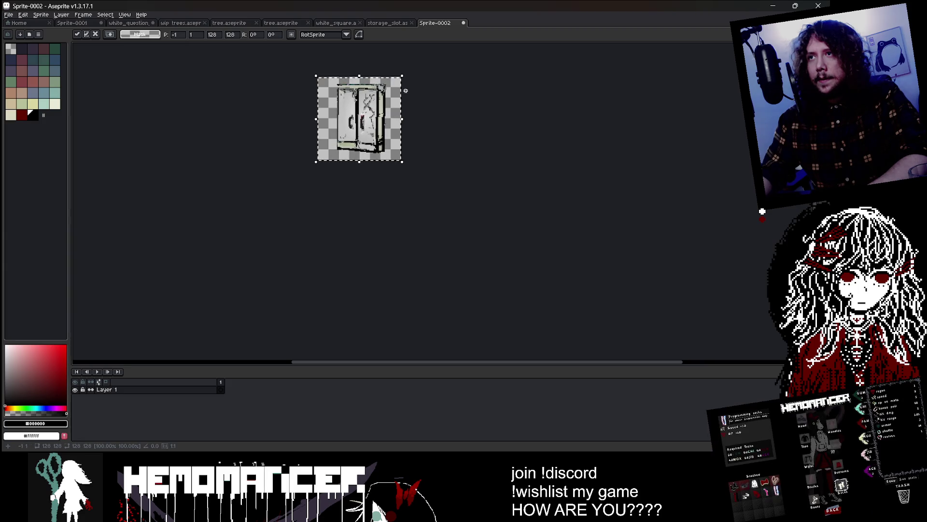
# Scale the wardrobe down slightly and nudge it down-right
pyautogui.scroll(1, 399, 87)
pyautogui.moveTo(396, 67); pyautogui.dragTo(384, 78)
pyautogui.moveTo(326, 126); pyautogui.dragTo(332, 124)
pyautogui.press('Return')
# Open a separate sprite preview and undo the thick stroke on the right door handle
pyautogui.scroll(1, 293, 121)
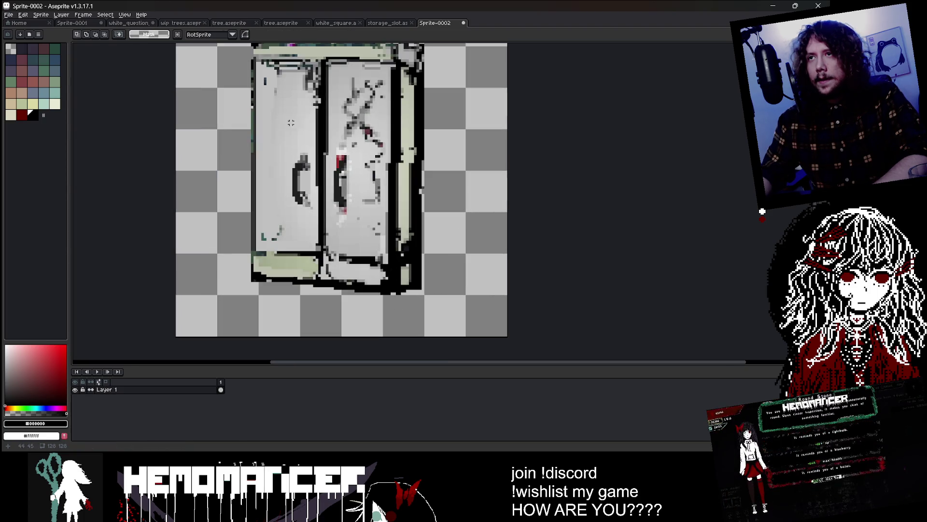
pyautogui.press('i')
pyautogui.press('b')
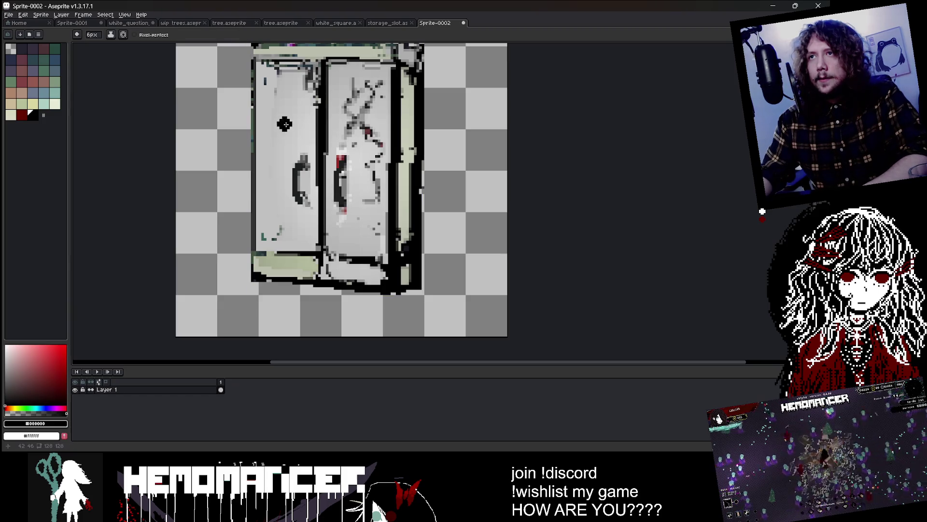
pyautogui.keyDown('alt'); pyautogui.click(285, 124); pyautogui.keyUp('alt')
pyautogui.scroll(-4, 323, 110)
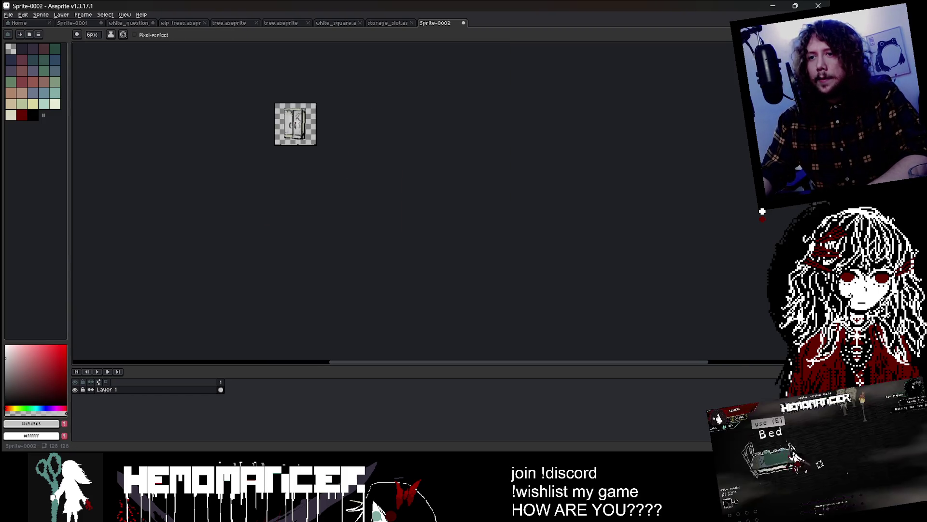
pyautogui.press('F7')
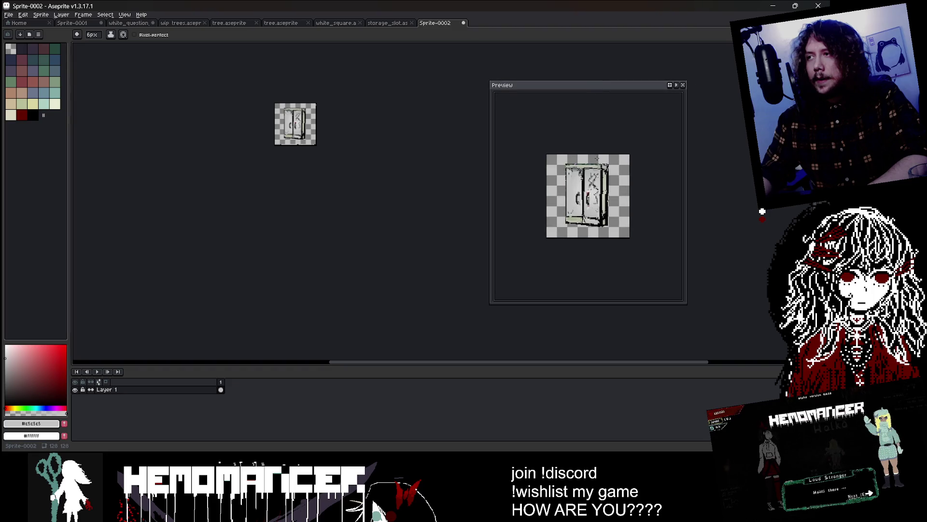
pyautogui.scroll(-1, 586, 182)
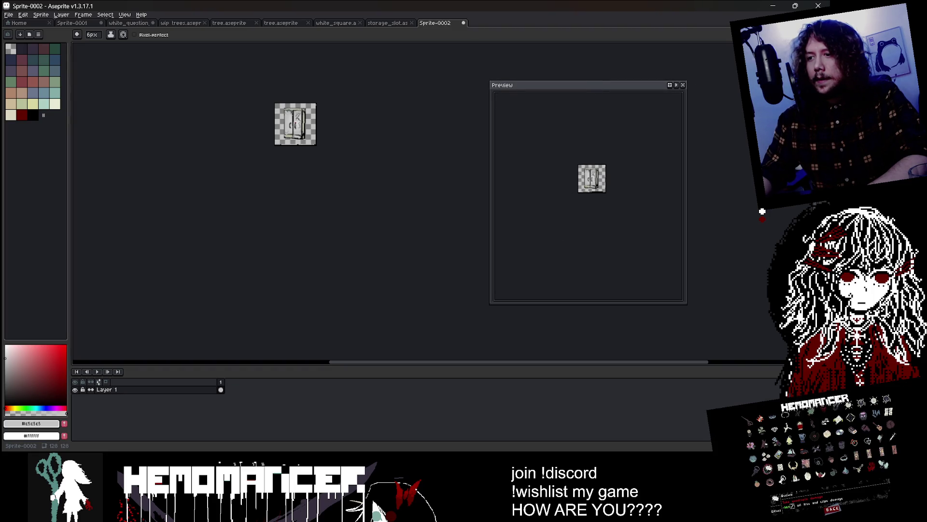
pyautogui.moveTo(442, 188); pyautogui.dragTo(625, 222)
pyautogui.scroll(4, 193, 201)
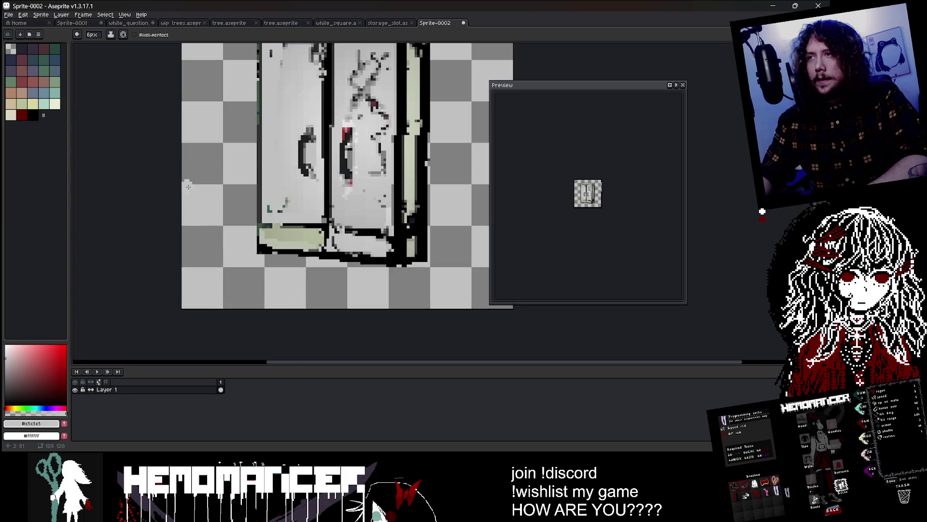
pyautogui.scroll(-2, 259, 206)
pyautogui.moveTo(259, 207); pyautogui.dragTo(252, 195)
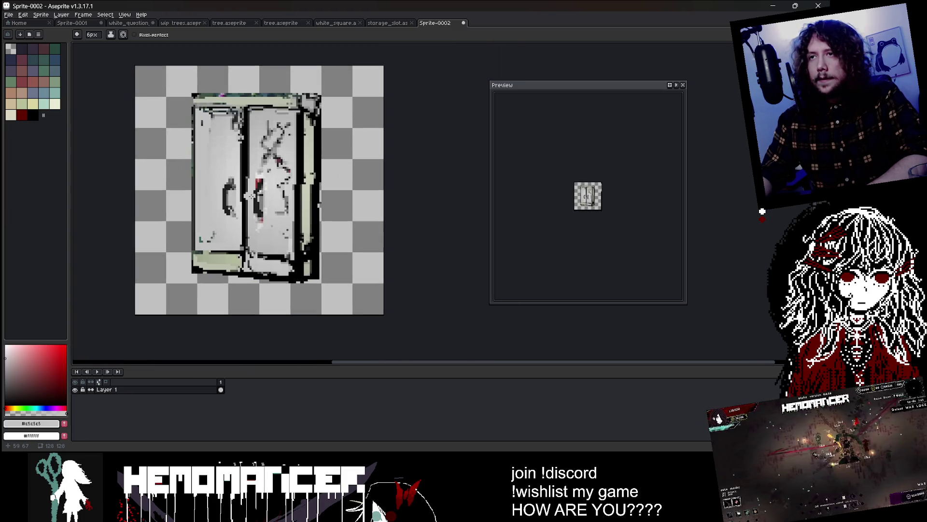
pyautogui.keyDown('alt'); pyautogui.click(259, 185); pyautogui.keyUp('alt')
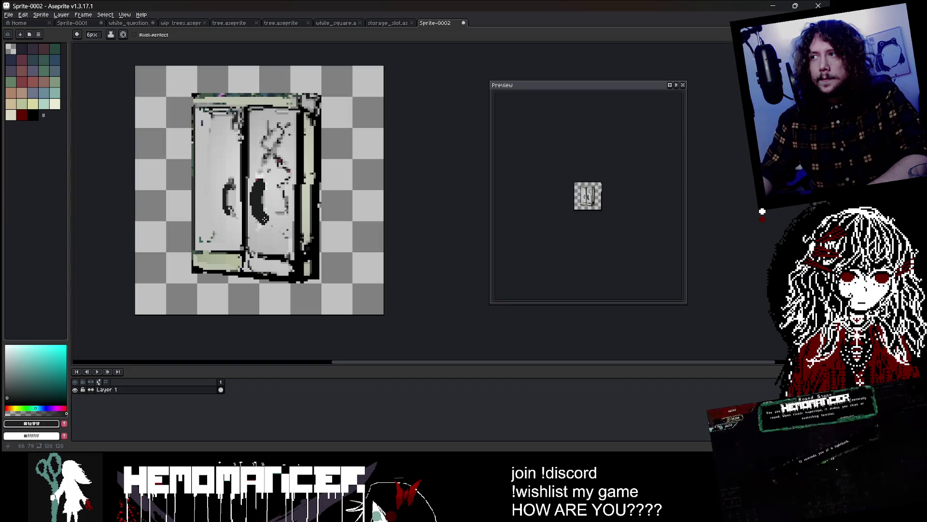
pyautogui.hotkey('ctrl', 'z')
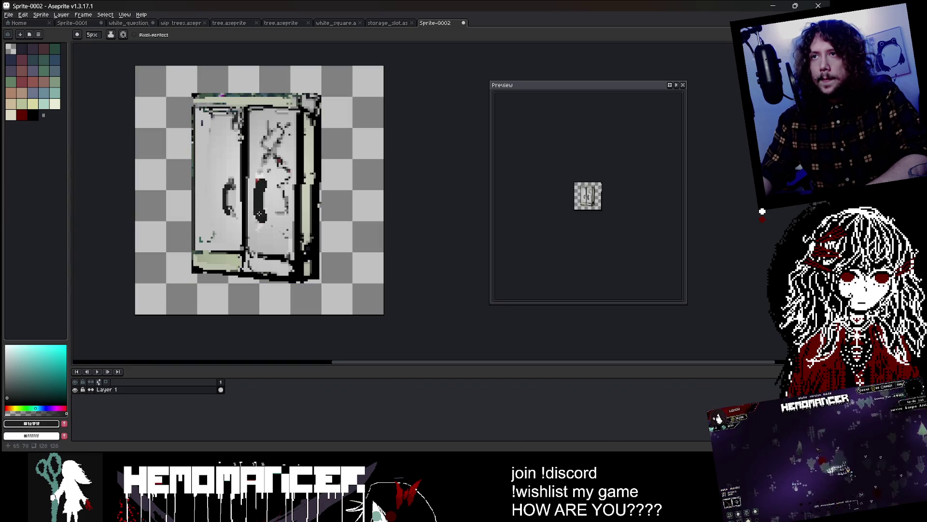
# Lasso the left door and swing it out to the left, discarding a trial right-door flip
pyautogui.scroll(-3, 229, 211)
pyautogui.scroll(2, 248, 134)
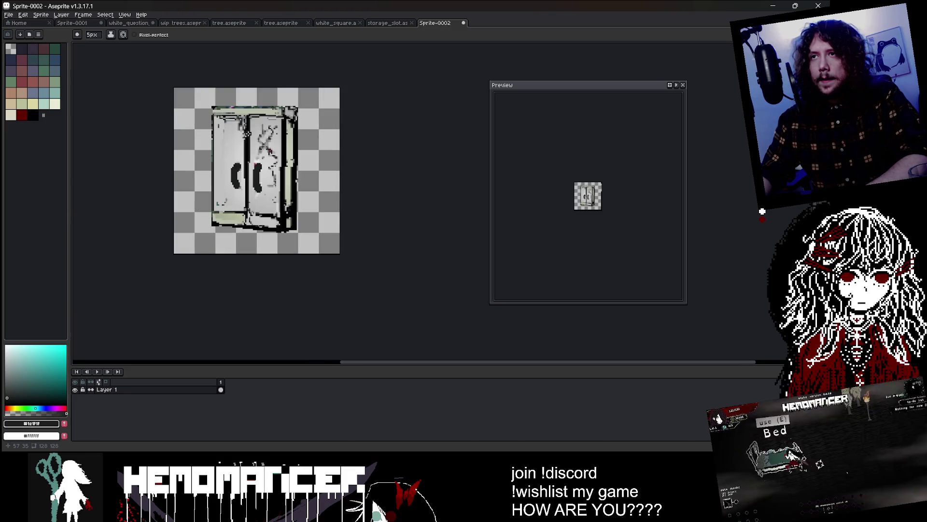
pyautogui.moveTo(251, 122); pyautogui.dragTo(257, 144)
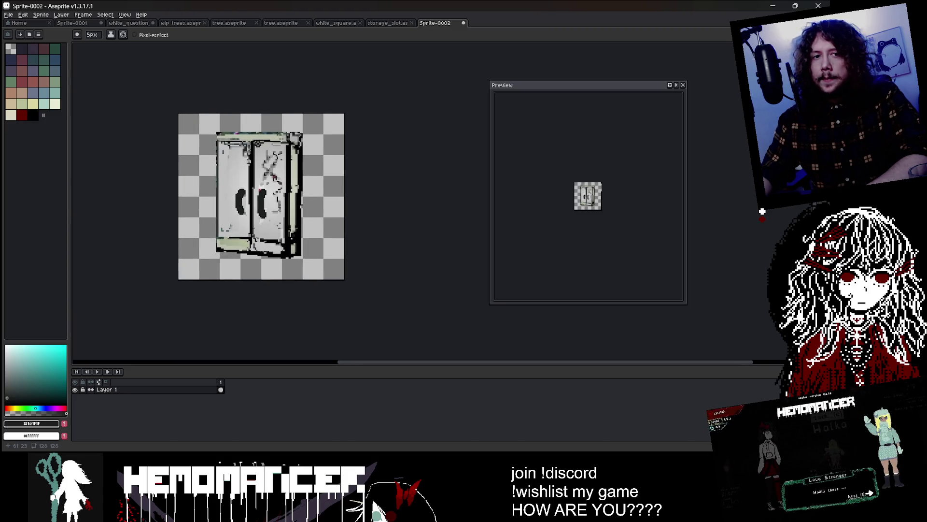
pyautogui.press('q')
pyautogui.scroll(1, 271, 136)
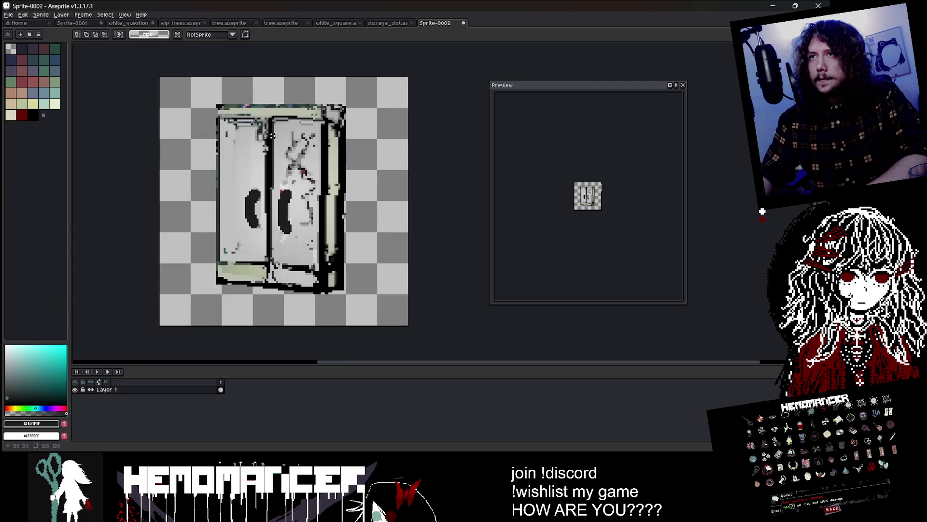
pyautogui.moveTo(269, 115)
pyautogui.mouseDown()
pyautogui.moveTo(320, 225)
pyautogui.moveTo(320, 268)
pyautogui.moveTo(347, 248)
pyautogui.moveTo(355, 254)
pyautogui.mouseUp()
pyautogui.hotkey('shift', 'h')
pyautogui.hotkey('shift', 'h')
pyautogui.hotkey('ctrl', 'z')
pyautogui.moveTo(271, 116)
pyautogui.mouseDown()
pyautogui.moveTo(252, 209)
pyautogui.moveTo(216, 264)
pyautogui.mouseUp()
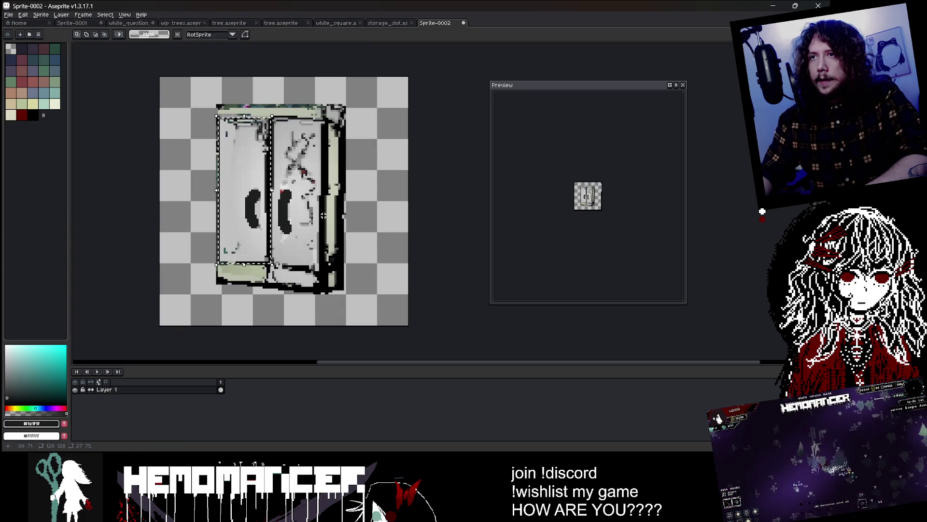
pyautogui.moveTo(257, 202); pyautogui.dragTo(208, 203)
pyautogui.click(415, 201)
# Shift the whole wardrobe right and down to recentre it on the canvas
pyautogui.scroll(-1, 396, 193)
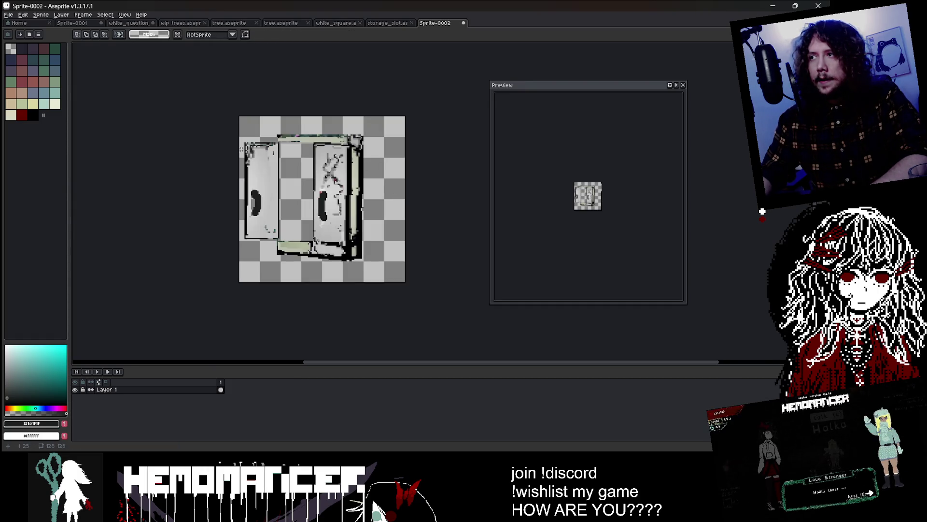
pyautogui.hotkey('ctrl', 'a')
pyautogui.moveTo(376, 245); pyautogui.dragTo(390, 248)
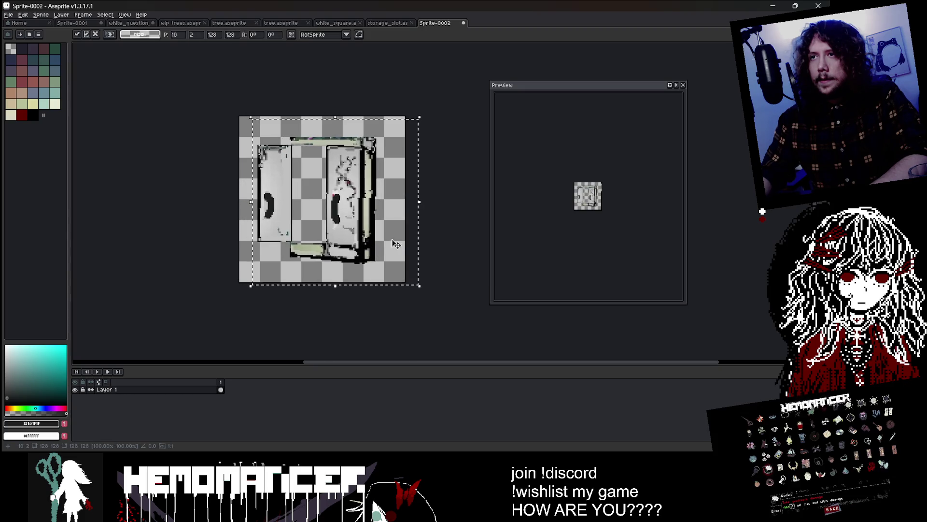
pyautogui.click(447, 178)
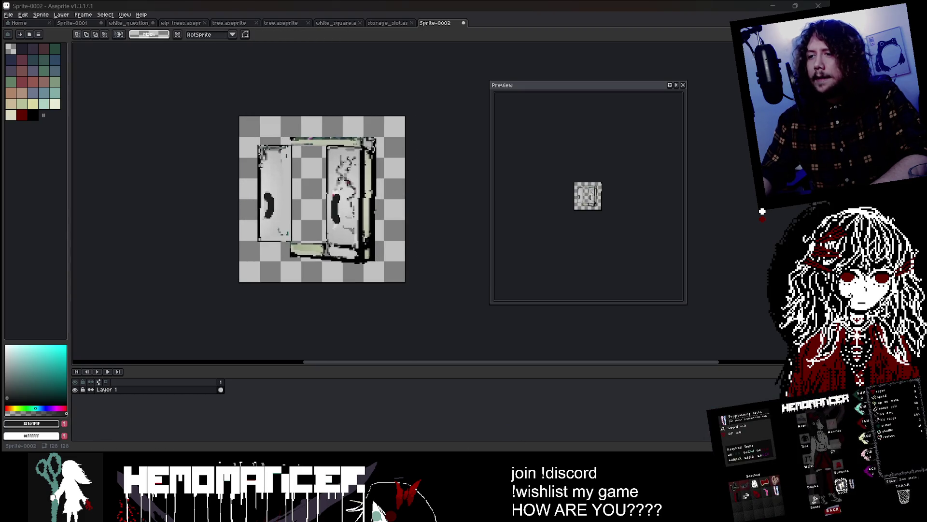
pyautogui.click(422, 426)
# Filter the Godot FileSystem for 'box' and view Box.tscn as text
pyautogui.write('wa')
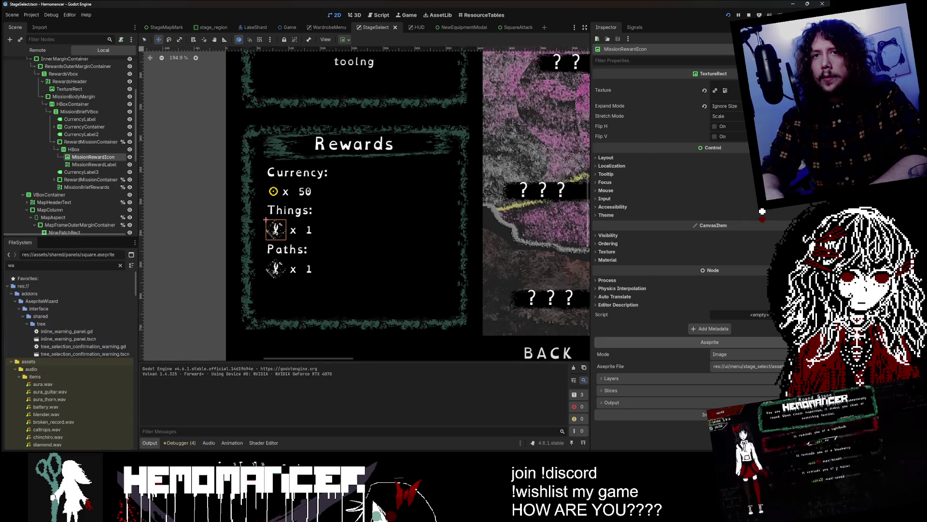
pyautogui.write('rd')
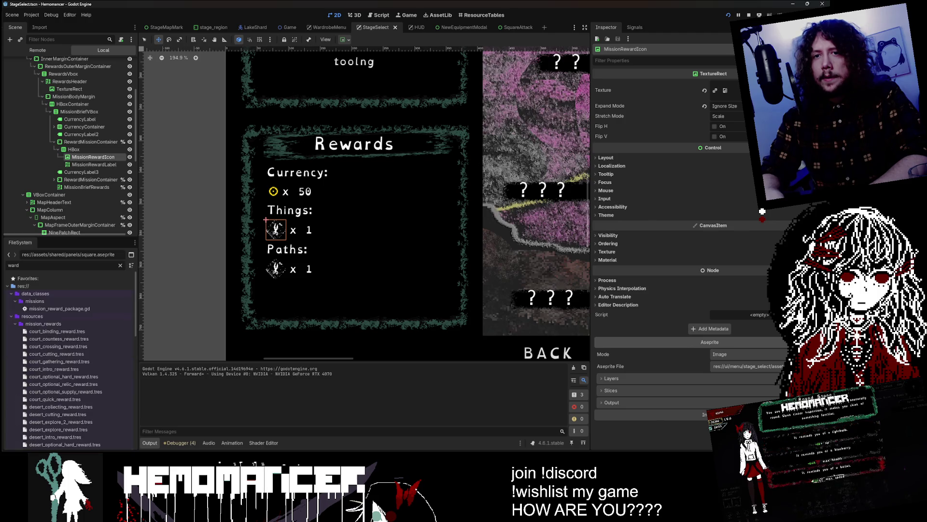
pyautogui.press('BackSpace')
pyautogui.press('BackSpace')
pyautogui.press('BackSpace')
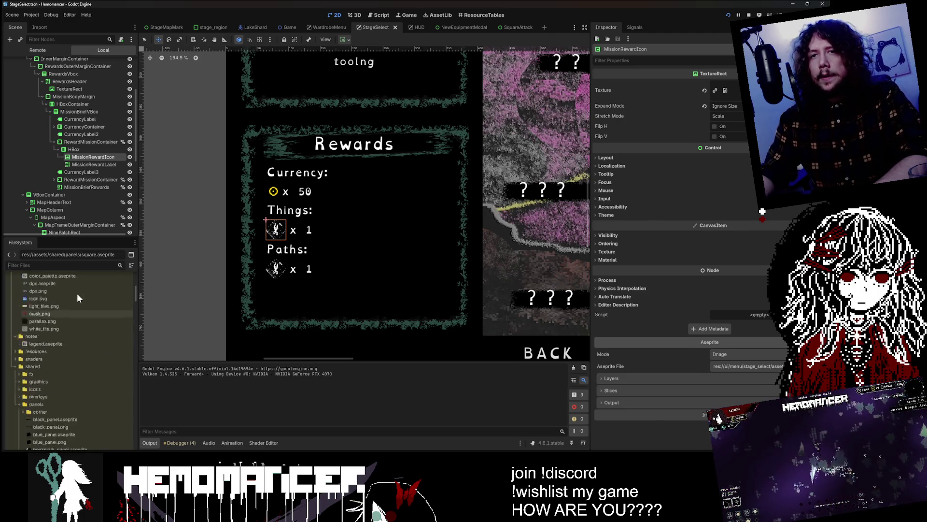
pyautogui.write('box')
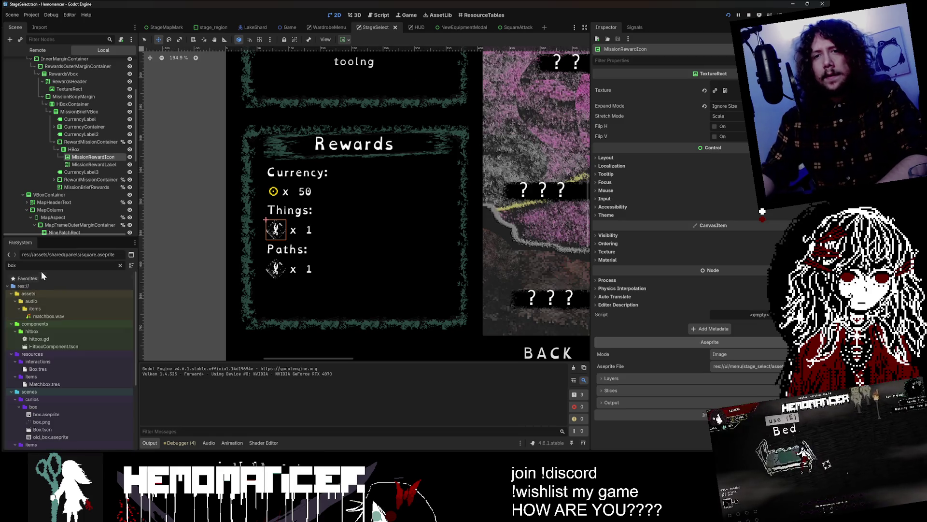
pyautogui.scroll(-3, 63, 338)
pyautogui.rightClick(87, 387)
pyautogui.click(138, 429)
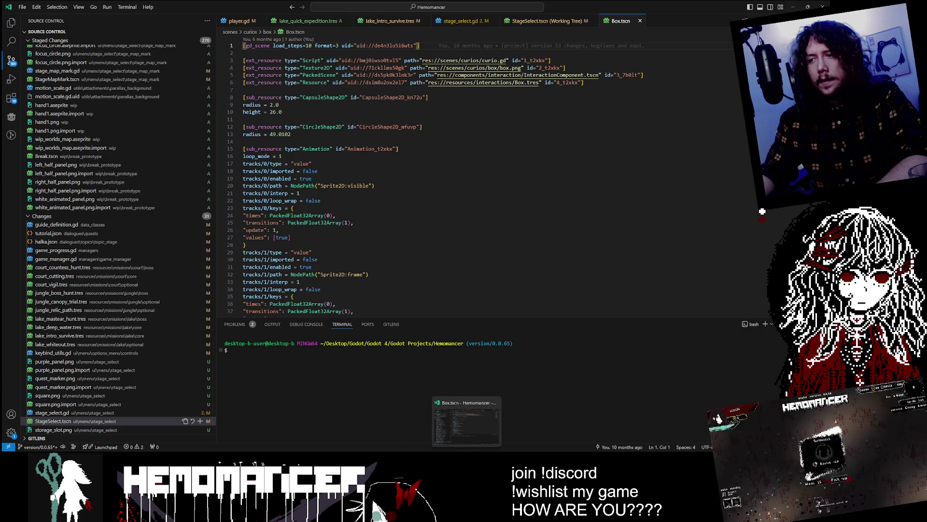
# Open box.aseprite from scenes/curios/box in Aseprite as the external editor
pyautogui.click(411, 397)
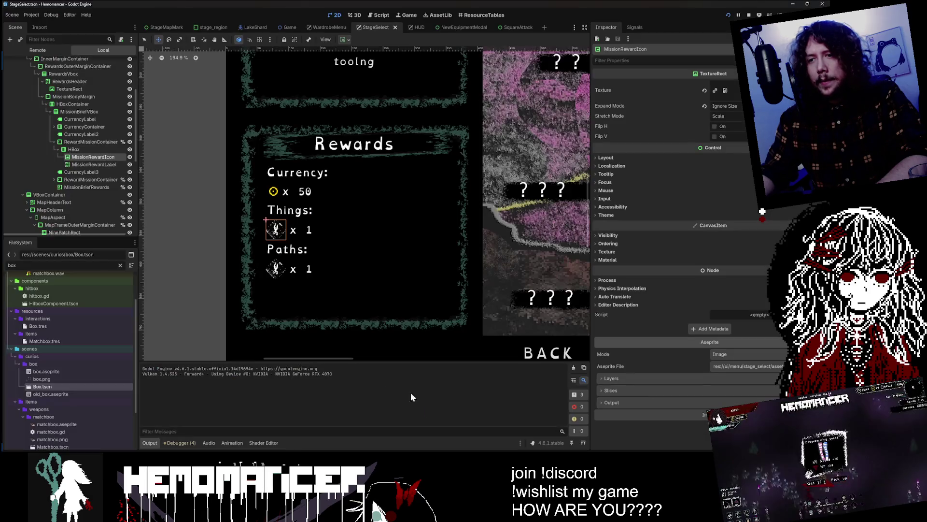
pyautogui.rightClick(62, 369)
pyautogui.click(116, 437)
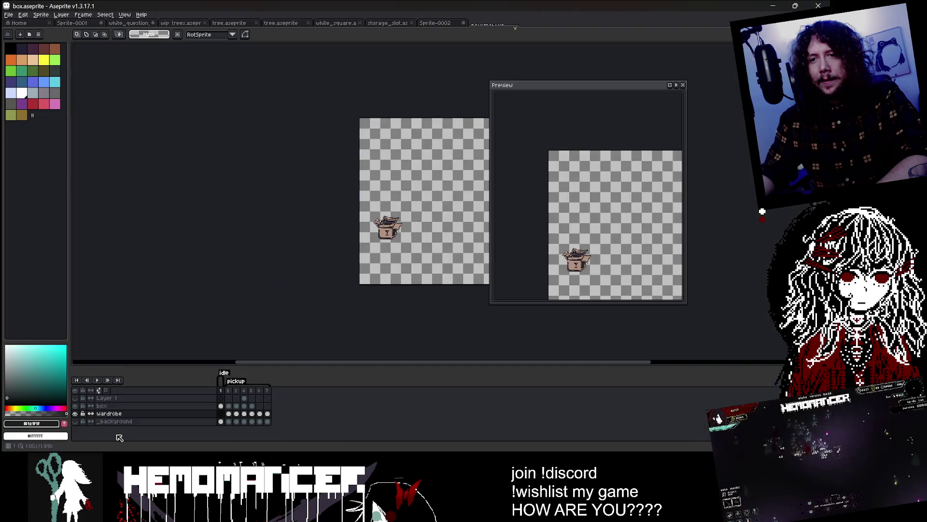
# Pan the box sprite into view and step through its animation frames 2 to 4
pyautogui.click(228, 406)
pyautogui.moveTo(227, 255)
pyautogui.mouseDown()
pyautogui.moveTo(190, 256)
pyautogui.moveTo(147, 242)
pyautogui.moveTo(142, 279)
pyautogui.moveTo(116, 297)
pyautogui.mouseUp()
pyautogui.press('Right')
pyautogui.scroll(1, 193, 277)
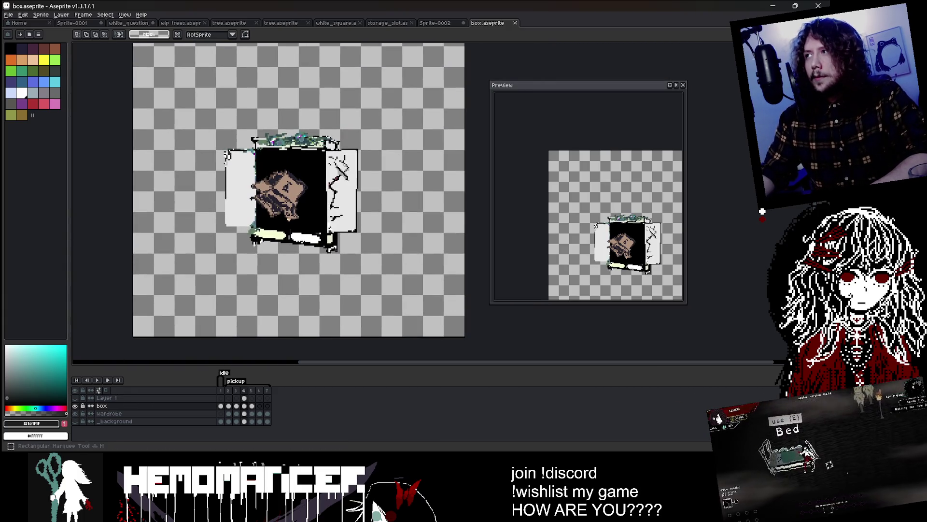
pyautogui.click(236, 405)
pyautogui.click(251, 407)
# Recheck frames 1–4, select the wardrobe layer's frame 4 cel, then return to Sprite-0002
pyautogui.click(221, 405)
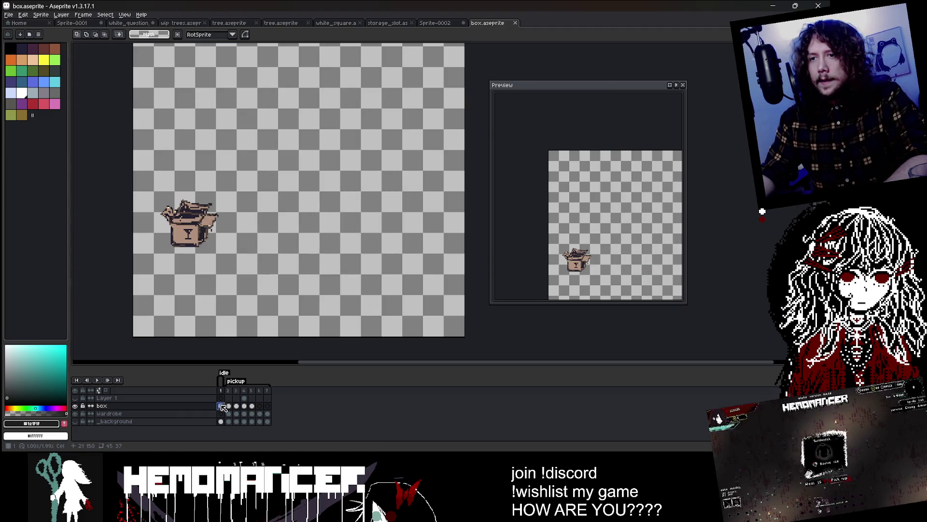
pyautogui.click(228, 407)
pyautogui.click(236, 407)
pyautogui.click(244, 407)
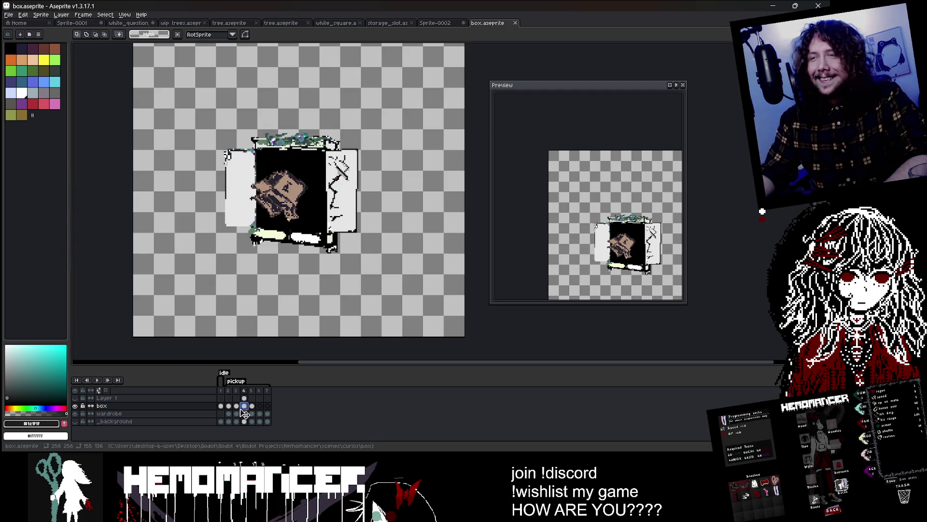
pyautogui.click(221, 406)
pyautogui.click(229, 407)
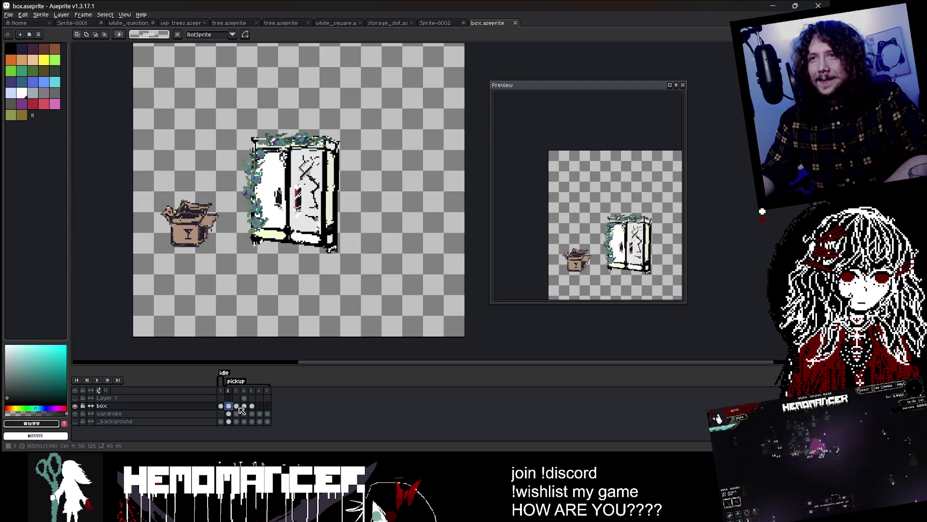
pyautogui.click(244, 407)
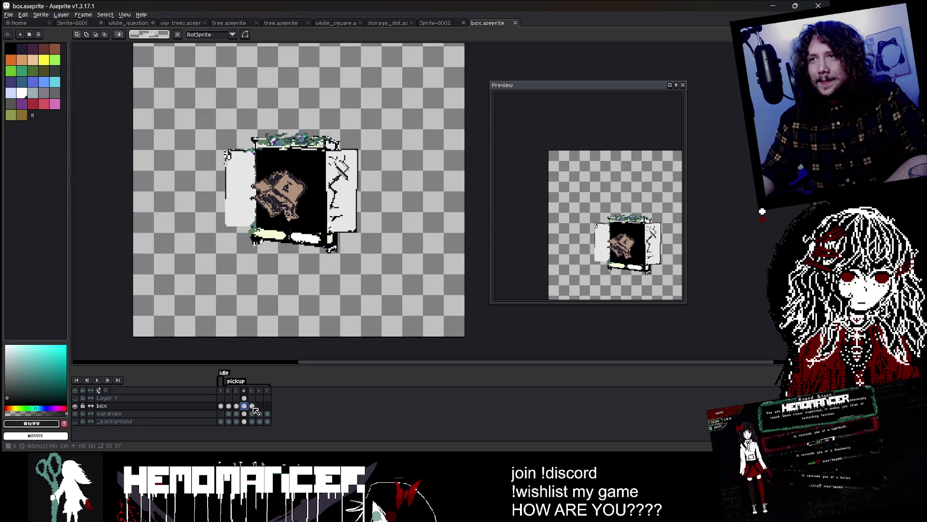
pyautogui.click(244, 413)
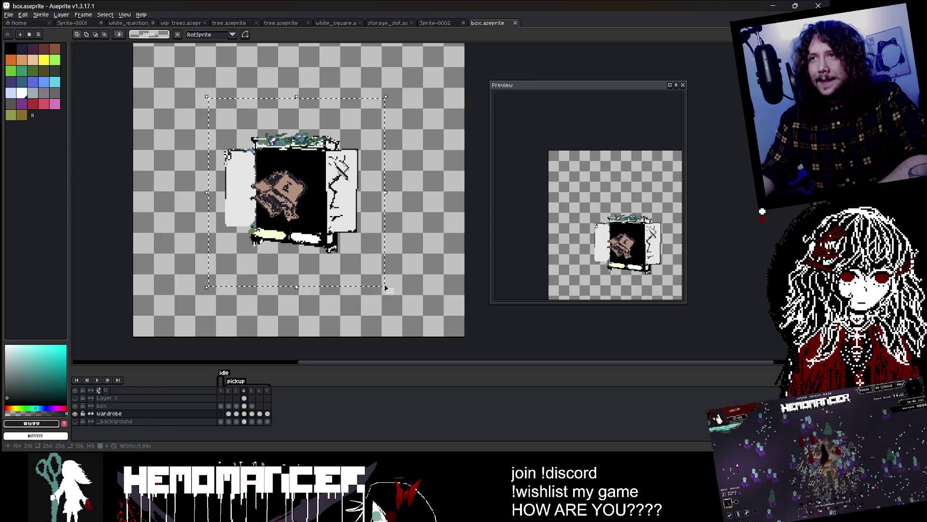
pyautogui.click(436, 22)
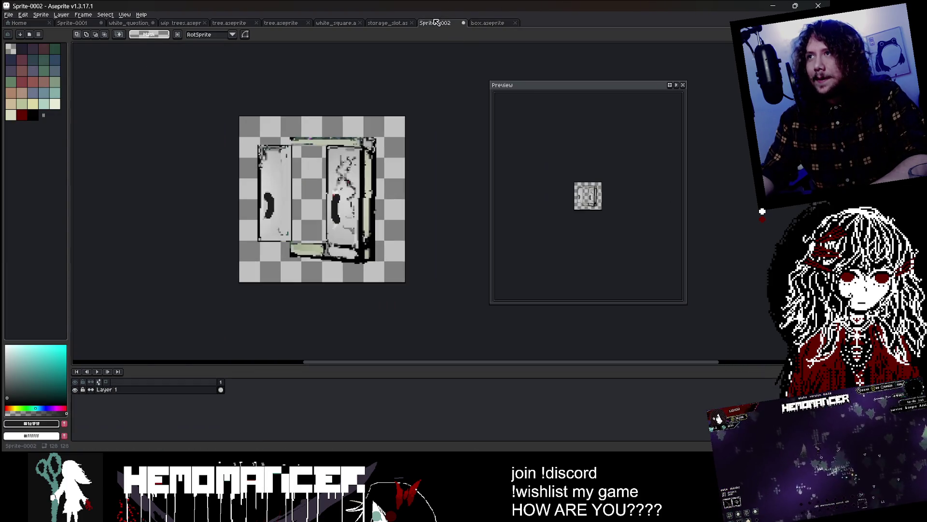